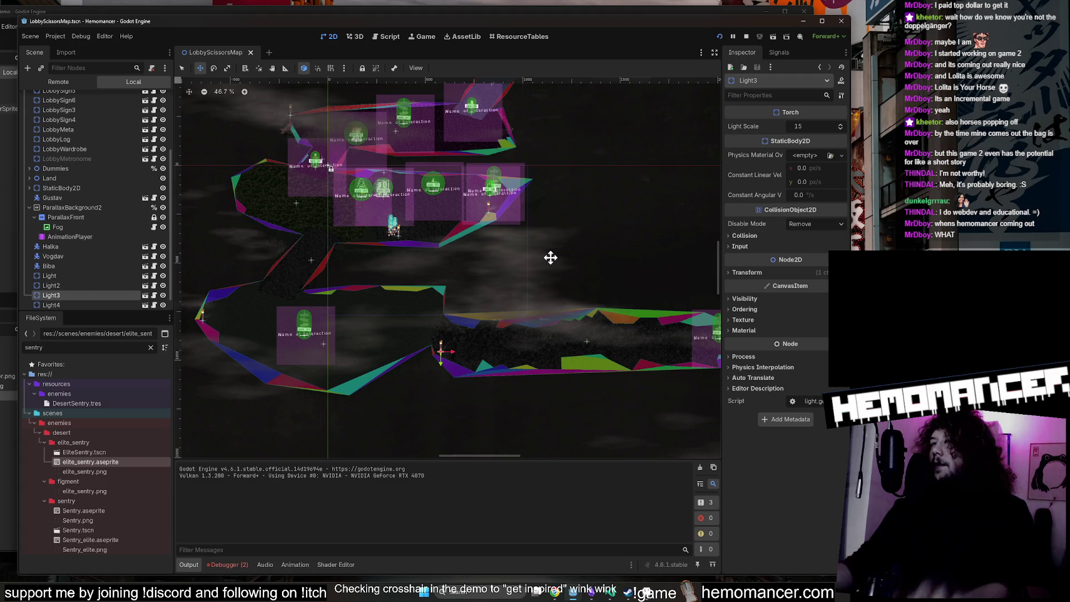
Clear the 'sentry' FileSystem filter and launch a debug run with F5, enlarging the game window.
{"action": "mouse_move", "coordinate": [580, 248]}
{"action": "left_mouse_down"}
{"action": "mouse_move", "coordinate": [614, 268]}
{"action": "mouse_move", "coordinate": [627, 250]}
{"action": "mouse_move", "coordinate": [544, 354]}
{"action": "left_mouse_up"}
{"action": "scroll", "coordinate": [600, 278], "scroll_direction": "up", "scroll_amount": 1}
{"action": "scroll", "coordinate": [578, 238], "scroll_direction": "down", "scroll_amount": 1}
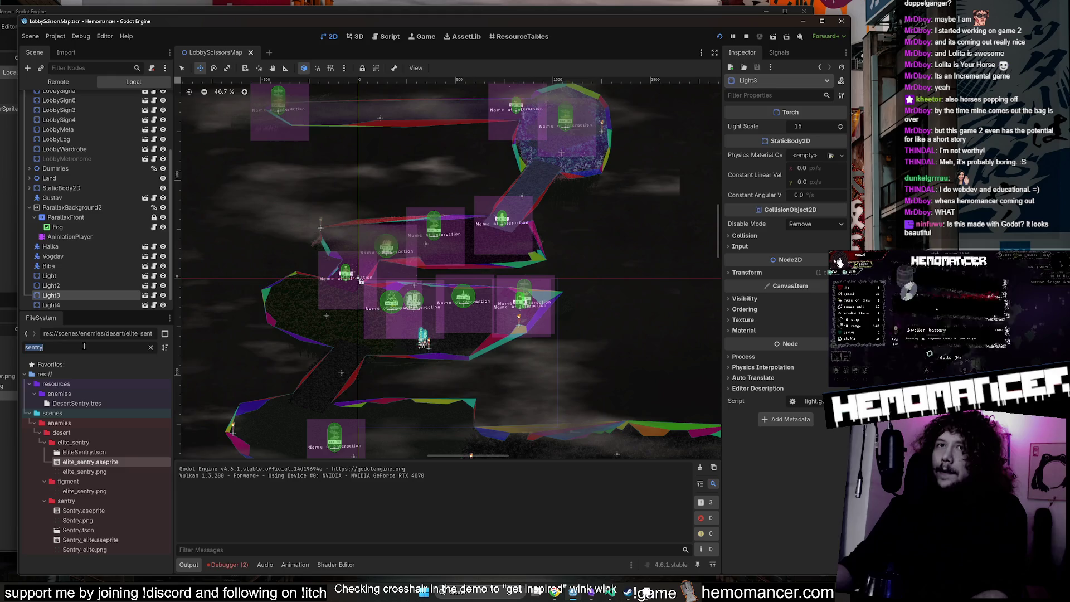
{"action": "key", "text": "BackSpace"}
{"action": "key", "text": "F5"}
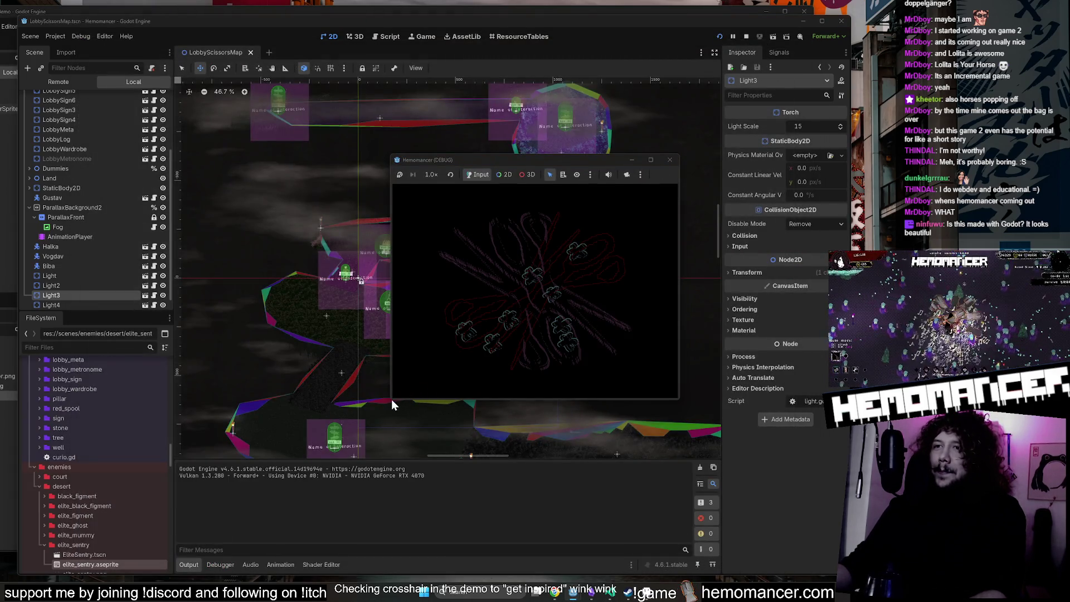
{"action": "mouse_move", "coordinate": [391, 399]}
{"action": "left_mouse_down"}
{"action": "mouse_move", "coordinate": [161, 543]}
{"action": "mouse_move", "coordinate": [89, 553]}
{"action": "left_mouse_up"}
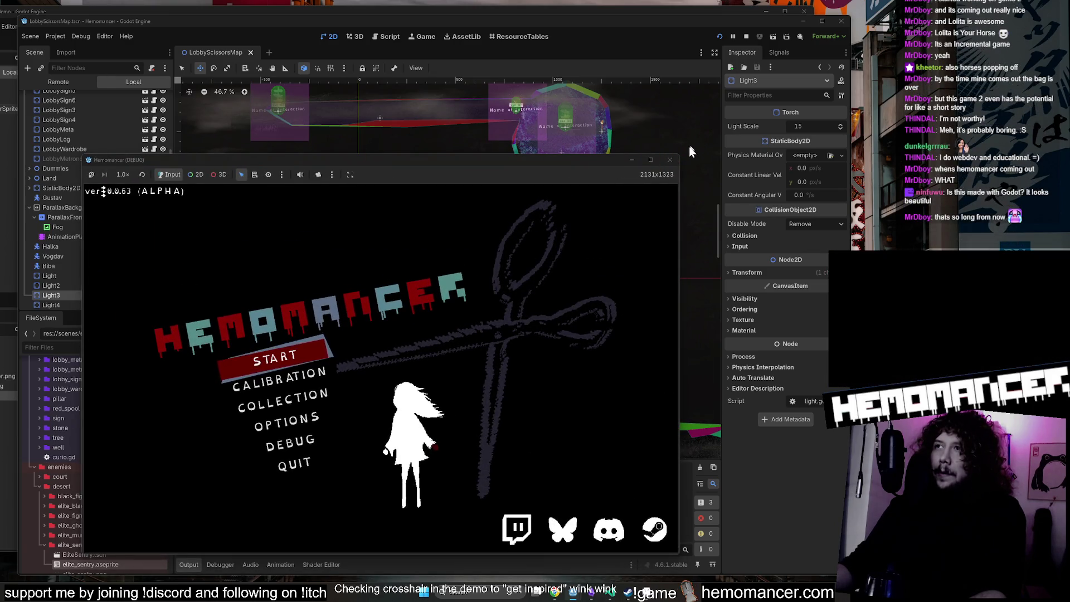
Enlarge the game window further, browse the item collection including Scissors, and return to the title menu.
{"action": "left_click_drag", "start_coordinate": [681, 153], "coordinate": [839, 15]}
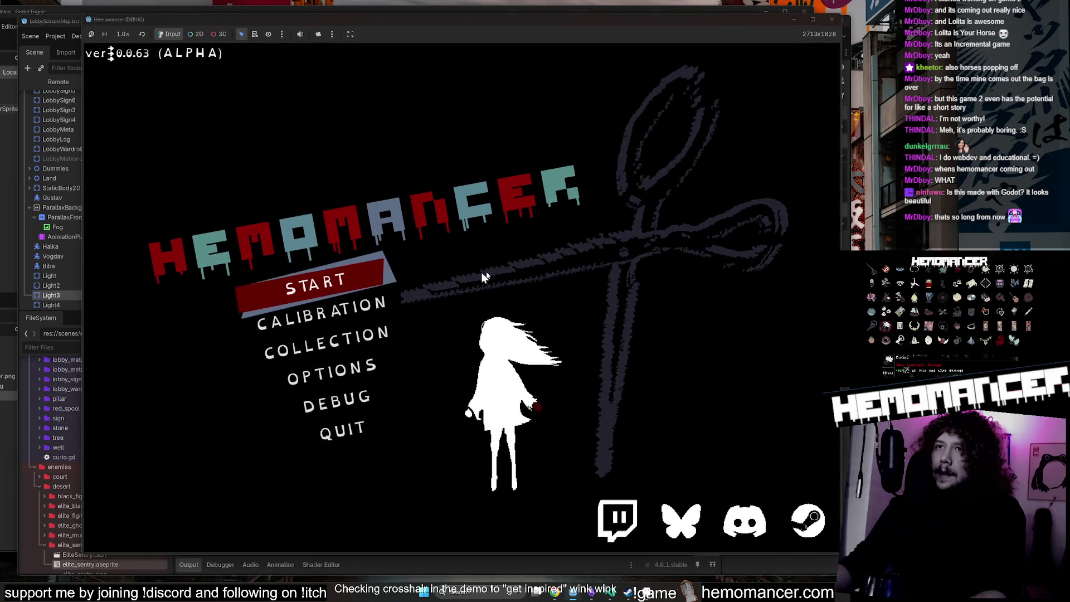
{"action": "left_click", "coordinate": [347, 341]}
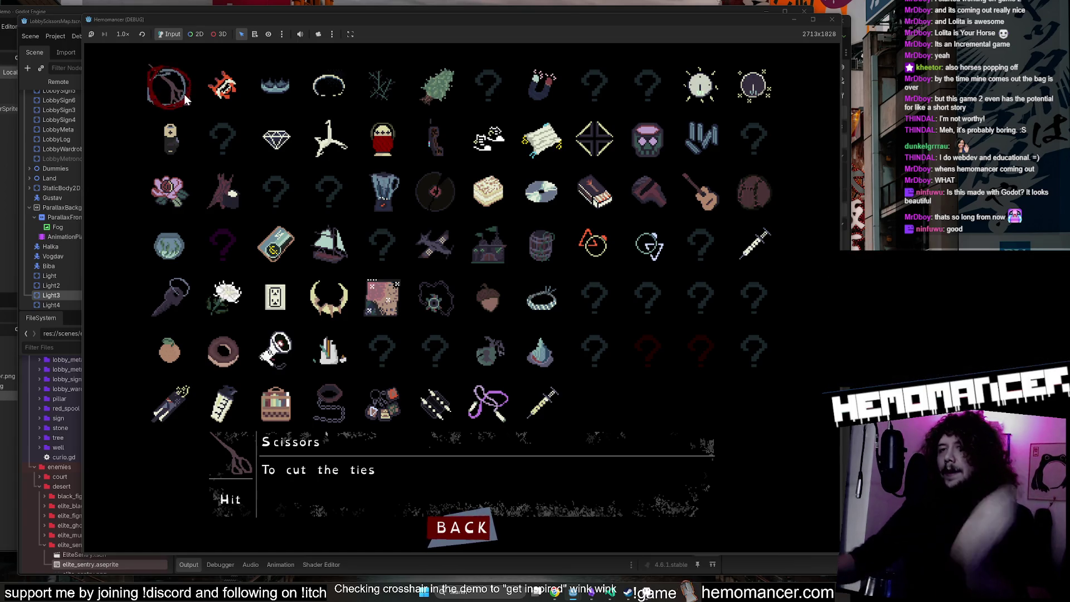
{"action": "left_click", "coordinate": [458, 528]}
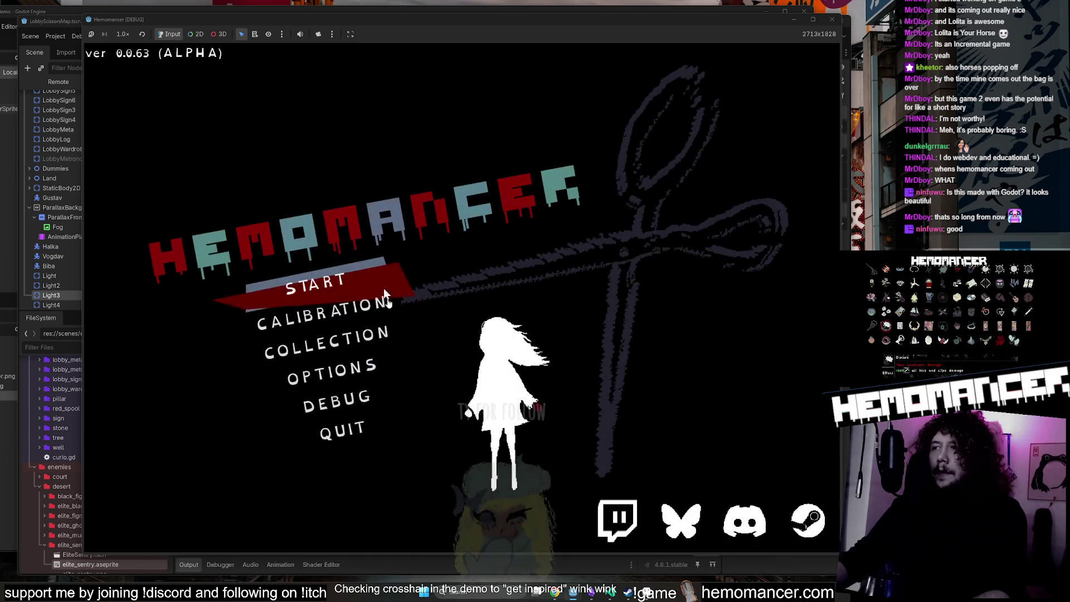
Start a game, walk past the Metronome table and training dummies, and open Travel at the signpost.
{"action": "left_click", "coordinate": [362, 291]}
{"action": "key", "text": "d"}
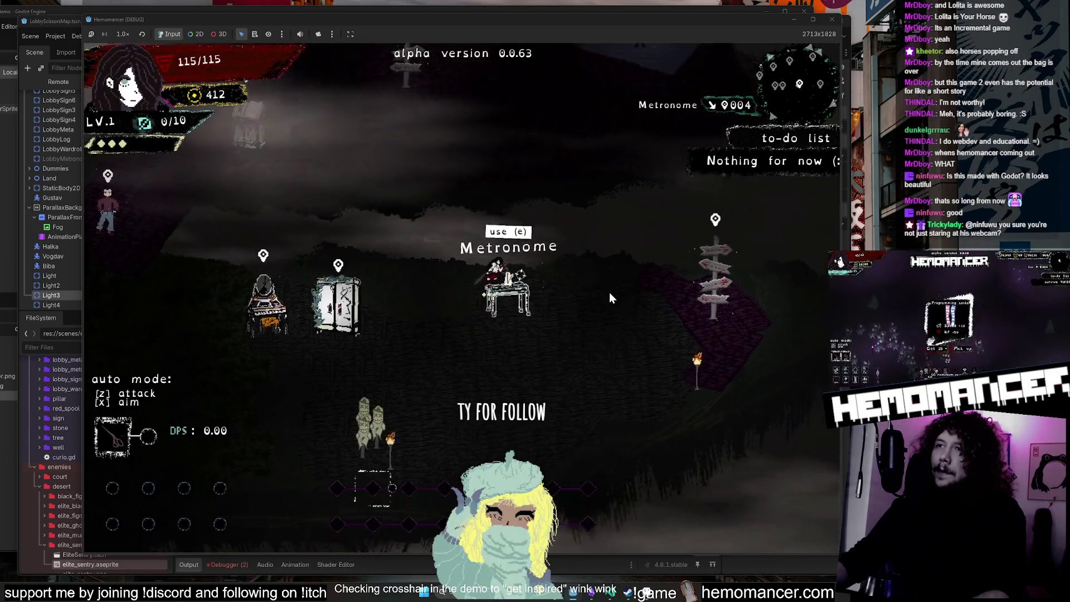
{"action": "key", "text": "a"}
{"action": "key", "text": "s"}
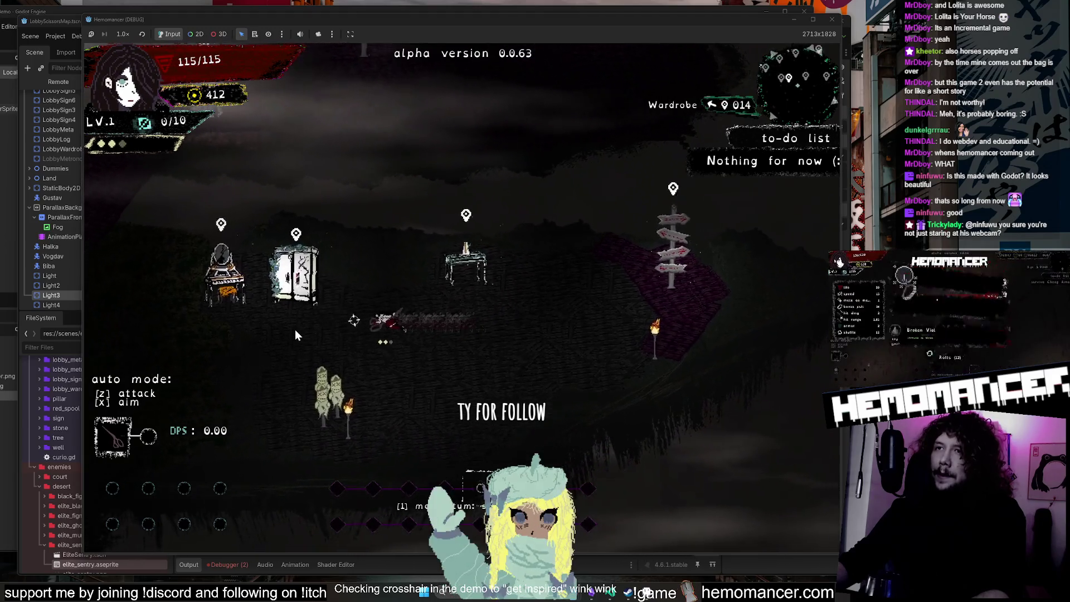
{"action": "key", "text": "w"}
{"action": "key", "text": "d"}
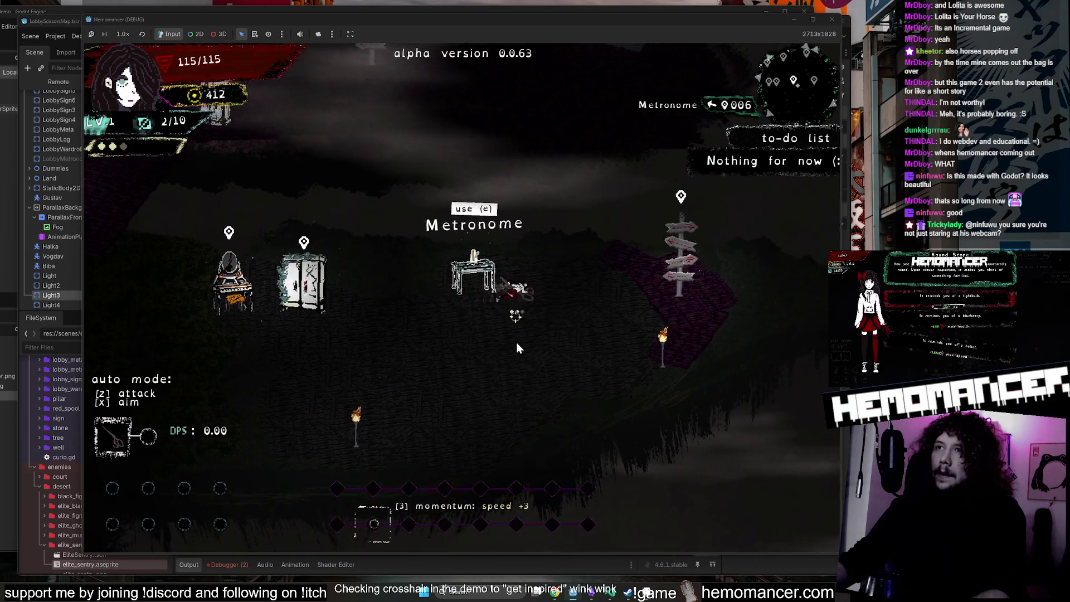
{"action": "key", "text": "d"}
{"action": "key", "text": "e"}
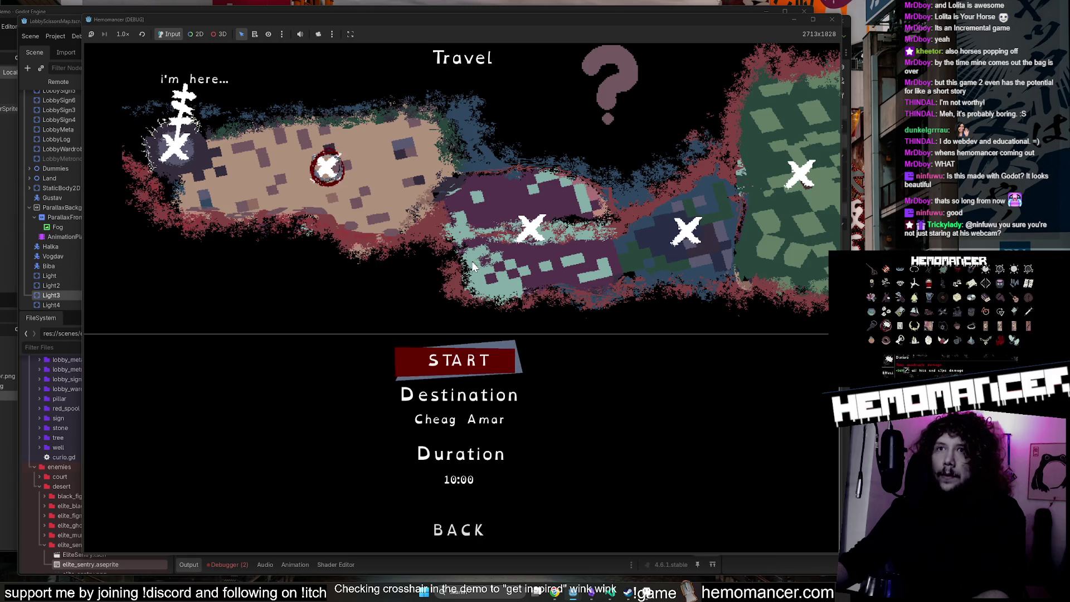
{"action": "left_click", "coordinate": [530, 223]}
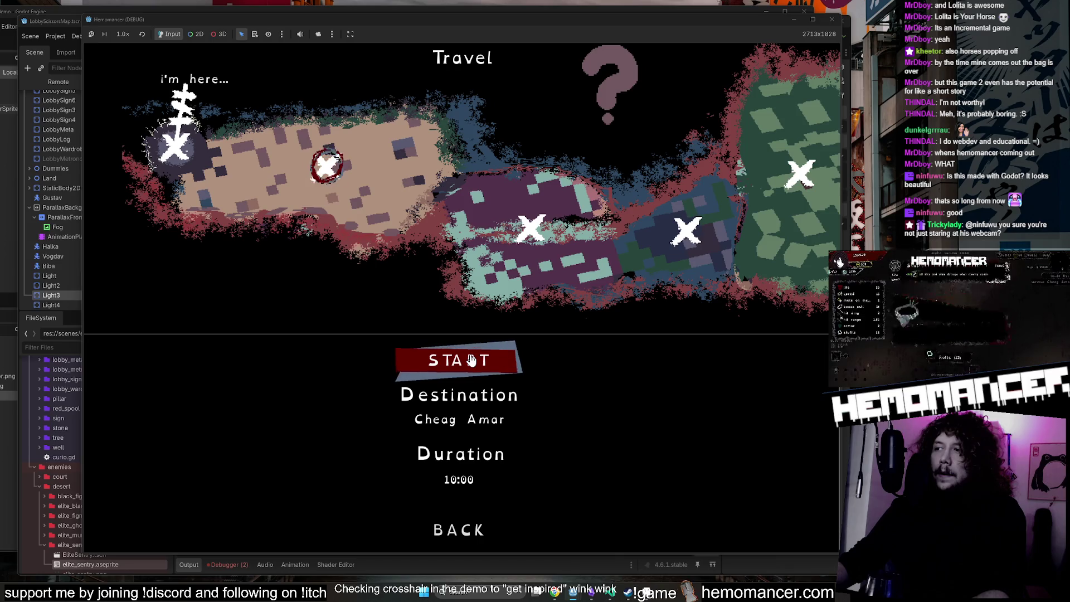
Start the Cheag Amar run and fight enemies moving right, up and left until level 2.
{"action": "left_click", "coordinate": [471, 360]}
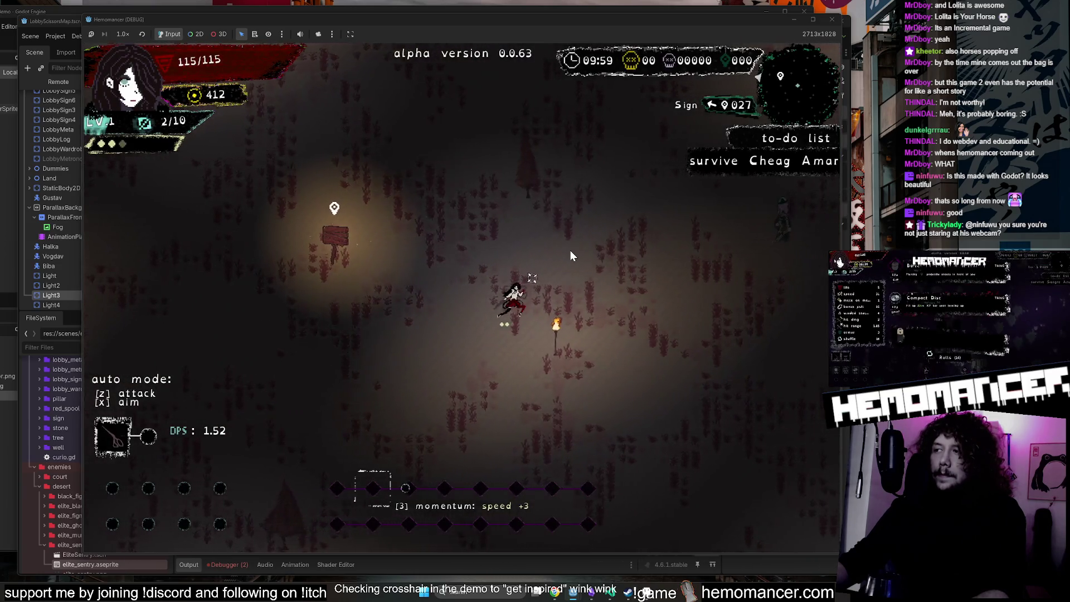
{"action": "key", "text": "d"}
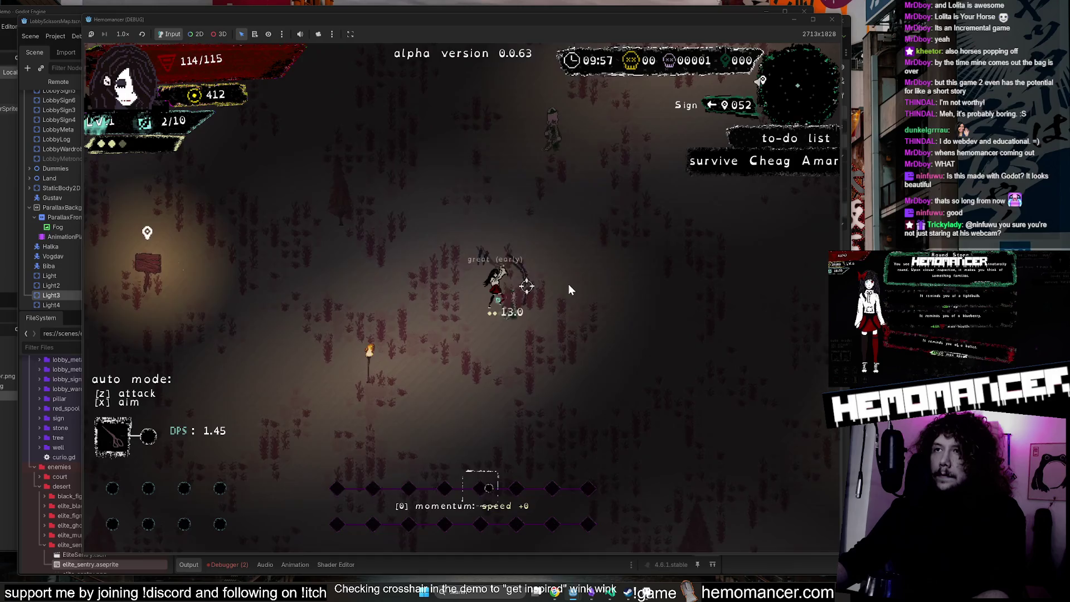
{"action": "key", "text": "w"}
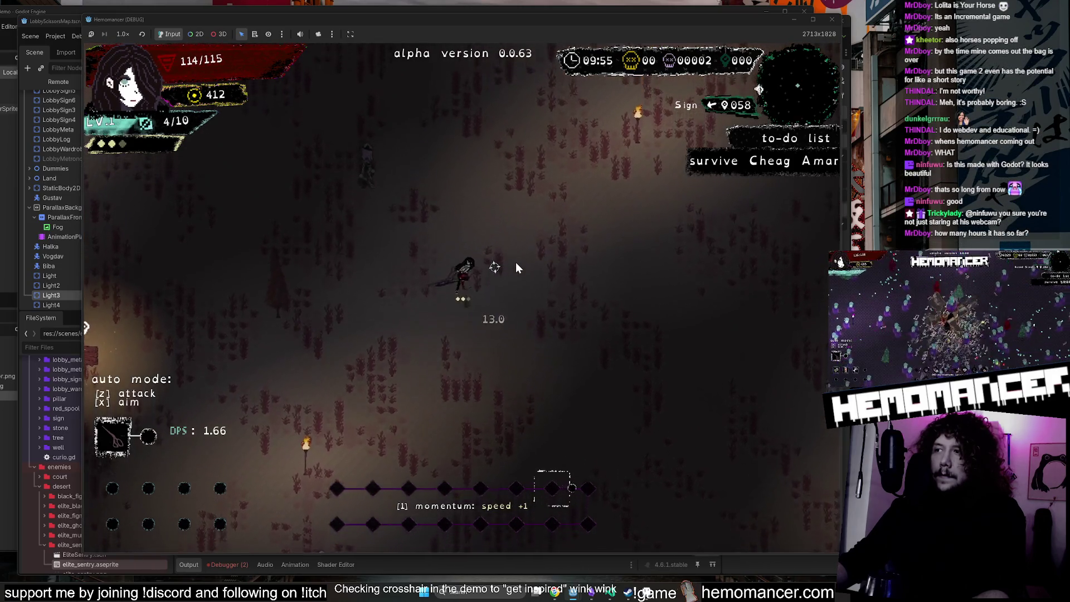
{"action": "key", "text": "w"}
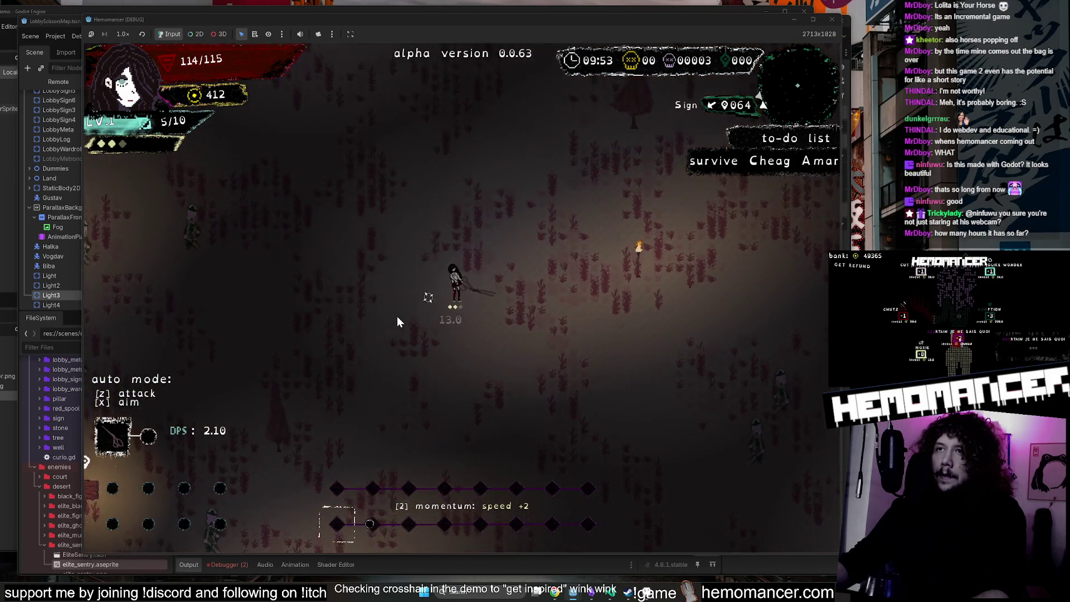
{"action": "key", "text": "a"}
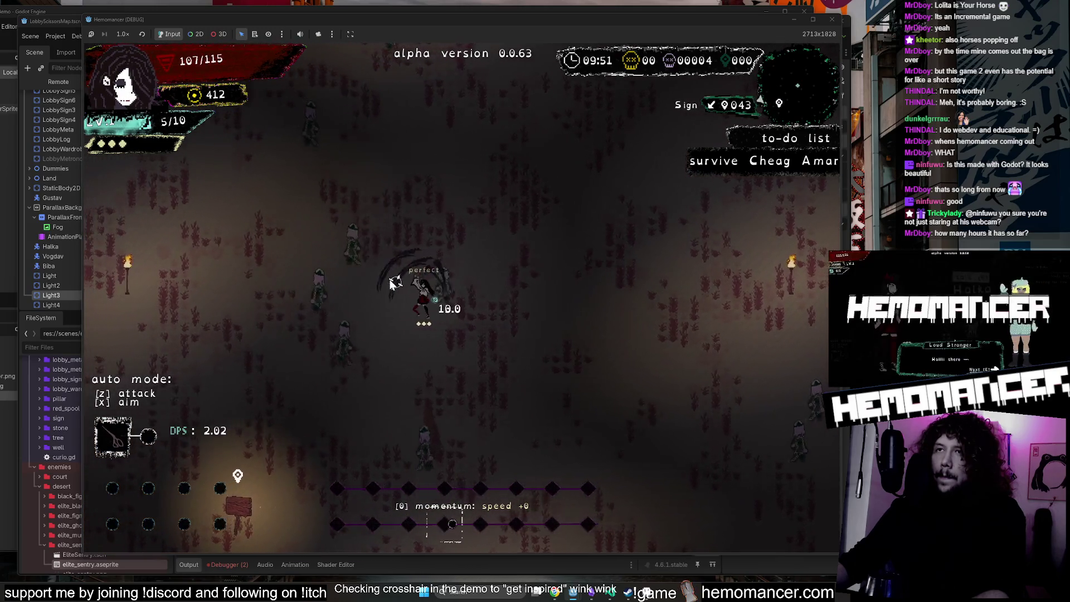
{"action": "key", "text": "a"}
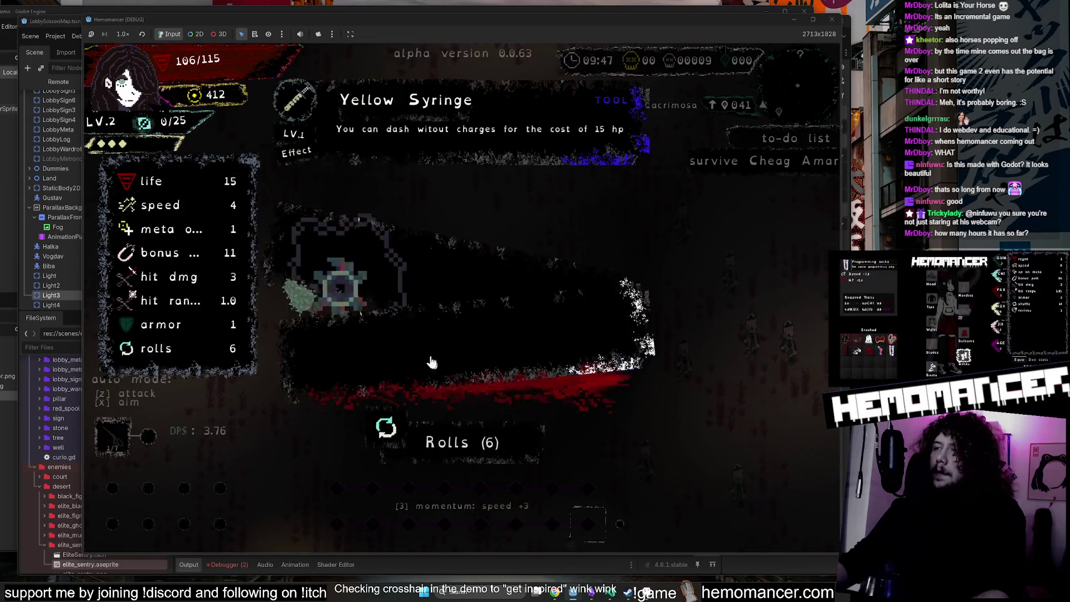
Take the Yellow Syringe upgrade, later reroll and pick a level-3 upgrade, then pause with Esc.
{"action": "left_click", "coordinate": [434, 134]}
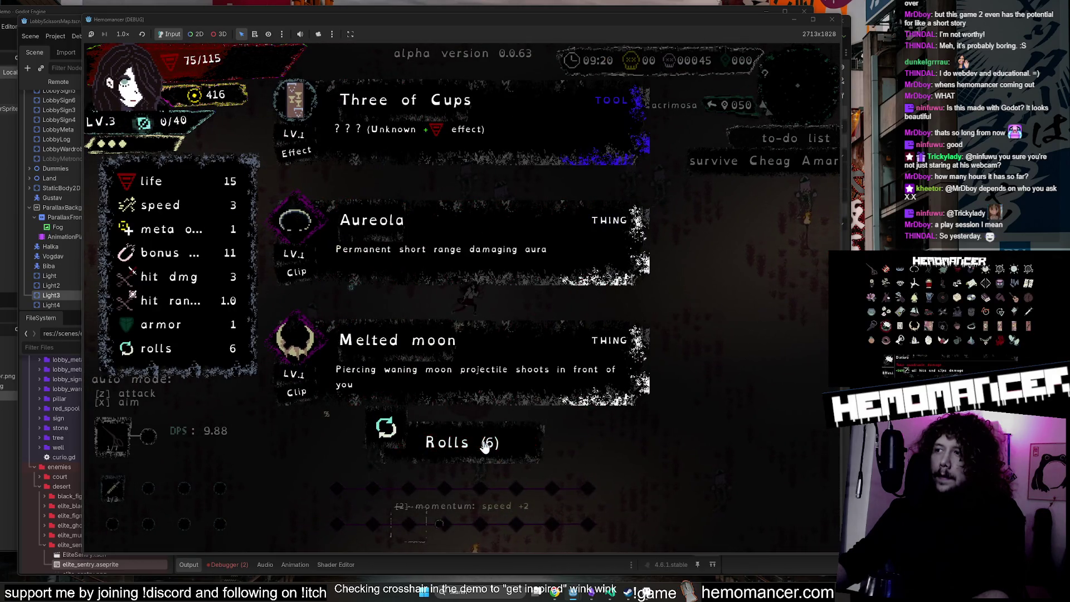
{"action": "left_click", "coordinate": [485, 446]}
{"action": "left_click", "coordinate": [558, 222]}
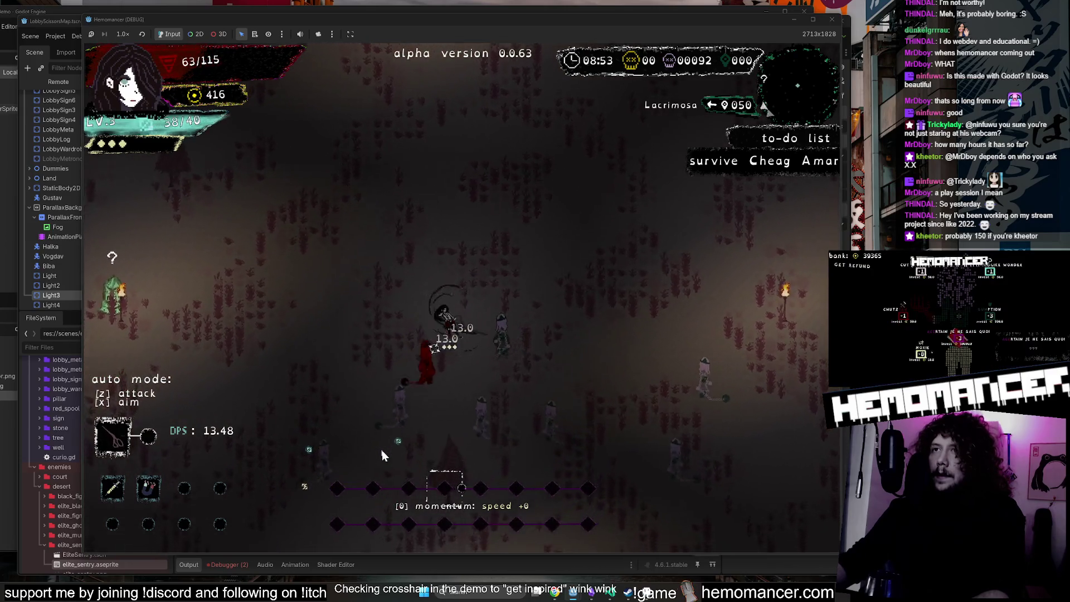
{"action": "key", "text": "Escape"}
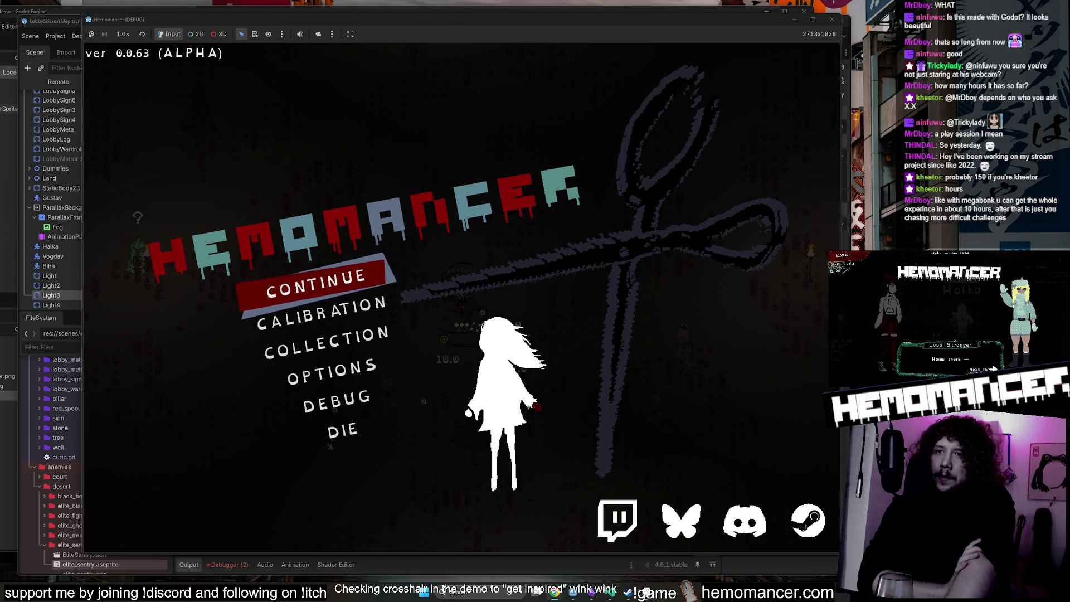
Cancel ending the run, browse collection items like Megaphone, then switch back toward the Godot editor.
{"action": "left_click", "coordinate": [325, 430]}
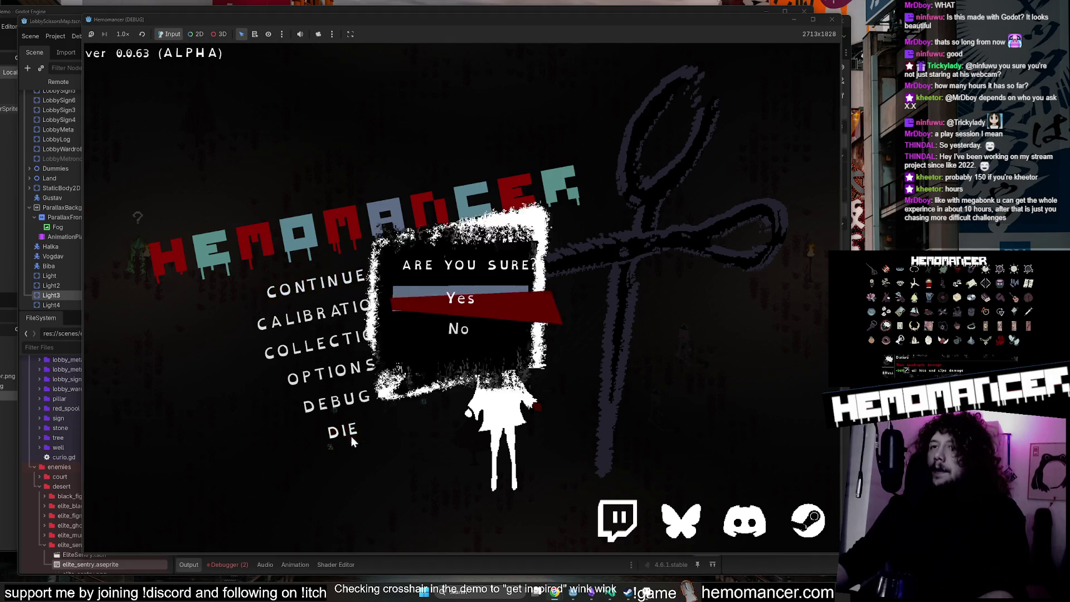
{"action": "left_click", "coordinate": [454, 328]}
{"action": "left_click", "coordinate": [367, 338]}
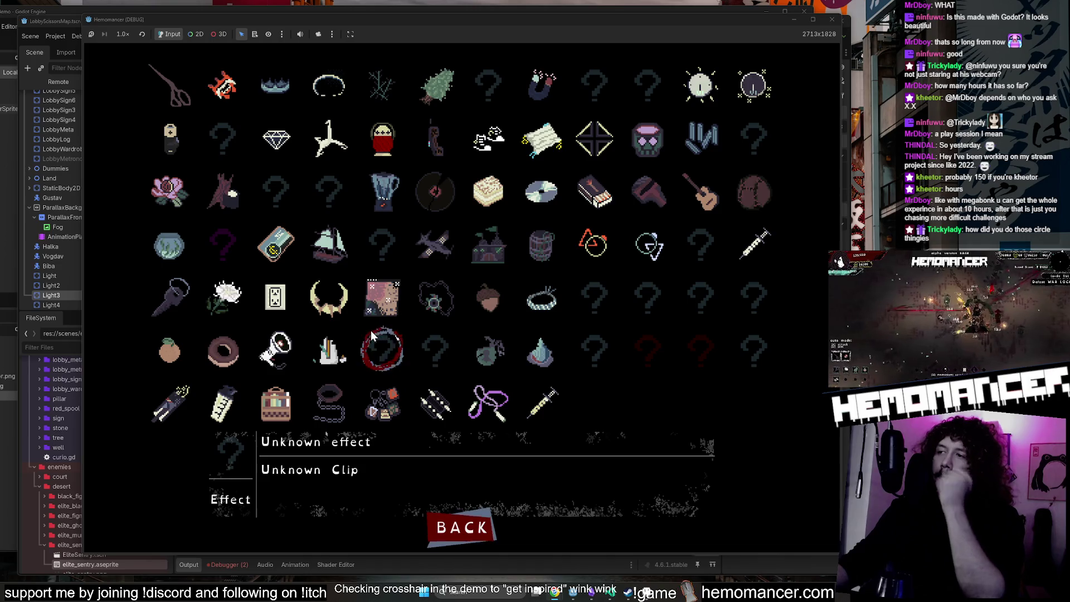
{"action": "key", "text": "Left"}
{"action": "key", "text": "Left"}
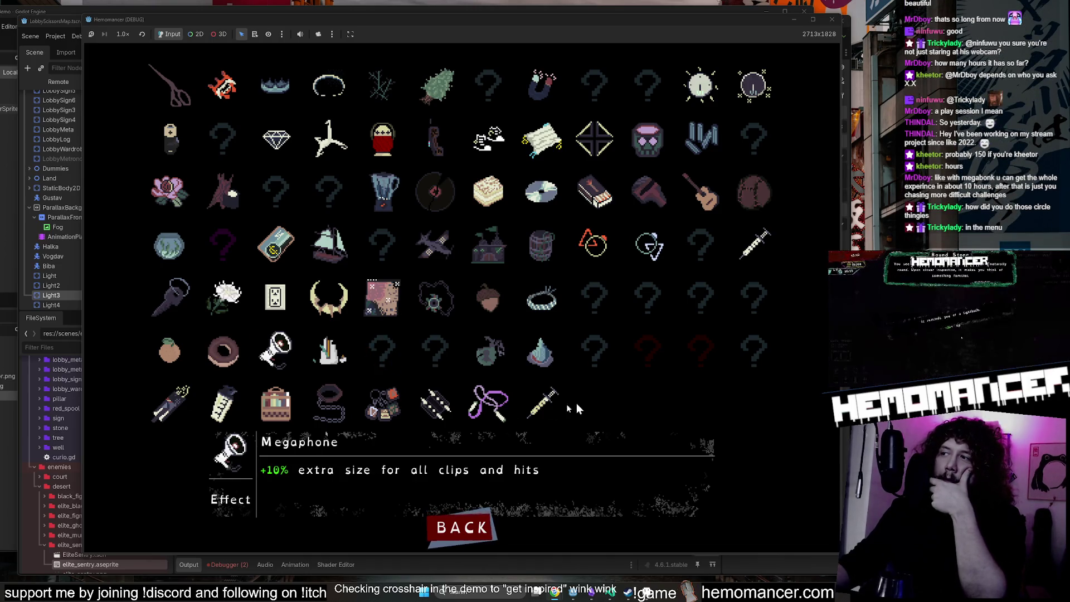
{"action": "key", "text": "Escape"}
{"action": "key", "text": "F8"}
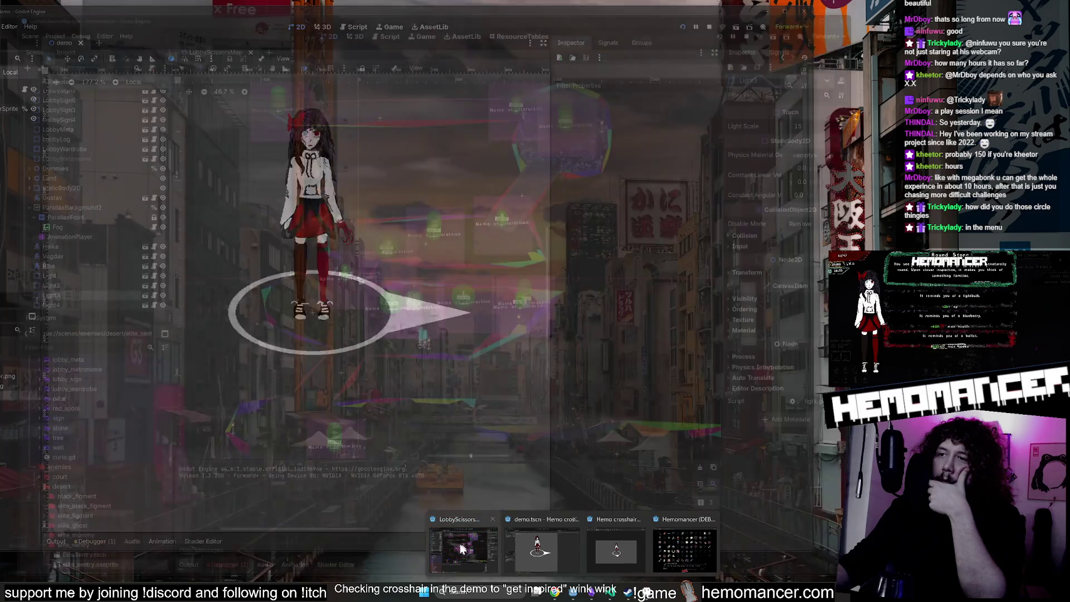
Scroll through the collection entries such as Pendant (+3 armor below 25%) and Aureola.
{"action": "scroll", "coordinate": [389, 203], "scroll_direction": "up", "scroll_amount": 3}
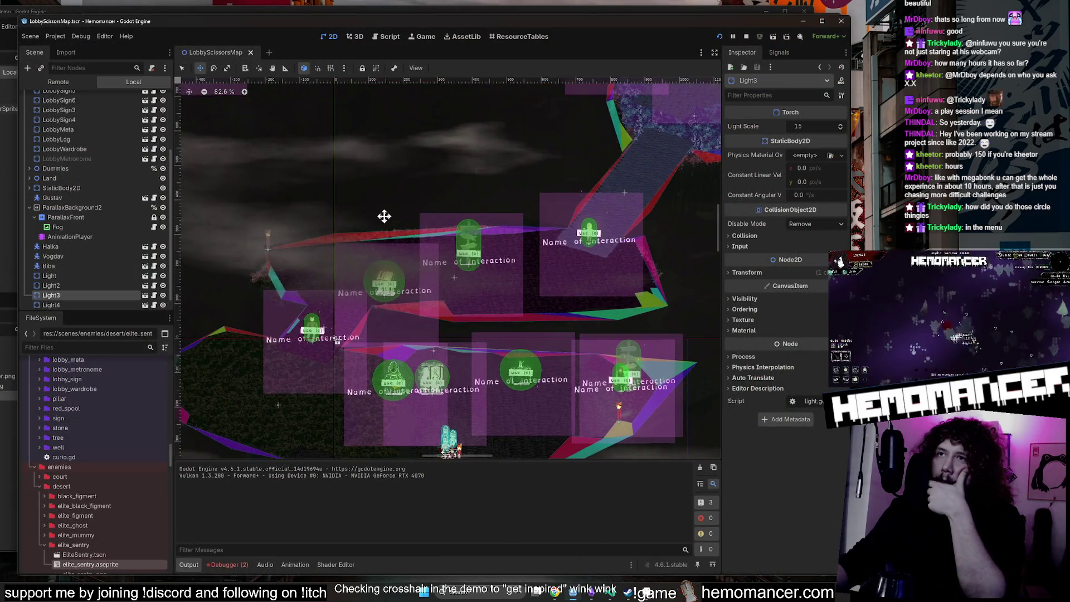
{"action": "scroll", "coordinate": [456, 444], "scroll_direction": "down", "scroll_amount": 2}
{"action": "scroll", "coordinate": [359, 186], "scroll_direction": "up", "scroll_amount": 1}
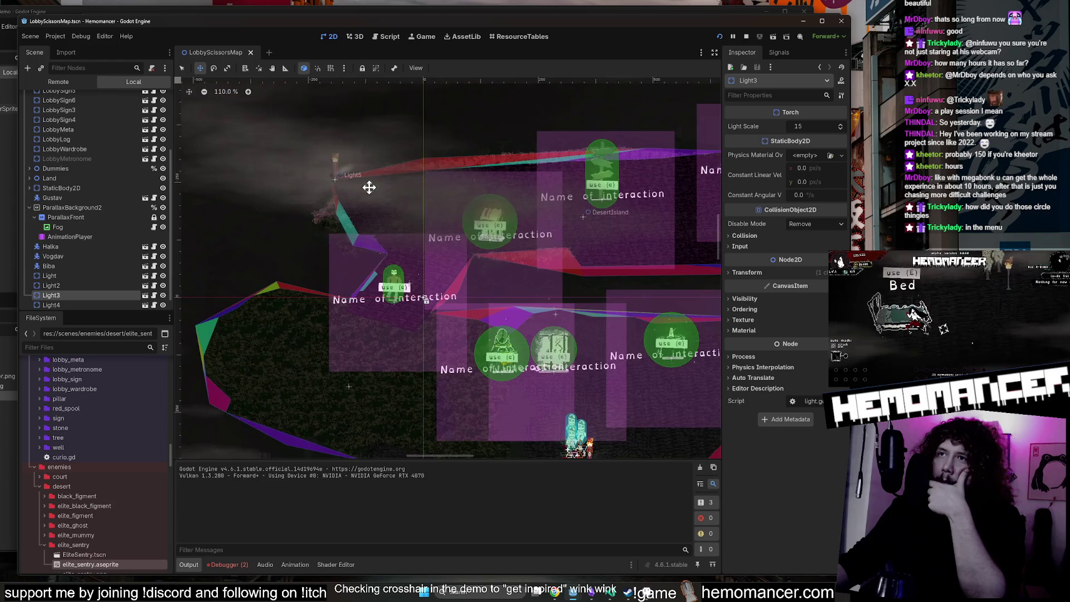
{"action": "scroll", "coordinate": [432, 138], "scroll_direction": "down", "scroll_amount": 2}
{"action": "scroll", "coordinate": [465, 301], "scroll_direction": "up", "scroll_amount": 3}
{"action": "scroll", "coordinate": [520, 268], "scroll_direction": "up", "scroll_amount": 2}
{"action": "scroll", "coordinate": [471, 158], "scroll_direction": "up", "scroll_amount": 1}
{"action": "scroll", "coordinate": [457, 171], "scroll_direction": "up", "scroll_amount": 1}
{"action": "scroll", "coordinate": [457, 171], "scroll_direction": "down", "scroll_amount": 7}
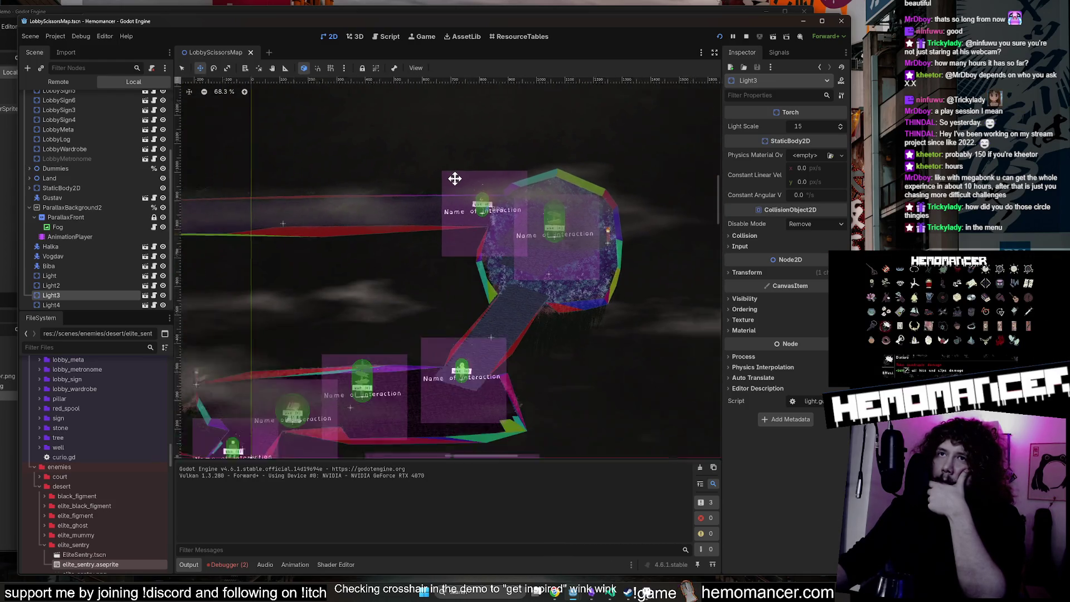
{"action": "scroll", "coordinate": [405, 319], "scroll_direction": "up", "scroll_amount": 3}
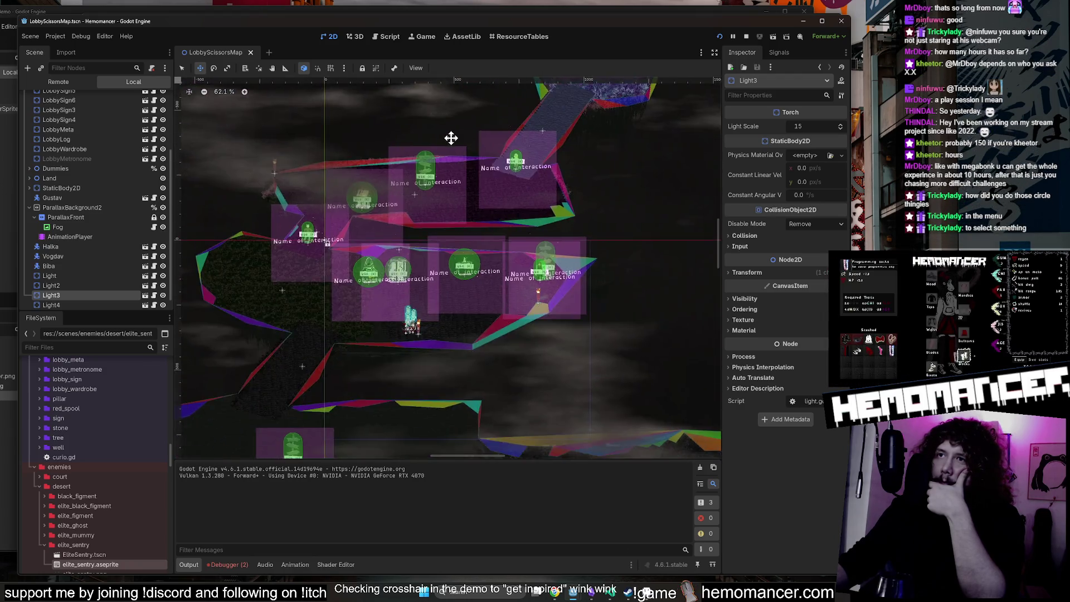
{"action": "scroll", "coordinate": [449, 140], "scroll_direction": "down", "scroll_amount": 4}
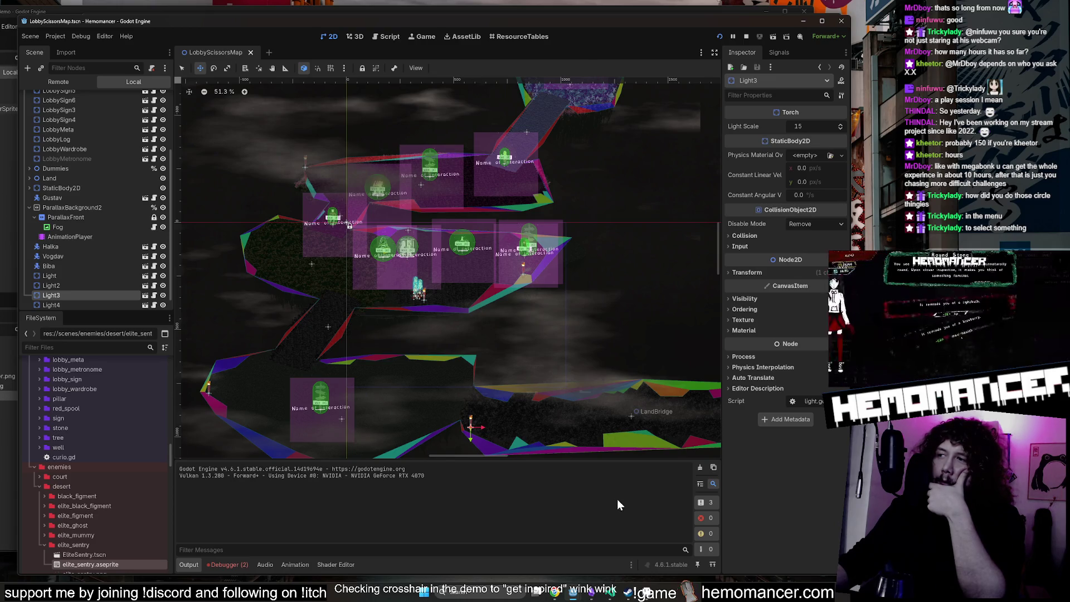
Switch from the game window back to the Godot editor showing LobbyScissorsMap.
{"action": "mouse_move", "coordinate": [589, 588]}
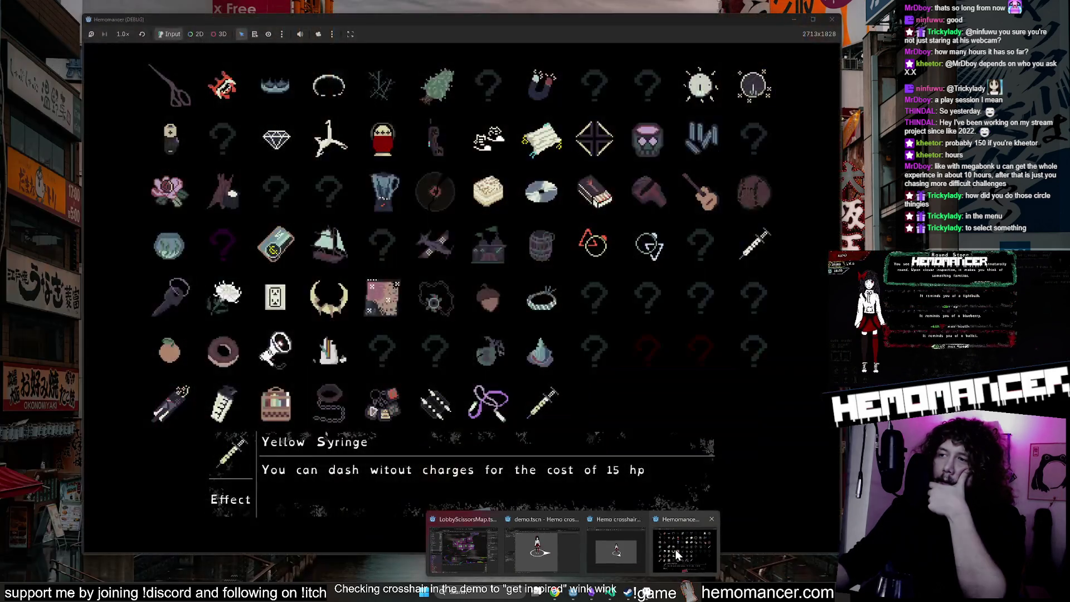
{"action": "left_click", "coordinate": [675, 550]}
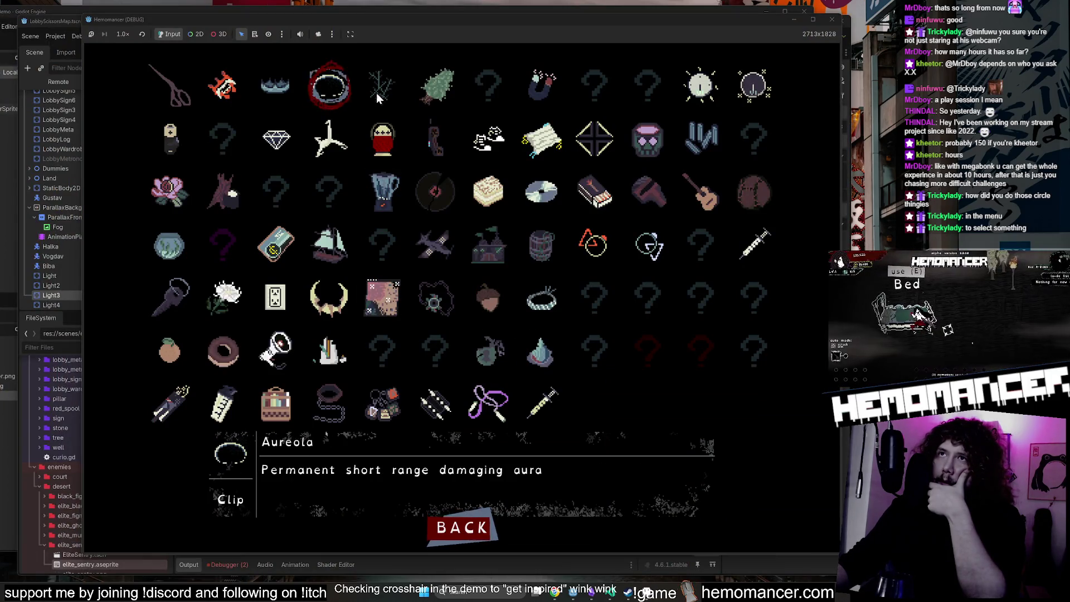
{"action": "left_click", "coordinate": [66, 21]}
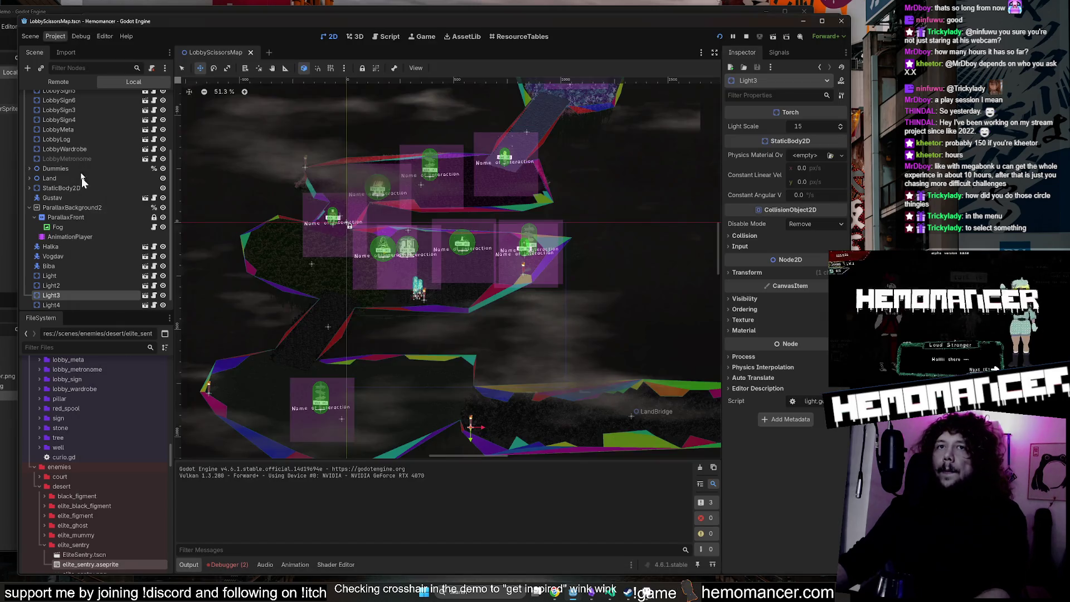
Filter FileSystem for 'collecti' and open CollectionPreview.tscn.
{"action": "left_click", "coordinate": [94, 347]}
{"action": "type", "text": "collecti"}
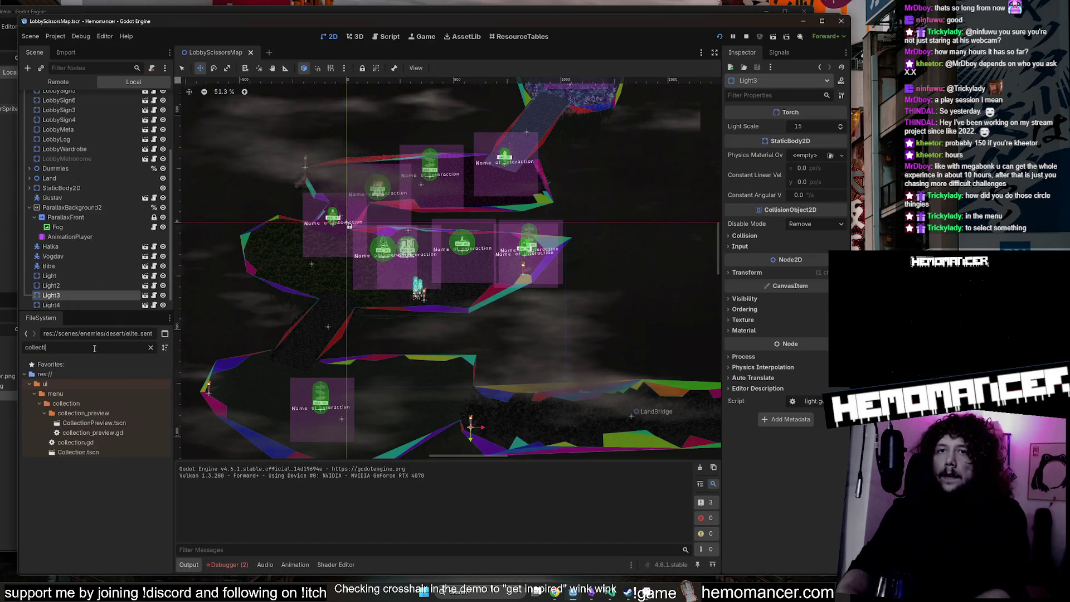
{"action": "double_click", "coordinate": [127, 423]}
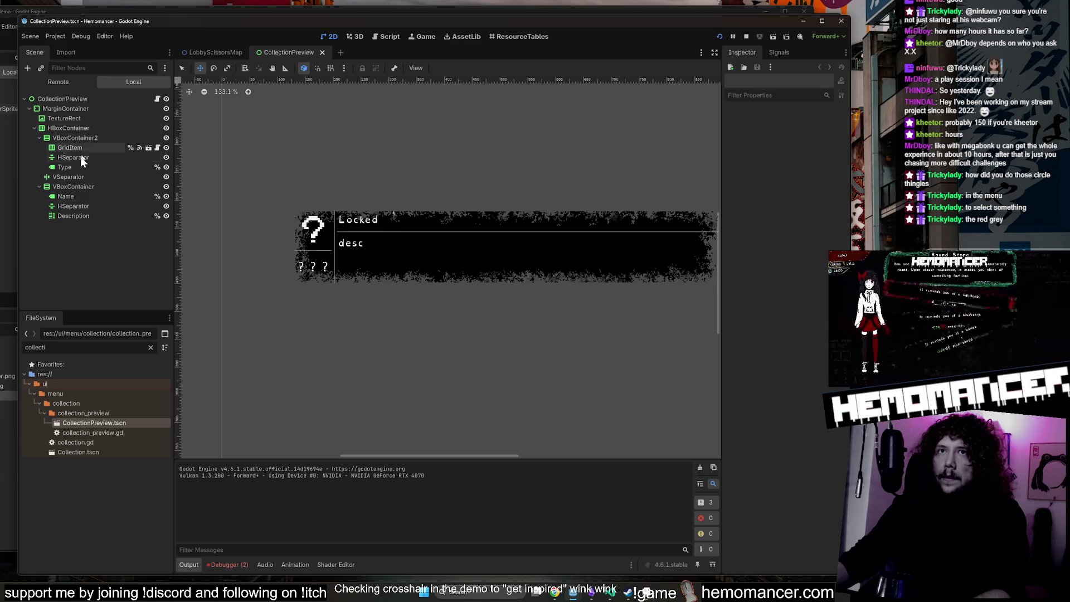
Clear the filter and open GridItem.tscn from the grid_item folder.
{"action": "left_click", "coordinate": [151, 348]}
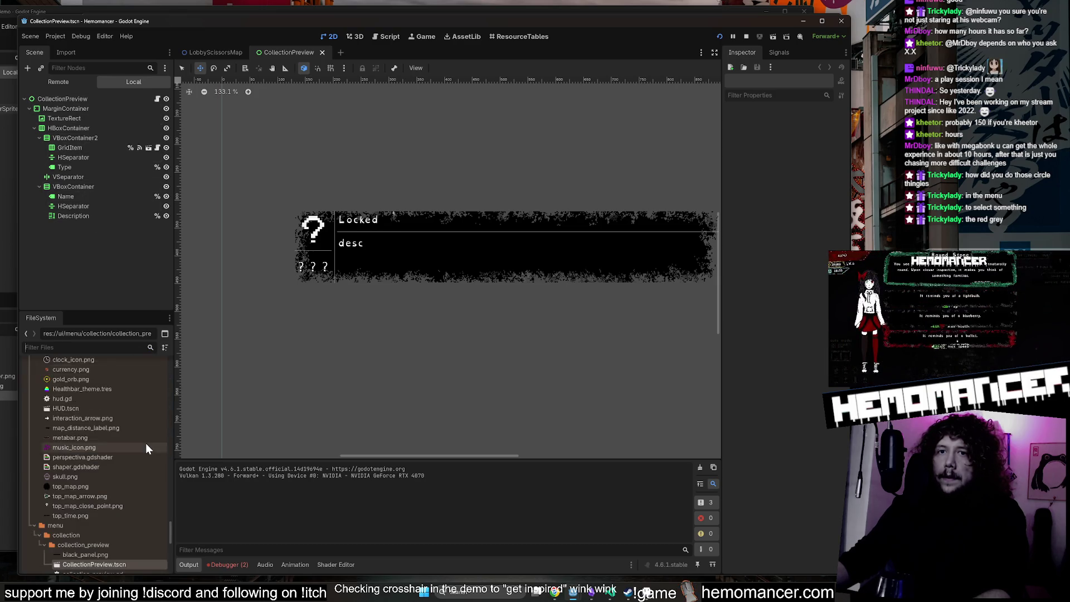
{"action": "scroll", "coordinate": [146, 442], "scroll_direction": "down", "scroll_amount": 3}
{"action": "scroll", "coordinate": [135, 437], "scroll_direction": "up", "scroll_amount": 2}
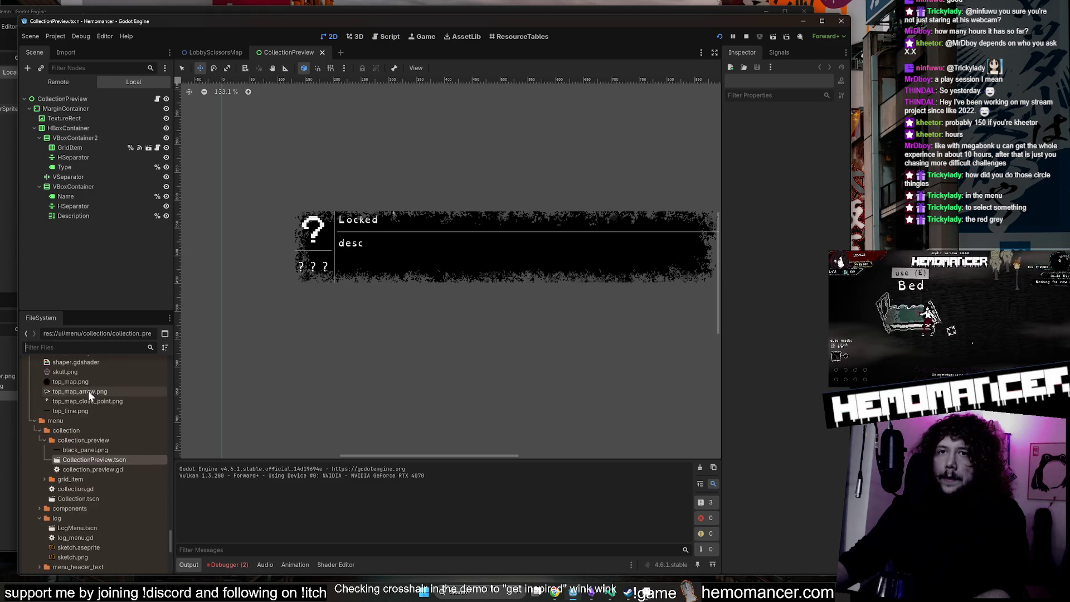
{"action": "left_click", "coordinate": [92, 413]}
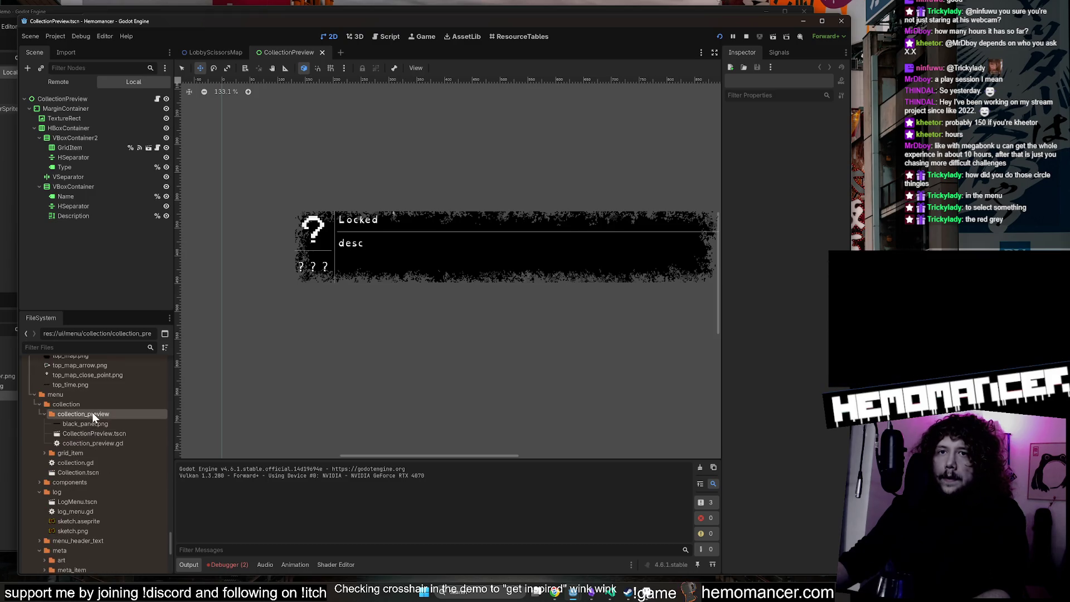
{"action": "left_click", "coordinate": [92, 453]}
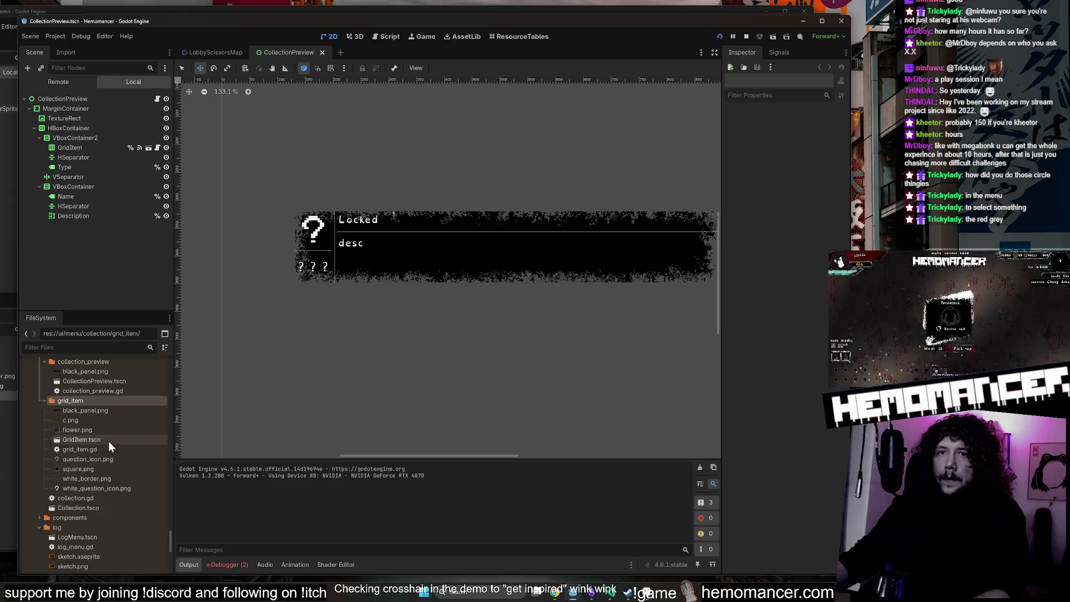
{"action": "double_click", "coordinate": [108, 441]}
{"action": "scroll", "coordinate": [111, 451], "scroll_direction": "down", "scroll_amount": 3}
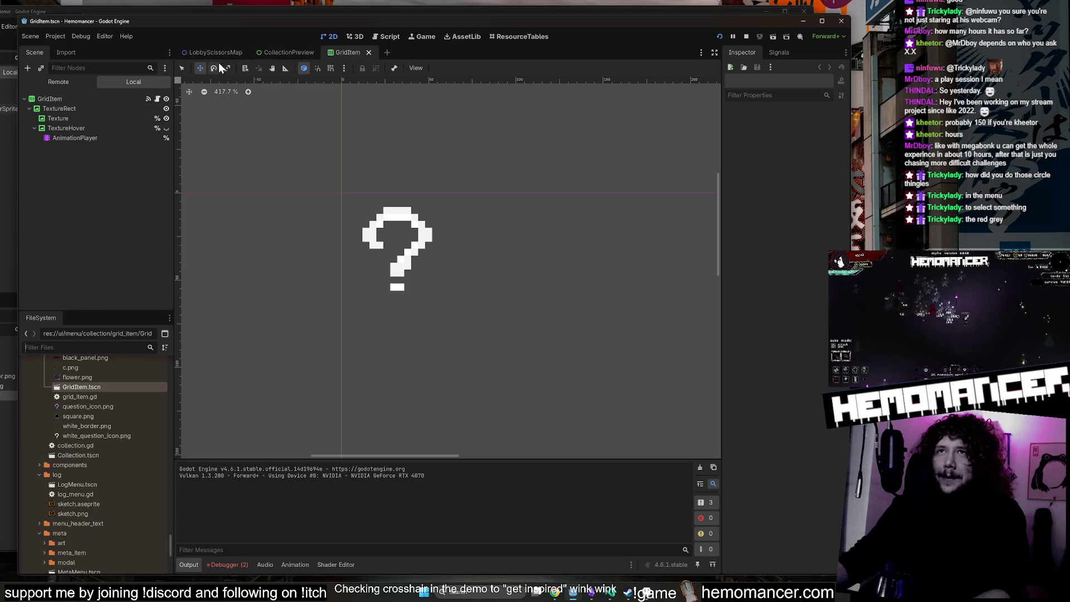
In CollectionPreview, inspect the HBoxContainer, Type label and VBoxContainer2 nodes.
{"action": "left_click", "coordinate": [284, 52]}
{"action": "left_click", "coordinate": [113, 129]}
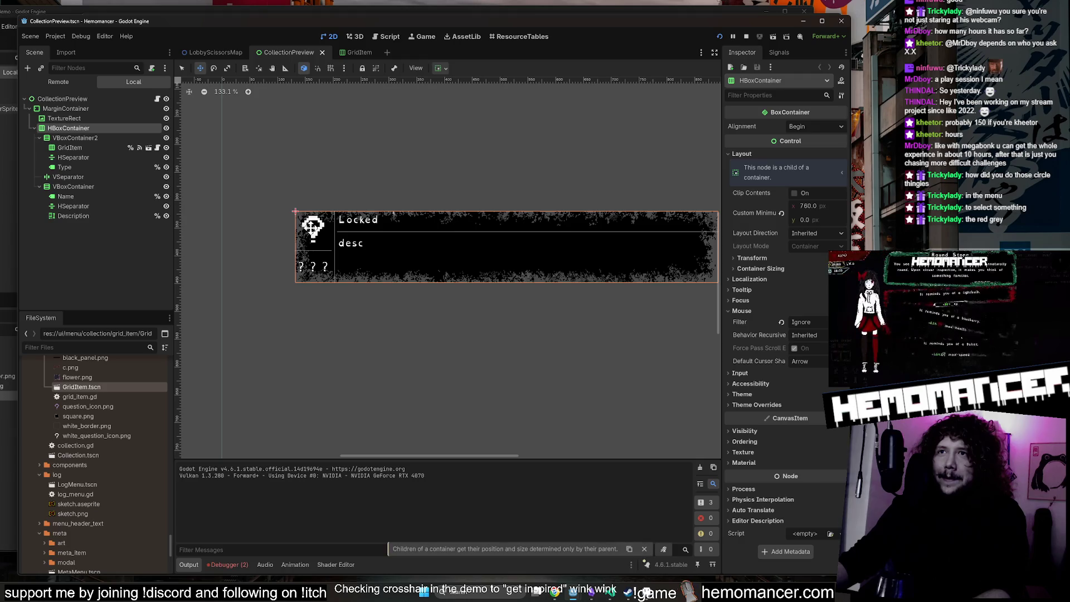
{"action": "left_click", "coordinate": [91, 166]}
{"action": "left_click", "coordinate": [75, 137]}
In GridItem, make the TextureHover red ring visible and play the AnimationPlayer's active animation.
{"action": "scroll", "coordinate": [95, 429], "scroll_direction": "up", "scroll_amount": 2}
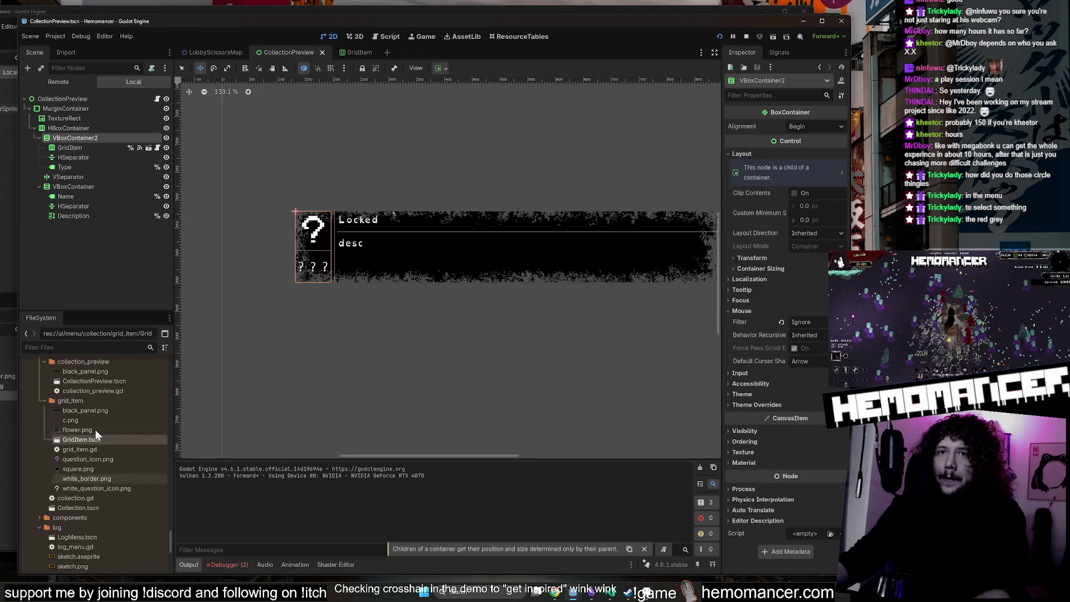
{"action": "double_click", "coordinate": [97, 440]}
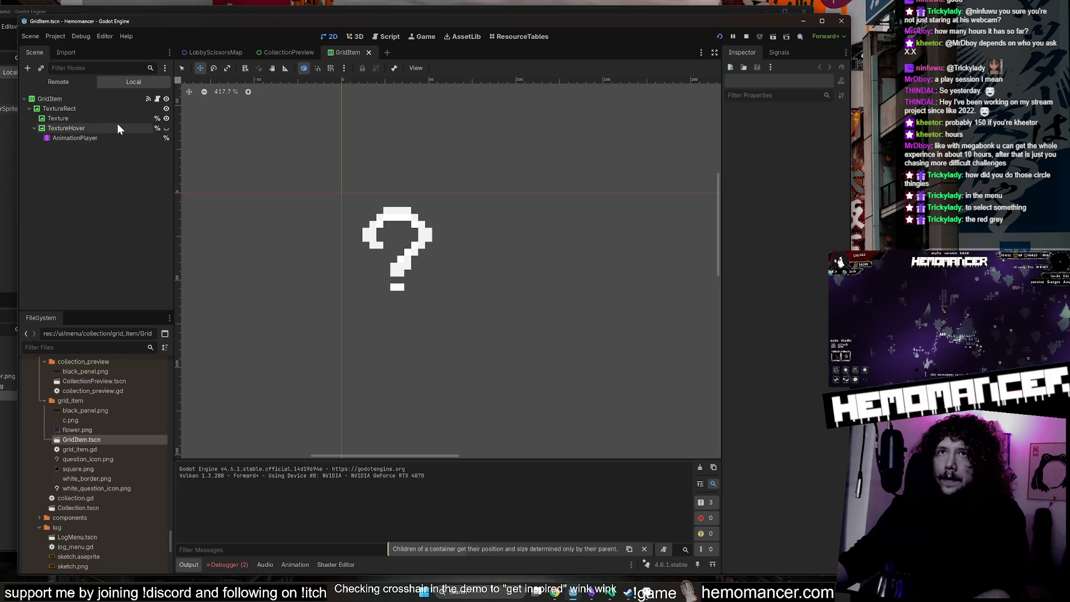
{"action": "left_click", "coordinate": [166, 129]}
{"action": "left_click", "coordinate": [92, 137]}
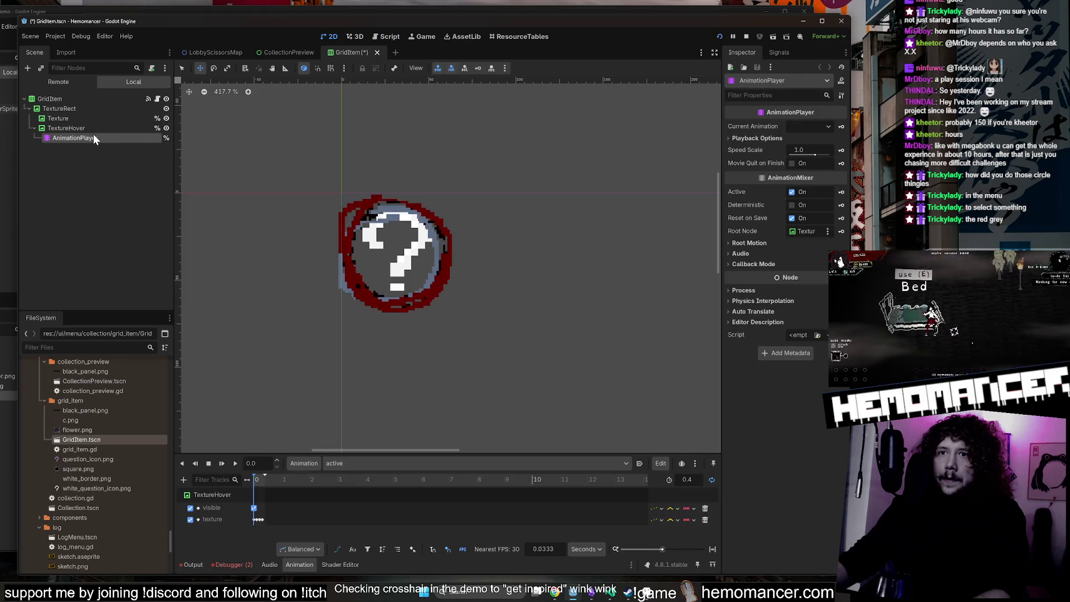
{"action": "left_click", "coordinate": [235, 463]}
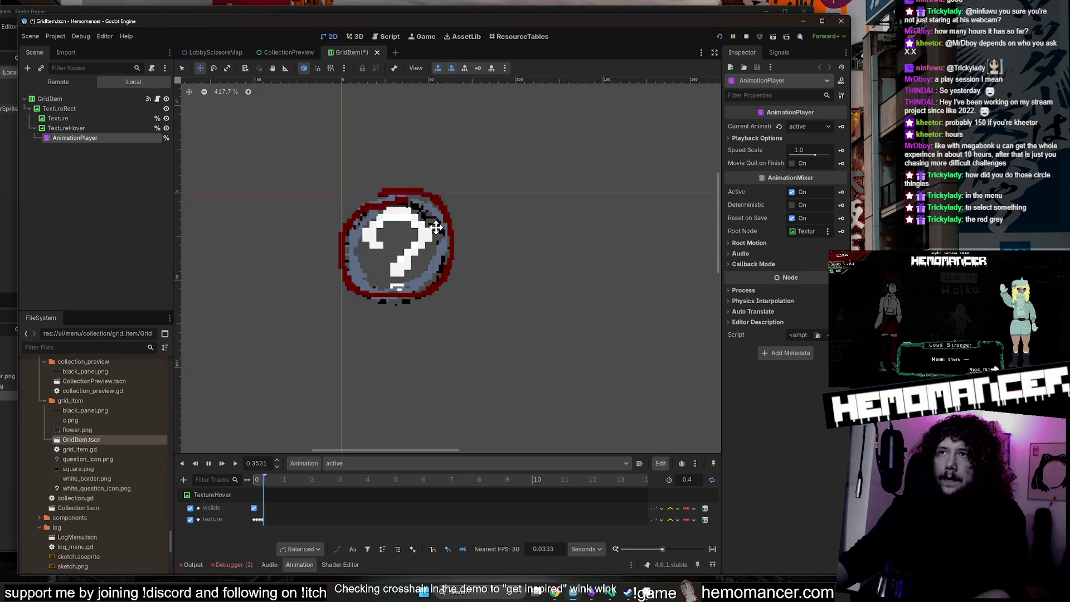
{"action": "scroll", "coordinate": [435, 230], "scroll_direction": "up", "scroll_amount": 2}
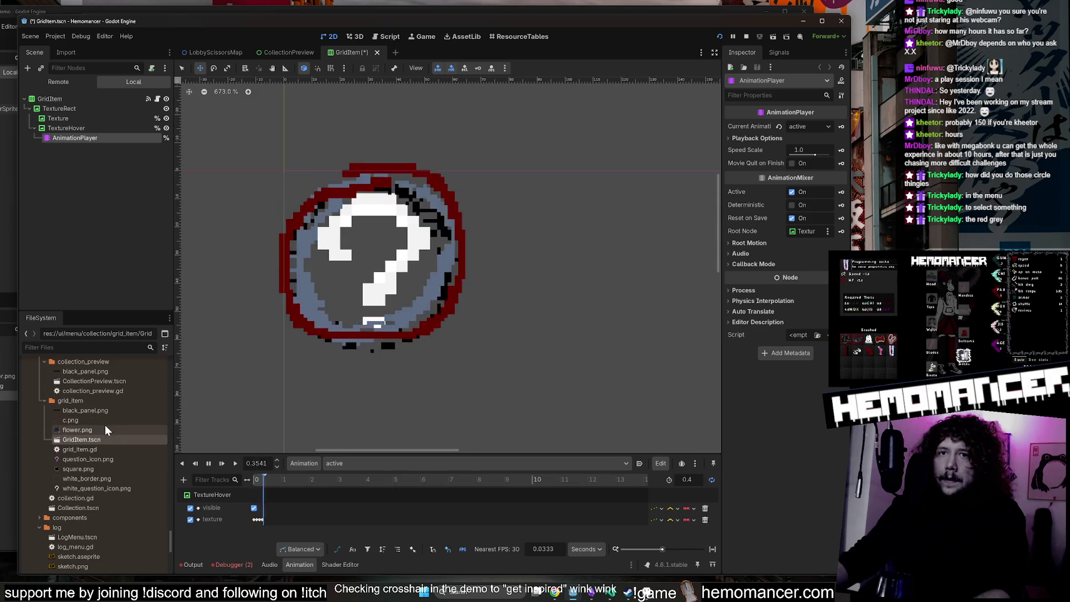
Inspect TextureHover's AtlasTexture region, stop the game and animation, then relaunch with F5.
{"action": "left_click", "coordinate": [113, 130]}
{"action": "left_click", "coordinate": [780, 137]}
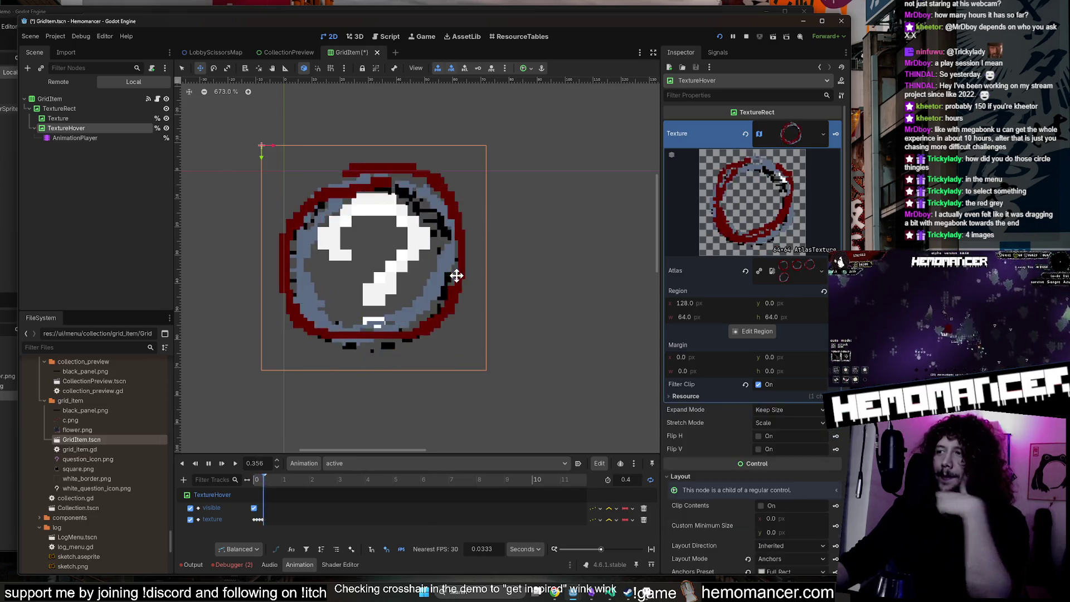
{"action": "left_click", "coordinate": [743, 35]}
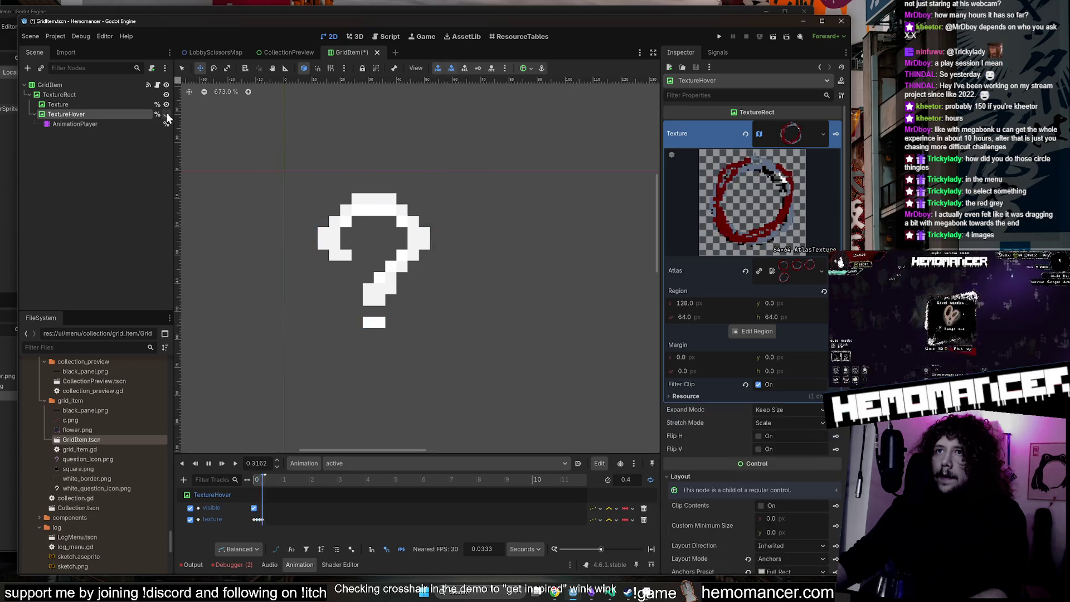
{"action": "left_click", "coordinate": [209, 464]}
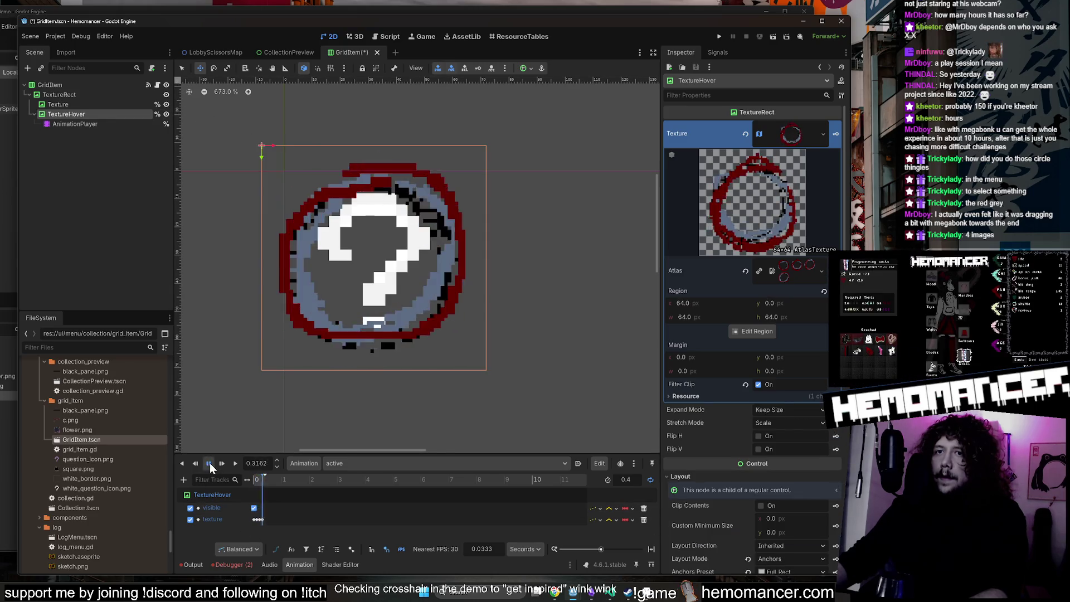
{"action": "key", "text": "F5"}
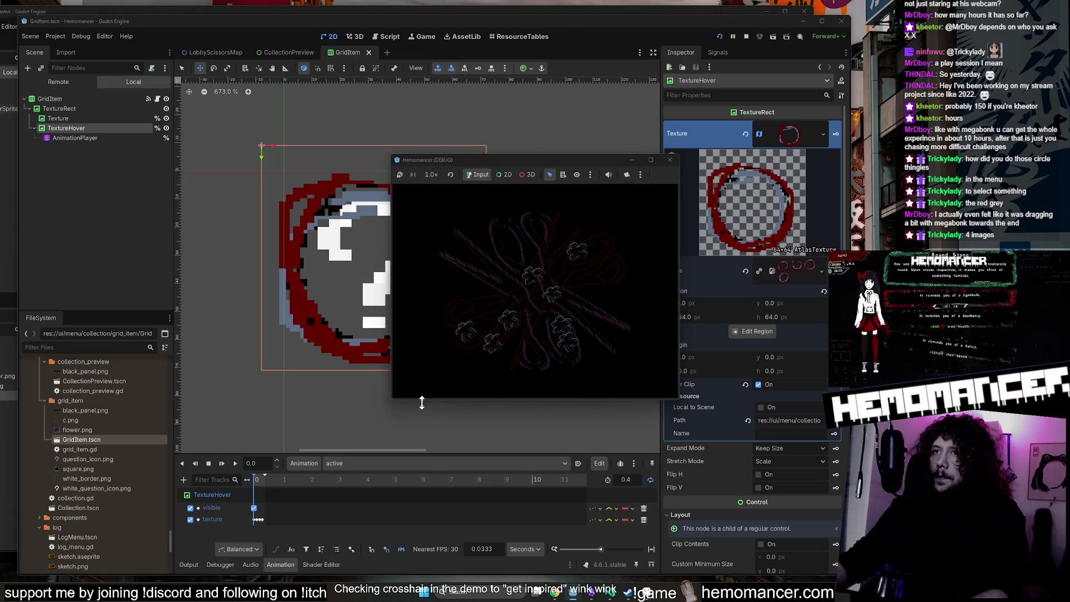
Watch the To Kill a God trailer on Steam from about 0:15, then close the viewer.
{"action": "key", "text": "alt+Tab"}
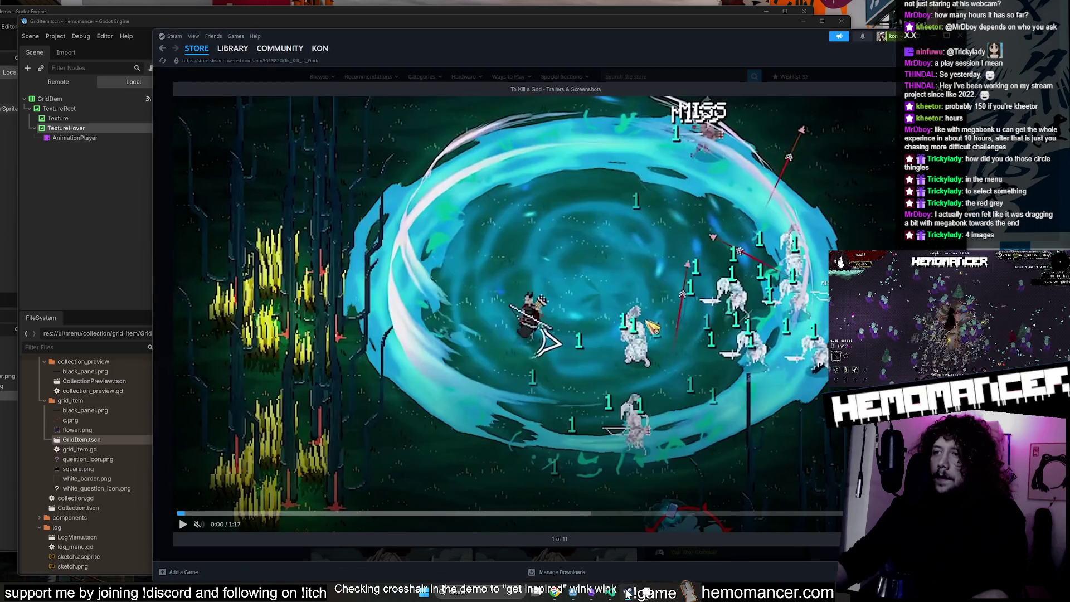
{"action": "mouse_move", "coordinate": [248, 511]}
{"action": "left_mouse_down"}
{"action": "mouse_move", "coordinate": [399, 516]}
{"action": "mouse_move", "coordinate": [208, 517]}
{"action": "left_mouse_up"}
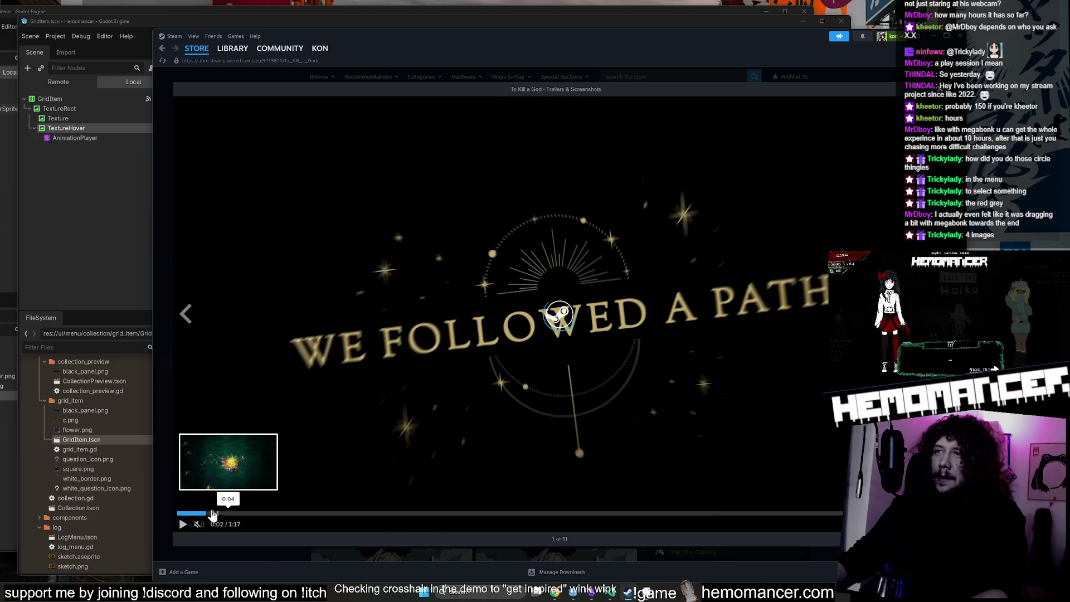
{"action": "left_click", "coordinate": [183, 523]}
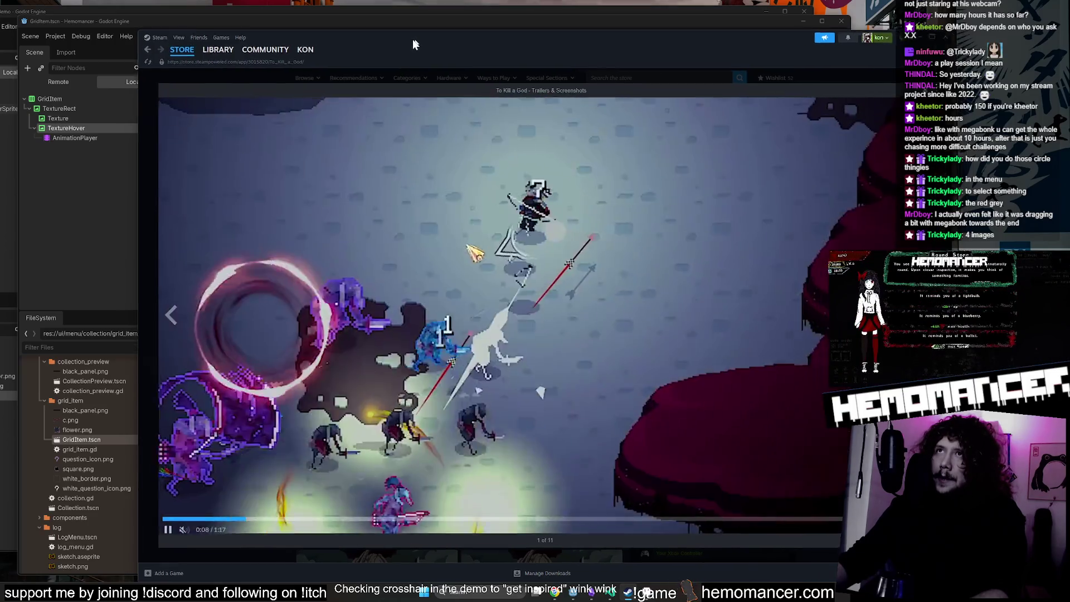
{"action": "left_click_drag", "start_coordinate": [429, 43], "coordinate": [370, 43]}
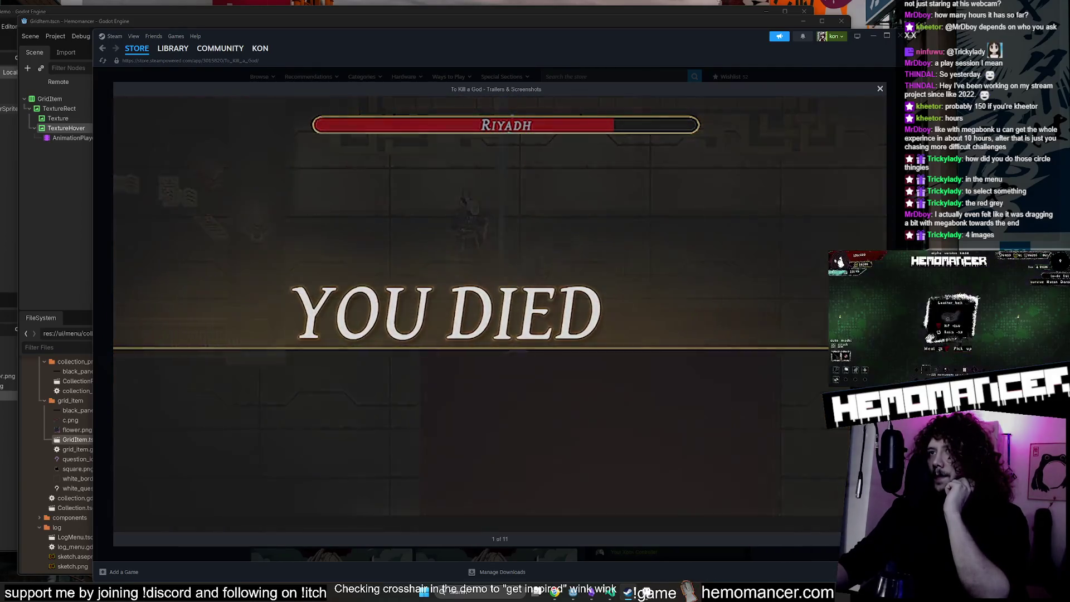
{"action": "mouse_move", "coordinate": [711, 35]}
{"action": "left_mouse_down"}
{"action": "mouse_move", "coordinate": [660, 31]}
{"action": "mouse_move", "coordinate": [694, 29]}
{"action": "left_mouse_up"}
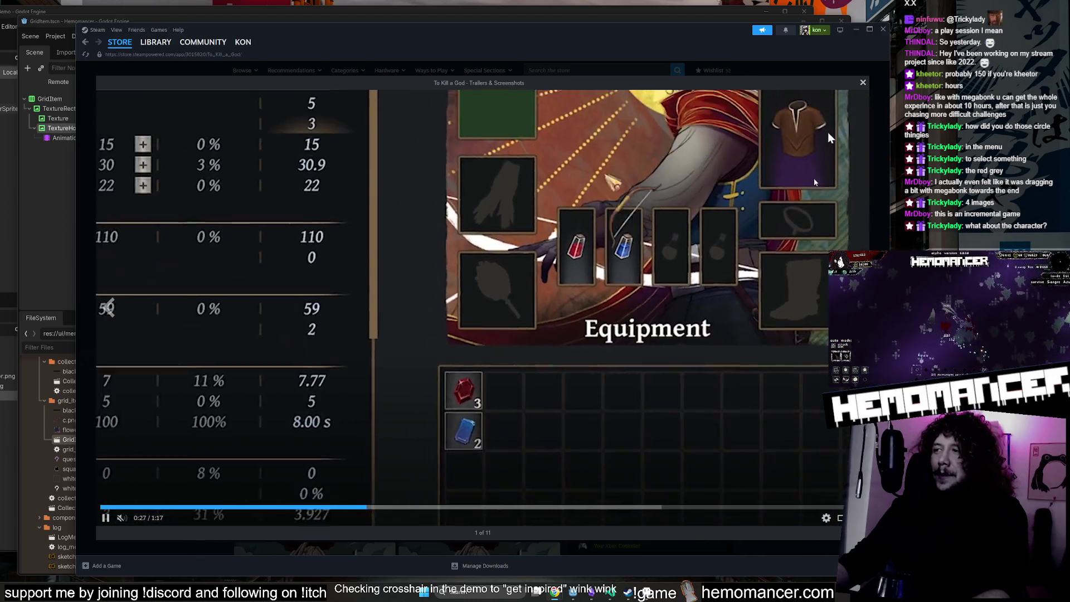
{"action": "left_click", "coordinate": [862, 83]}
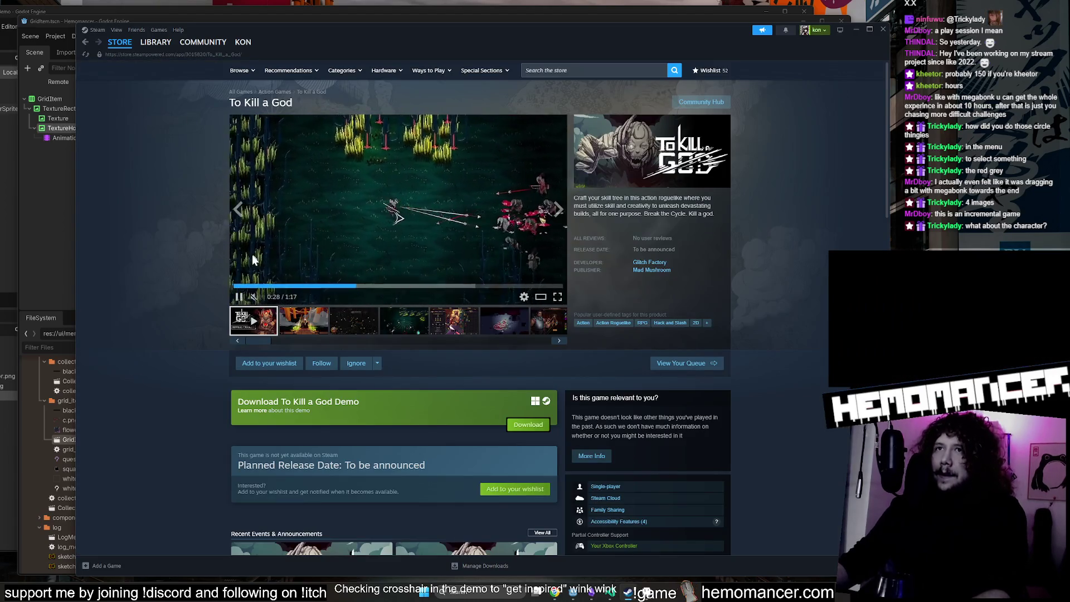
Filter Godot's files for 'player' and bring up player_v5.aseprite in Aseprite.
{"action": "left_click", "coordinate": [55, 347]}
{"action": "type", "text": "player"}
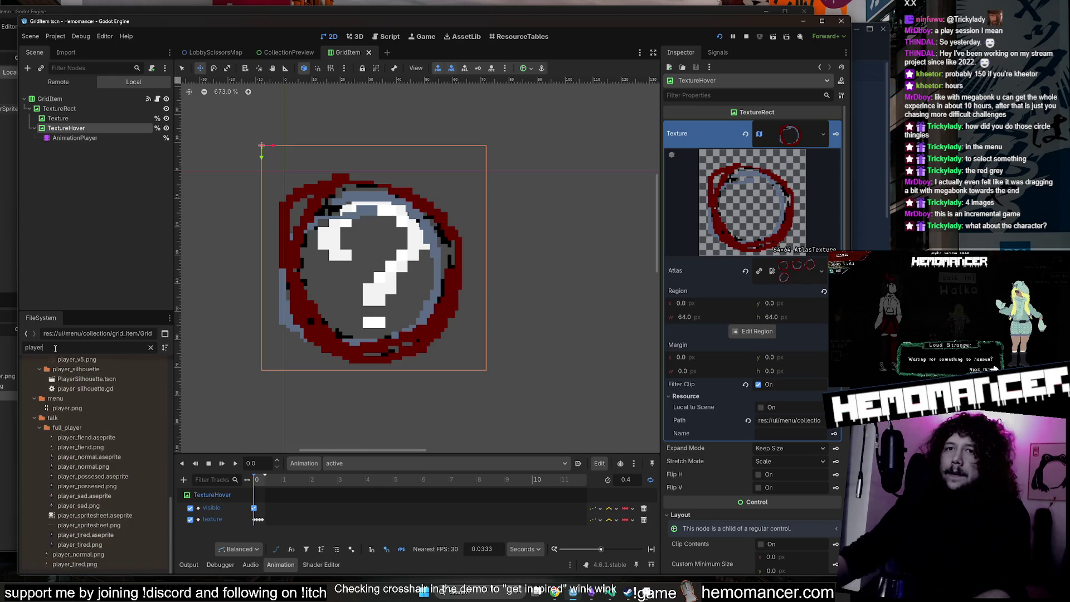
{"action": "scroll", "coordinate": [132, 415], "scroll_direction": "up", "scroll_amount": 1}
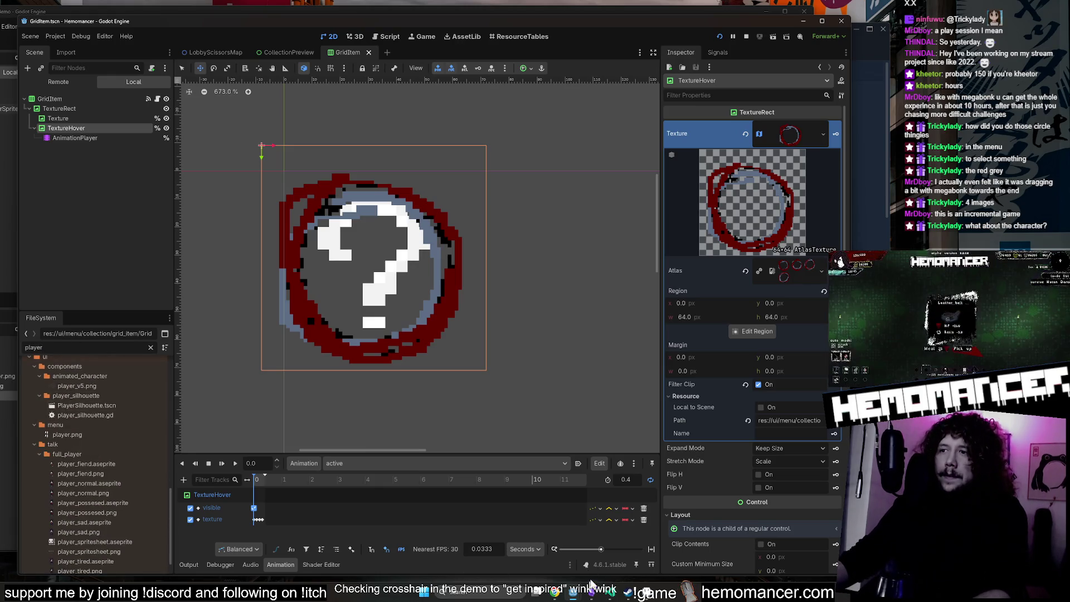
{"action": "left_click", "coordinate": [643, 595]}
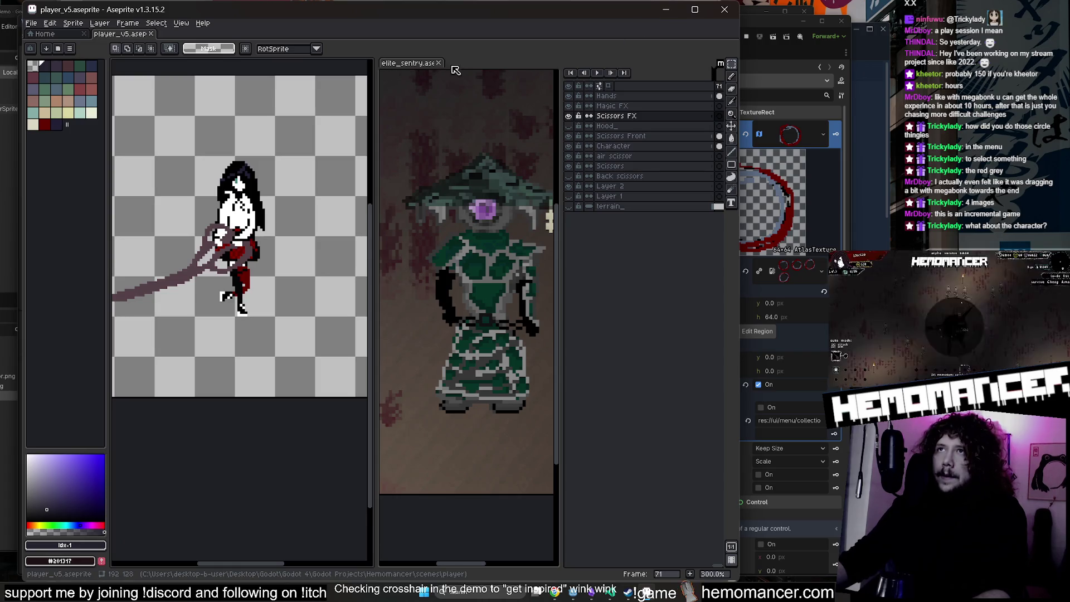
{"action": "left_click", "coordinate": [438, 63]}
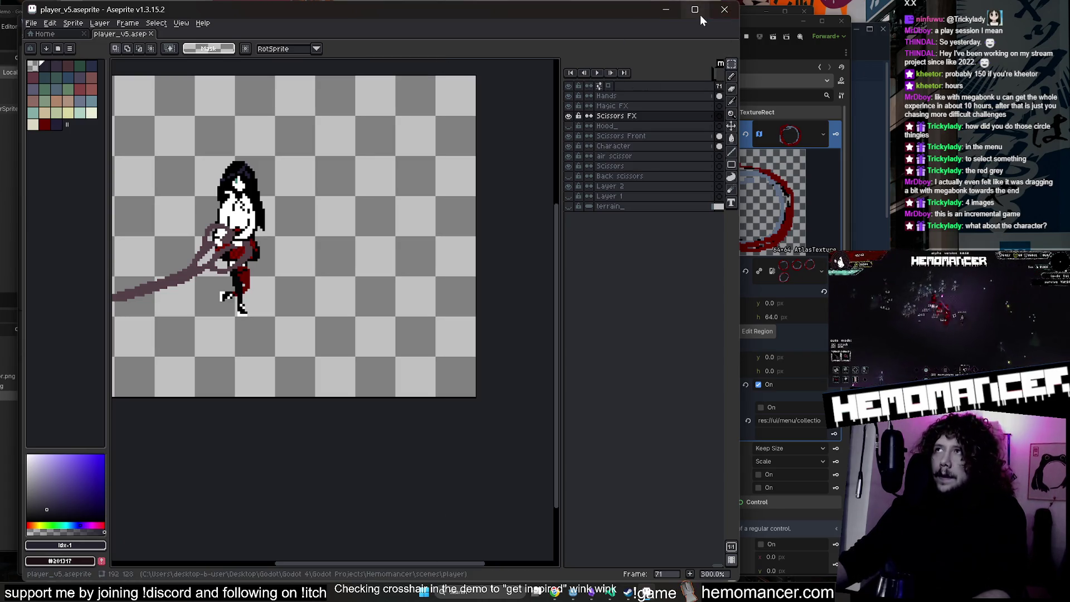
{"action": "left_click", "coordinate": [694, 9]}
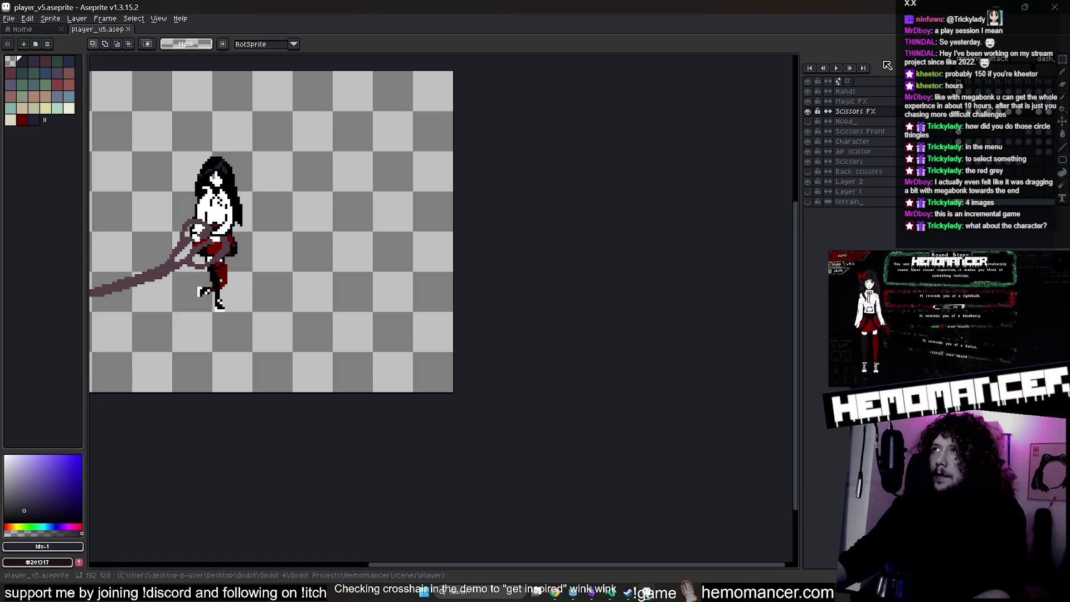
{"action": "left_click_drag", "start_coordinate": [799, 98], "coordinate": [380, 98]}
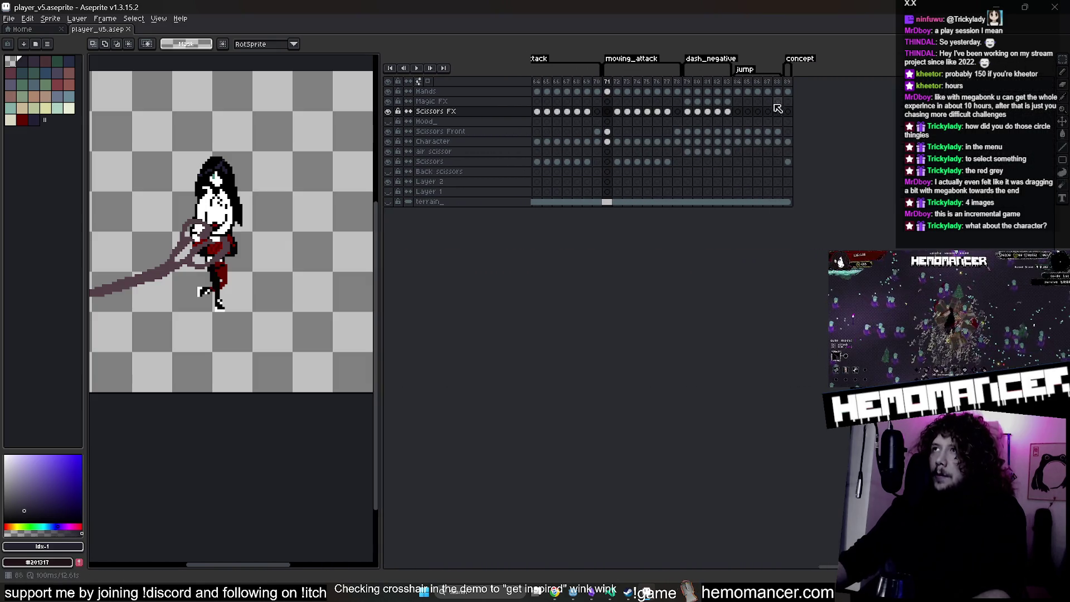
{"action": "key", "text": "Escape"}
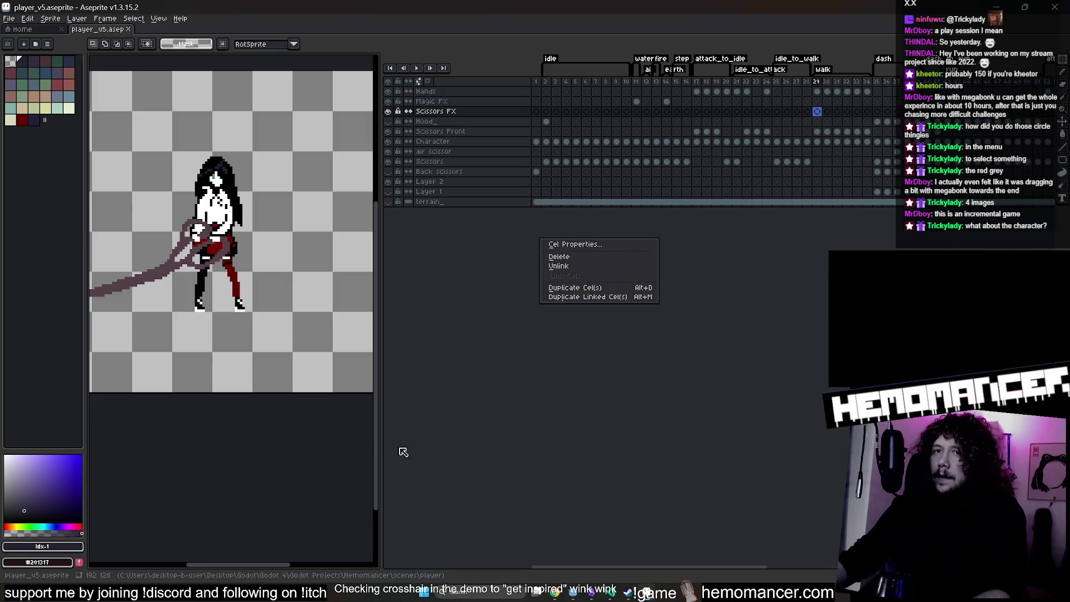
{"action": "left_click", "coordinate": [77, 19]}
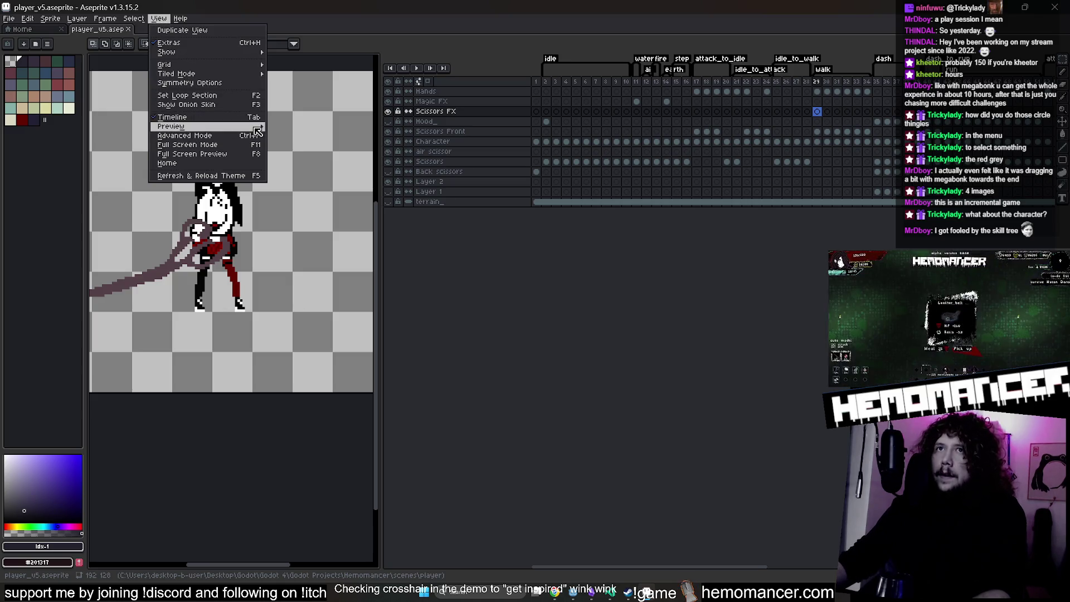
{"action": "left_click", "coordinate": [254, 117]}
{"action": "left_click", "coordinate": [78, 18]}
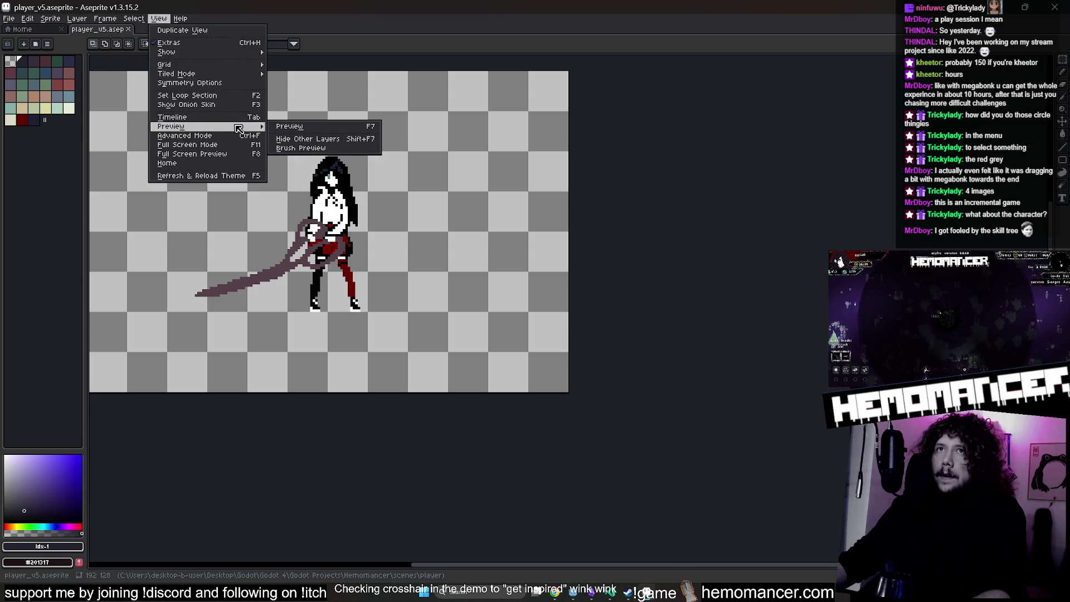
{"action": "left_click", "coordinate": [240, 117]}
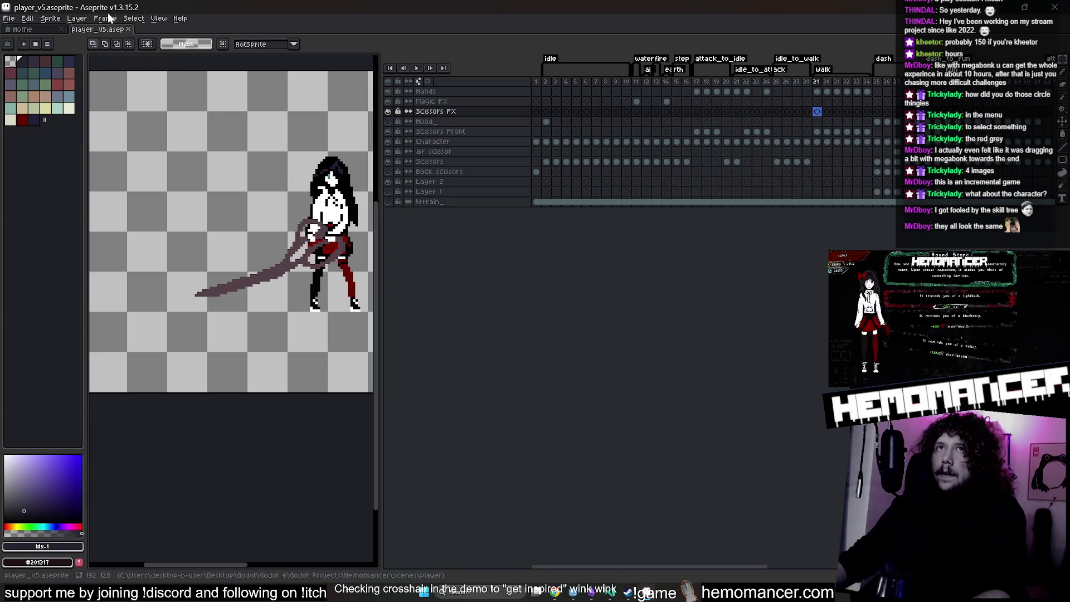
{"action": "left_click", "coordinate": [133, 18]}
{"action": "mouse_move", "coordinate": [106, 19]}
{"action": "mouse_move", "coordinate": [143, 117]}
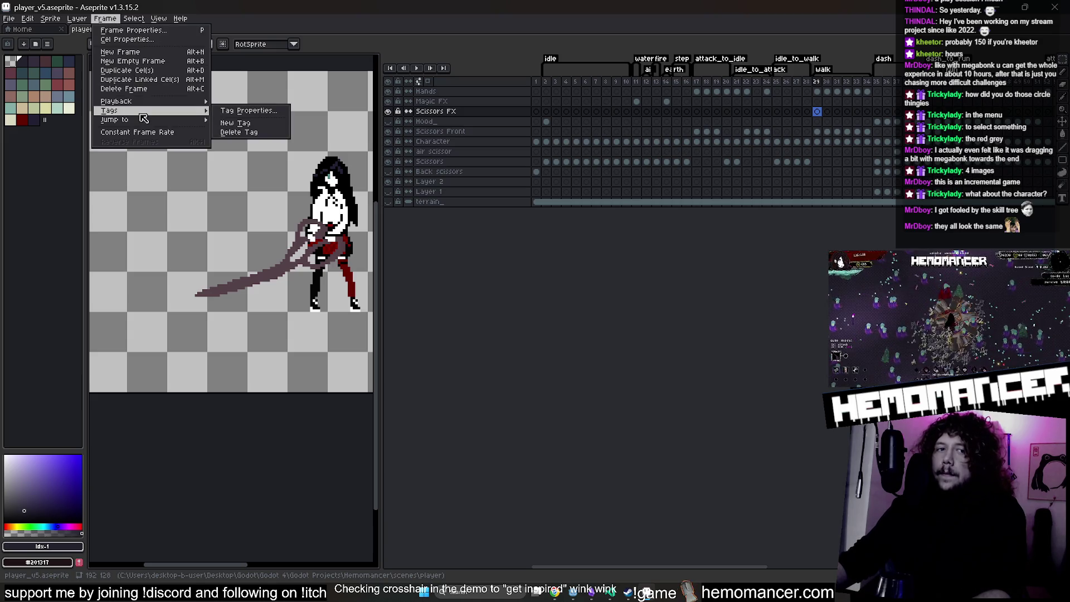
{"action": "mouse_move", "coordinate": [140, 24]}
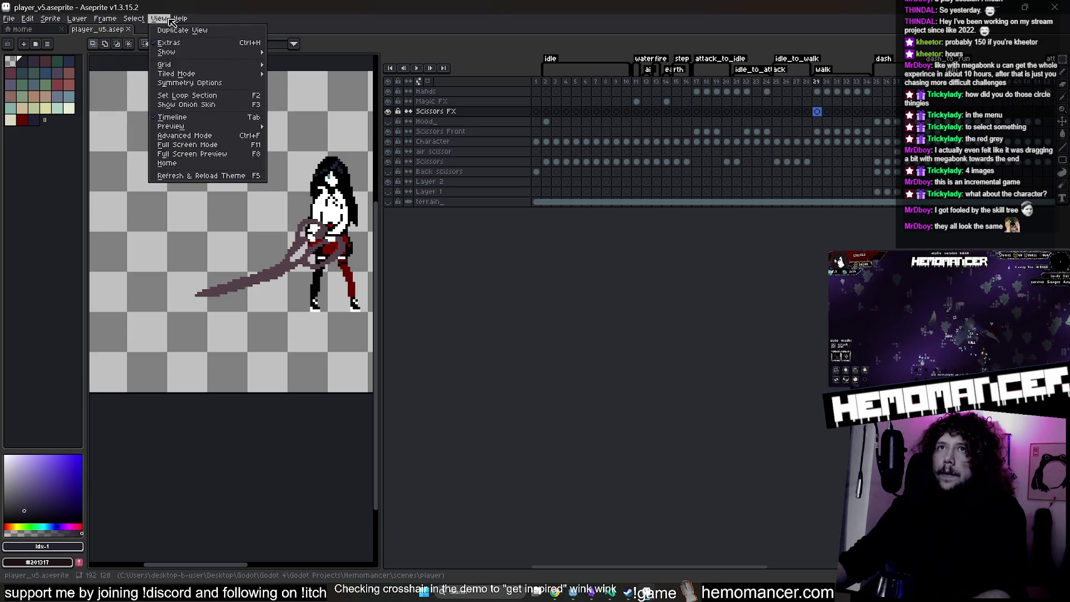
{"action": "mouse_move", "coordinate": [253, 132]}
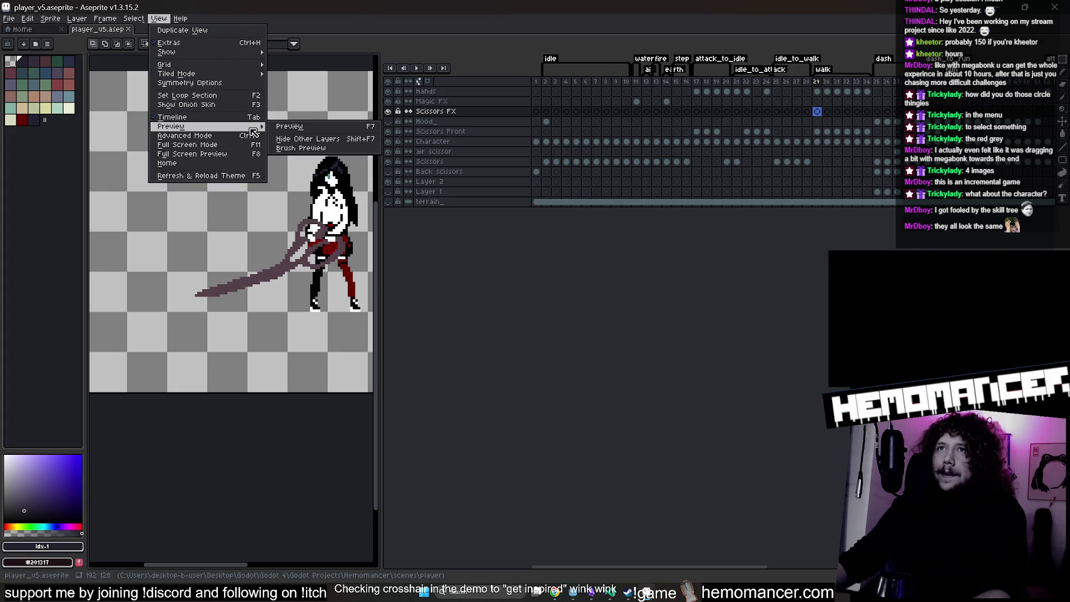
{"action": "left_click", "coordinate": [526, 250]}
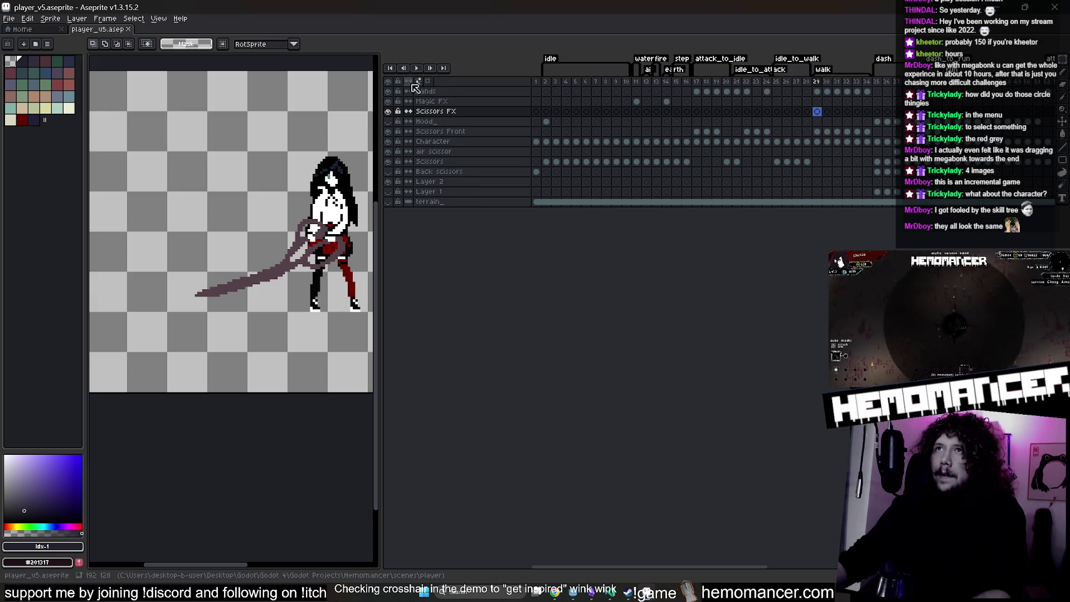
{"action": "left_click", "coordinate": [421, 83]}
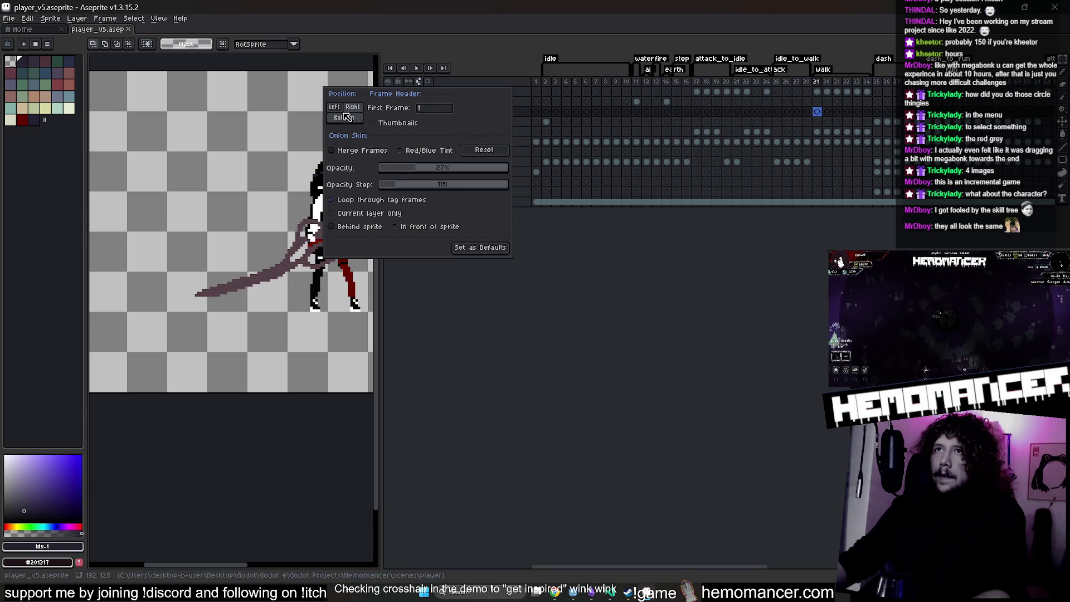
Dock the Aseprite timeline at the bottom, lower it, and show frame 37 of dash.
{"action": "left_click", "coordinate": [346, 118]}
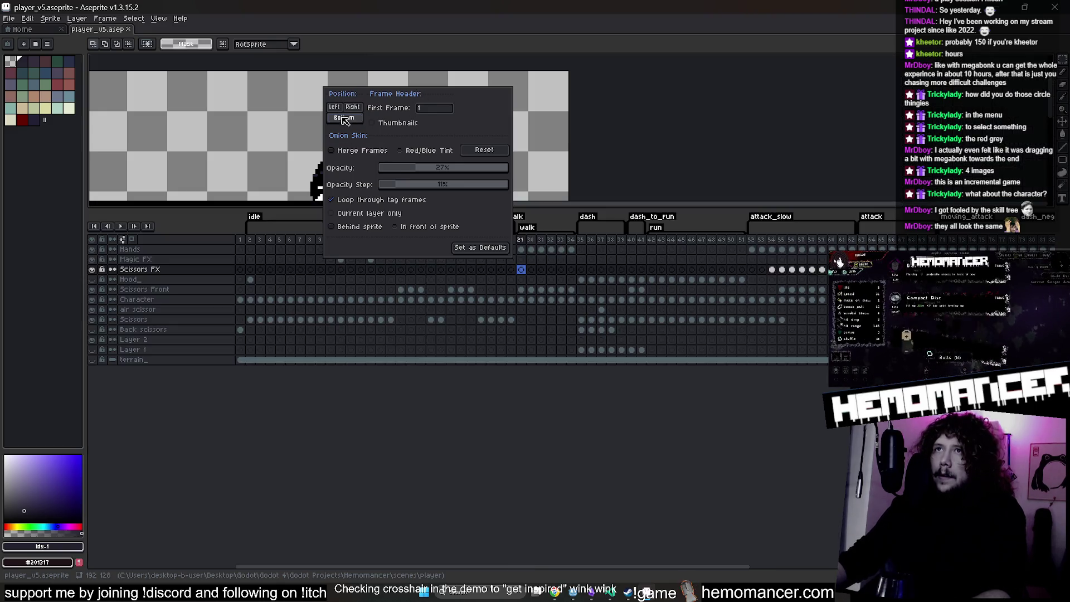
{"action": "left_click", "coordinate": [480, 248]}
{"action": "left_click_drag", "start_coordinate": [585, 207], "coordinate": [570, 419]}
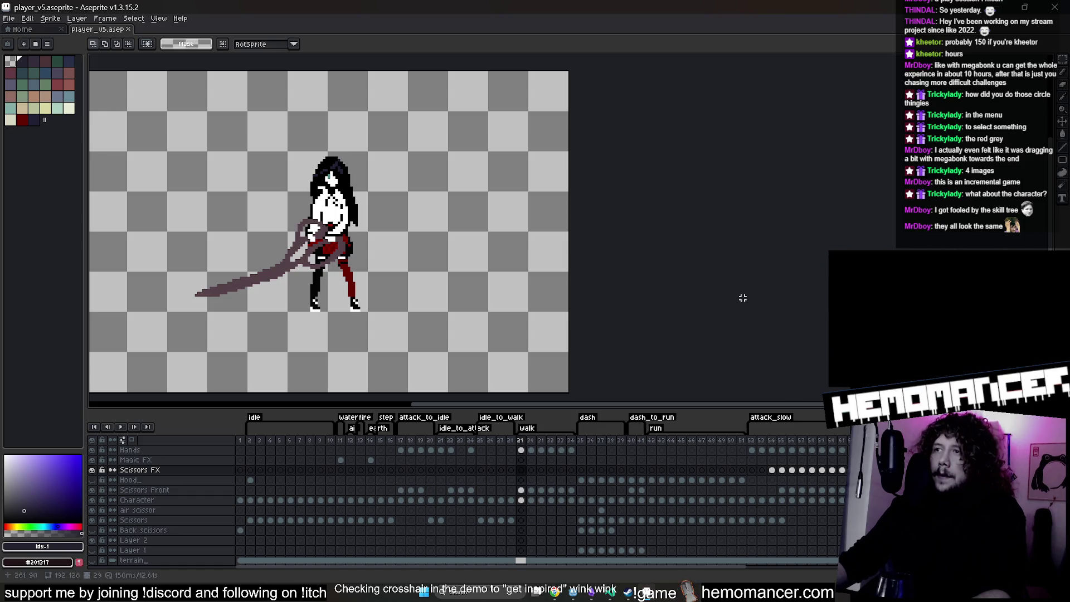
{"action": "left_click", "coordinate": [661, 560]}
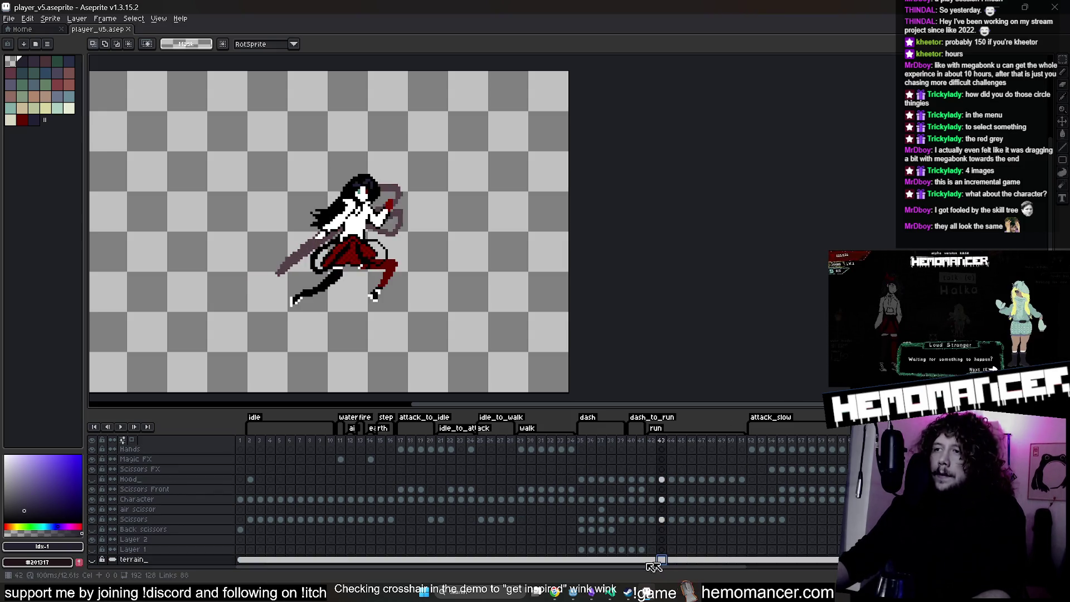
{"action": "left_click", "coordinate": [602, 549]}
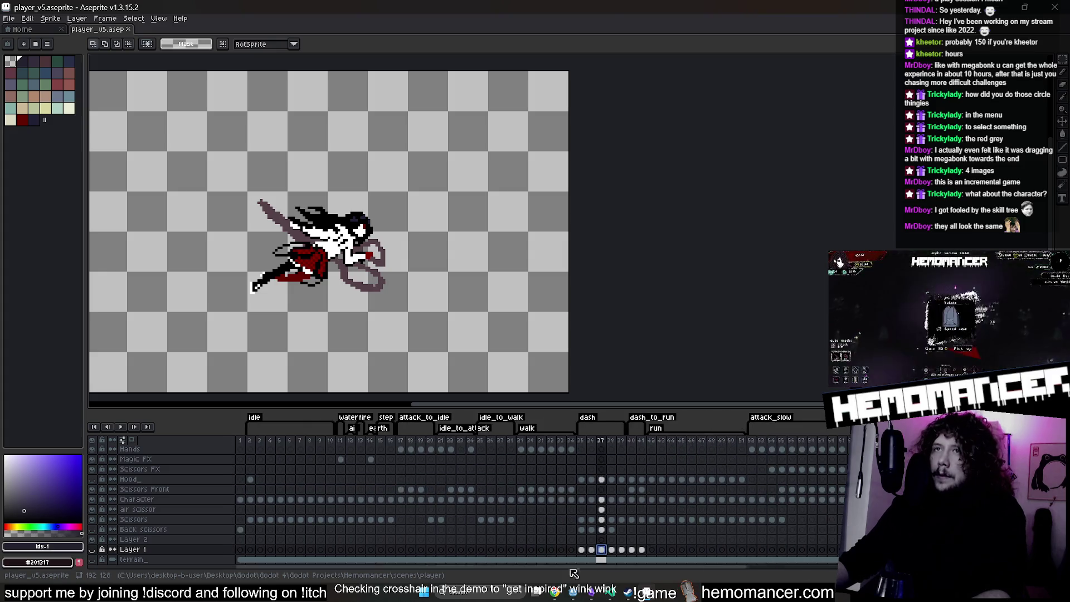
Shrink Aseprite to a floating window and bring the To Kill a God Steam page forward.
{"action": "mouse_move", "coordinate": [611, 7]}
{"action": "left_mouse_down"}
{"action": "mouse_move", "coordinate": [440, 82]}
{"action": "mouse_move", "coordinate": [439, 55]}
{"action": "left_mouse_up"}
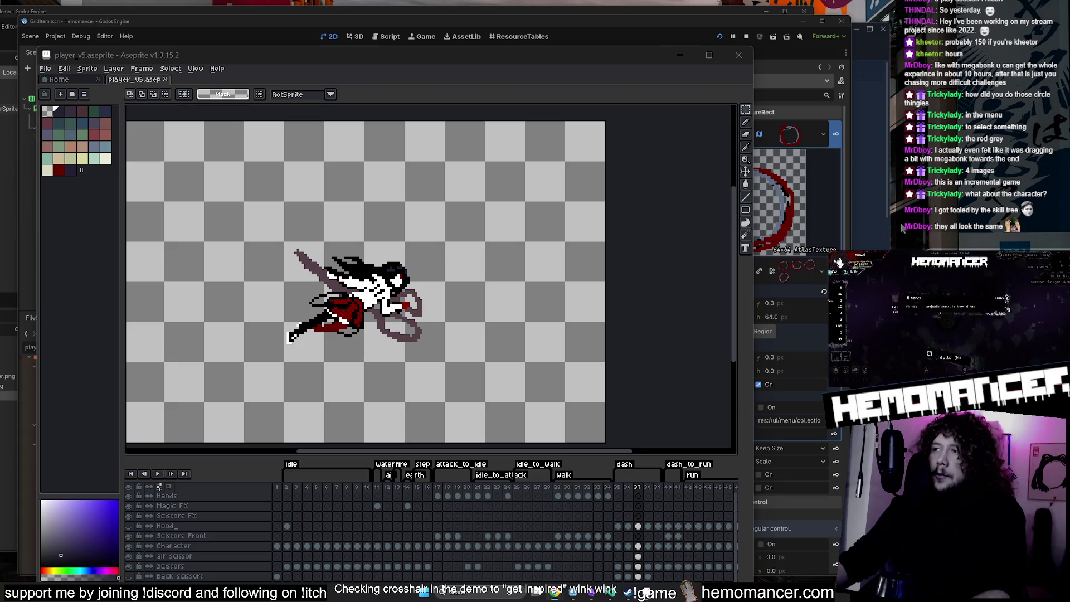
{"action": "left_click_drag", "start_coordinate": [753, 47], "coordinate": [799, 20]}
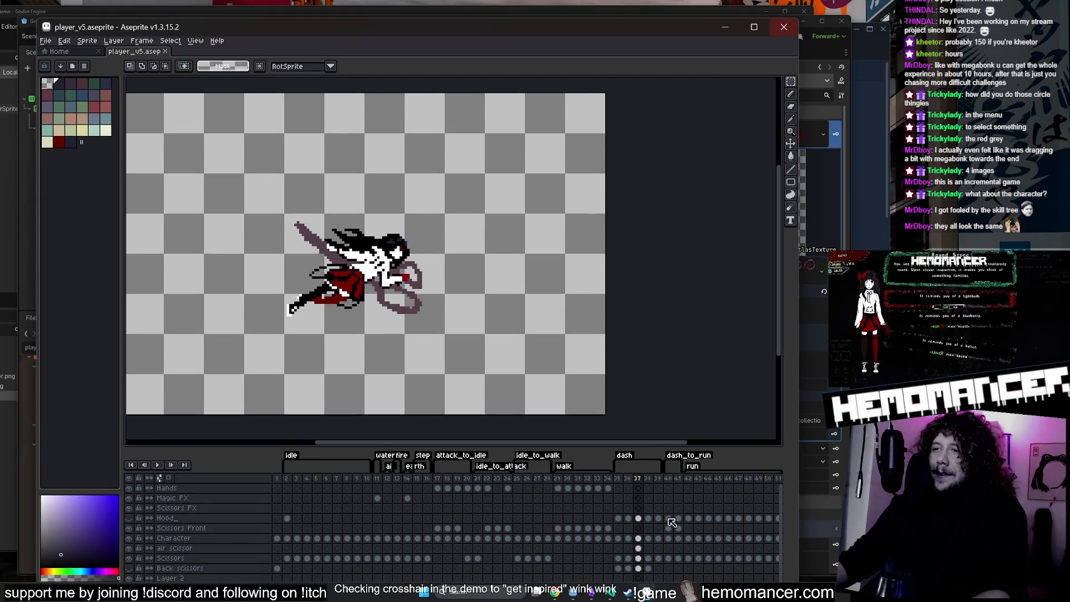
{"action": "left_click", "coordinate": [639, 594]}
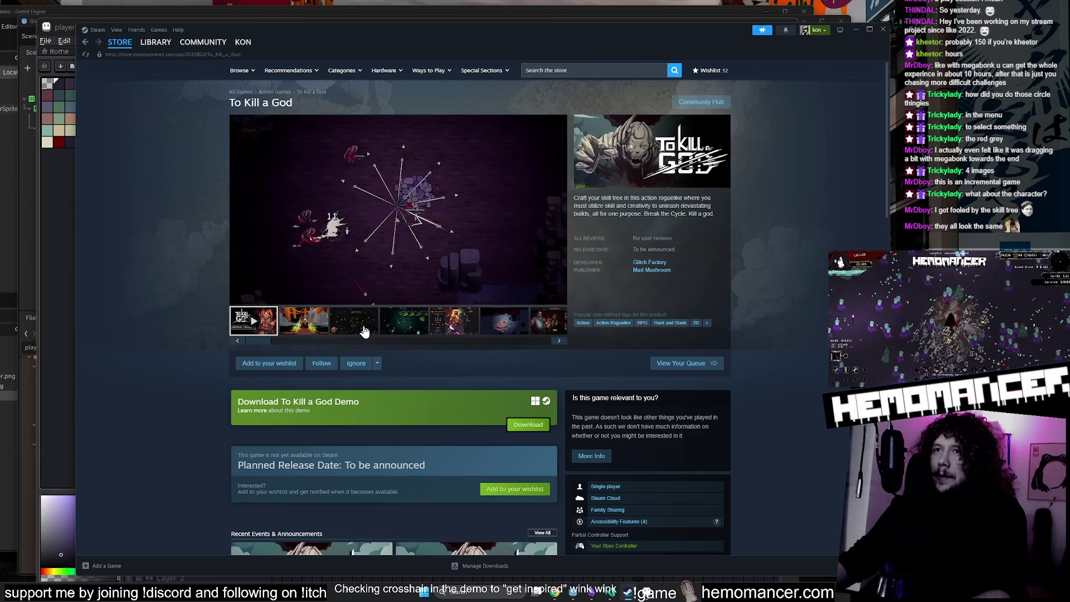
Minimize the To Kill a God store page to reveal the player_v5 sprite in Aseprite.
{"action": "left_click", "coordinate": [856, 31]}
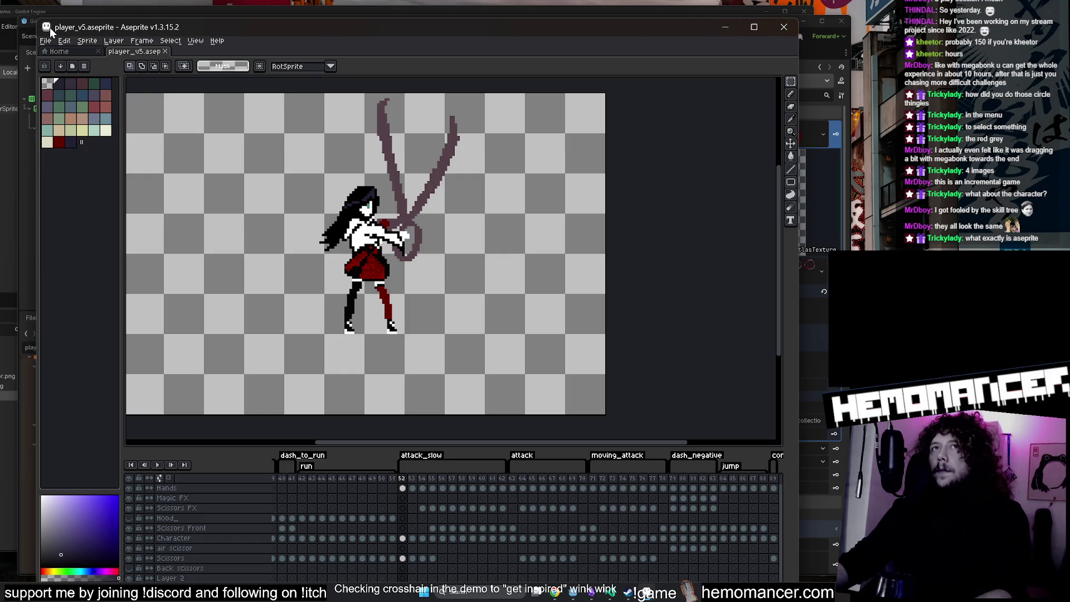
Minimize Aseprite, stop the game, close the GridItem scene, and save to relaunch.
{"action": "left_click", "coordinate": [725, 29]}
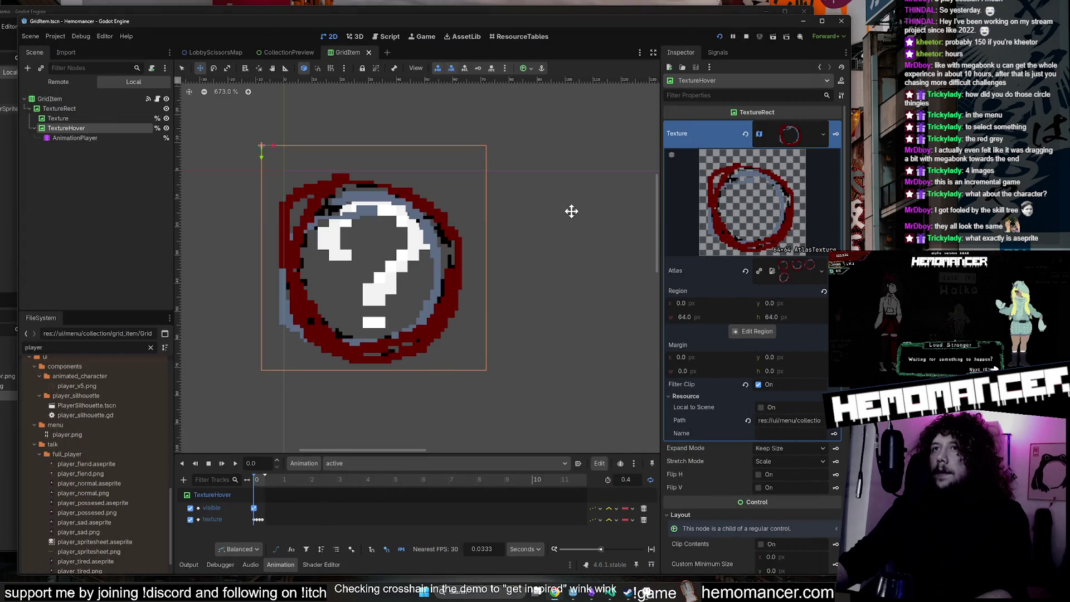
{"action": "left_click", "coordinate": [744, 35]}
{"action": "scroll", "coordinate": [553, 97], "scroll_direction": "down", "scroll_amount": 2}
{"action": "left_click", "coordinate": [88, 87]}
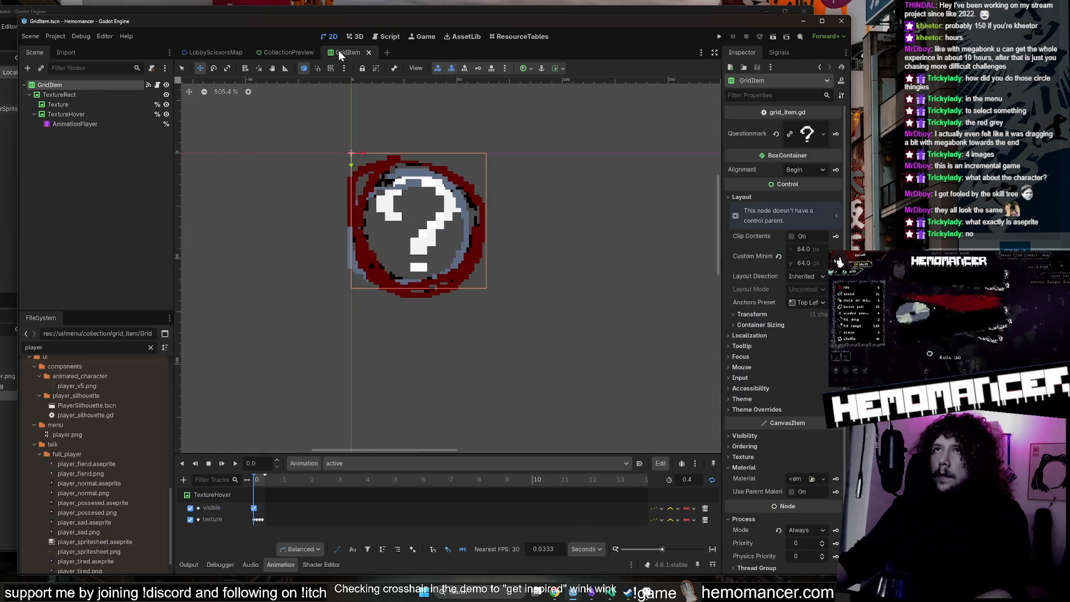
{"action": "left_click", "coordinate": [225, 52]}
{"action": "key", "text": "ctrl+s"}
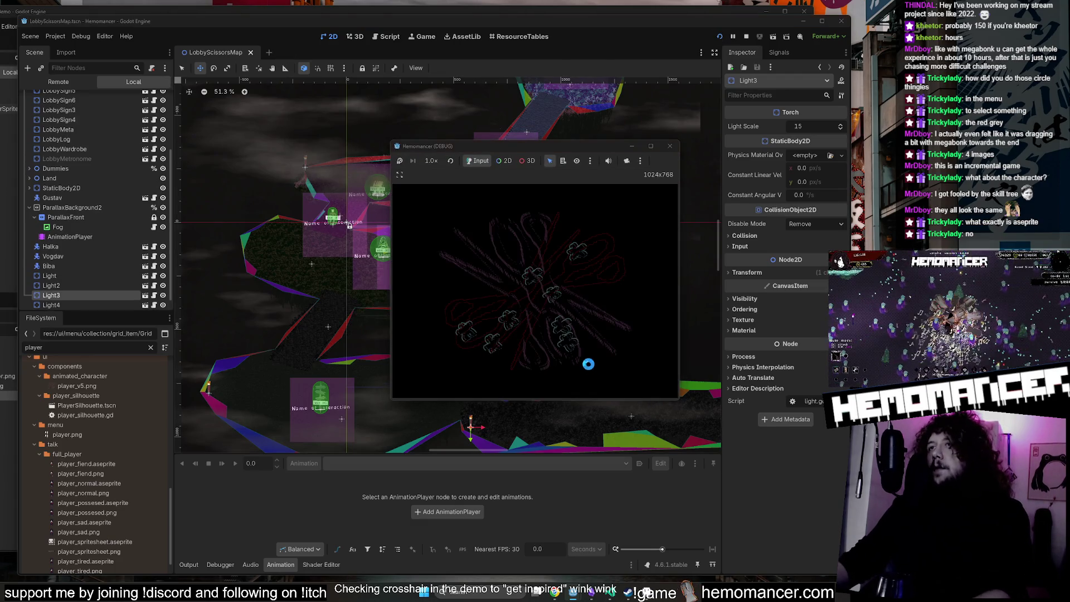
Enlarge the game window and check Options > Audio before returning to the main menu.
{"action": "mouse_move", "coordinate": [393, 401]}
{"action": "left_mouse_down"}
{"action": "mouse_move", "coordinate": [291, 449]}
{"action": "mouse_move", "coordinate": [148, 482]}
{"action": "mouse_move", "coordinate": [72, 525]}
{"action": "mouse_move", "coordinate": [56, 576]}
{"action": "mouse_move", "coordinate": [41, 564]}
{"action": "left_mouse_up"}
{"action": "mouse_move", "coordinate": [684, 145]}
{"action": "left_mouse_down"}
{"action": "mouse_move", "coordinate": [719, 142]}
{"action": "mouse_move", "coordinate": [800, 47]}
{"action": "left_mouse_up"}
{"action": "left_click", "coordinate": [309, 401]}
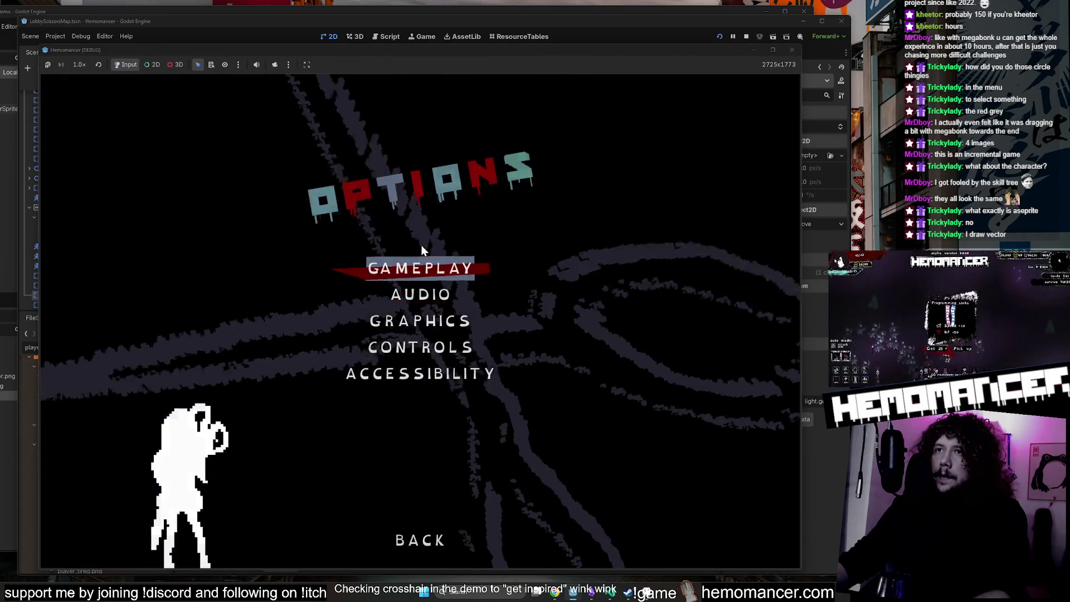
{"action": "left_click", "coordinate": [422, 292]}
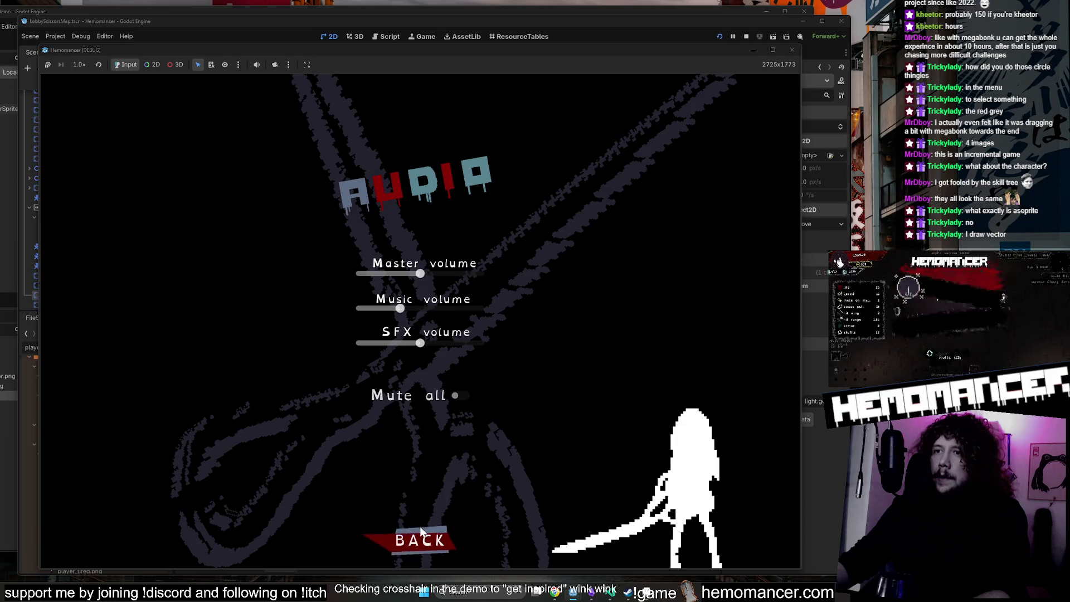
{"action": "left_click", "coordinate": [421, 538]}
{"action": "left_click", "coordinate": [420, 536]}
Start the game, walk to the signpole, and escape back to the title menu.
{"action": "left_click", "coordinate": [323, 304]}
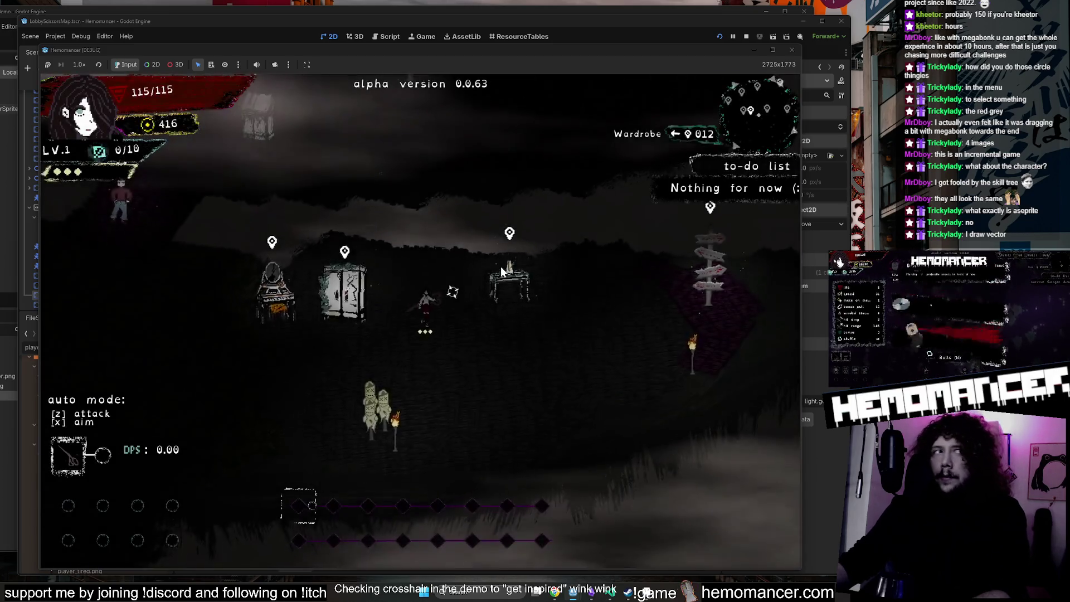
{"action": "key", "text": "d"}
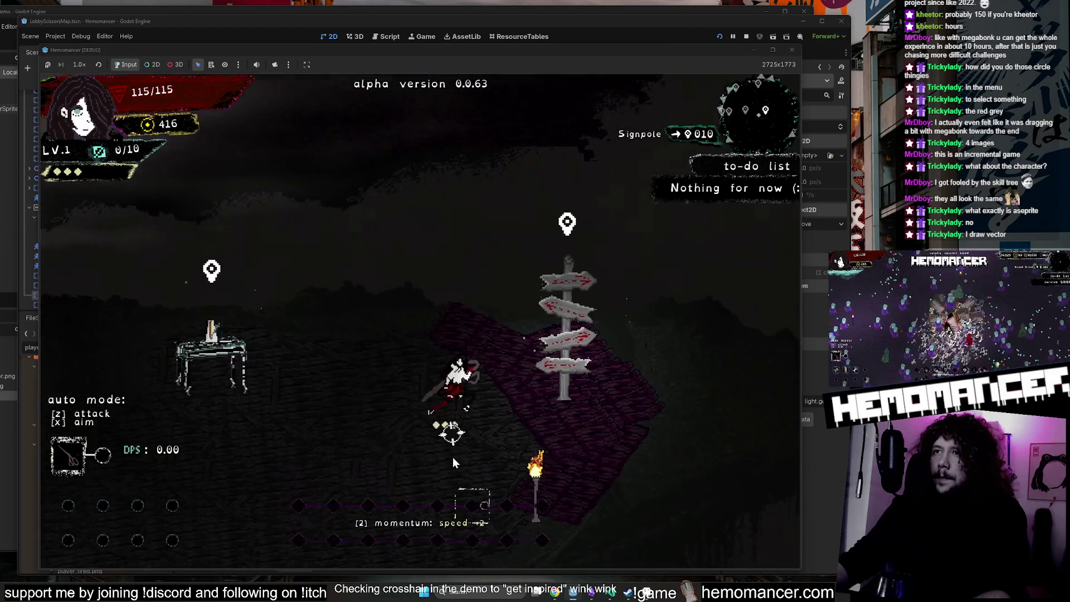
{"action": "key", "text": "Escape"}
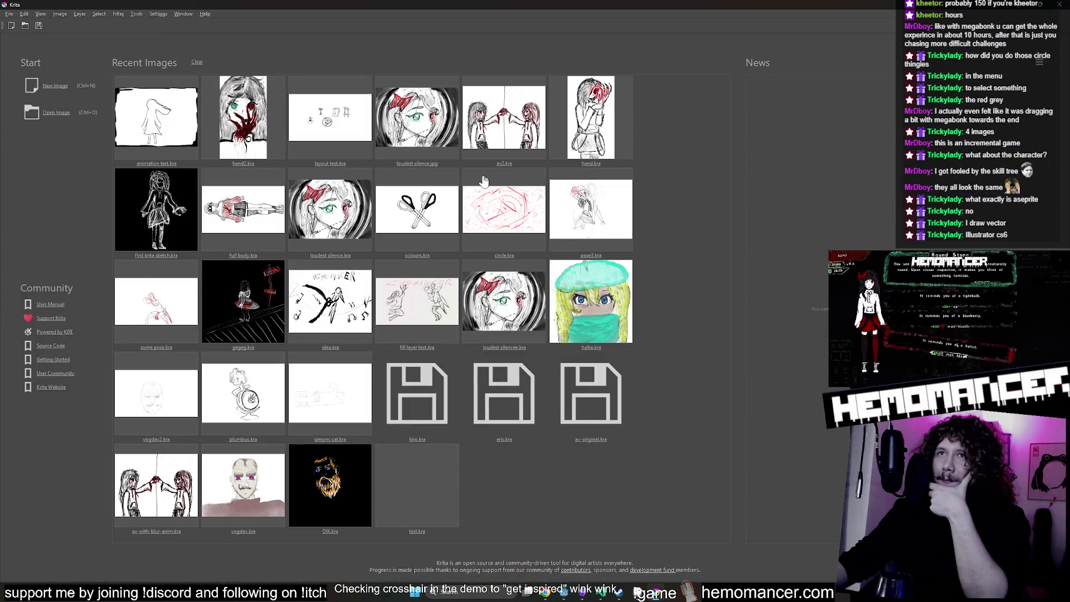
Open animation test.kra in Krita and play its sketch animation.
{"action": "left_click", "coordinate": [171, 128]}
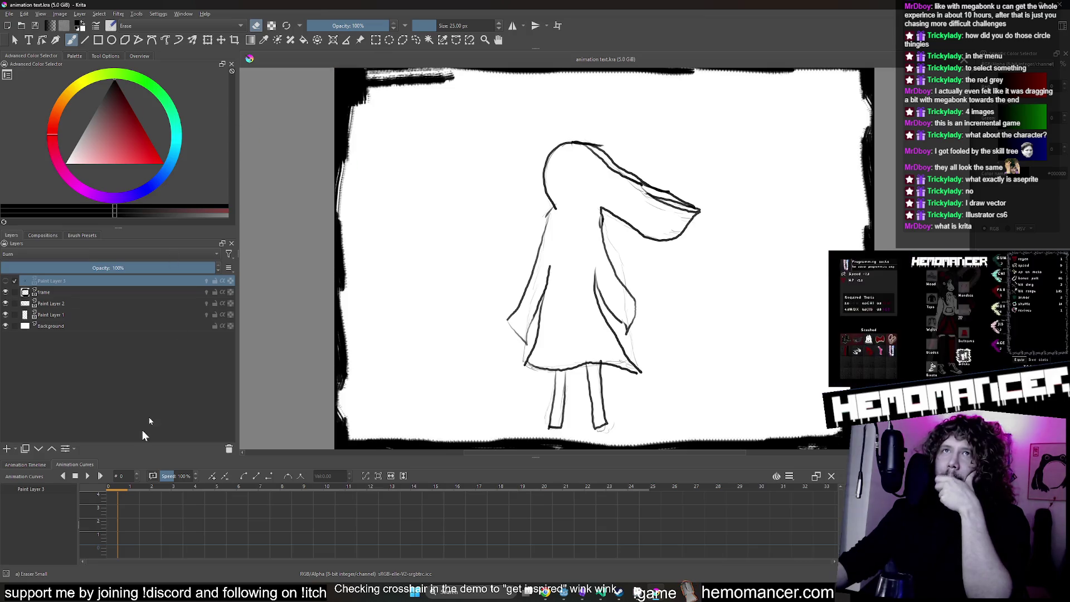
{"action": "left_click", "coordinate": [95, 476]}
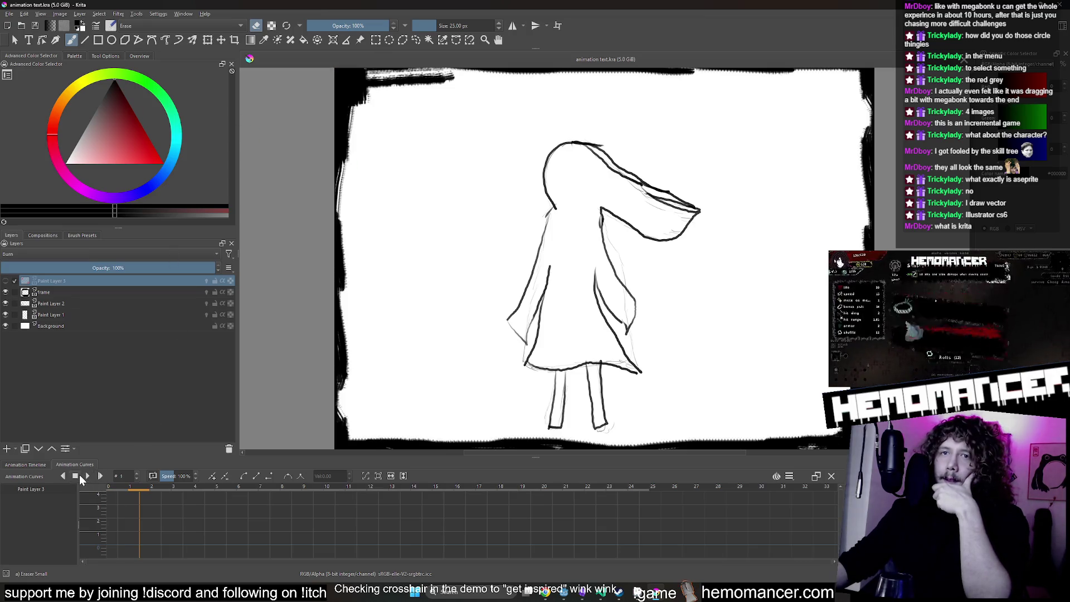
{"action": "left_click", "coordinate": [87, 474]}
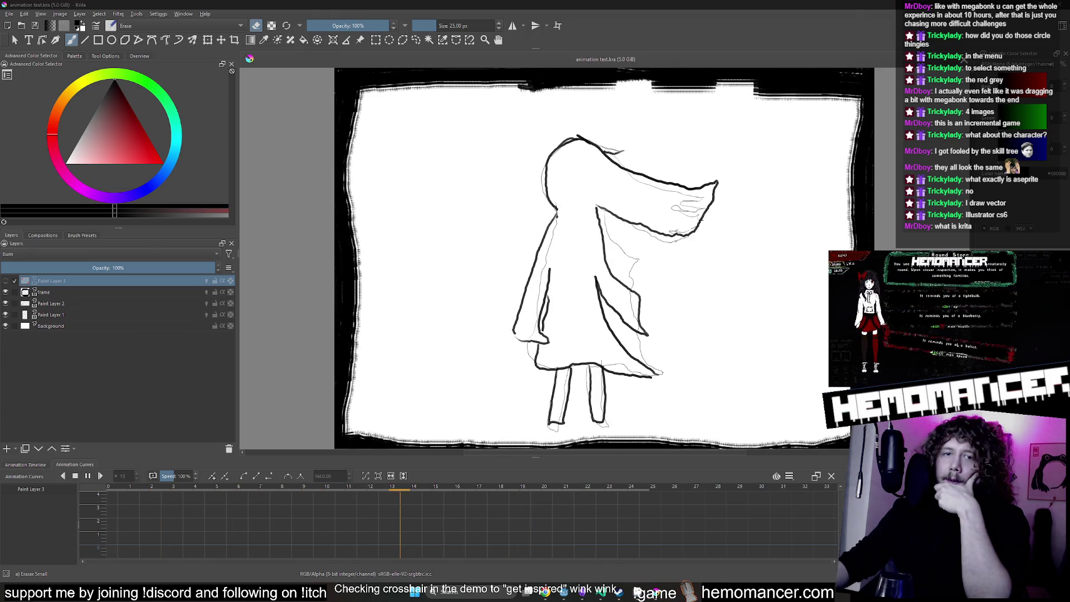
{"action": "scroll", "coordinate": [513, 181], "scroll_direction": "down", "scroll_amount": 2}
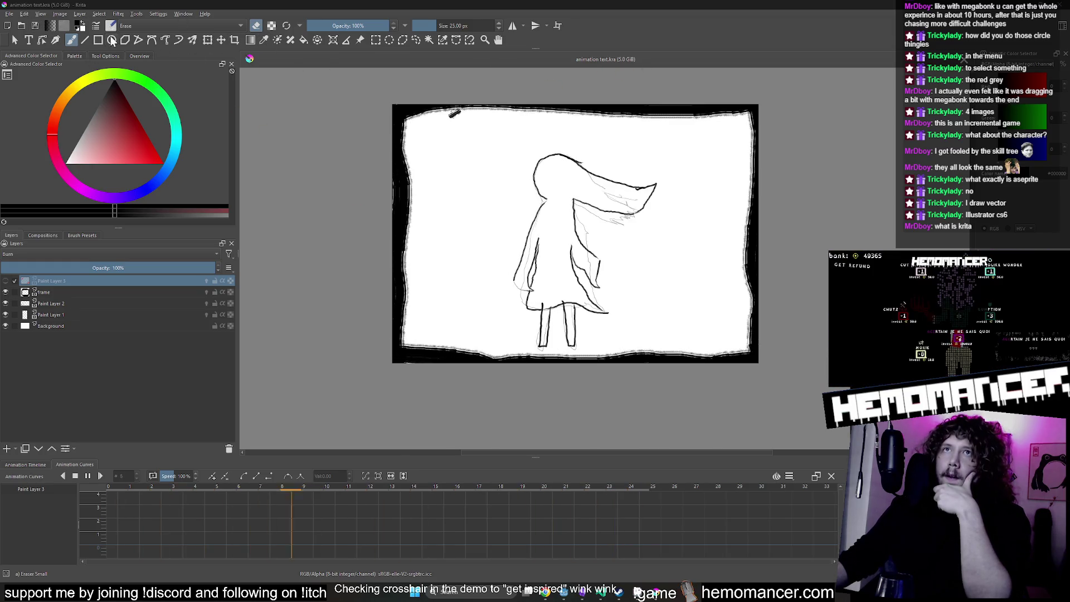
Bring up the Open Images dialog, cancel it, and switch back to the running game.
{"action": "left_click", "coordinate": [9, 13]}
{"action": "left_click", "coordinate": [27, 33]}
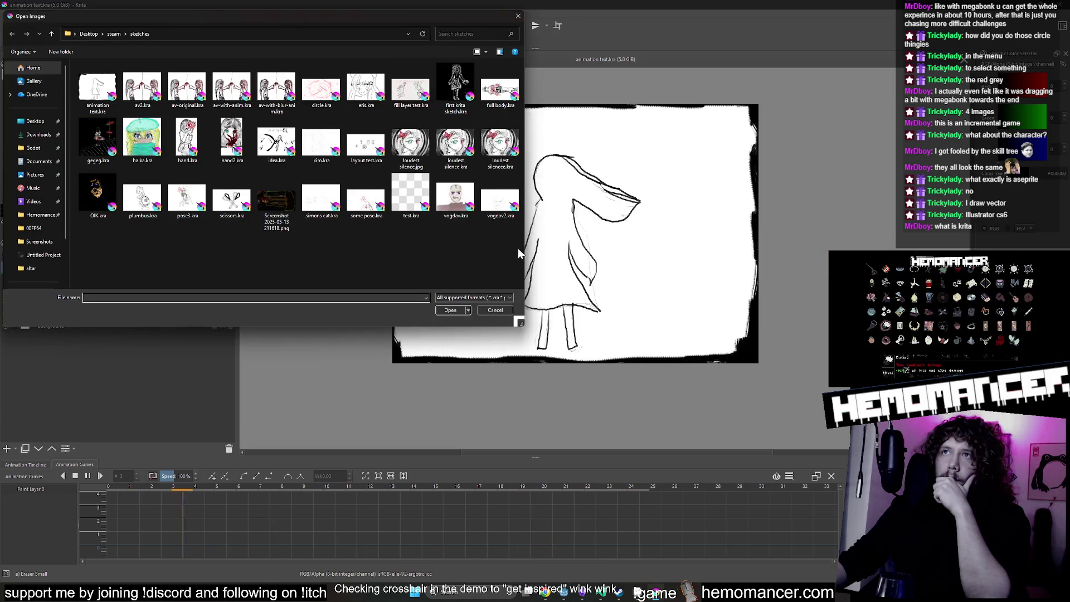
{"action": "left_click", "coordinate": [504, 311]}
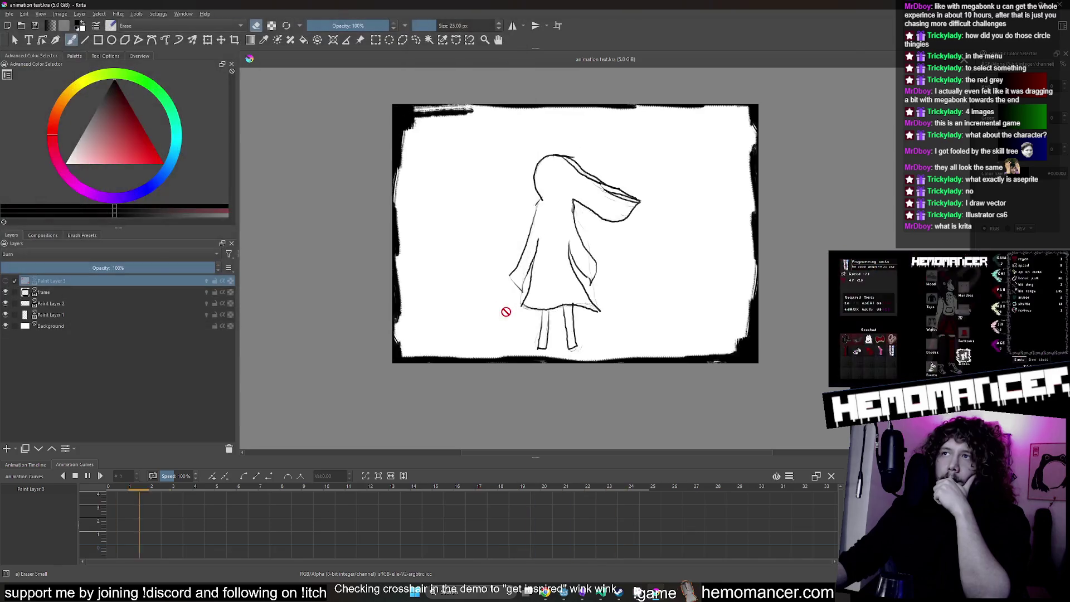
{"action": "key", "text": "alt+Tab"}
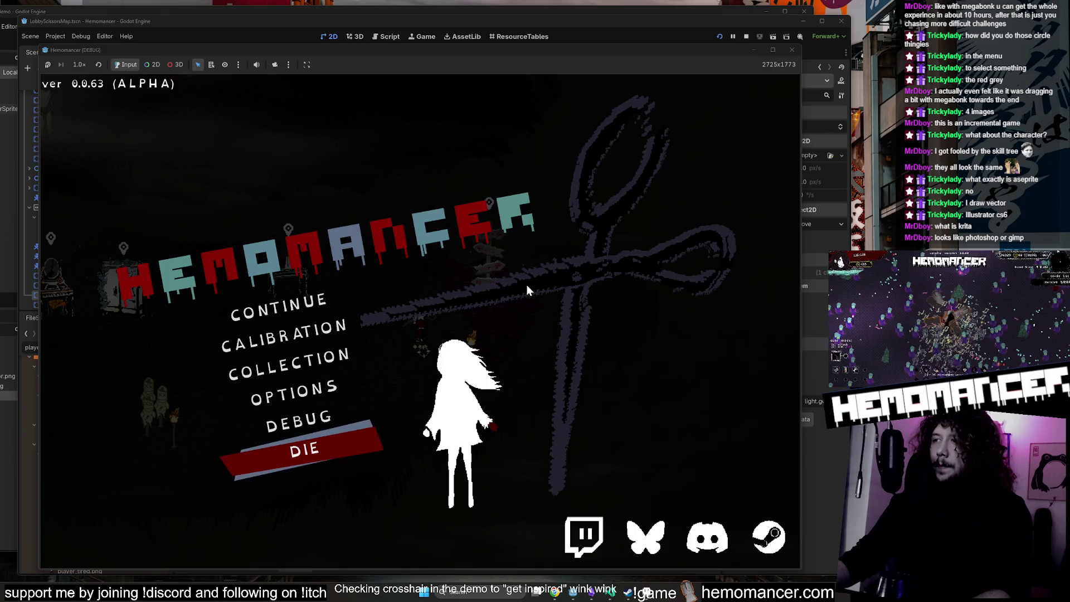
Continue into the lobby and walk past the Metronome table, down, and right toward the torch.
{"action": "left_click", "coordinate": [300, 314]}
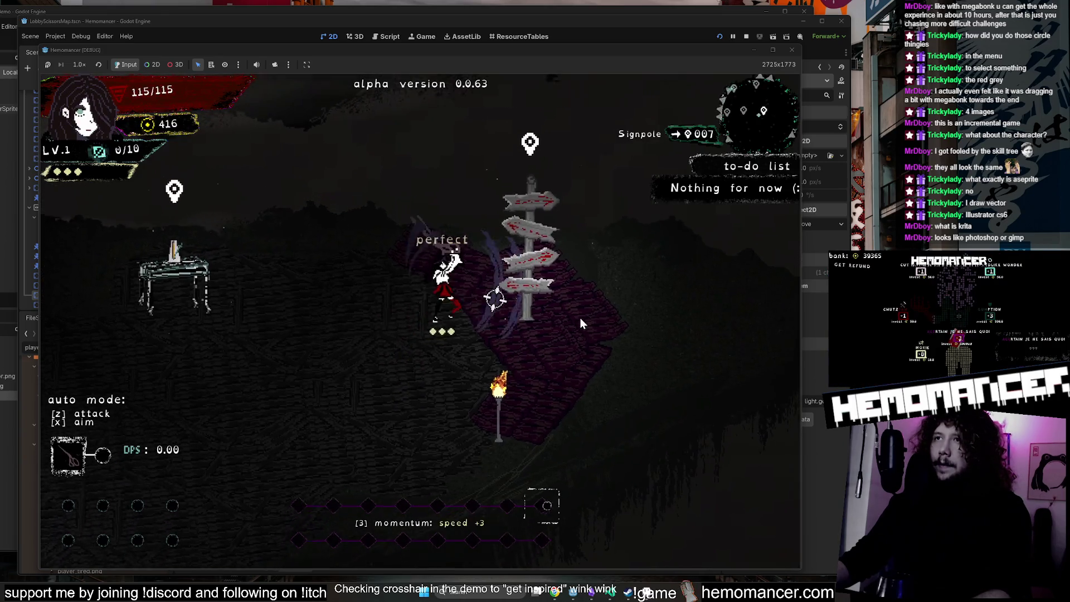
{"action": "key", "text": "a"}
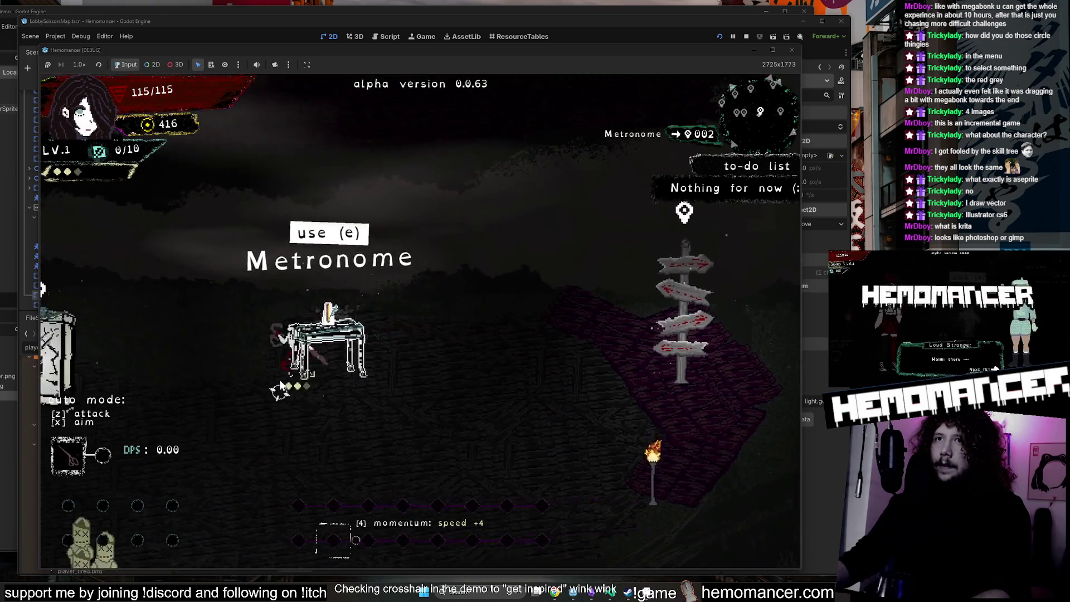
{"action": "scroll", "coordinate": [281, 383], "scroll_direction": "down", "scroll_amount": 5}
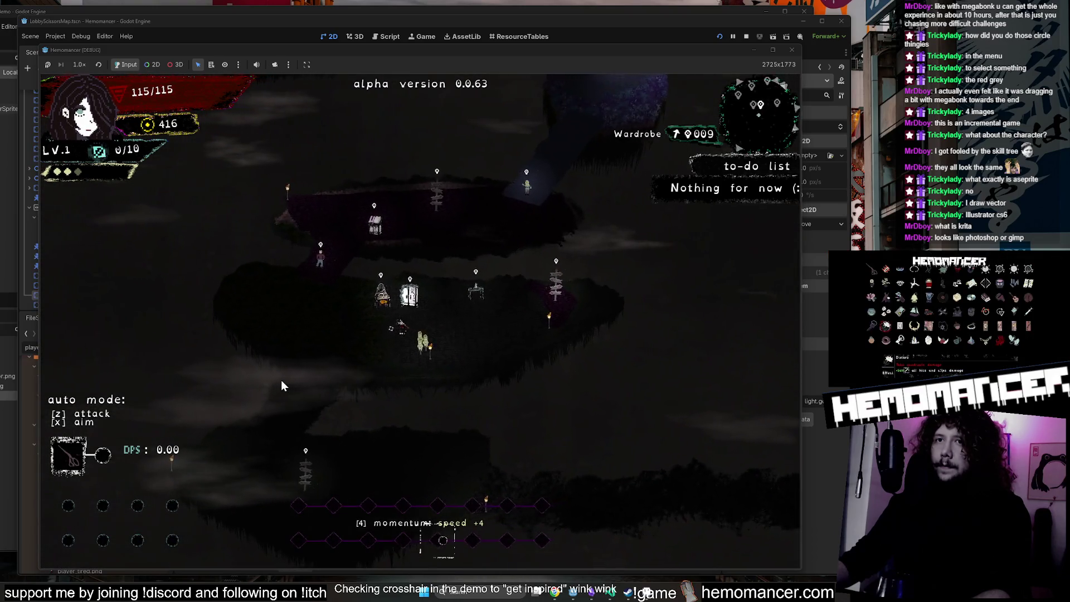
{"action": "key", "text": "a"}
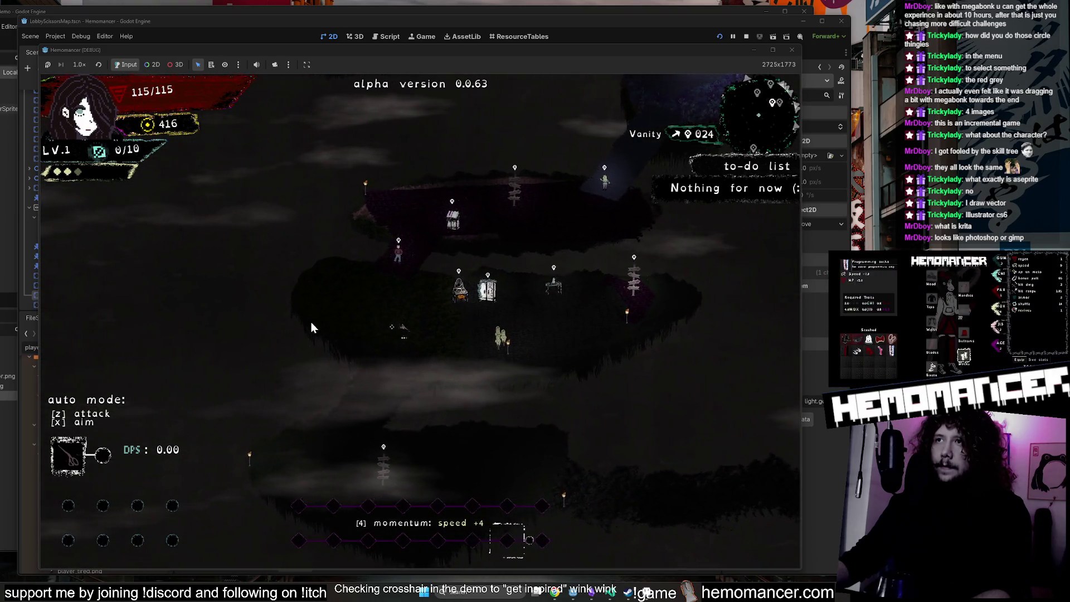
{"action": "key", "text": "s"}
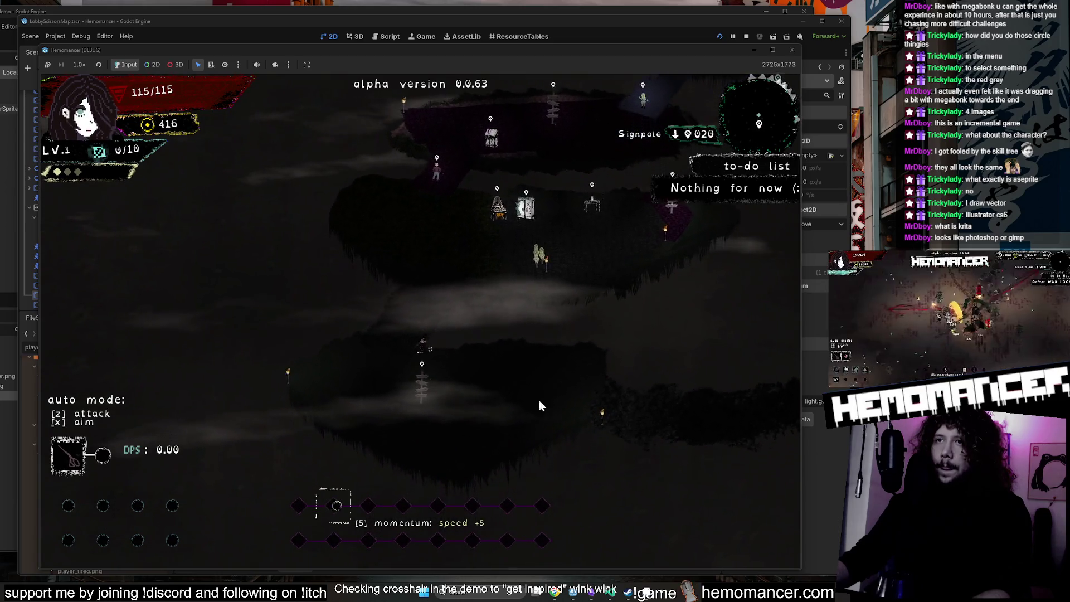
{"action": "key", "text": "d"}
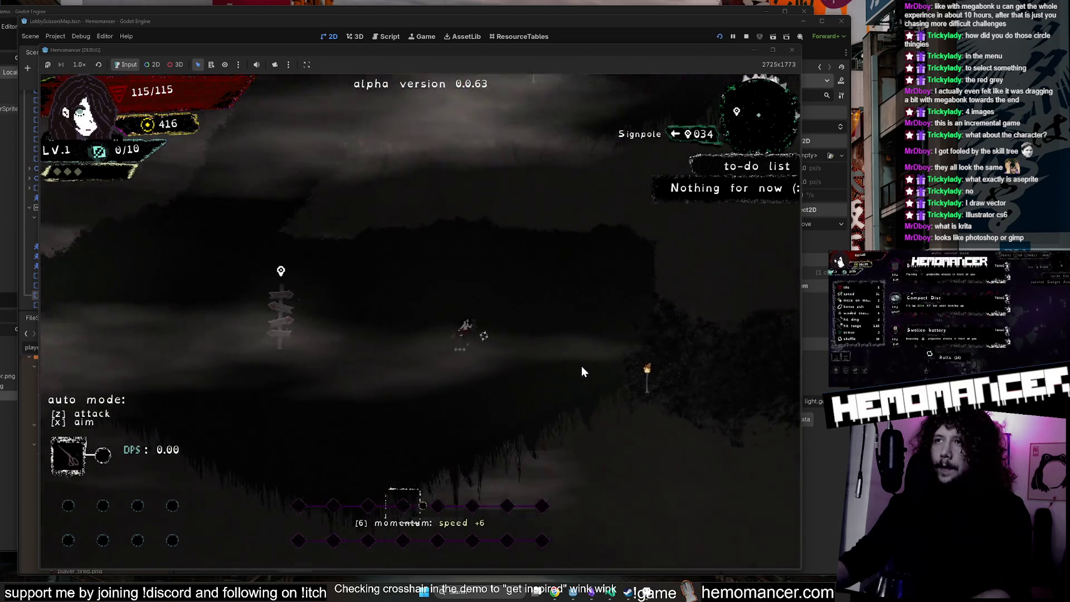
{"action": "key", "text": "d"}
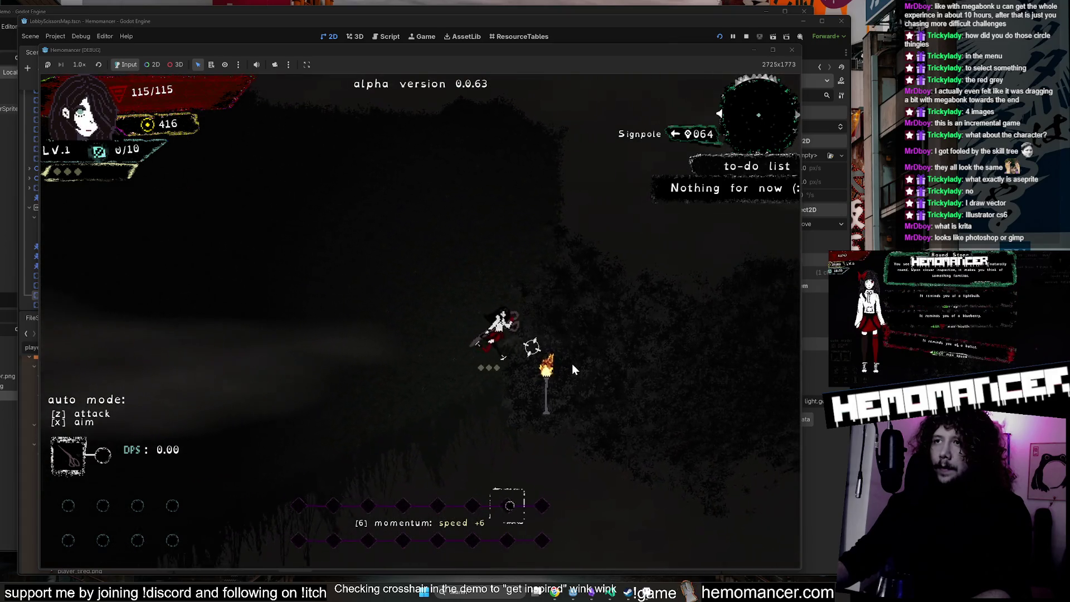
Walk the player back left, then up and right toward the Vanity.
{"action": "scroll", "coordinate": [573, 363], "scroll_direction": "down", "scroll_amount": 5}
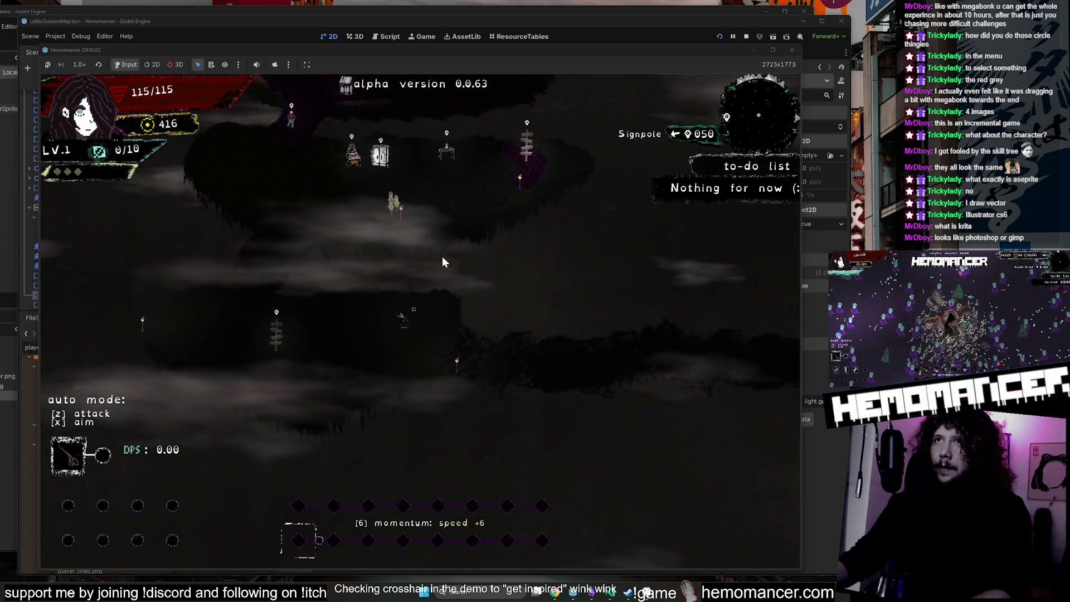
{"action": "key", "text": "a"}
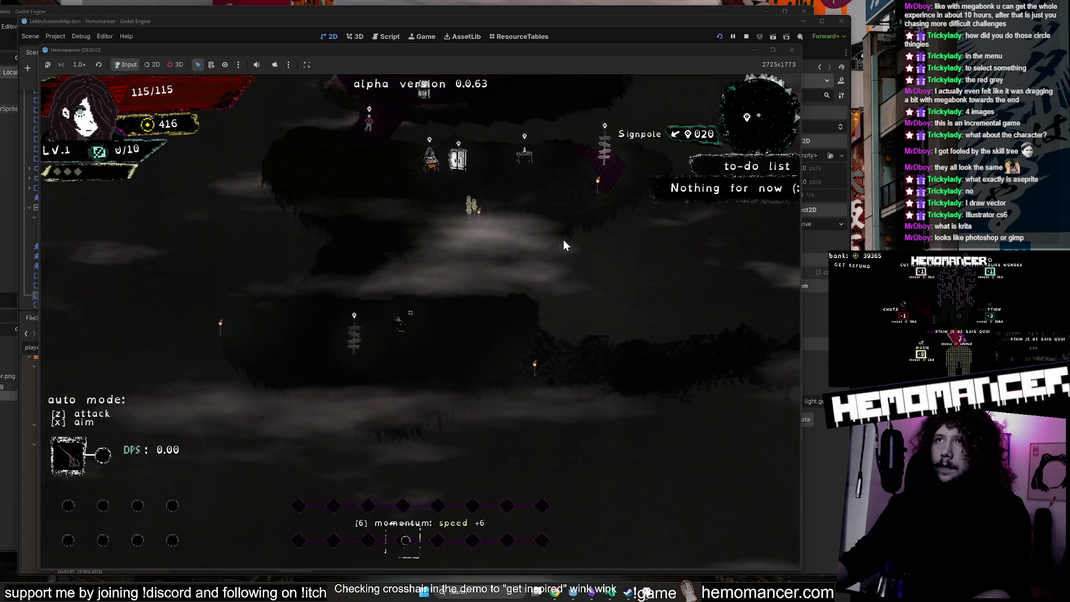
{"action": "key", "text": "a"}
{"action": "key", "text": "w"}
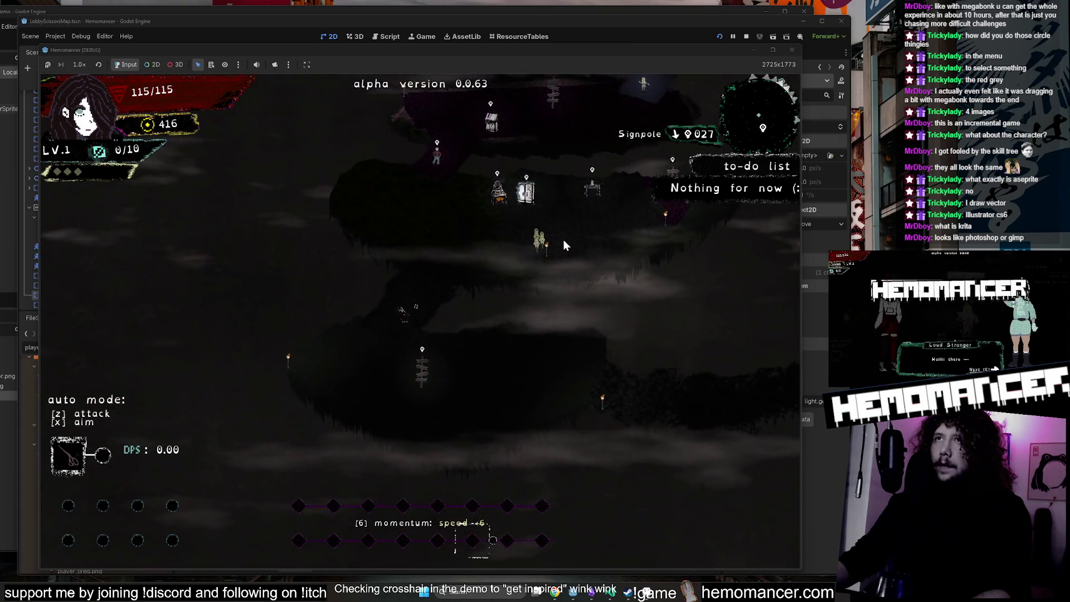
{"action": "key", "text": "w"}
{"action": "key", "text": "d"}
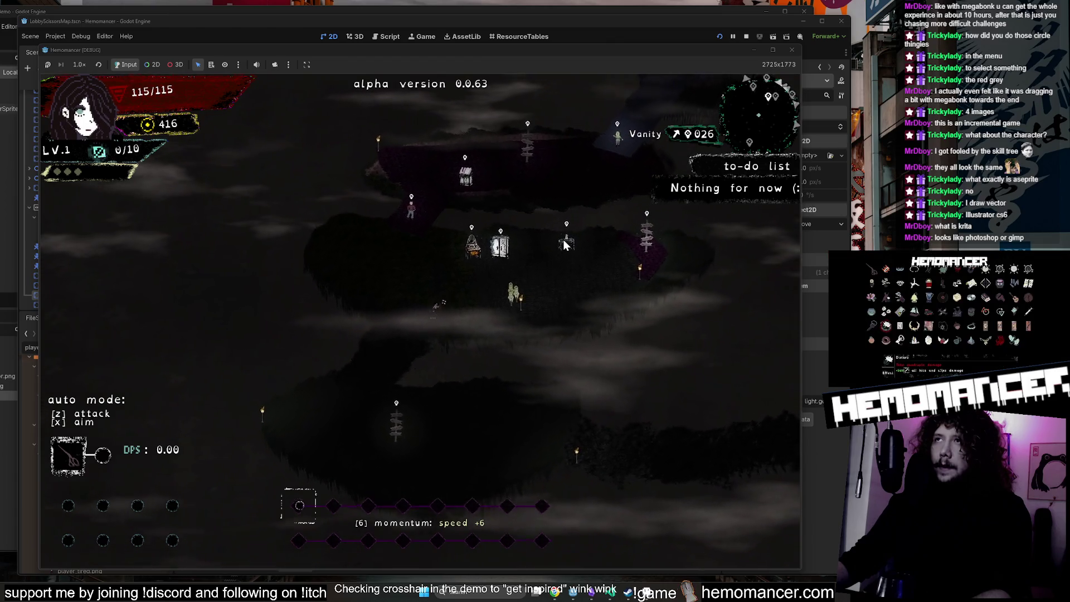
Stop the game and delete the Vogdav node from the LobbyScissorsMap scene.
{"action": "left_click", "coordinate": [784, 51]}
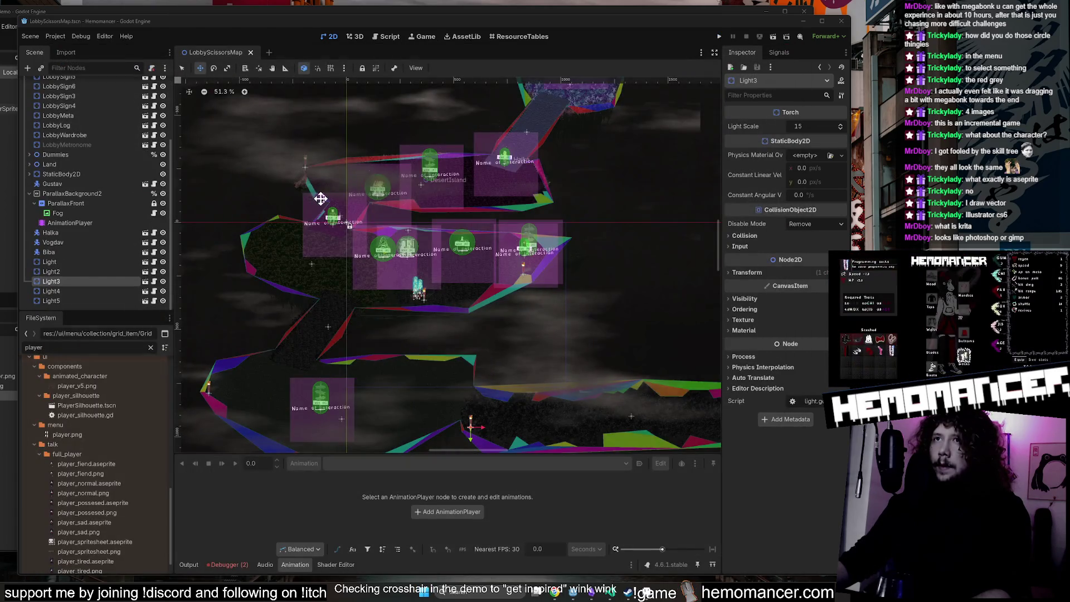
{"action": "scroll", "coordinate": [328, 198], "scroll_direction": "up", "scroll_amount": 4}
{"action": "scroll", "coordinate": [101, 252], "scroll_direction": "up", "scroll_amount": 2}
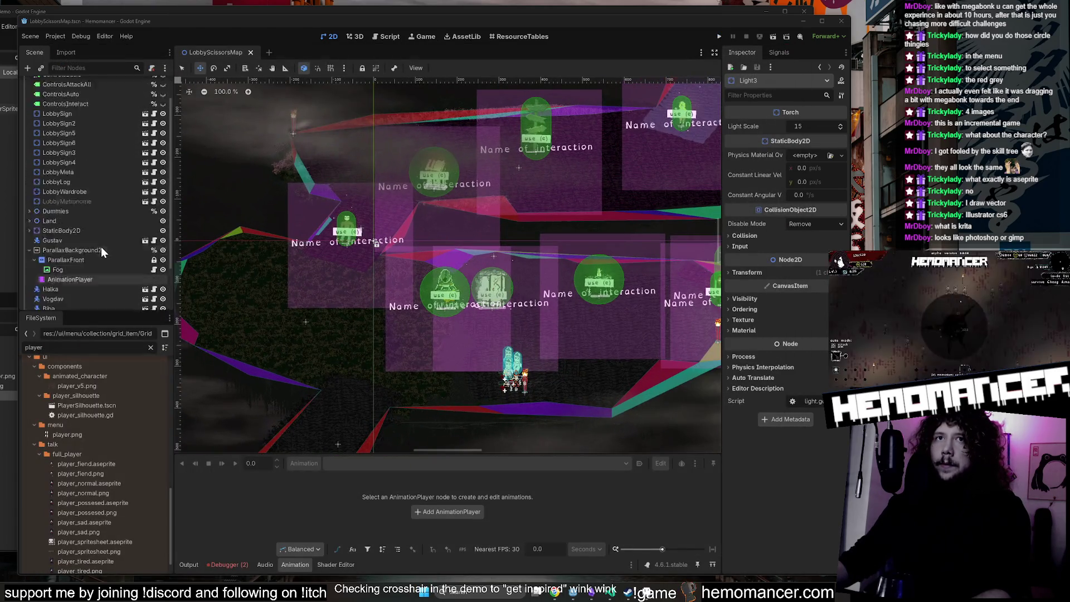
{"action": "left_click", "coordinate": [73, 308]}
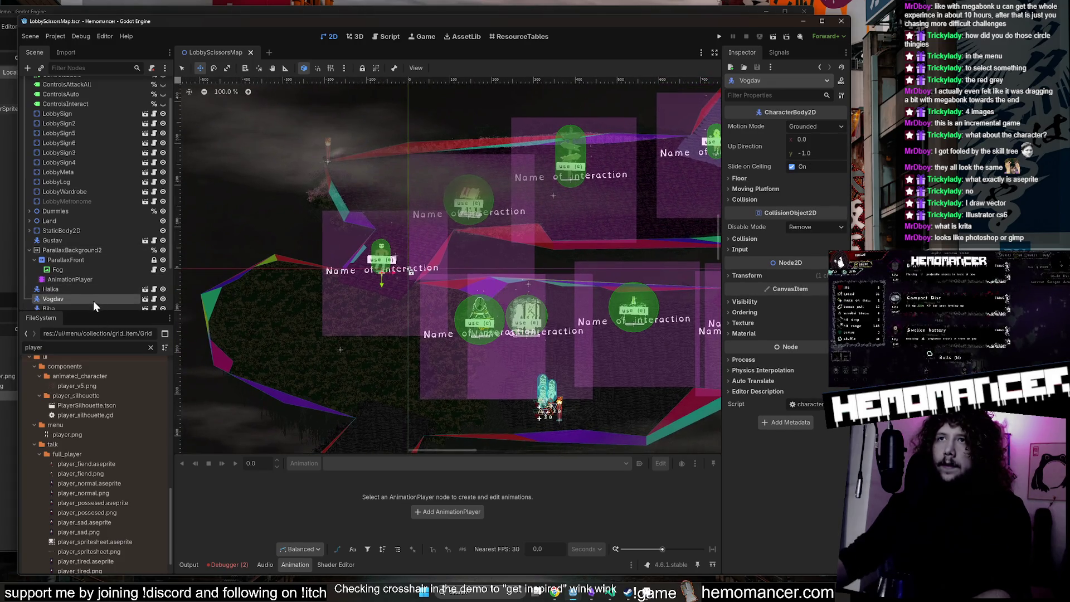
{"action": "key", "text": "Delete"}
{"action": "left_click", "coordinate": [494, 312]}
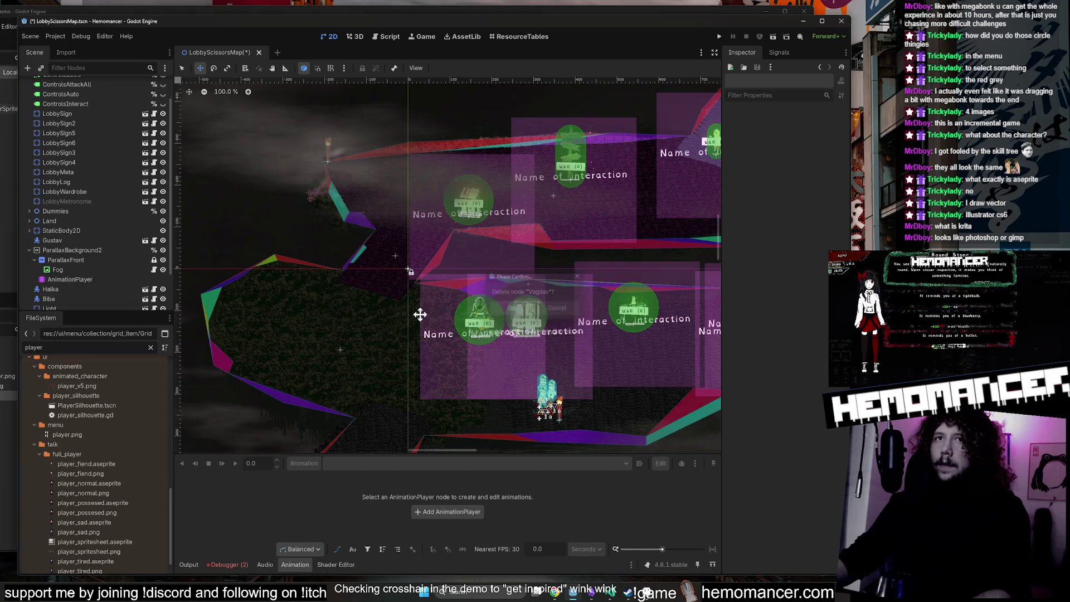
Delete the Halka and Biba character nodes, confirming each removal.
{"action": "left_click", "coordinate": [56, 290]}
{"action": "key", "text": "f"}
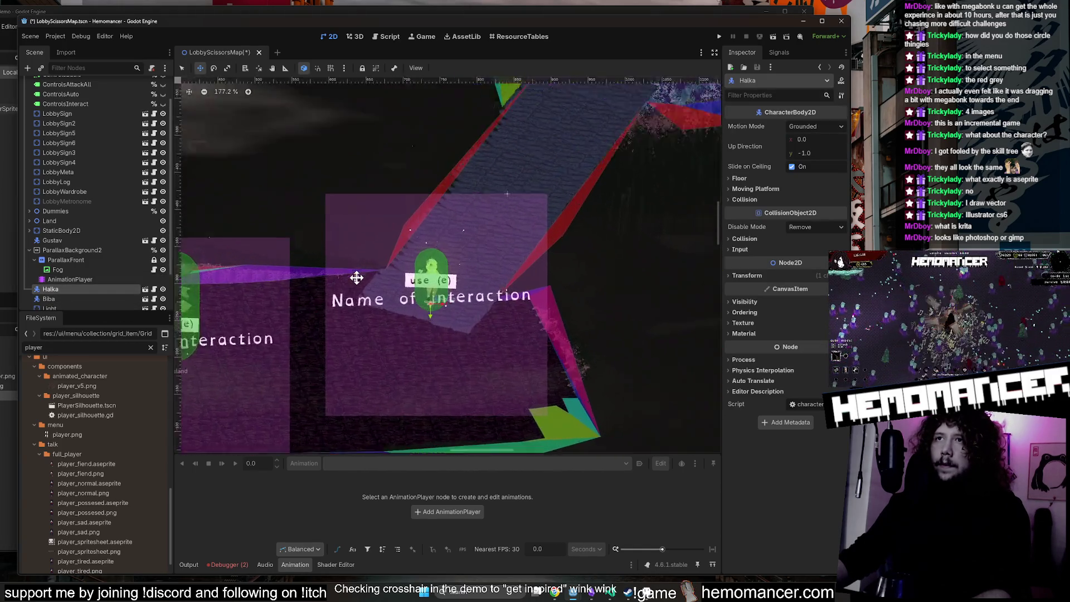
{"action": "scroll", "coordinate": [317, 303], "scroll_direction": "right", "scroll_amount": 2}
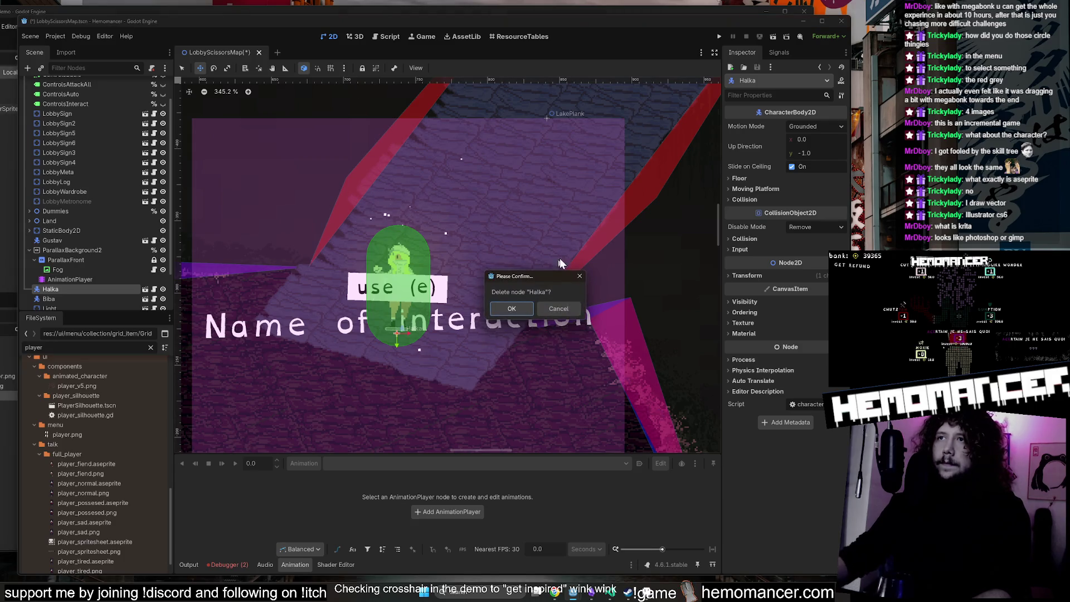
{"action": "left_click", "coordinate": [524, 310]}
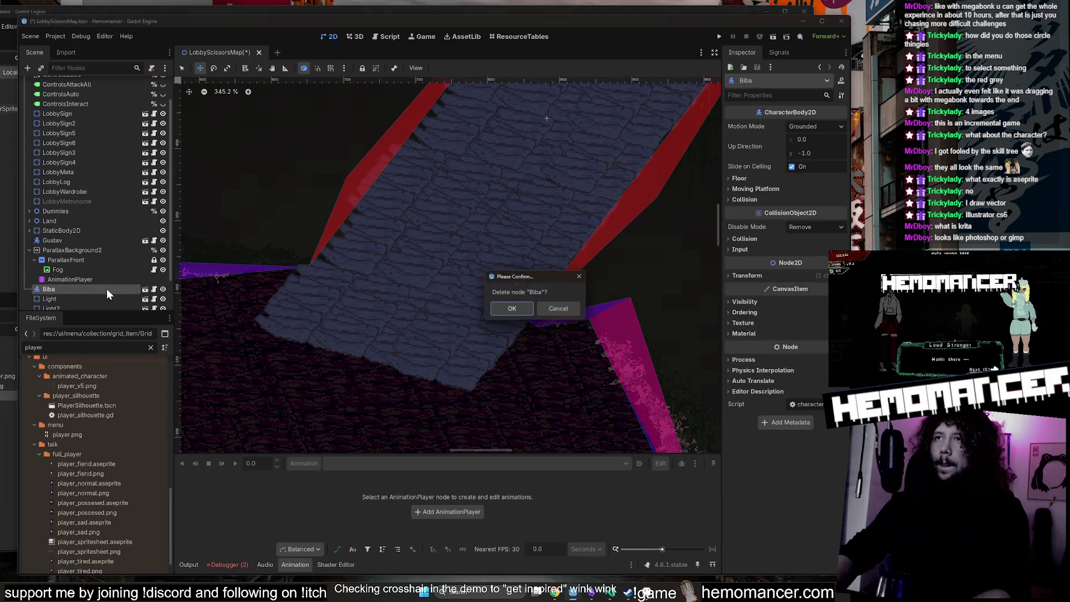
{"action": "left_click", "coordinate": [512, 308]}
{"action": "scroll", "coordinate": [520, 308], "scroll_direction": "down", "scroll_amount": 8}
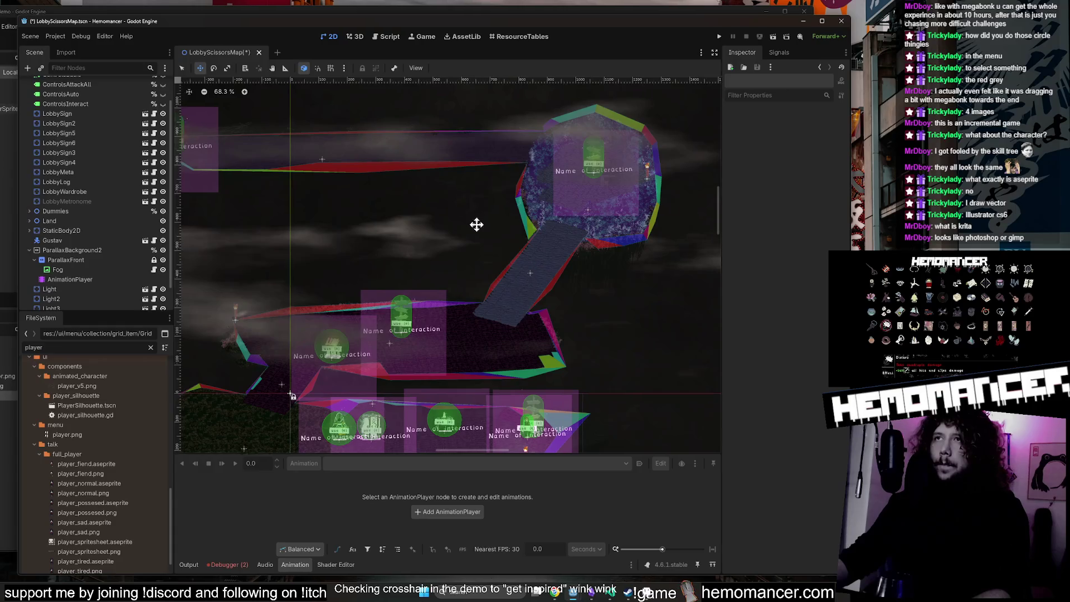
{"action": "scroll", "coordinate": [575, 271], "scroll_direction": "up", "scroll_amount": 2}
{"action": "scroll", "coordinate": [406, 202], "scroll_direction": "up", "scroll_amount": 4}
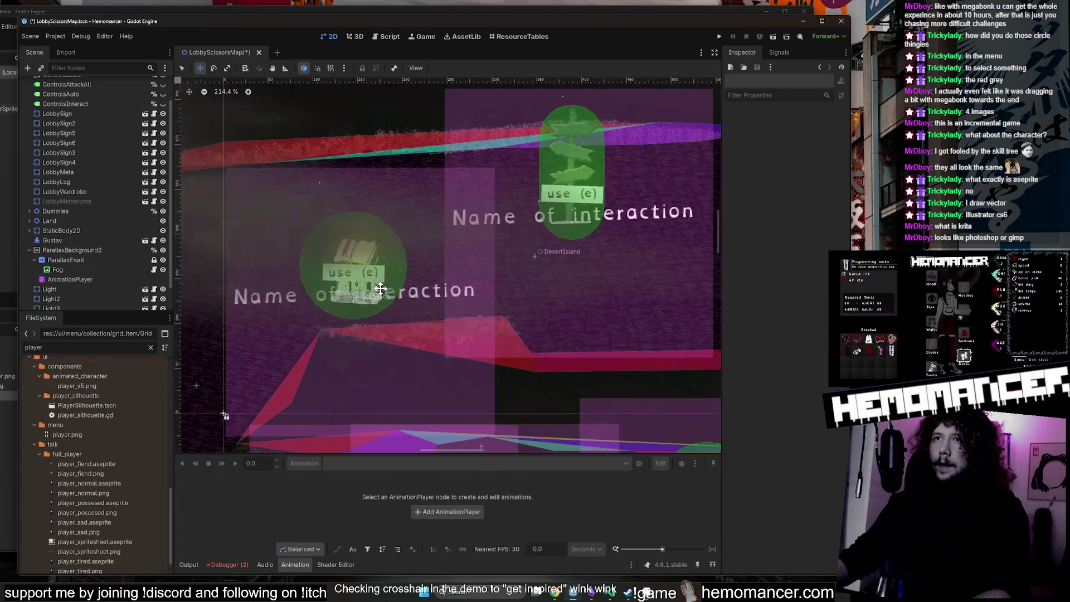
Select LobbySign2 through LobbySign6 and hide them.
{"action": "scroll", "coordinate": [99, 162], "scroll_direction": "up", "scroll_amount": 2}
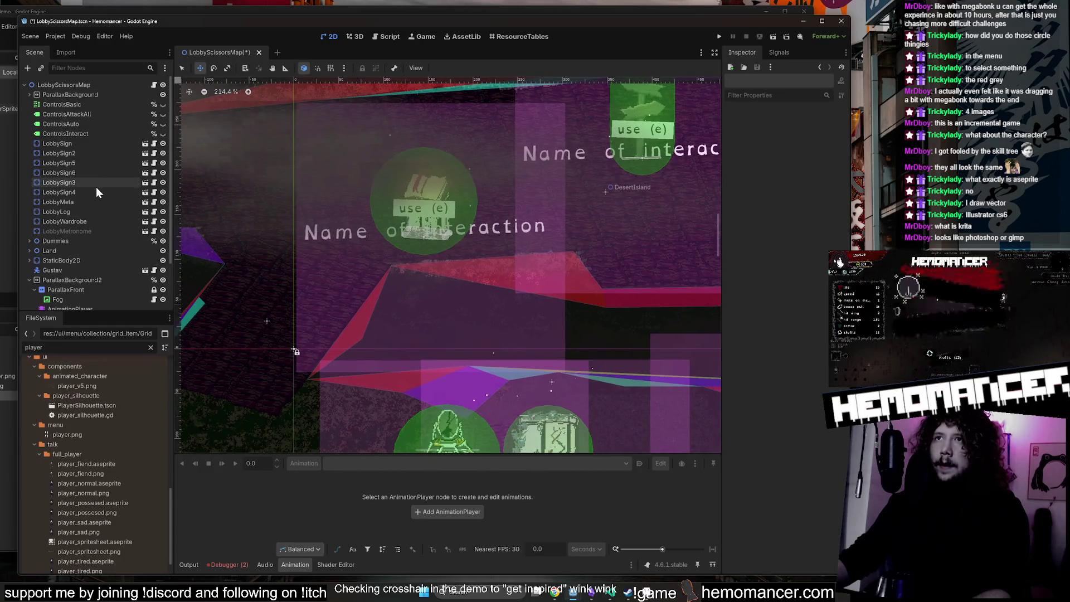
{"action": "left_click", "coordinate": [92, 143]}
{"action": "scroll", "coordinate": [361, 246], "scroll_direction": "down", "scroll_amount": 4}
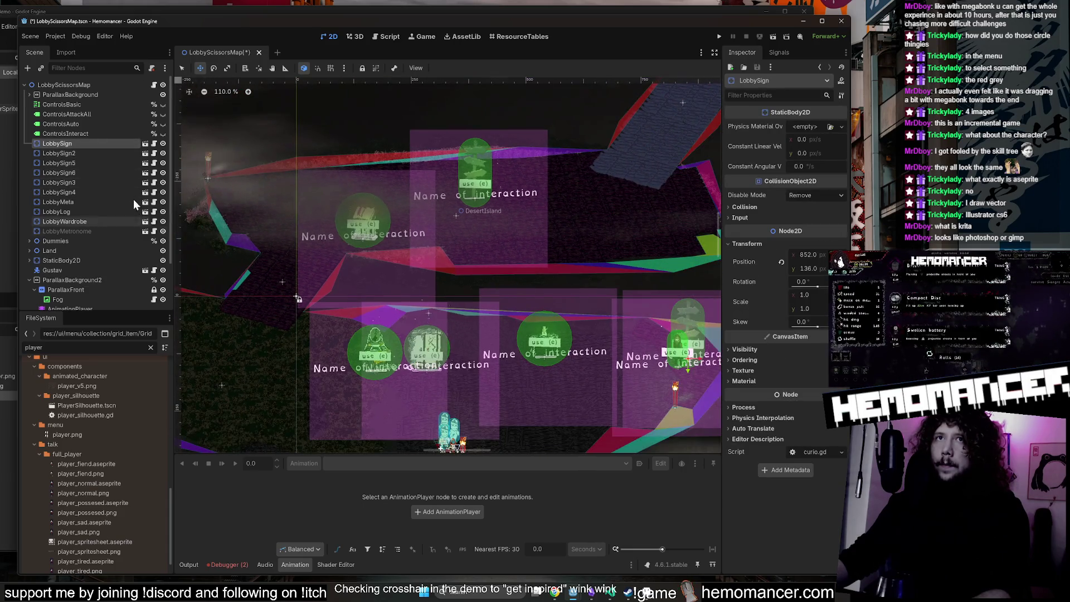
{"action": "left_click", "coordinate": [104, 152]}
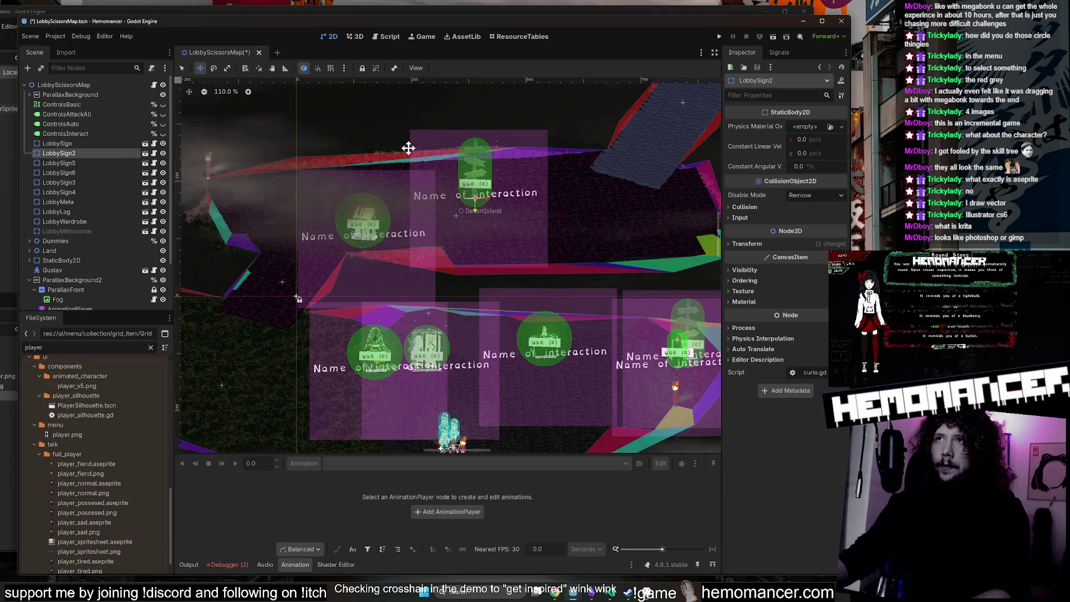
{"action": "key", "text": "f"}
{"action": "scroll", "coordinate": [447, 270], "scroll_direction": "down", "scroll_amount": 4}
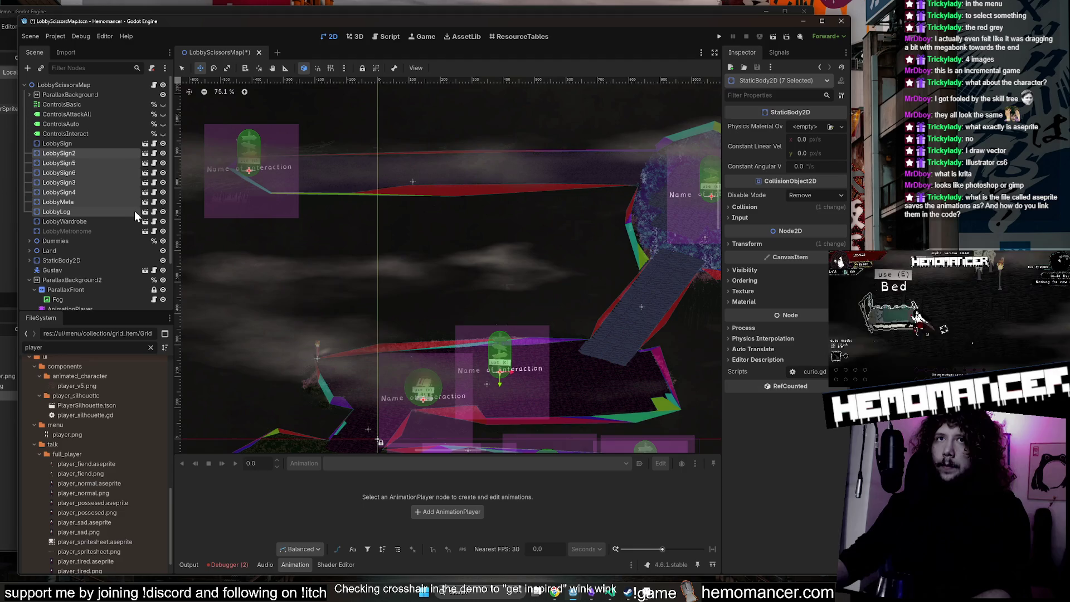
{"action": "left_click", "coordinate": [98, 193], "text": "shift"}
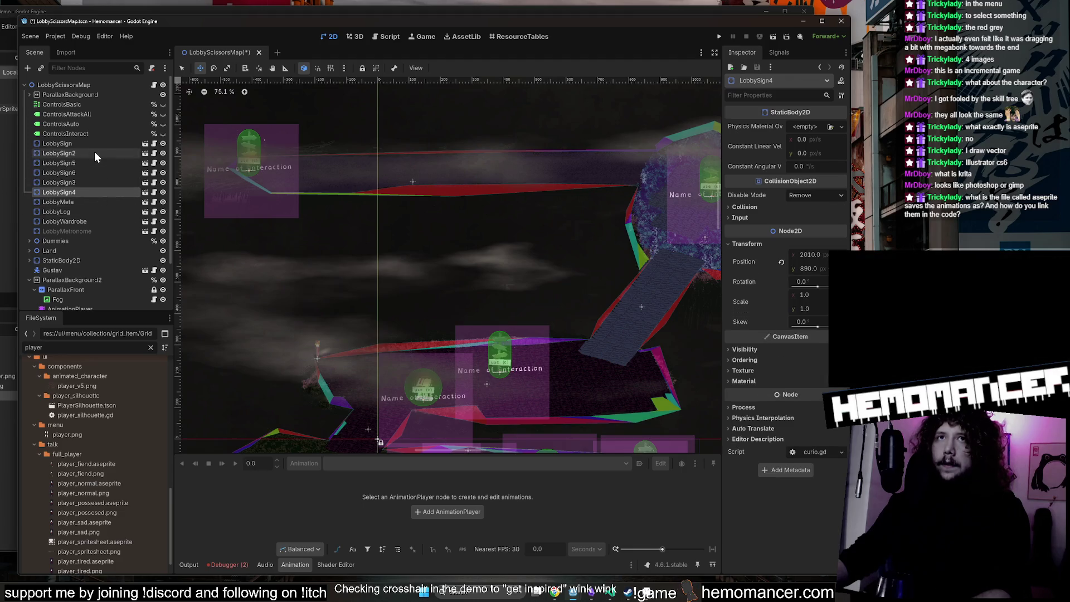
{"action": "left_click", "coordinate": [162, 154]}
Drag the LobbyLog sign to a new spot on the map, then save and run with F5.
{"action": "scroll", "coordinate": [542, 296], "scroll_direction": "down", "scroll_amount": 3}
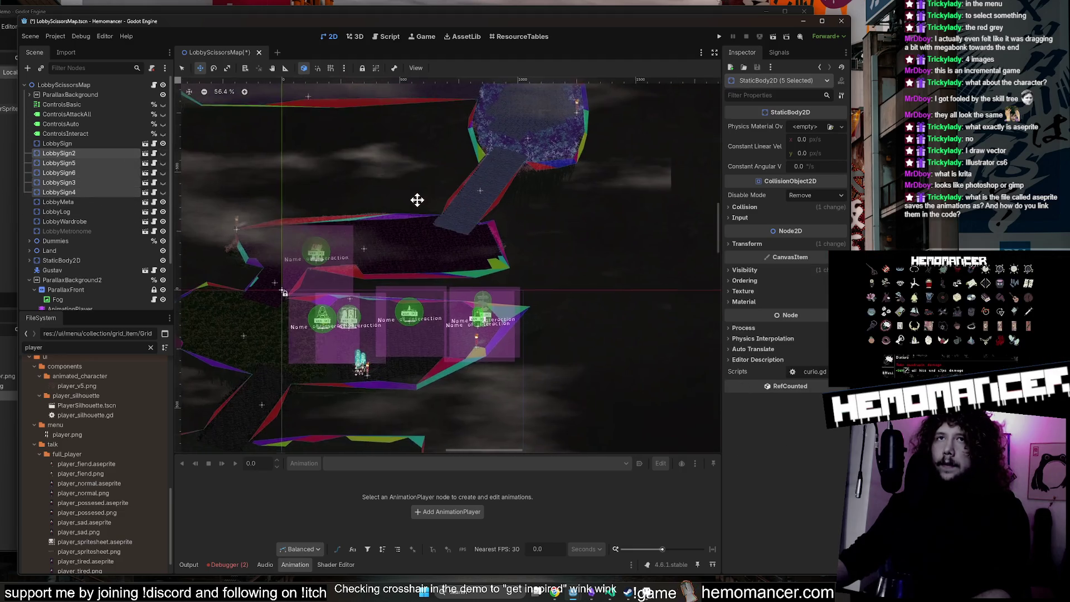
{"action": "scroll", "coordinate": [492, 143], "scroll_direction": "down", "scroll_amount": 5}
{"action": "scroll", "coordinate": [492, 144], "scroll_direction": "left", "scroll_amount": 3}
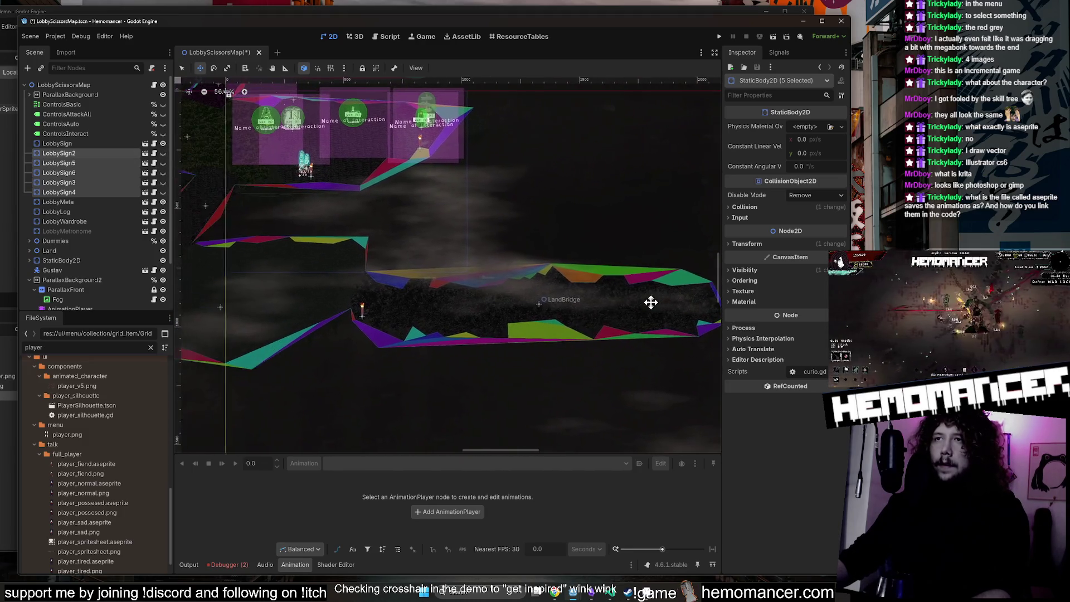
{"action": "scroll", "coordinate": [650, 301], "scroll_direction": "up", "scroll_amount": 4}
{"action": "scroll", "coordinate": [650, 301], "scroll_direction": "left", "scroll_amount": 2}
{"action": "scroll", "coordinate": [433, 286], "scroll_direction": "up", "scroll_amount": 2}
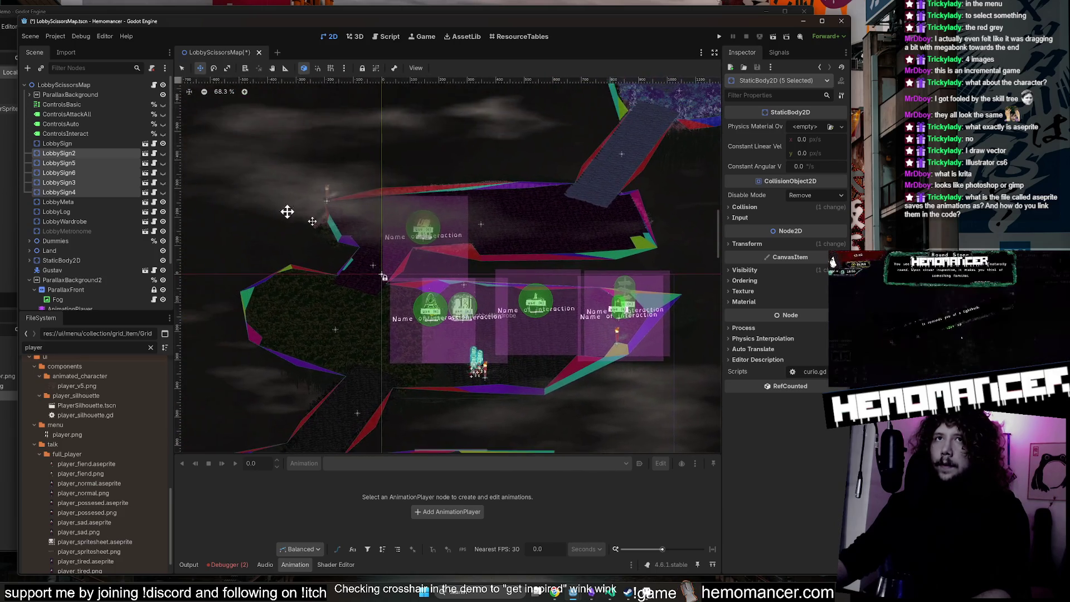
{"action": "left_click", "coordinate": [98, 214]}
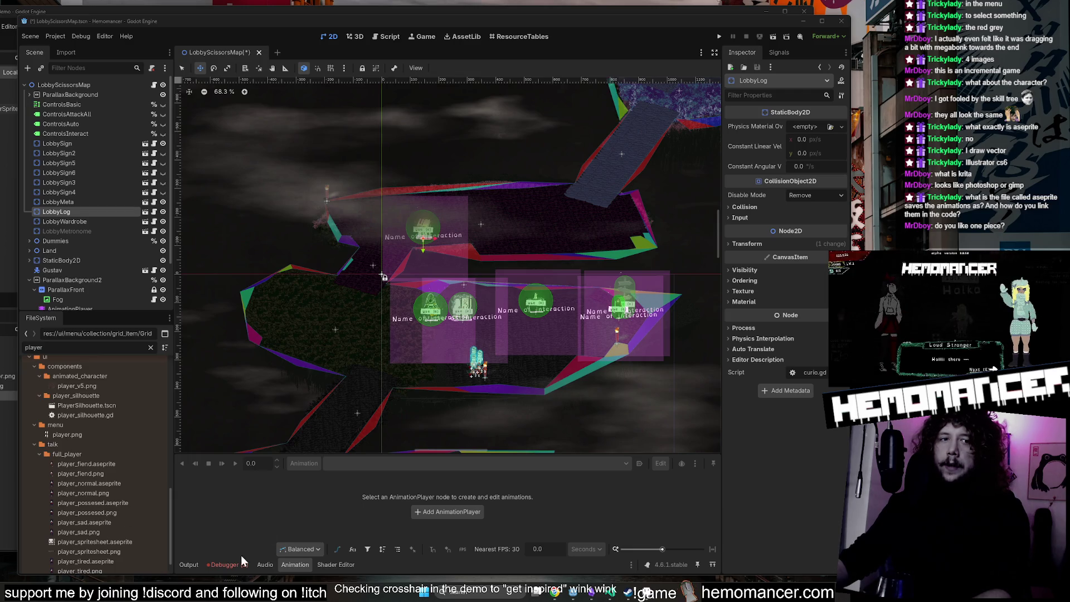
{"action": "scroll", "coordinate": [429, 239], "scroll_direction": "up", "scroll_amount": 5}
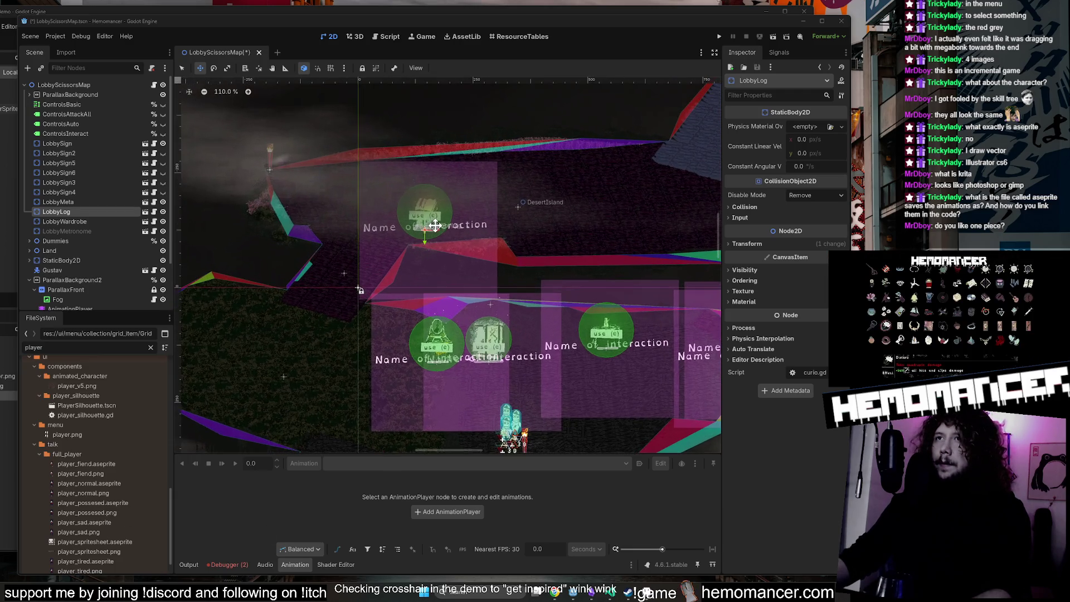
{"action": "scroll", "coordinate": [448, 284], "scroll_direction": "up", "scroll_amount": 1}
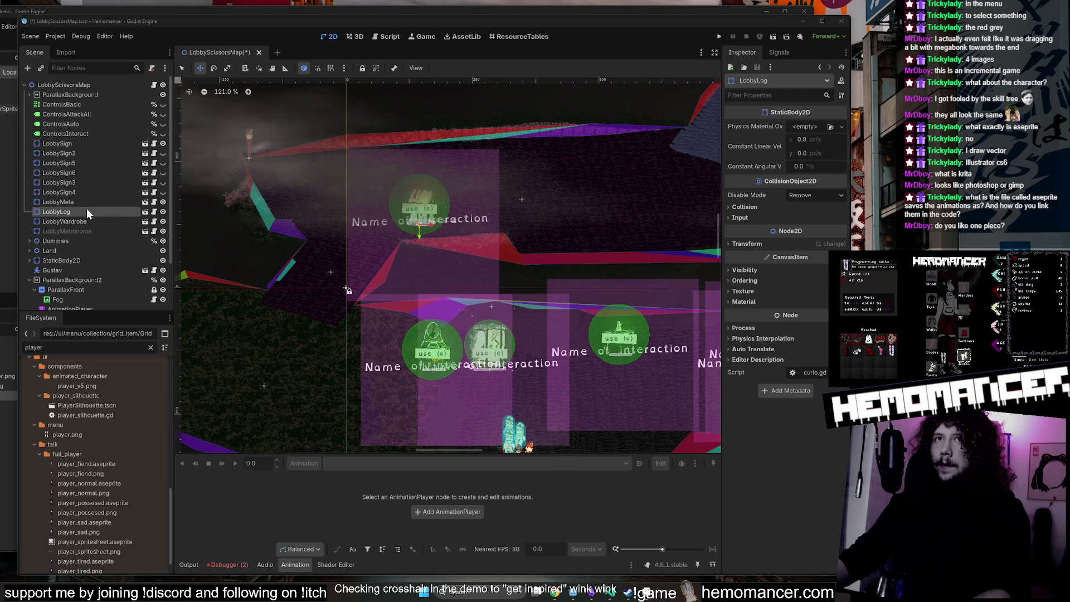
{"action": "mouse_move", "coordinate": [435, 214]}
{"action": "left_mouse_down"}
{"action": "mouse_move", "coordinate": [367, 303]}
{"action": "mouse_move", "coordinate": [363, 339]}
{"action": "mouse_move", "coordinate": [390, 234]}
{"action": "mouse_move", "coordinate": [406, 212]}
{"action": "mouse_move", "coordinate": [417, 248]}
{"action": "mouse_move", "coordinate": [19, 222]}
{"action": "left_mouse_up"}
{"action": "mouse_move", "coordinate": [209, 212]}
{"action": "left_mouse_down"}
{"action": "mouse_move", "coordinate": [401, 278]}
{"action": "mouse_move", "coordinate": [417, 259]}
{"action": "mouse_move", "coordinate": [283, 245]}
{"action": "left_mouse_up"}
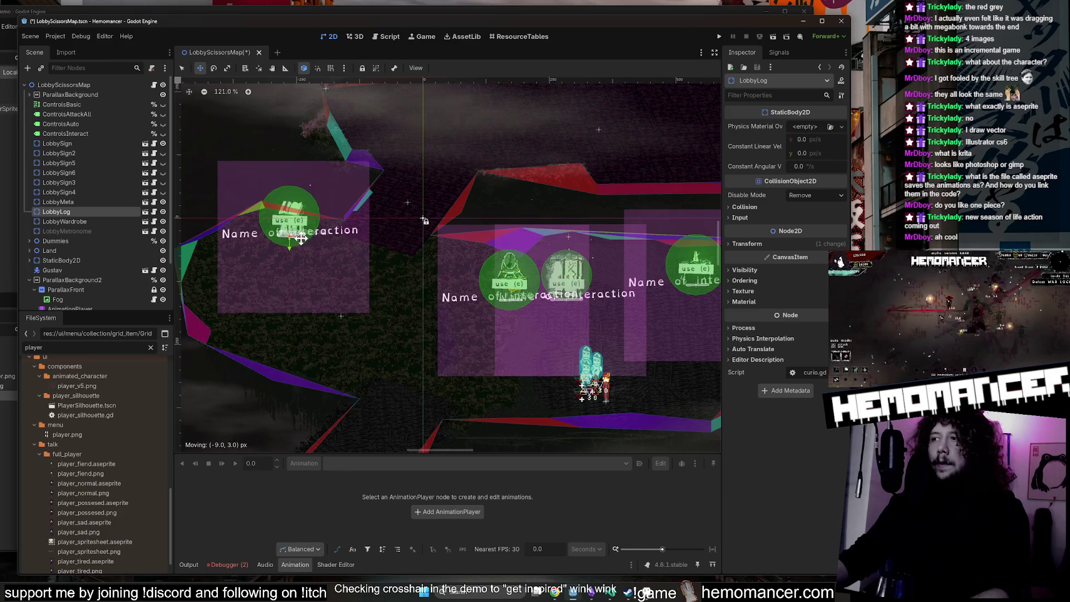
{"action": "scroll", "coordinate": [301, 238], "scroll_direction": "up", "scroll_amount": 6}
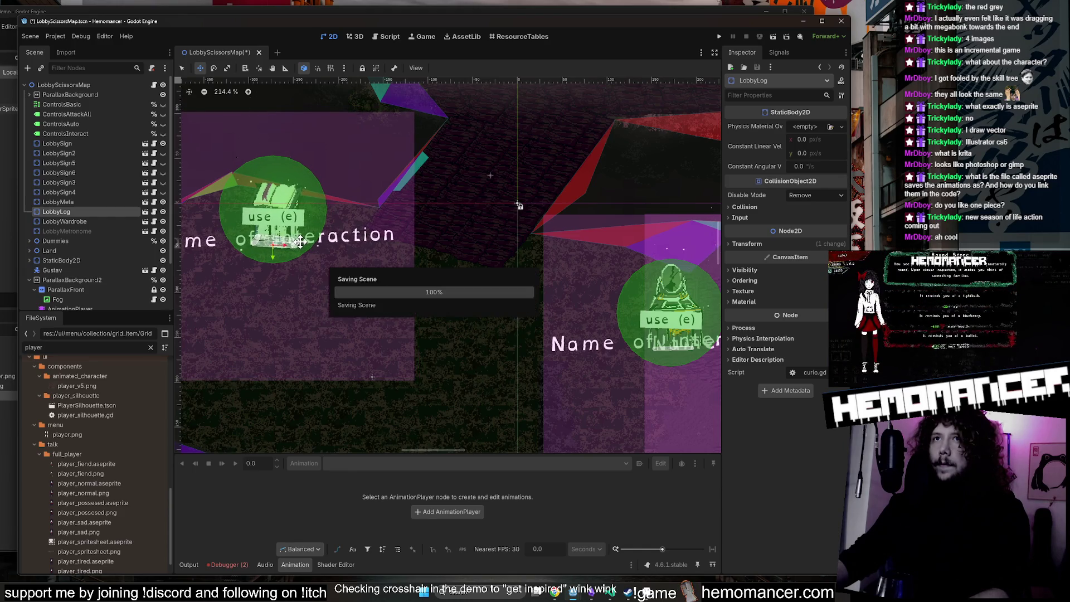
{"action": "key", "text": "F5"}
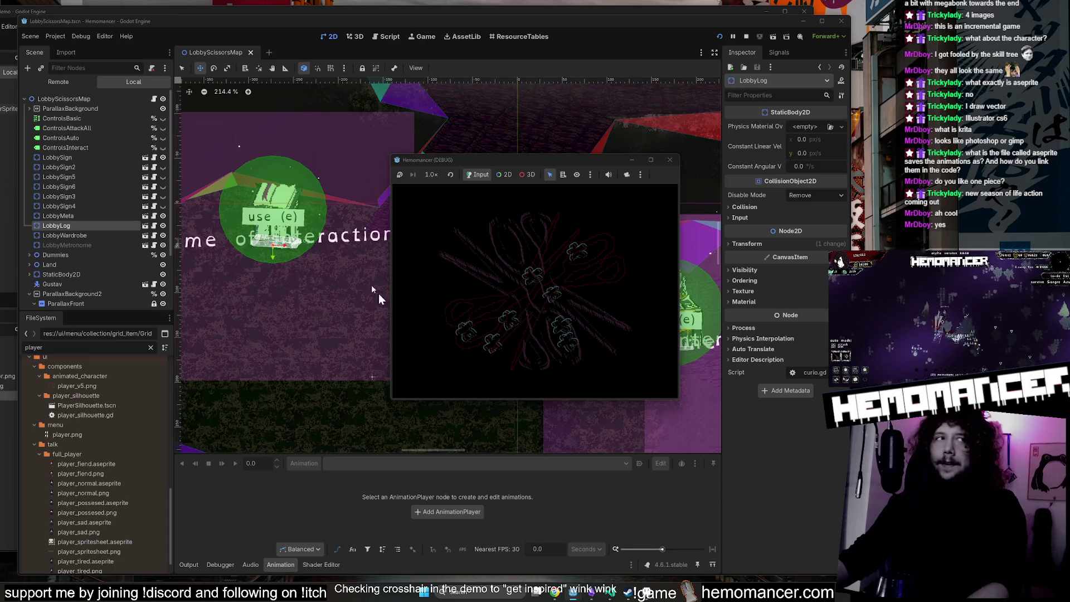
Enlarge the debug window, start a new game, and view the wardrobe equipment screen.
{"action": "mouse_move", "coordinate": [389, 403]}
{"action": "left_mouse_down"}
{"action": "mouse_move", "coordinate": [203, 521]}
{"action": "mouse_move", "coordinate": [60, 566]}
{"action": "left_mouse_up"}
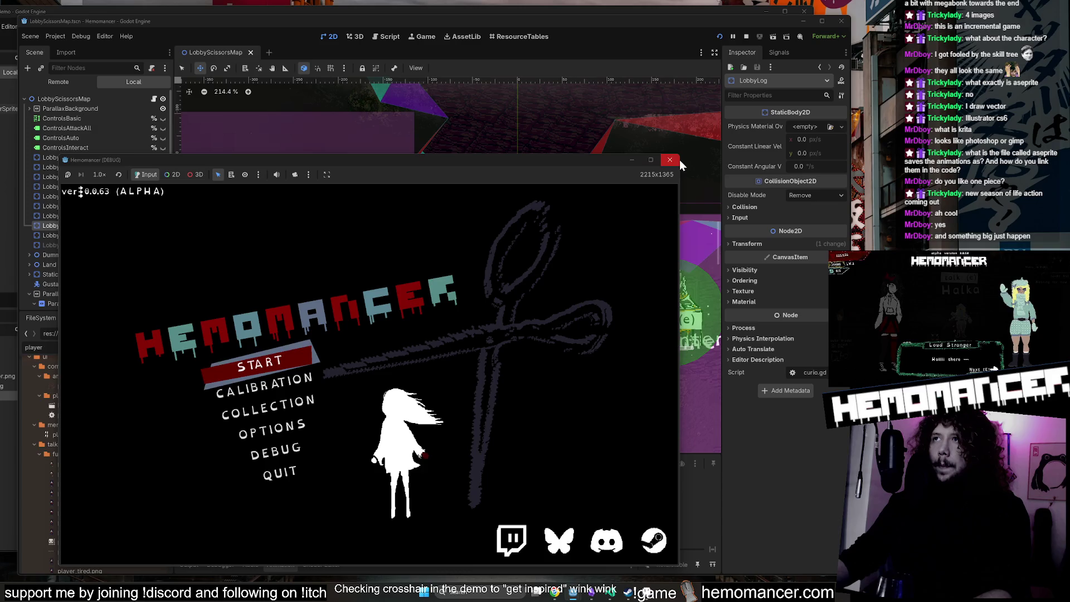
{"action": "left_click_drag", "start_coordinate": [682, 155], "coordinate": [818, 46]}
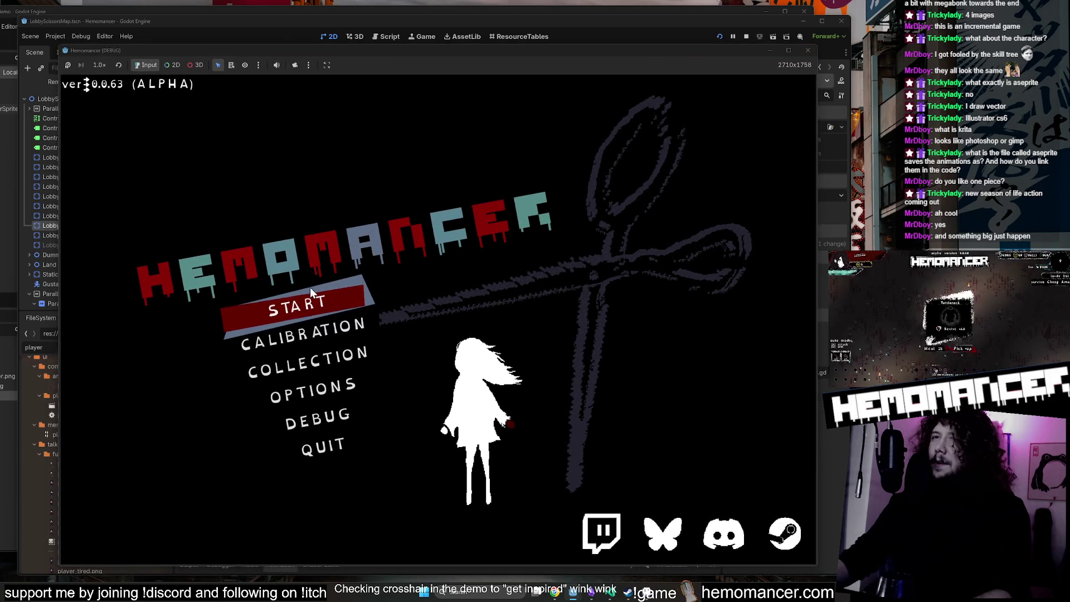
{"action": "left_click", "coordinate": [313, 303]}
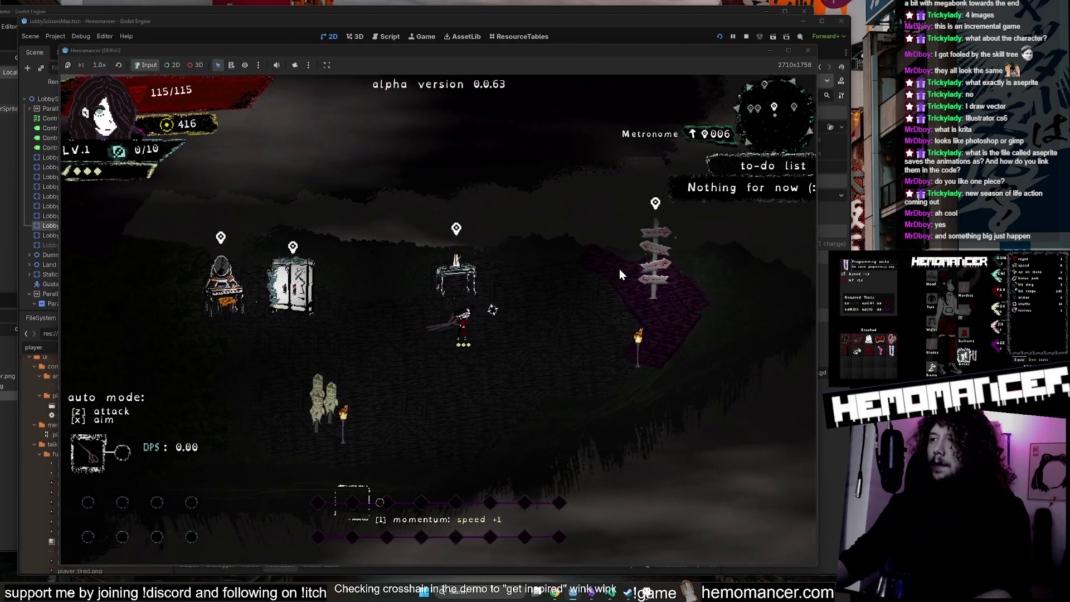
{"action": "key", "text": "a"}
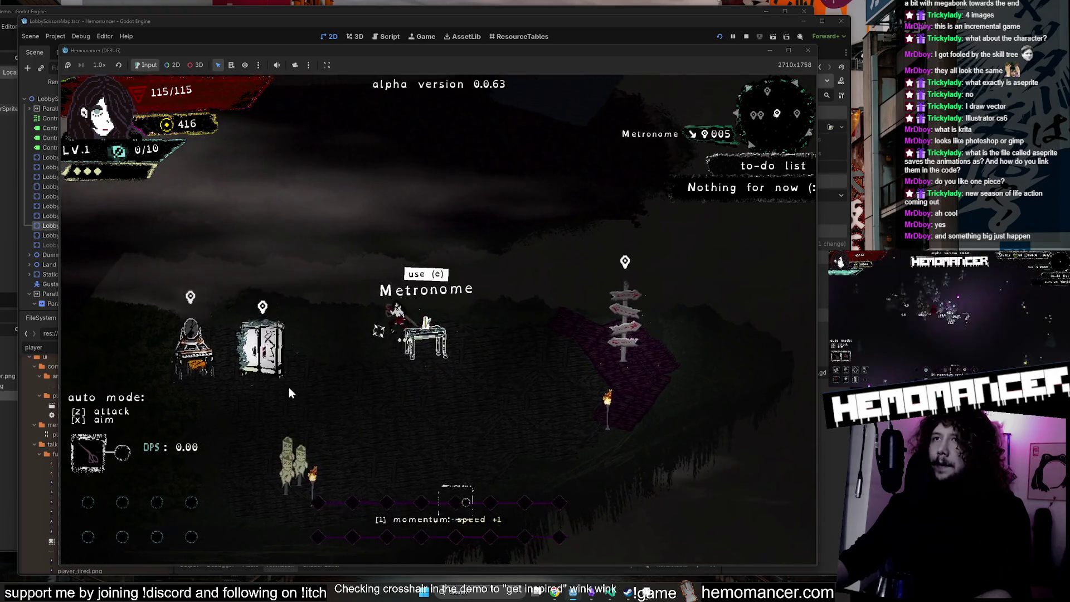
{"action": "key", "text": "a"}
{"action": "key", "text": "e"}
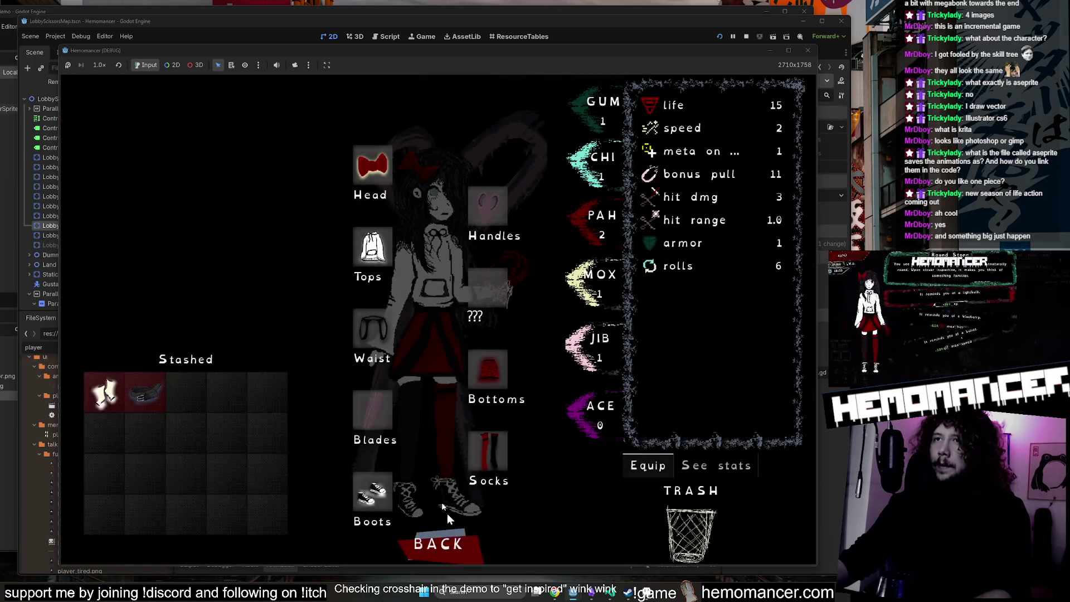
{"action": "left_click", "coordinate": [458, 555]}
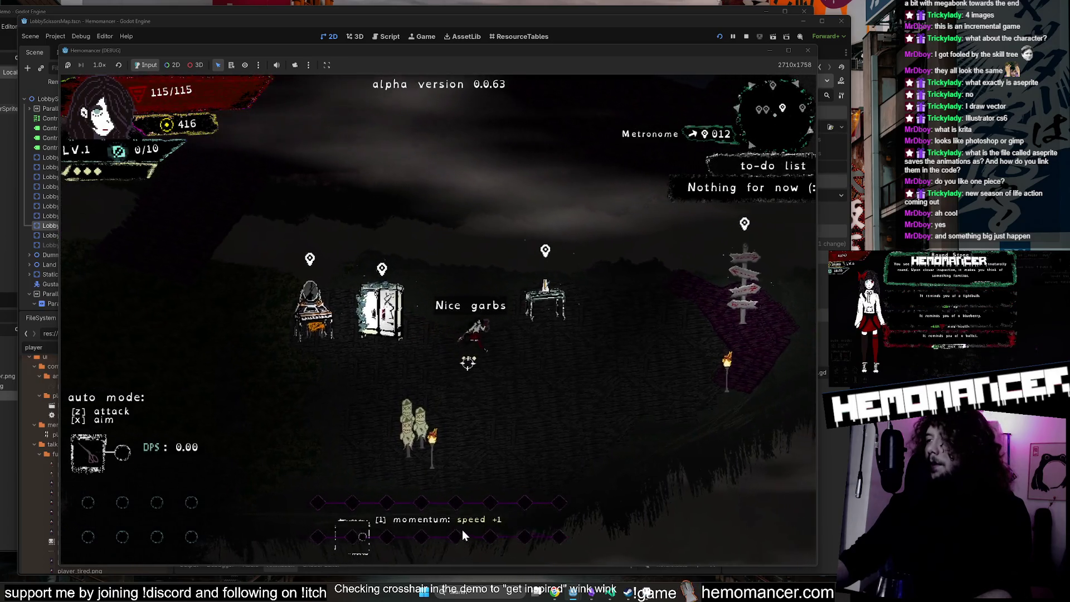
Walk to the Vanity, view its stat investment screen, then head toward the Bookstand.
{"action": "key", "text": "s"}
{"action": "key", "text": "a"}
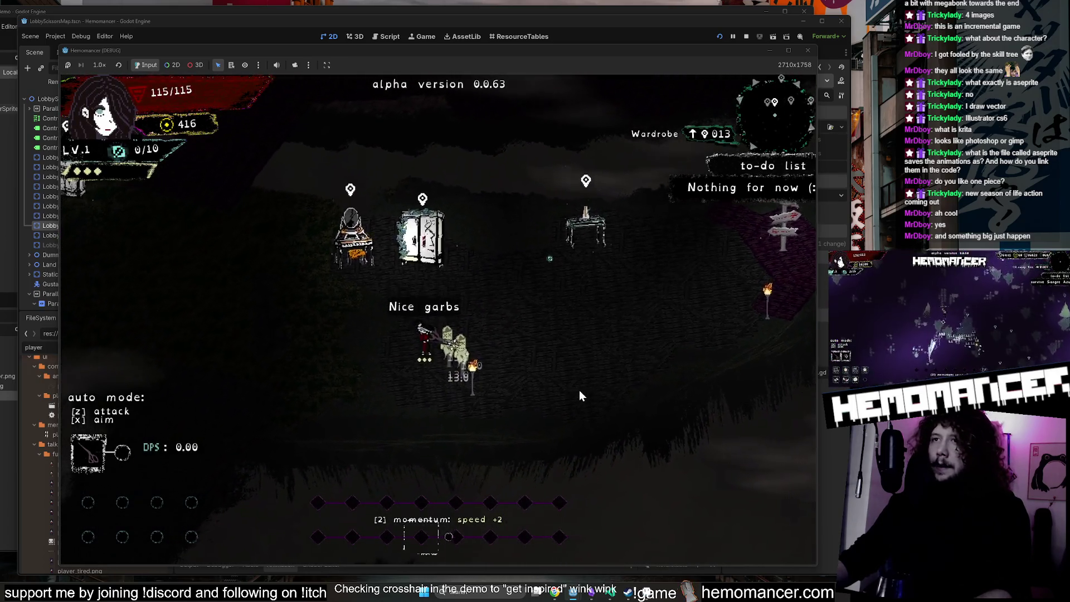
{"action": "key", "text": "w"}
{"action": "key", "text": "d"}
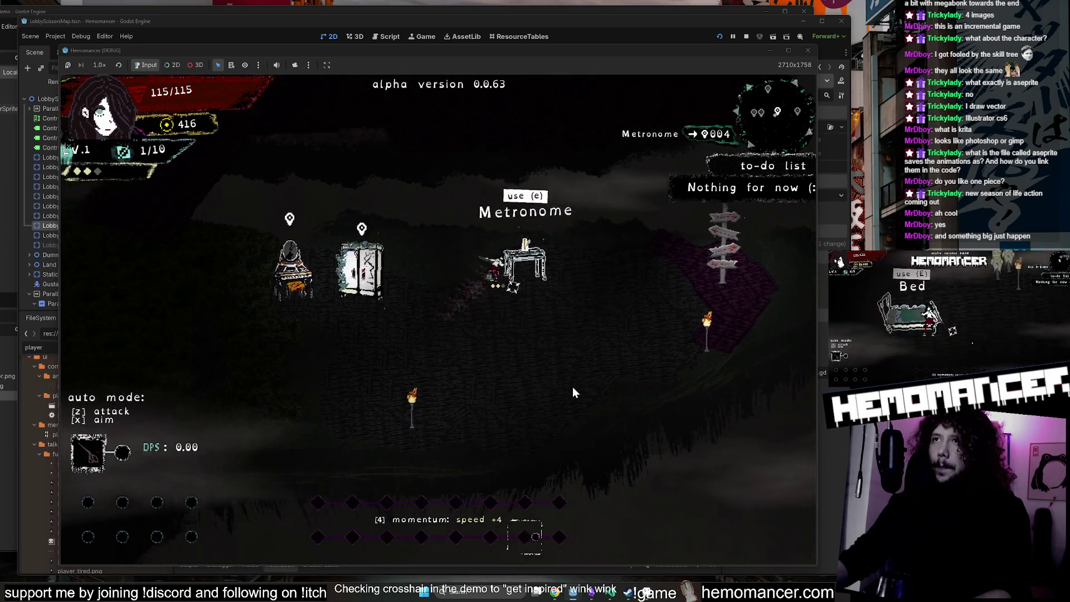
{"action": "key", "text": "a"}
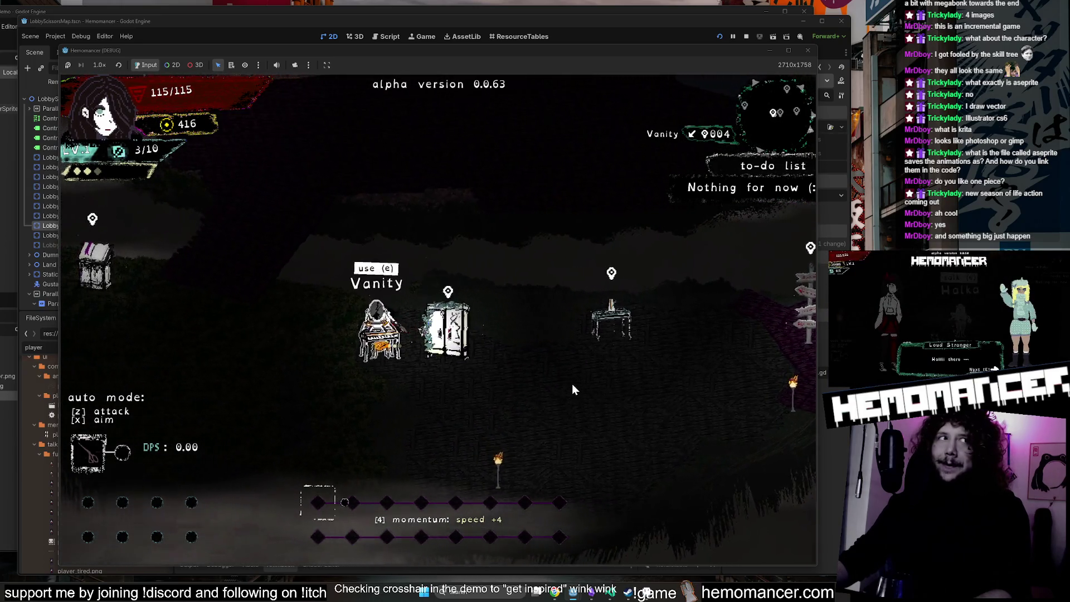
{"action": "key", "text": "e"}
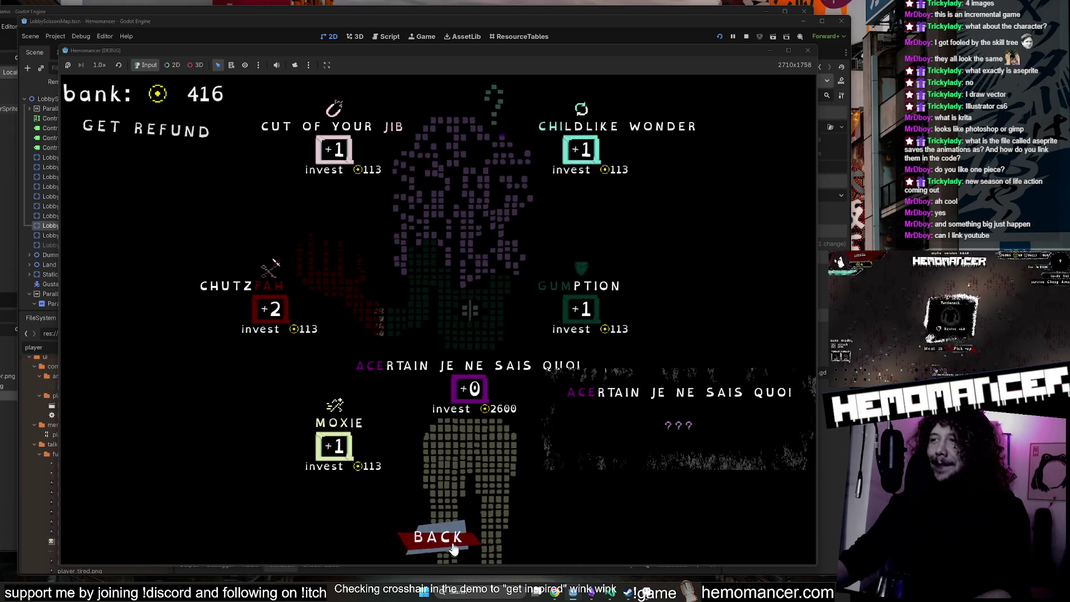
{"action": "left_click", "coordinate": [453, 543]}
{"action": "key", "text": "a"}
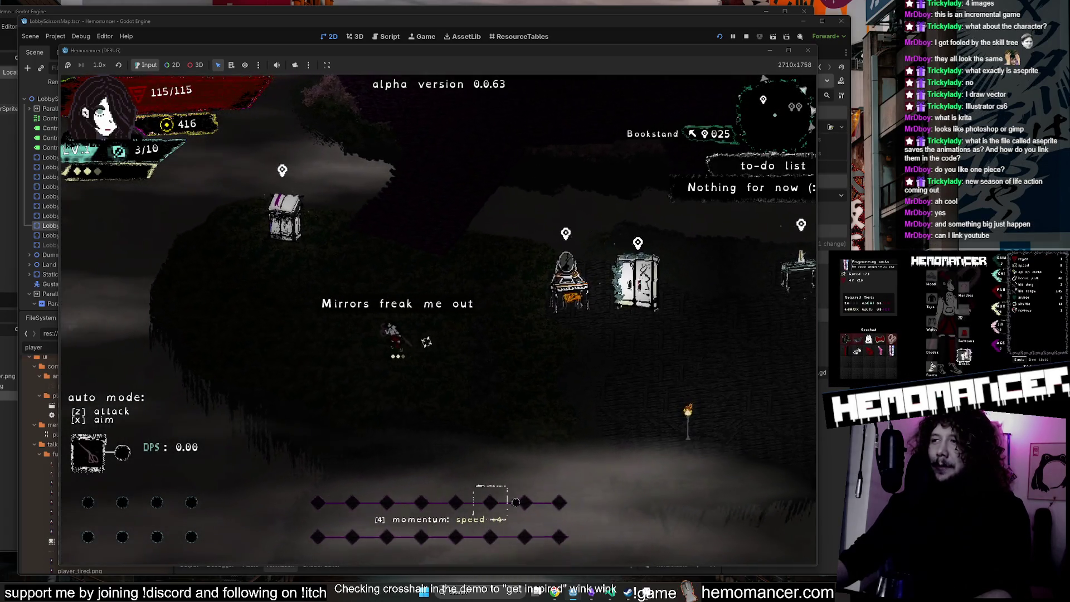
{"action": "key", "text": "w"}
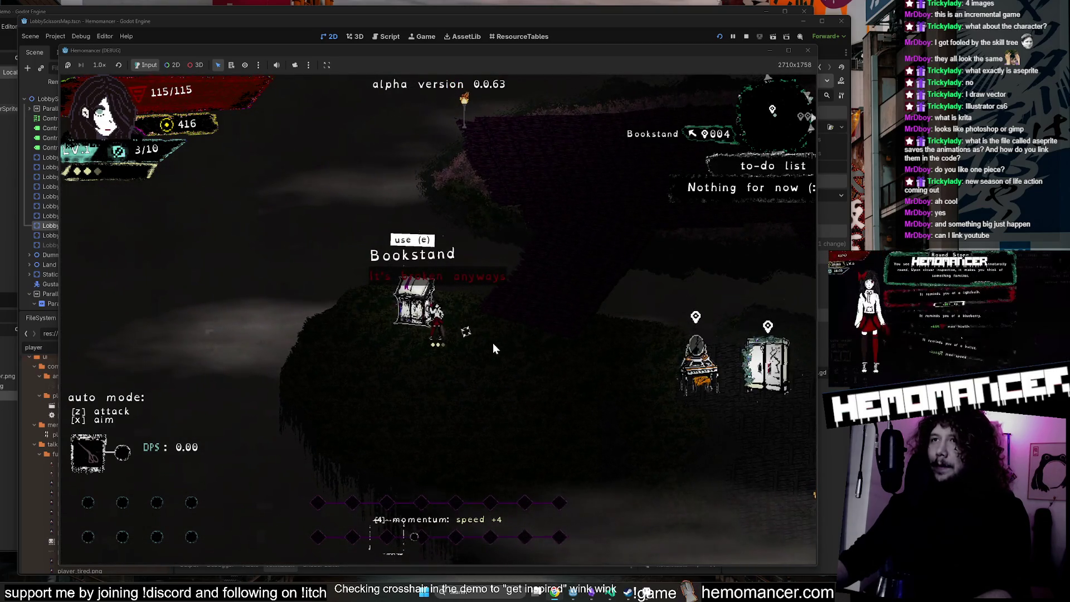
Walk the character toward the Signpole and up through the purple cave area.
{"action": "key", "text": "d"}
{"action": "key", "text": "w"}
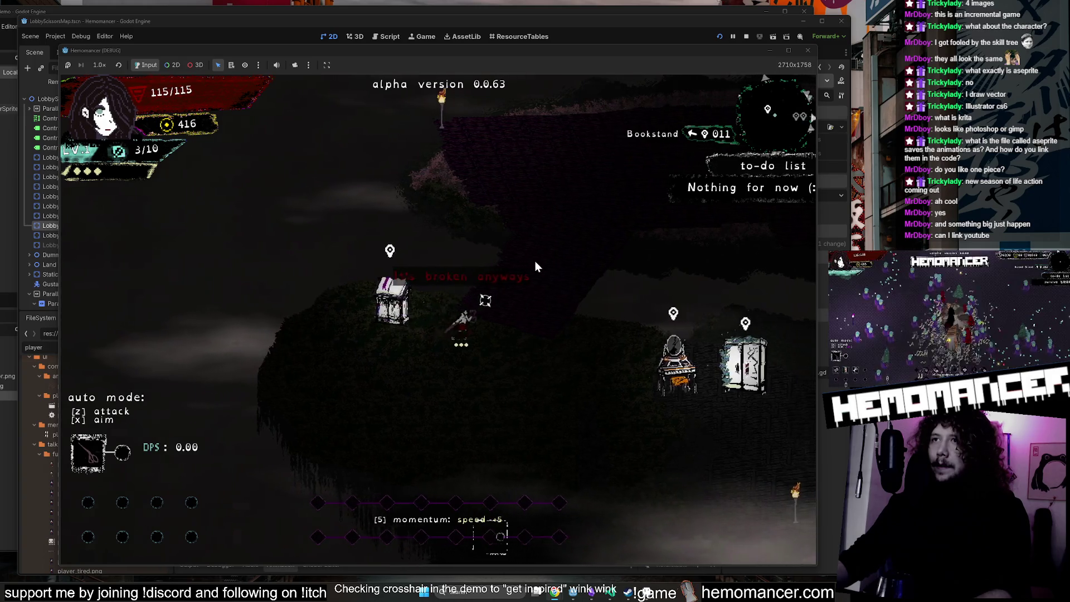
{"action": "key", "text": "d"}
{"action": "key", "text": "w"}
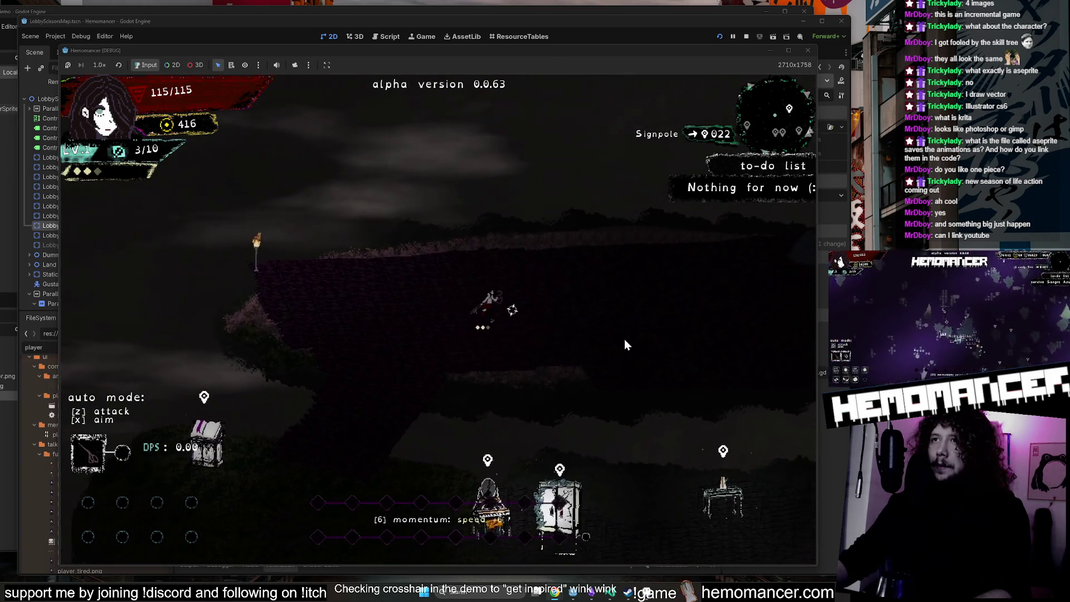
{"action": "key", "text": "d"}
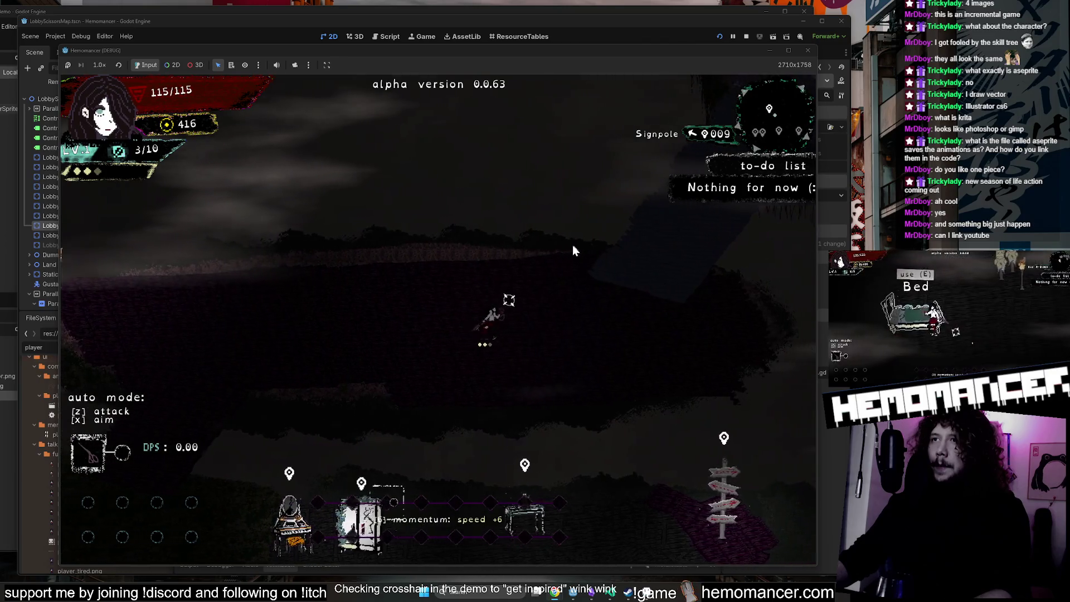
{"action": "key", "text": "w"}
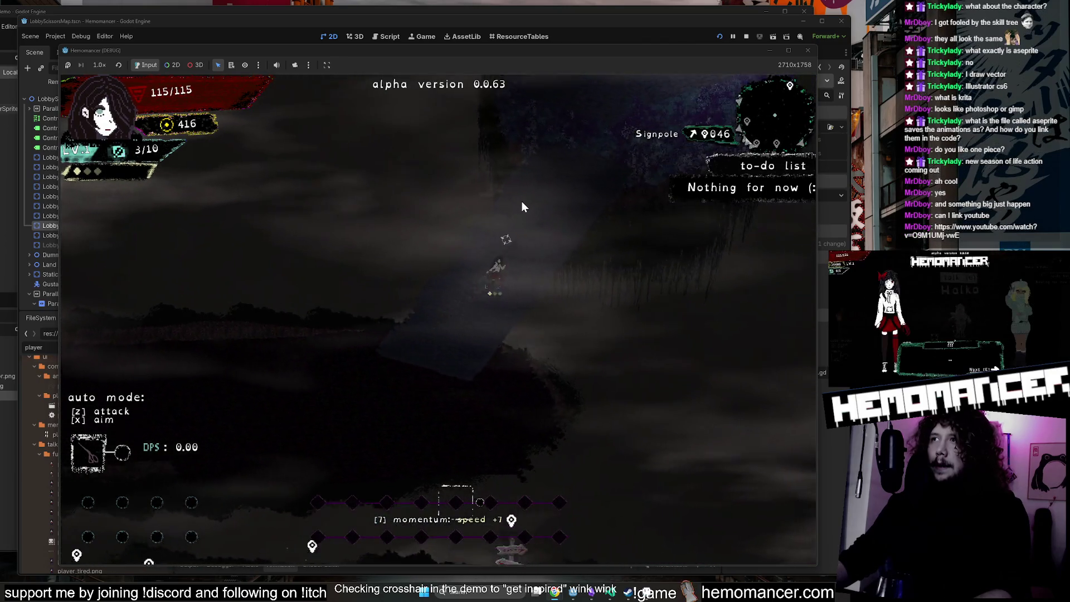
{"action": "key", "text": "w"}
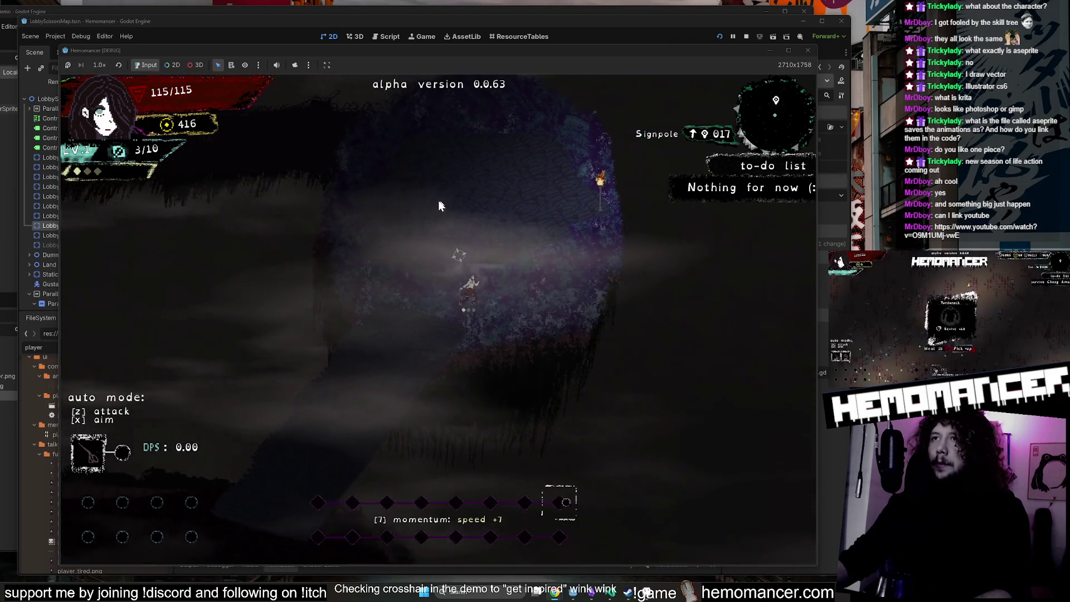
{"action": "key", "text": "a"}
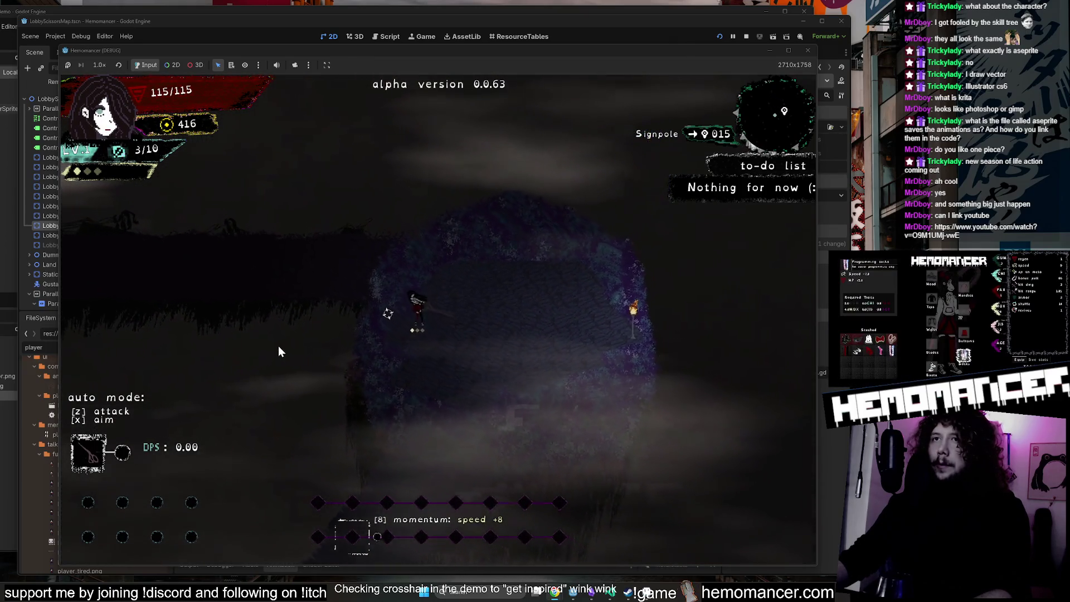
Run left across the dark field building momentum, then back right and down the lobby.
{"action": "key", "text": "Left"}
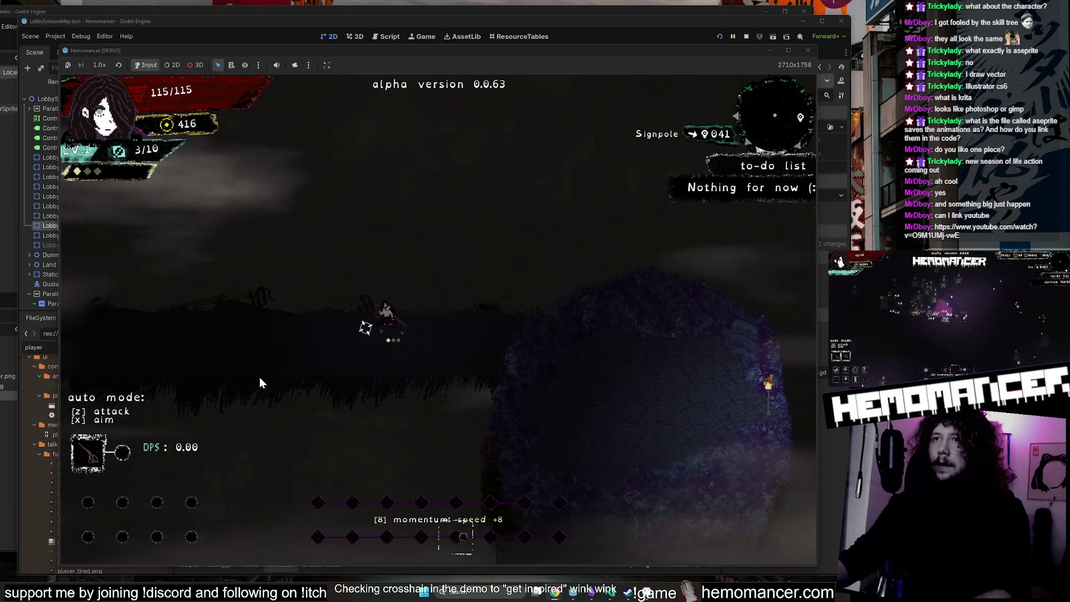
{"action": "key", "text": "Left"}
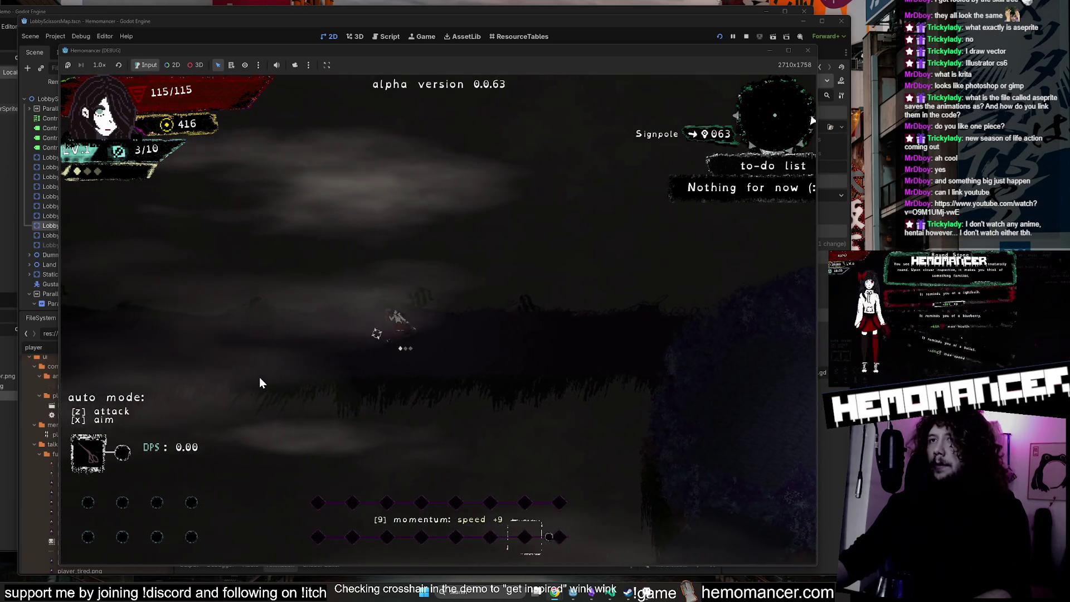
{"action": "key", "text": "Left"}
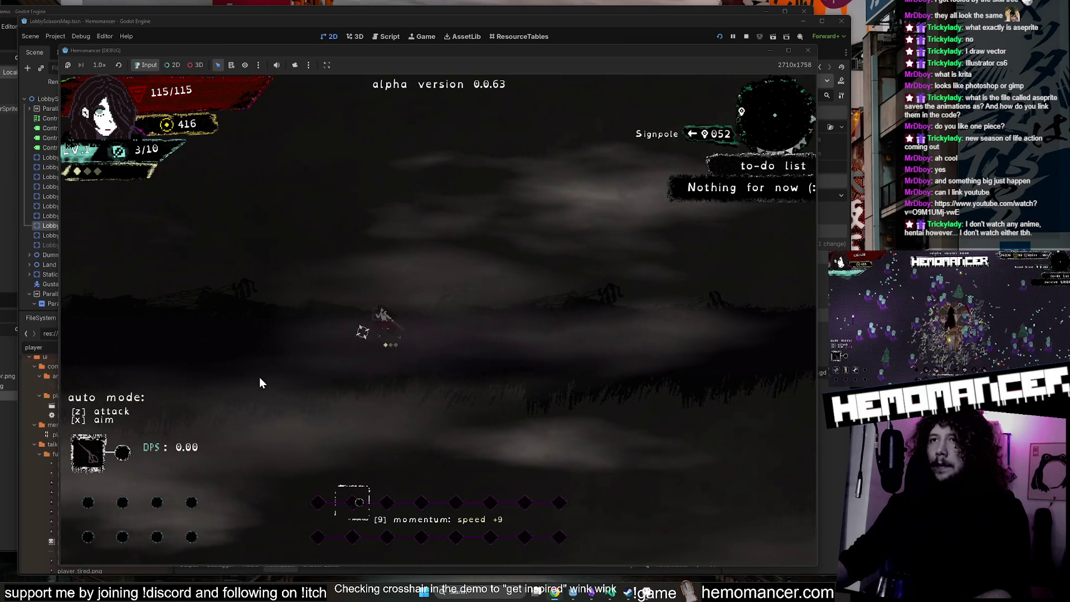
{"action": "key", "text": "Left"}
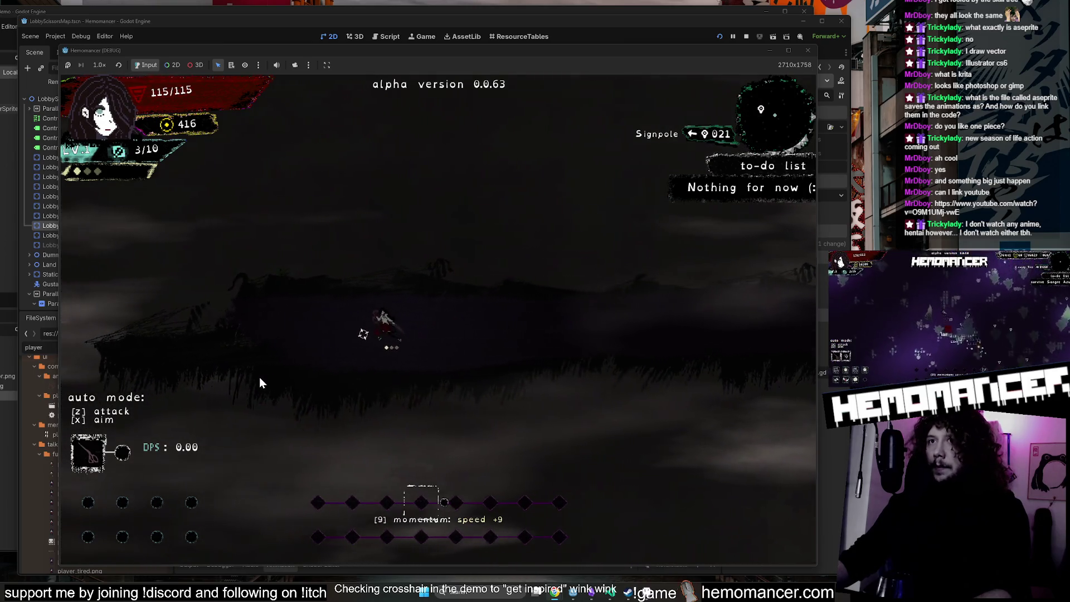
{"action": "key", "text": "Left"}
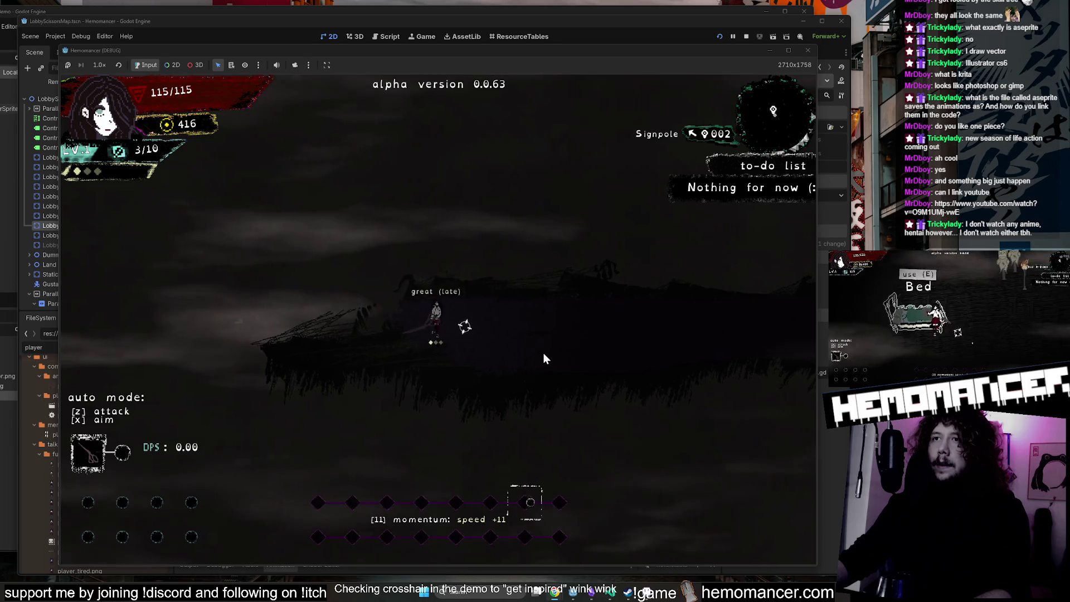
{"action": "key", "text": "Left"}
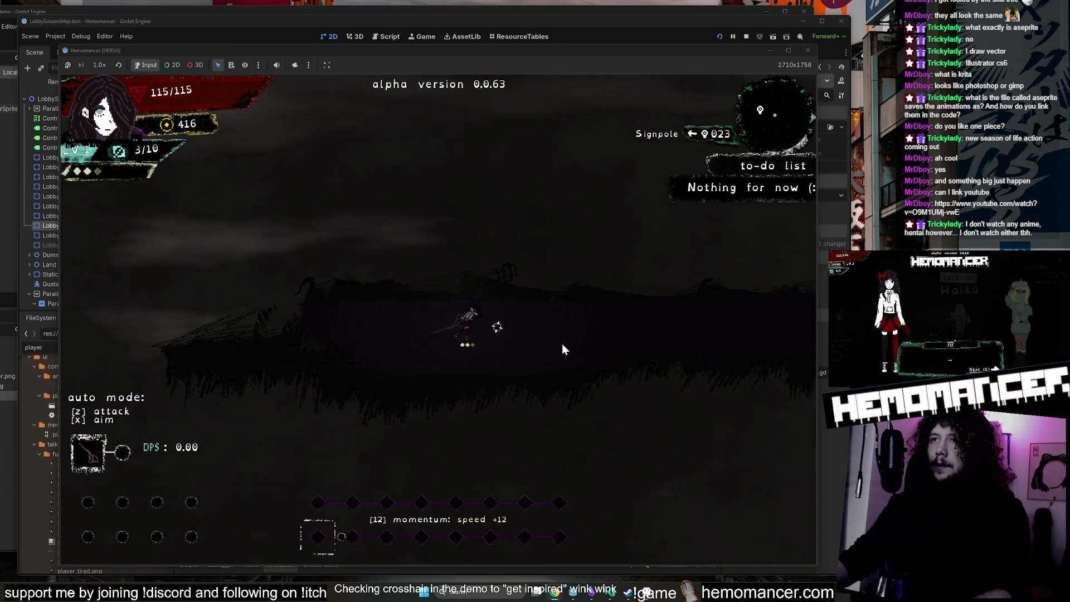
{"action": "key", "text": "Left"}
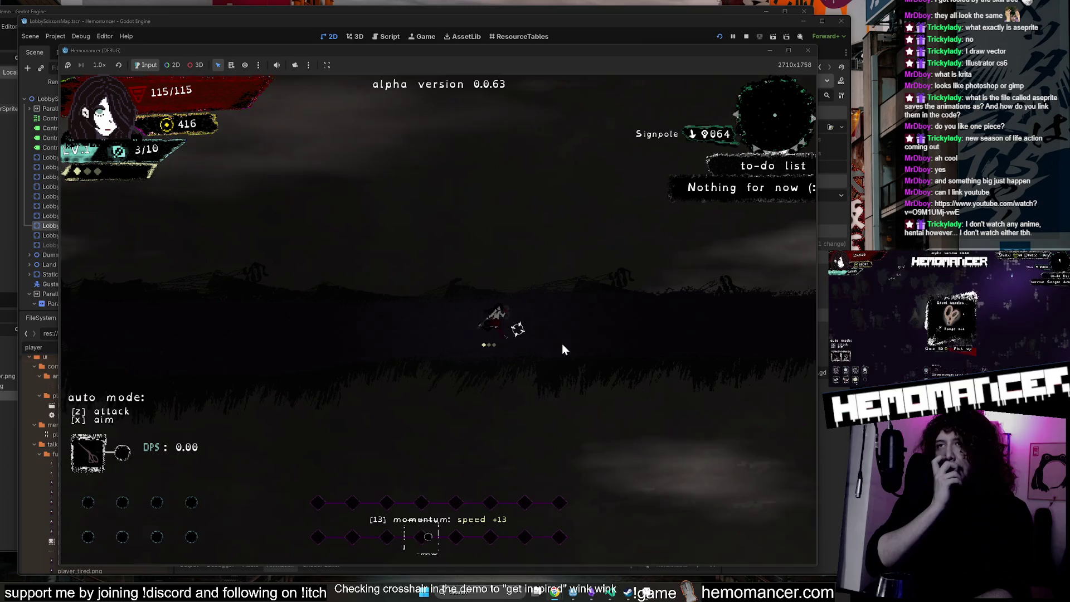
{"action": "key", "text": "Right"}
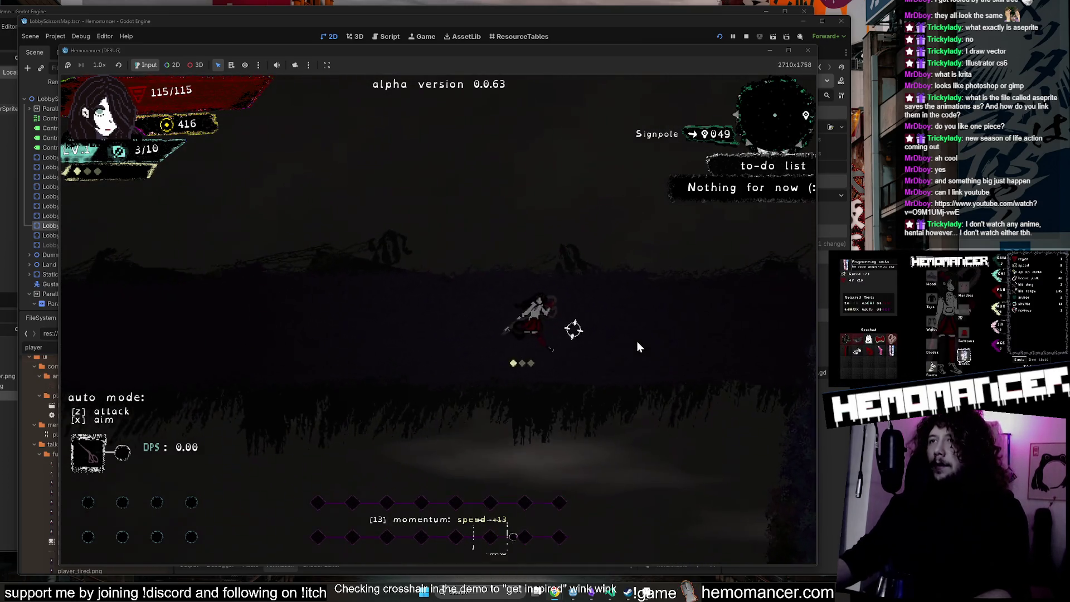
{"action": "key", "text": "Right"}
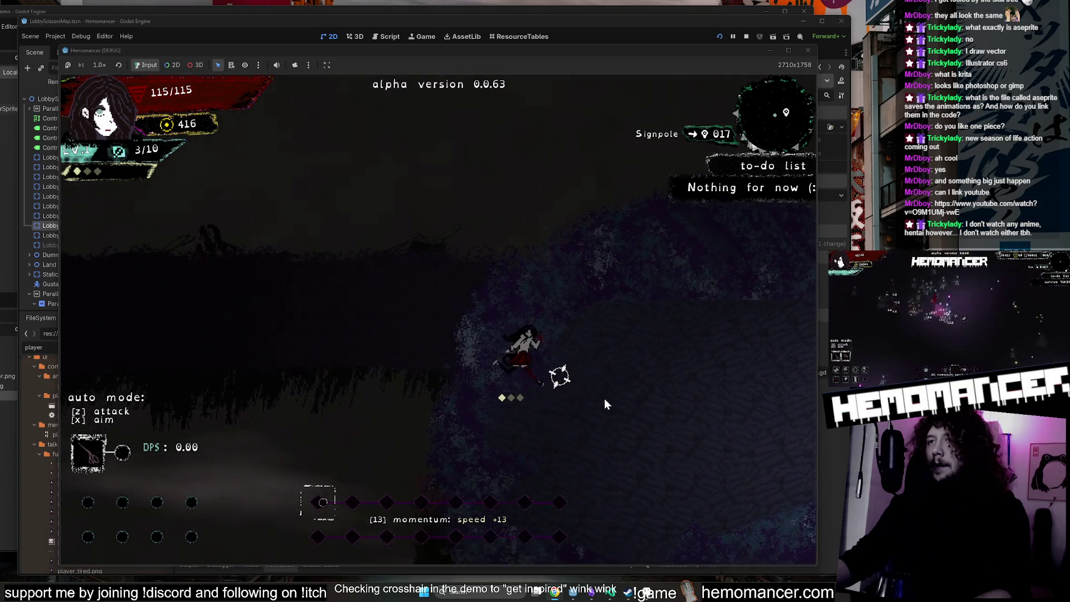
{"action": "key", "text": "Down"}
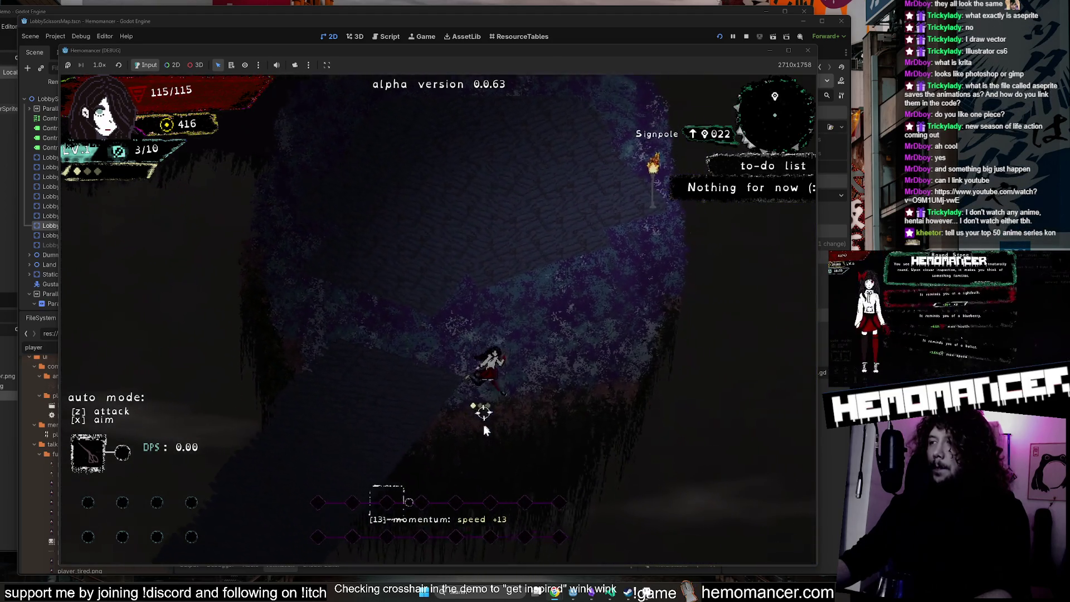
{"action": "key", "text": "Down"}
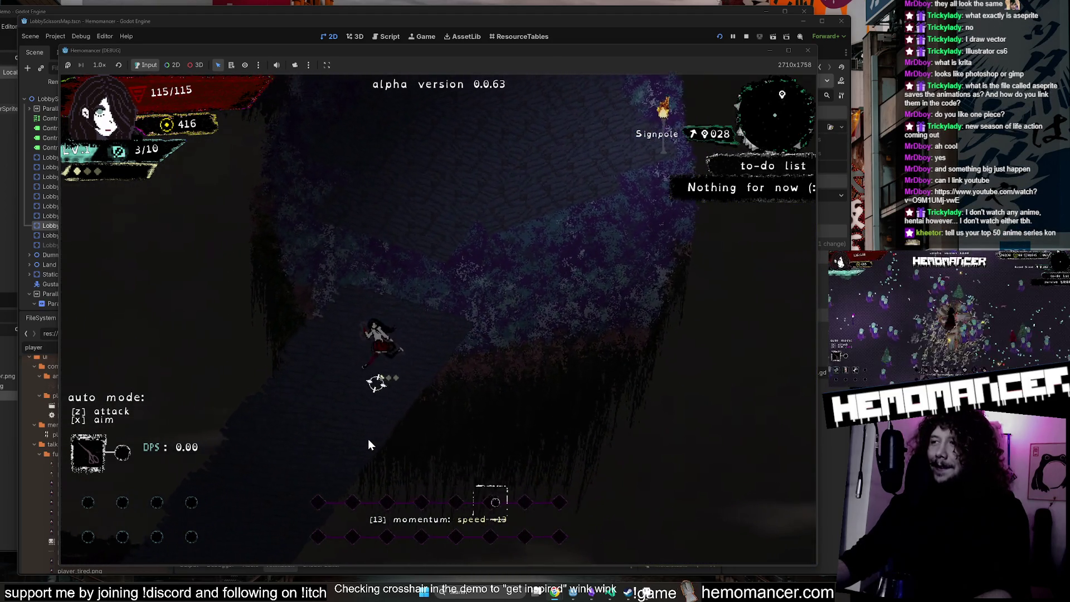
{"action": "key", "text": "Down"}
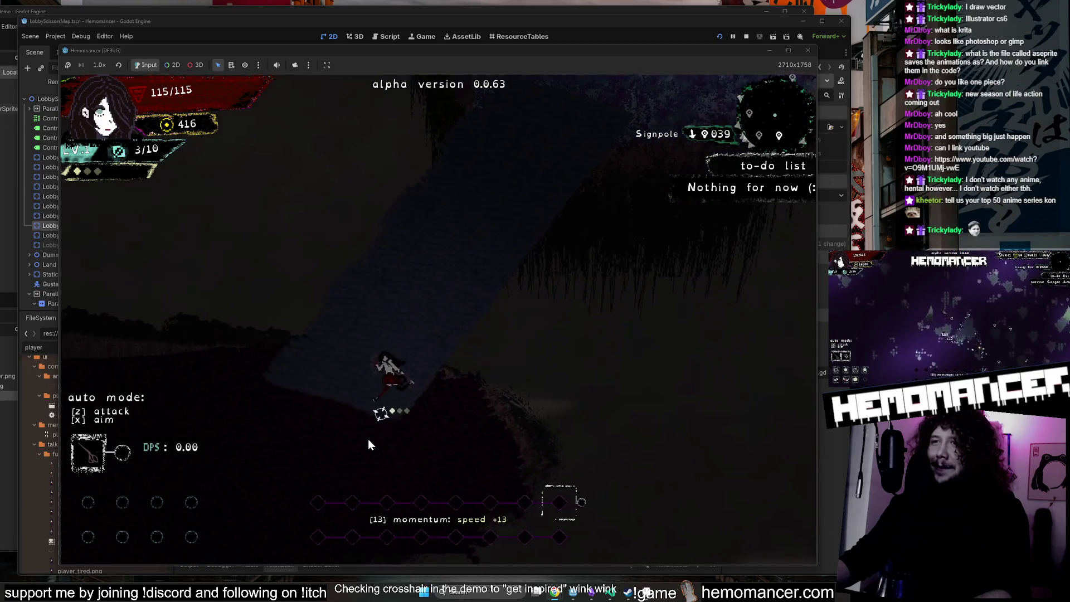
Exit to the title menu and bring the One Piece YouTube video to the front.
{"action": "key", "text": "Escape"}
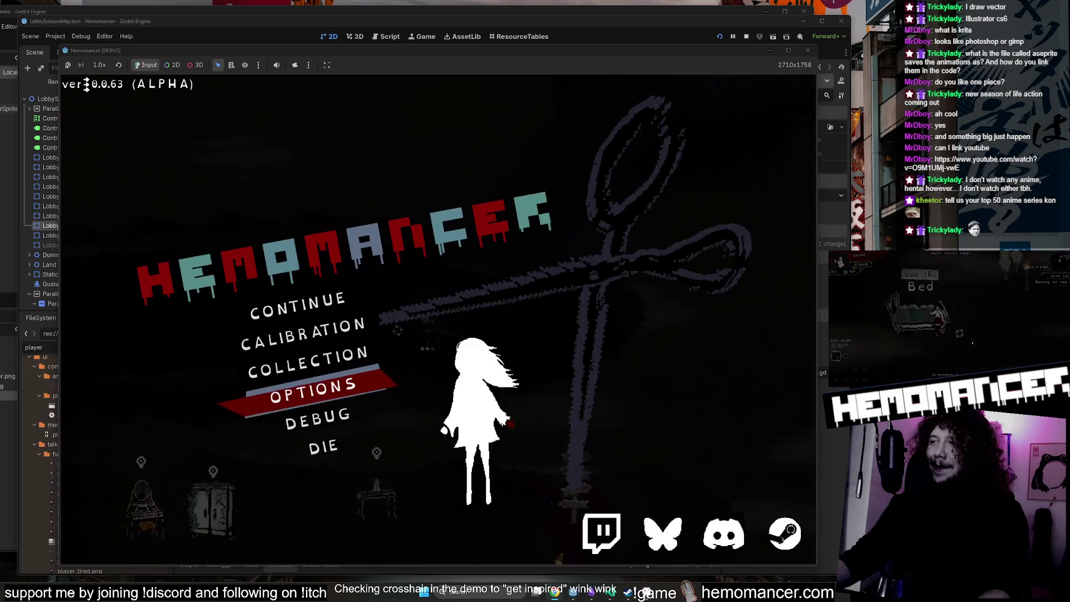
{"action": "key", "text": "Down"}
{"action": "key", "text": "Down"}
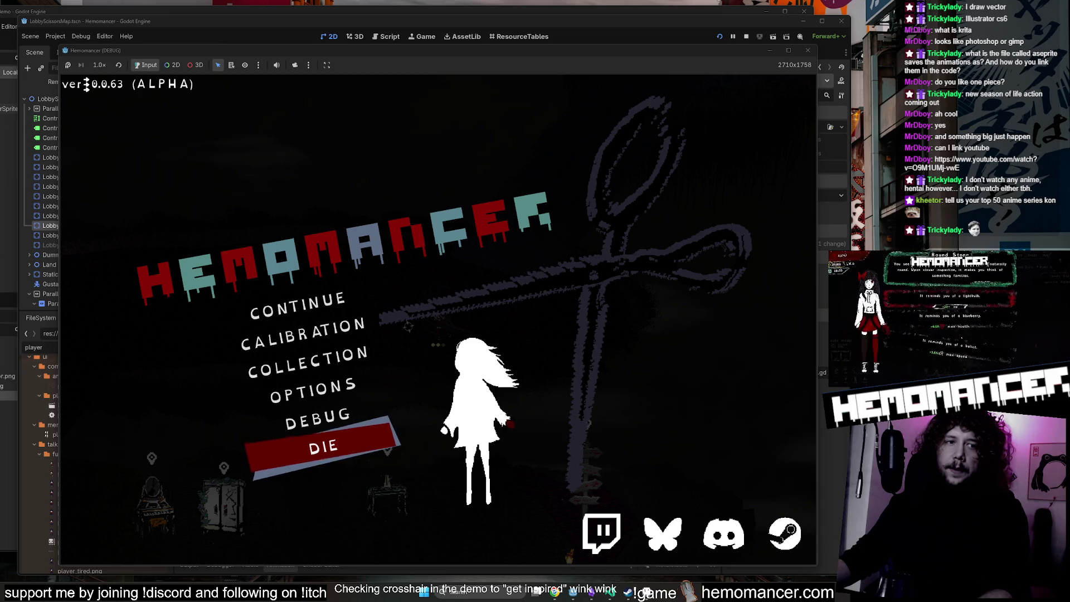
{"action": "key", "text": "alt+Tab"}
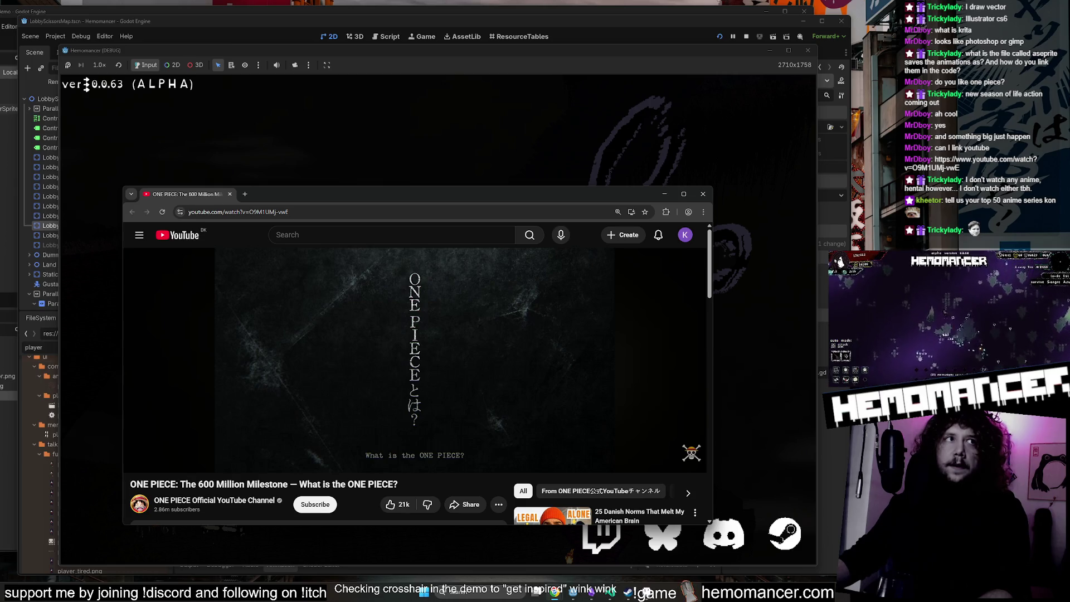
Lower the video volume, enlarge and reposition Chrome, watch, then close the browser.
{"action": "mouse_move", "coordinate": [384, 352]}
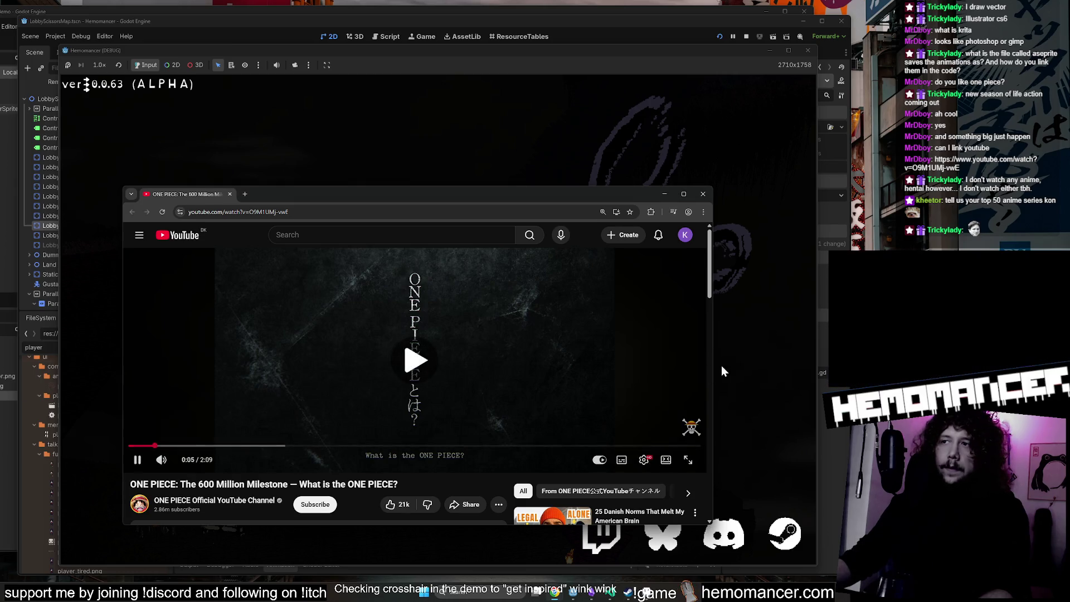
{"action": "left_click_drag", "start_coordinate": [182, 461], "coordinate": [178, 462]}
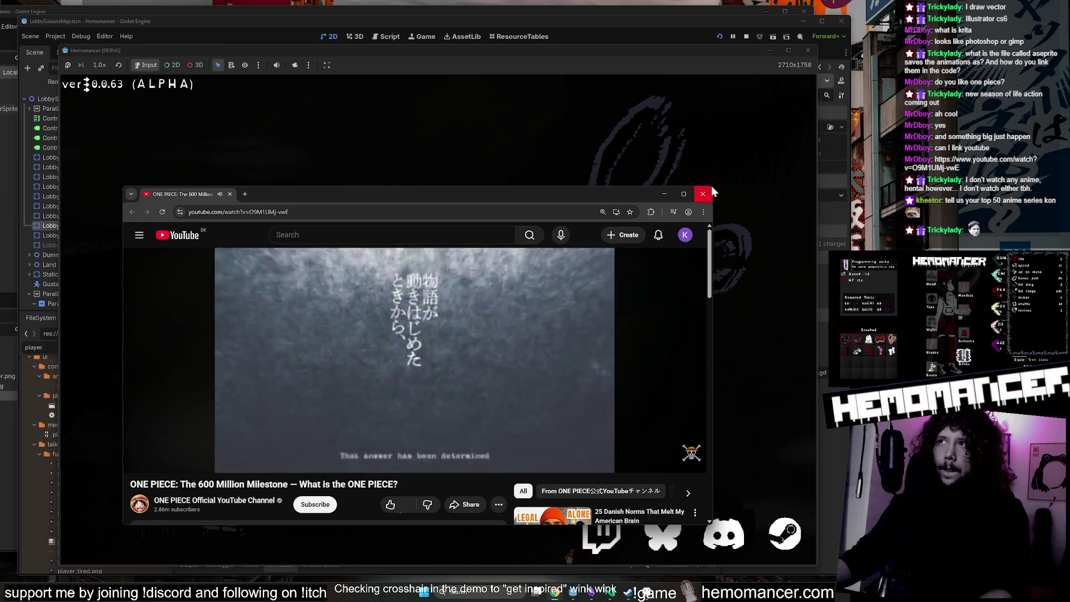
{"action": "mouse_move", "coordinate": [713, 186]}
{"action": "left_mouse_down"}
{"action": "mouse_move", "coordinate": [845, 87]}
{"action": "mouse_move", "coordinate": [881, 47]}
{"action": "left_mouse_up"}
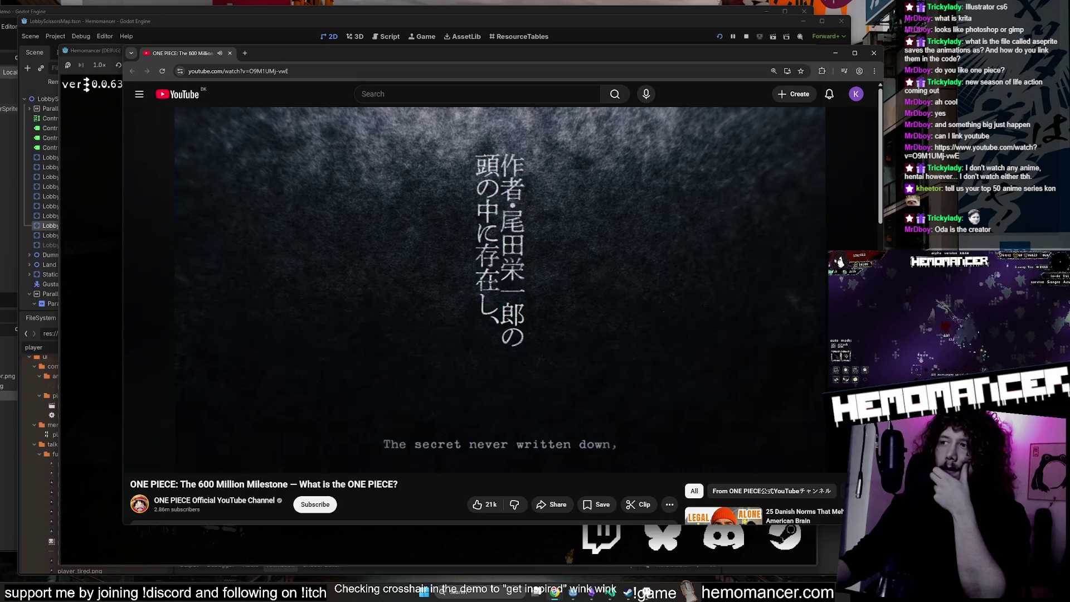
{"action": "left_click_drag", "start_coordinate": [763, 53], "coordinate": [718, 40]}
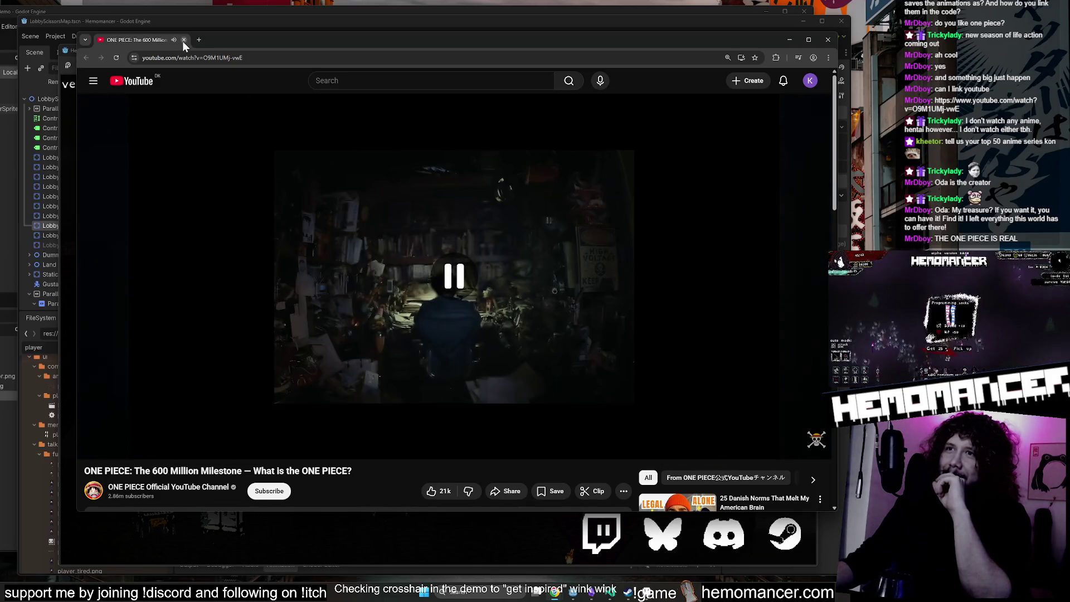
{"action": "left_click", "coordinate": [183, 40]}
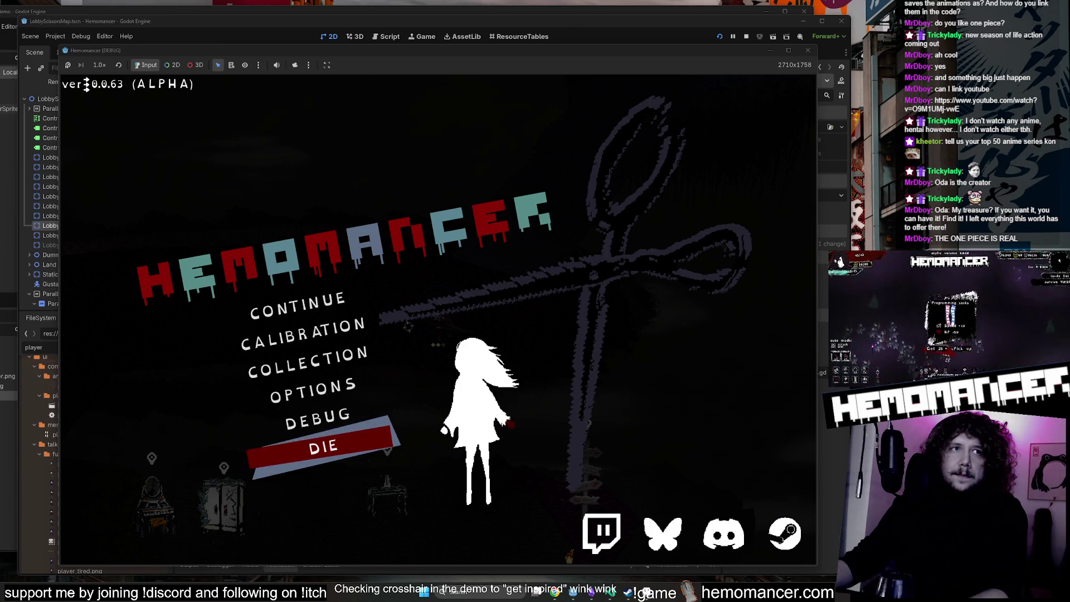
Continue the game and walk the character around the lobby past the Vanity, Bookstand and Wardrobe.
{"action": "key", "text": "Up"}
{"action": "key", "text": "Up"}
{"action": "key", "text": "Up"}
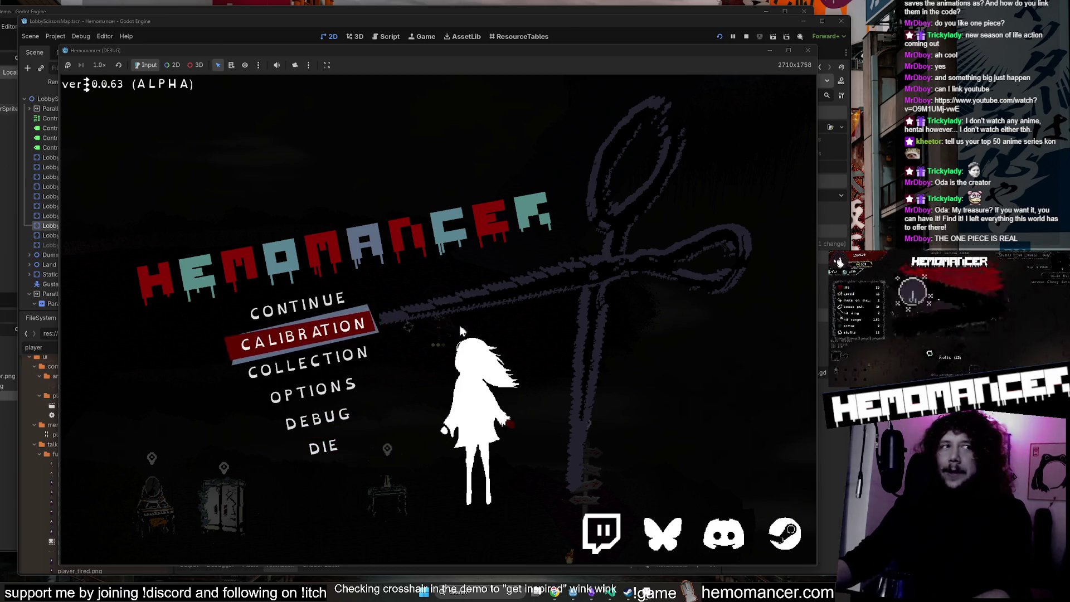
{"action": "left_click", "coordinate": [349, 292]}
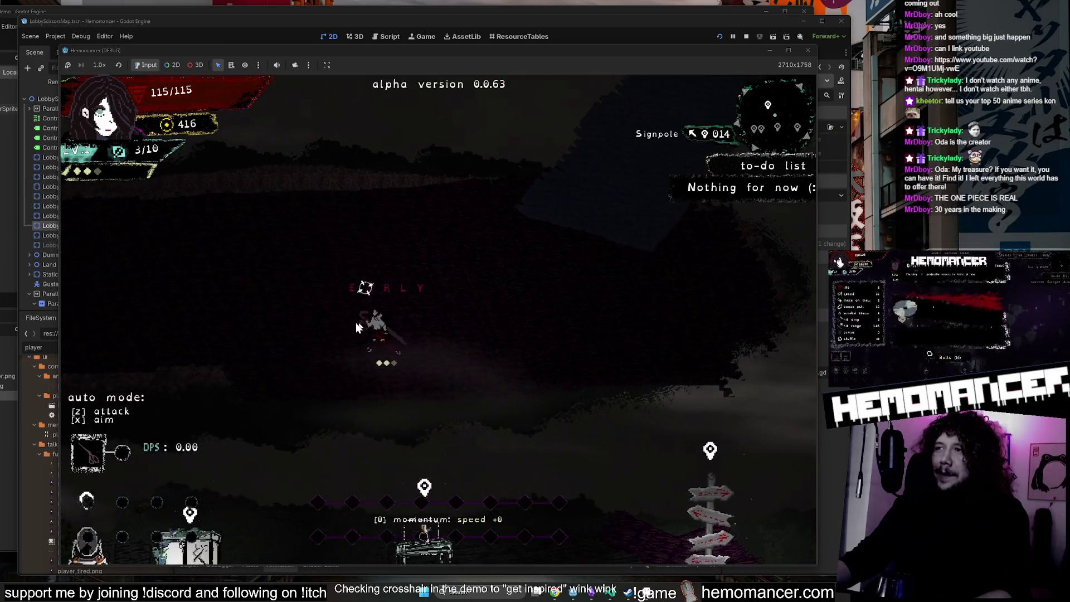
{"action": "key", "text": "space"}
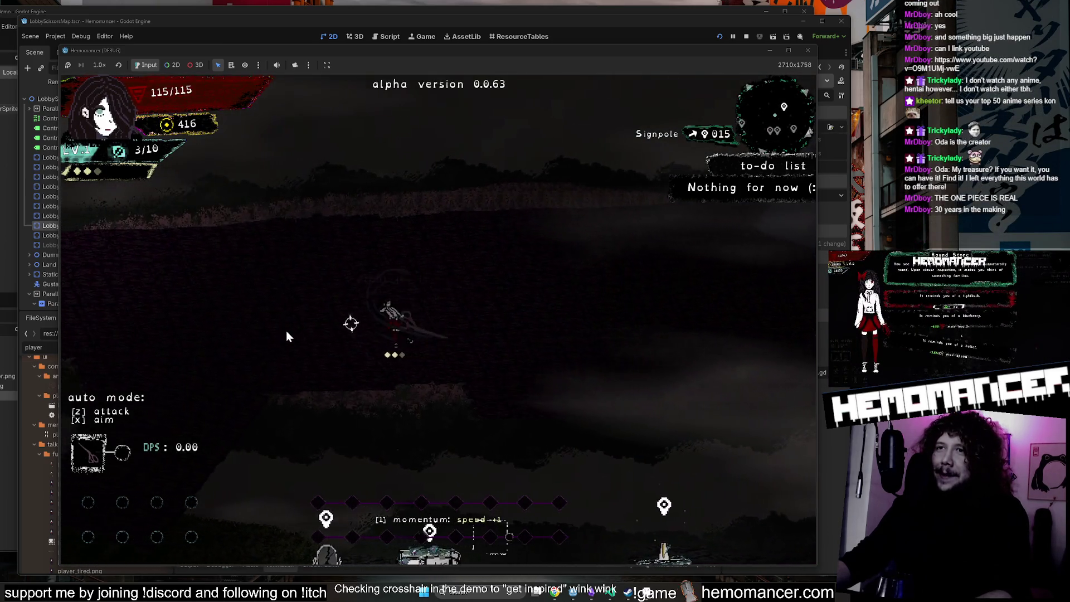
{"action": "key", "text": "s"}
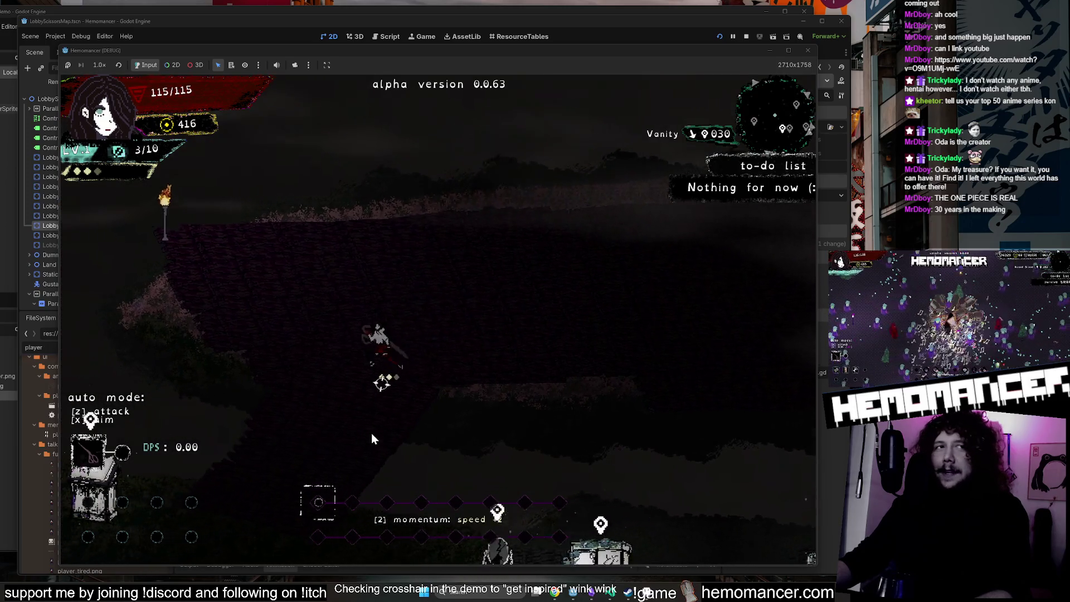
{"action": "key", "text": "s"}
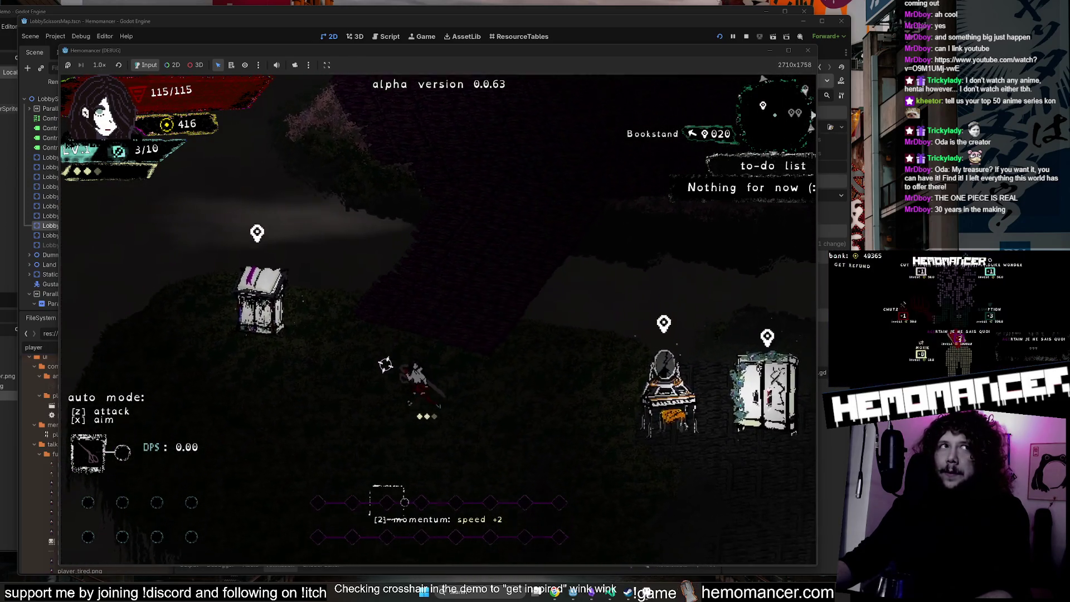
{"action": "key", "text": "d"}
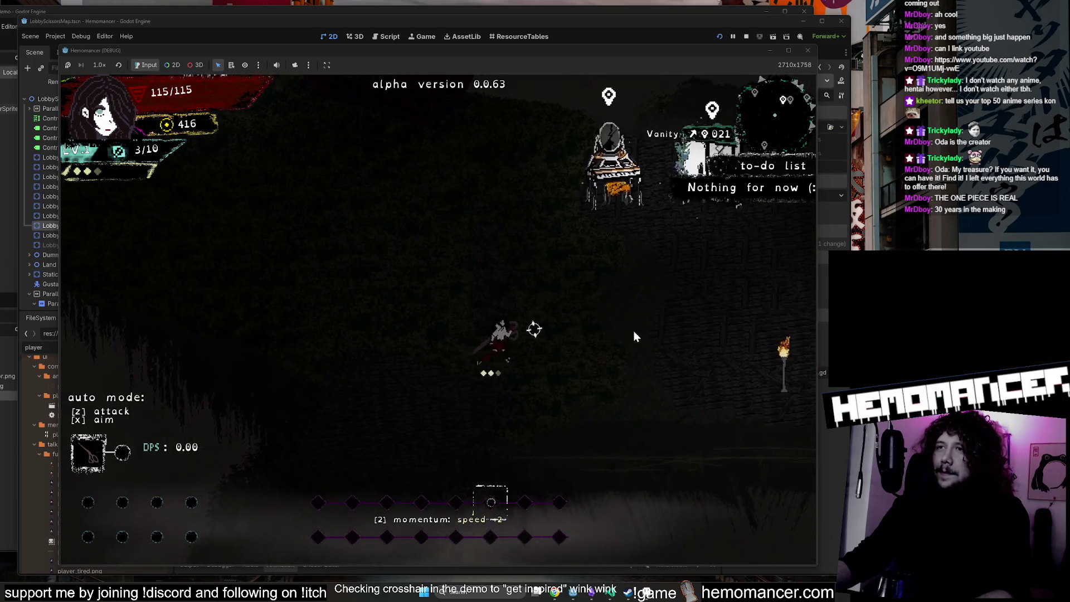
{"action": "key", "text": "d"}
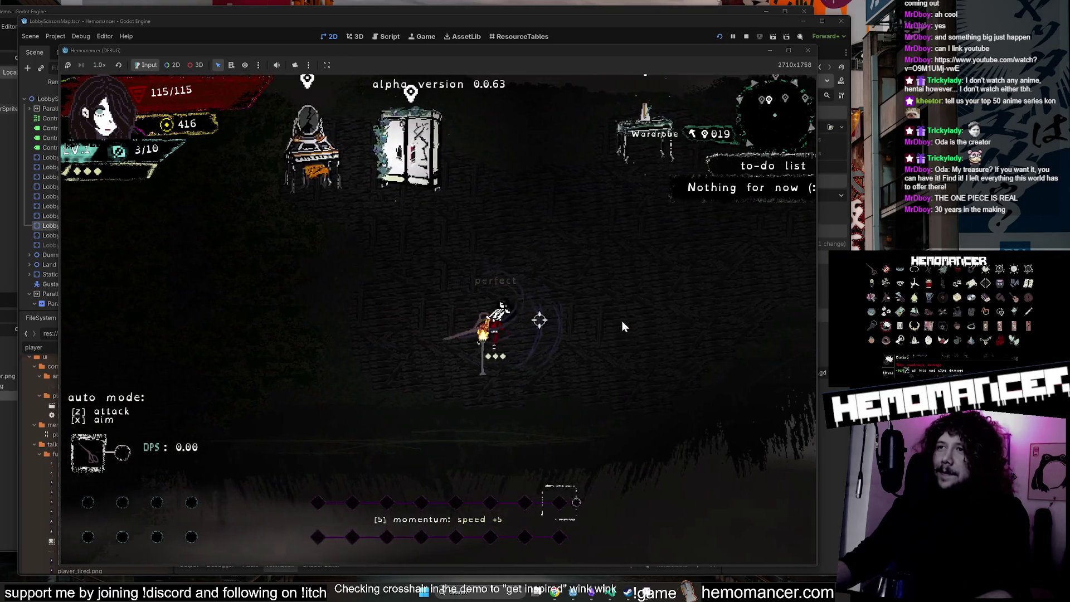
{"action": "key", "text": "w"}
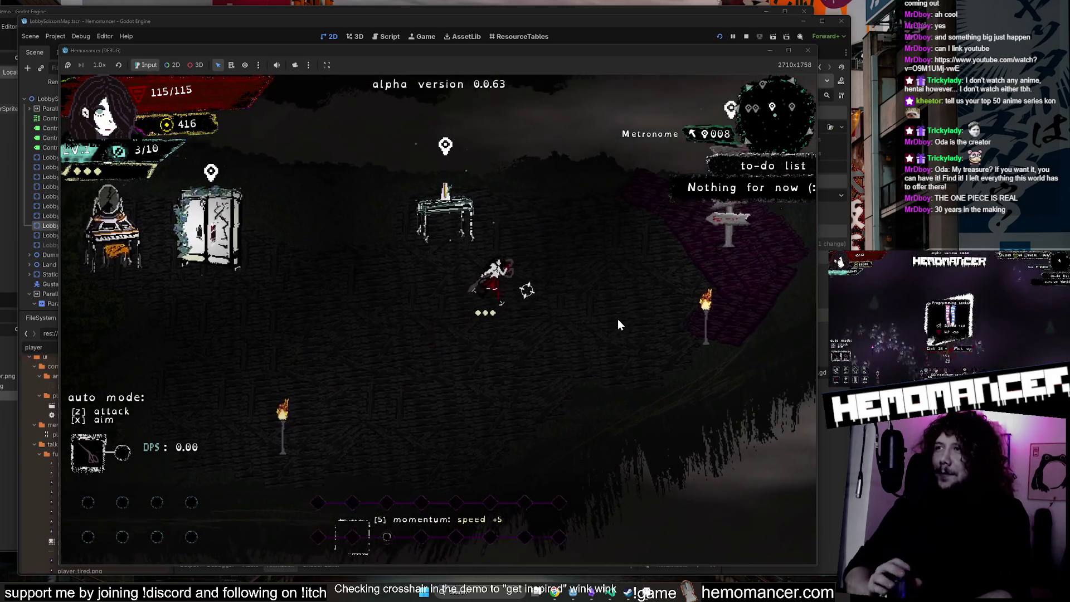
Back out of the Travel map and stop the debug run to return to the editor.
{"action": "key", "text": "d"}
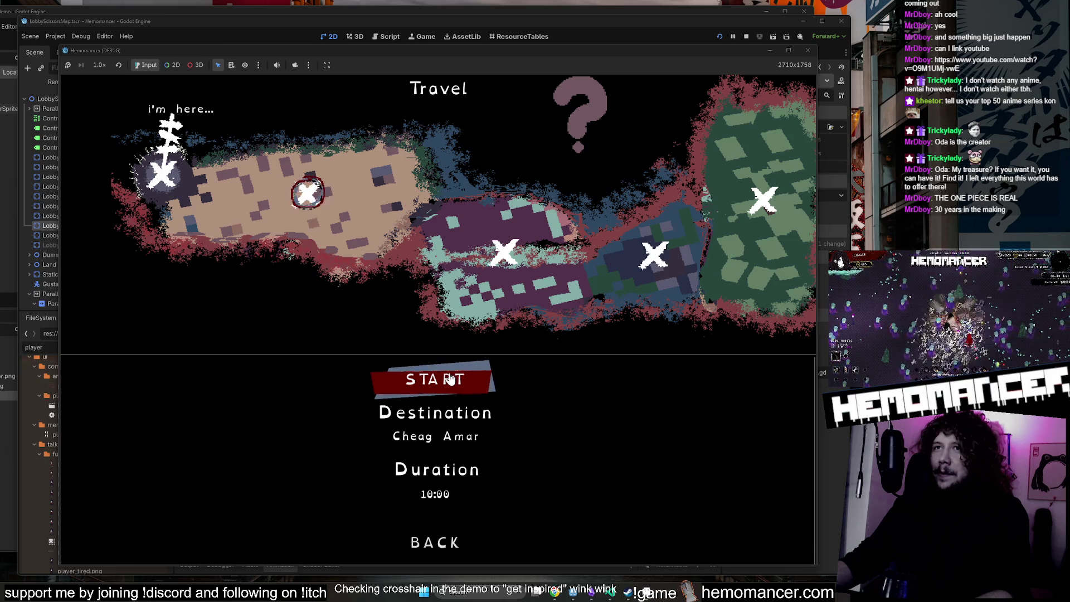
{"action": "left_click", "coordinate": [447, 544]}
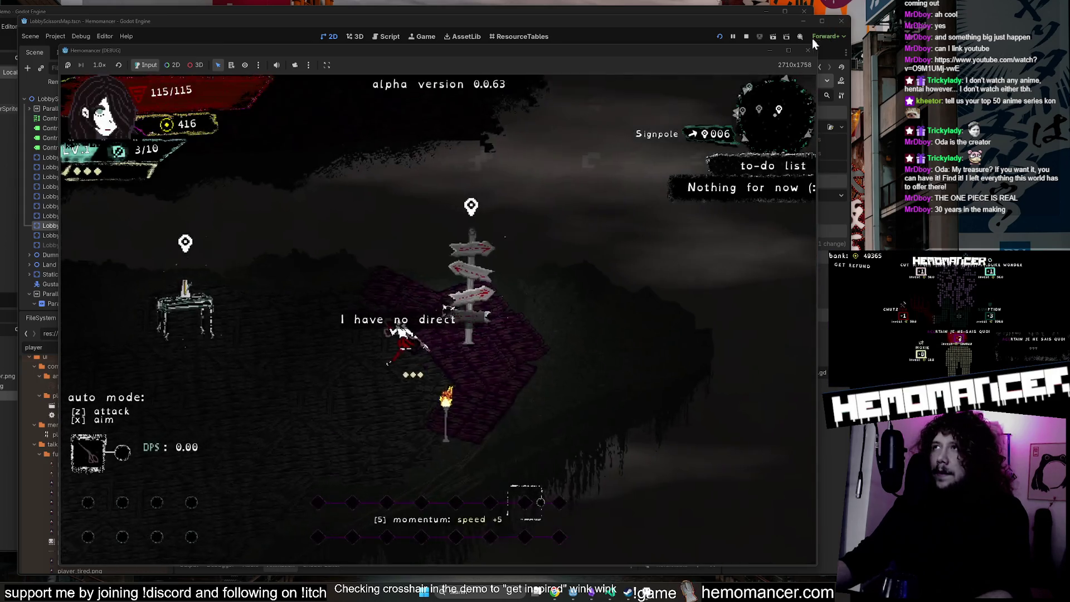
{"action": "left_click", "coordinate": [809, 51]}
Zoom and pan the 2D viewport across the LobbyScissorsMap level to the lower lobby path.
{"action": "scroll", "coordinate": [475, 249], "scroll_direction": "down", "scroll_amount": 6}
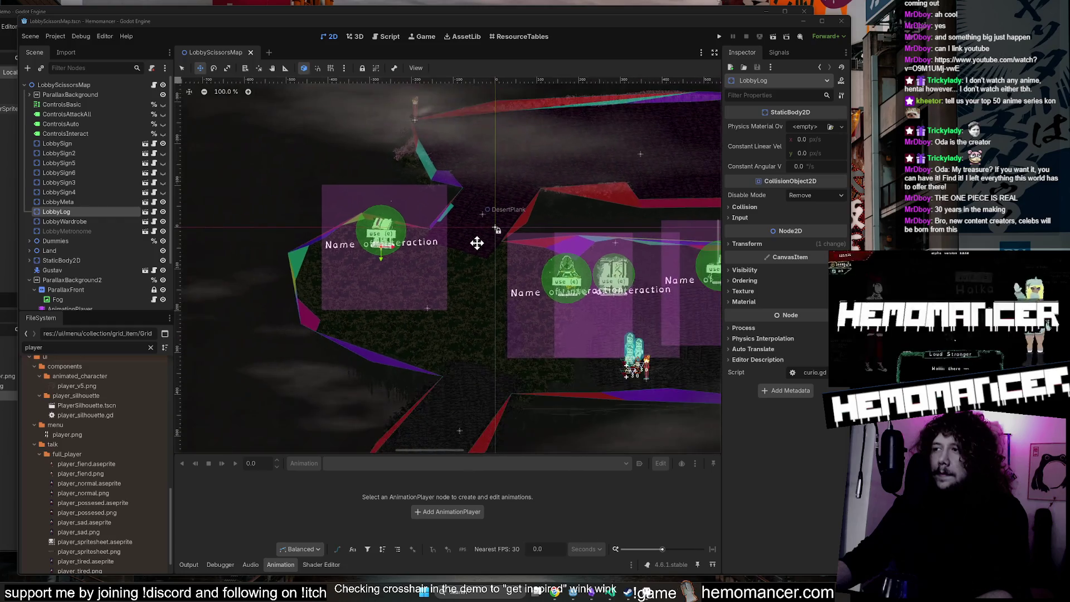
{"action": "scroll", "coordinate": [477, 240], "scroll_direction": "down", "scroll_amount": 4}
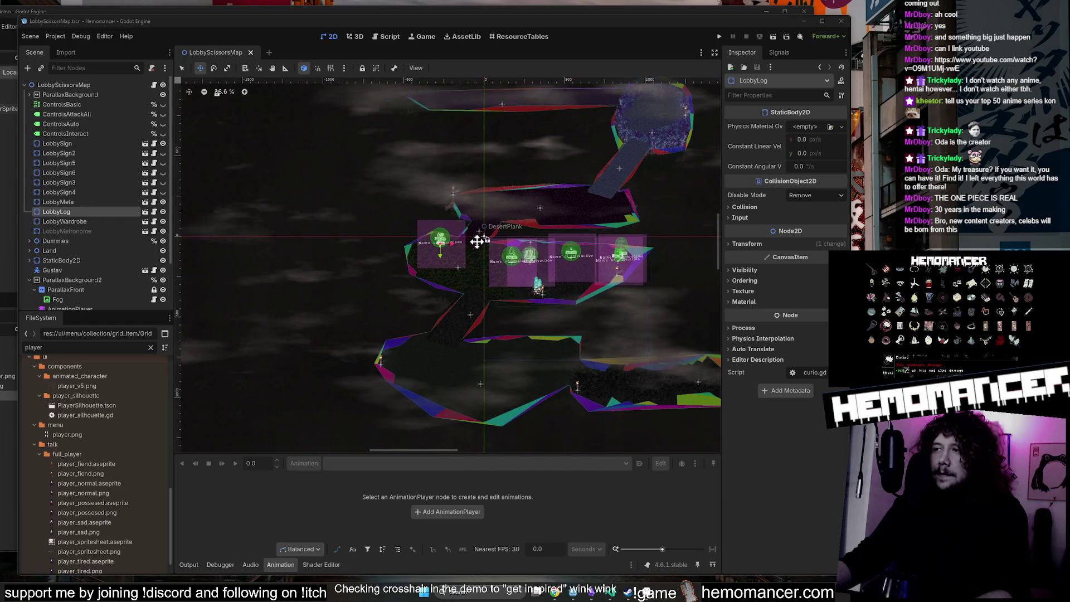
{"action": "scroll", "coordinate": [527, 316], "scroll_direction": "up", "scroll_amount": 1}
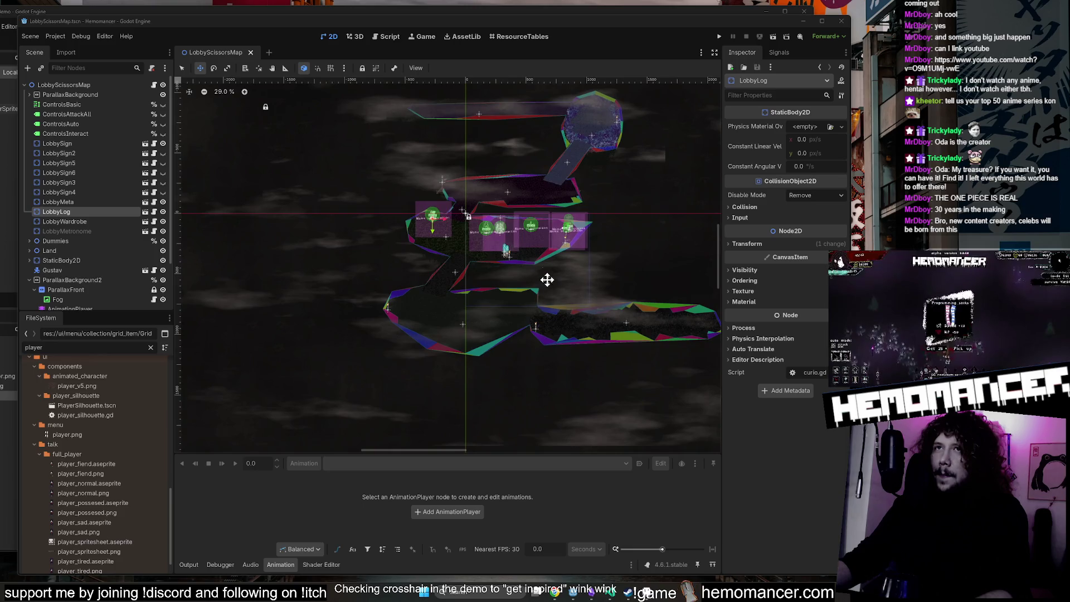
{"action": "left_click_drag", "start_coordinate": [665, 220], "coordinate": [635, 246]}
{"action": "scroll", "coordinate": [394, 296], "scroll_direction": "up", "scroll_amount": 4}
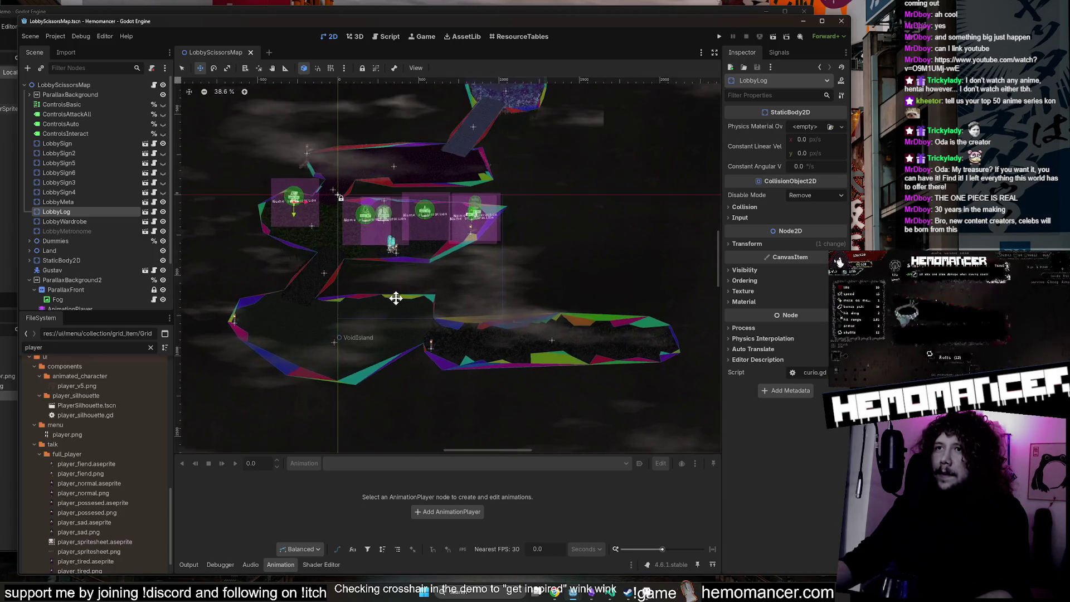
{"action": "scroll", "coordinate": [390, 285], "scroll_direction": "up", "scroll_amount": 1}
{"action": "mouse_move", "coordinate": [413, 265]}
{"action": "left_mouse_down"}
{"action": "mouse_move", "coordinate": [504, 224]}
{"action": "mouse_move", "coordinate": [573, 220]}
{"action": "left_mouse_up"}
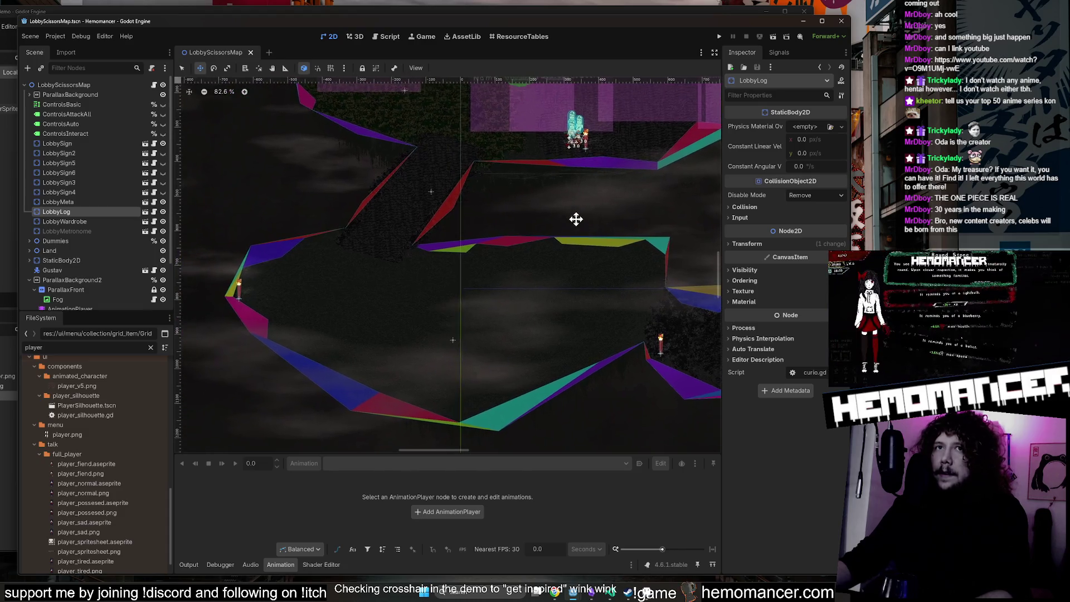
Inspect the LobbyScissorsMap root's map settings (Map Width 75, Map Height 40) and clear the file filter.
{"action": "left_click", "coordinate": [83, 95]}
{"action": "left_click", "coordinate": [80, 86]}
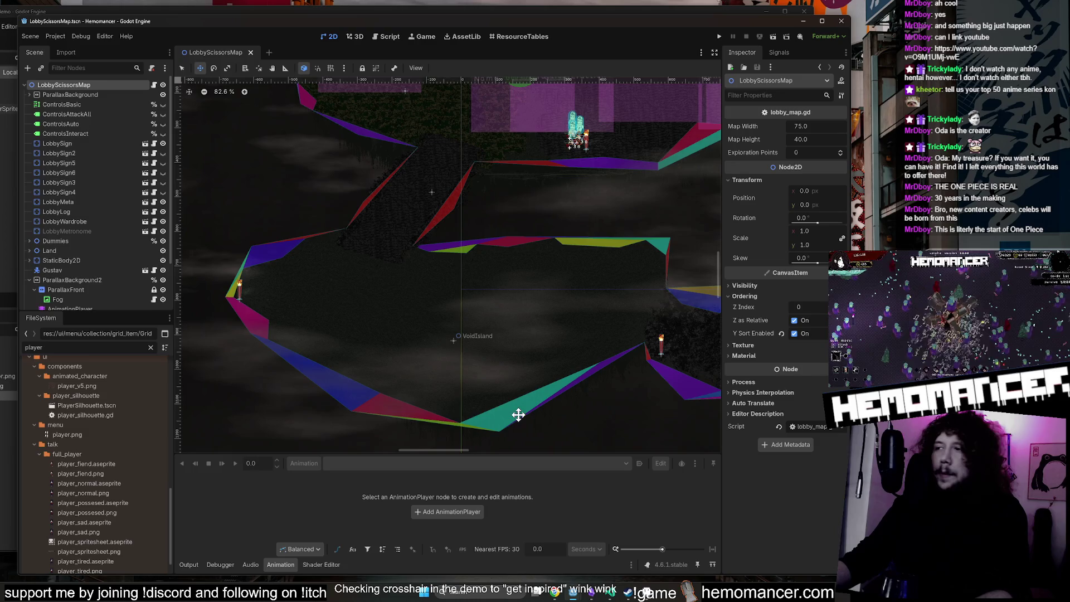
{"action": "scroll", "coordinate": [572, 355], "scroll_direction": "down", "scroll_amount": 3}
{"action": "scroll", "coordinate": [582, 365], "scroll_direction": "down", "scroll_amount": 2}
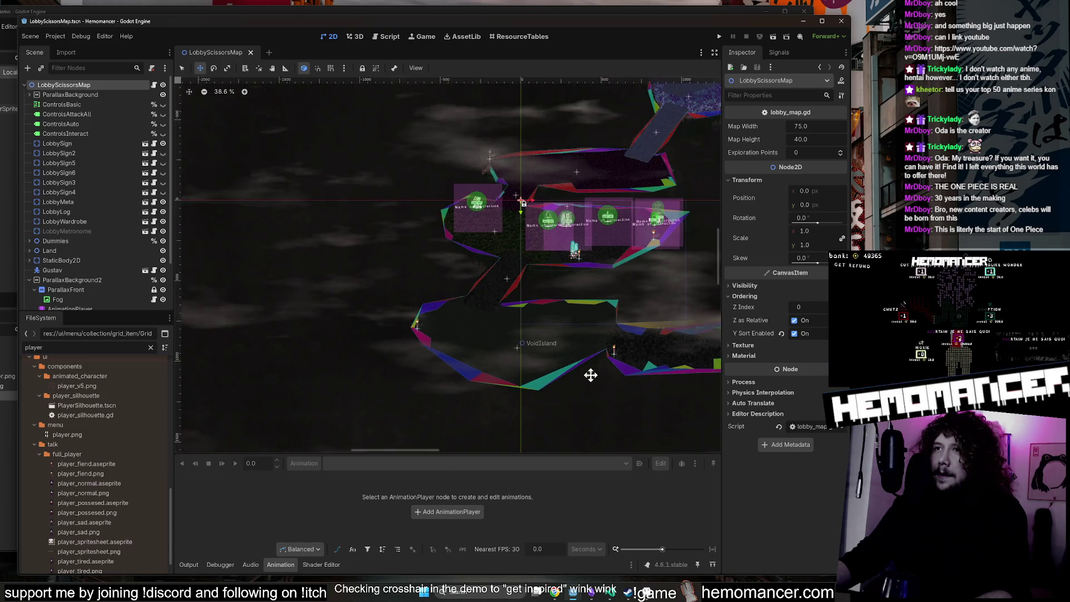
{"action": "scroll", "coordinate": [490, 334], "scroll_direction": "up", "scroll_amount": 2}
{"action": "scroll", "coordinate": [478, 256], "scroll_direction": "up", "scroll_amount": 4}
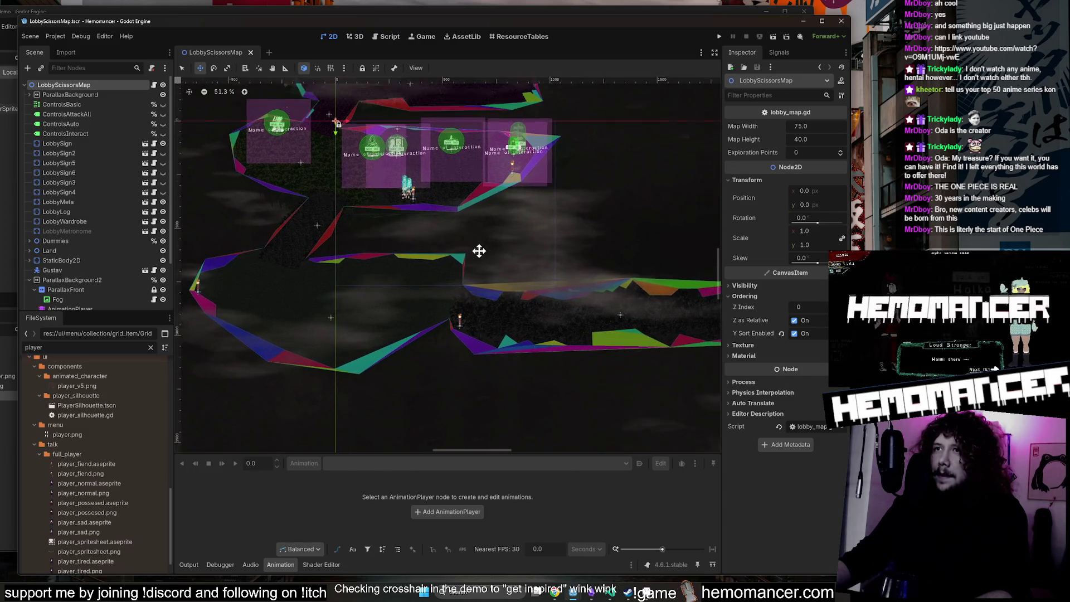
{"action": "scroll", "coordinate": [411, 277], "scroll_direction": "up", "scroll_amount": 1}
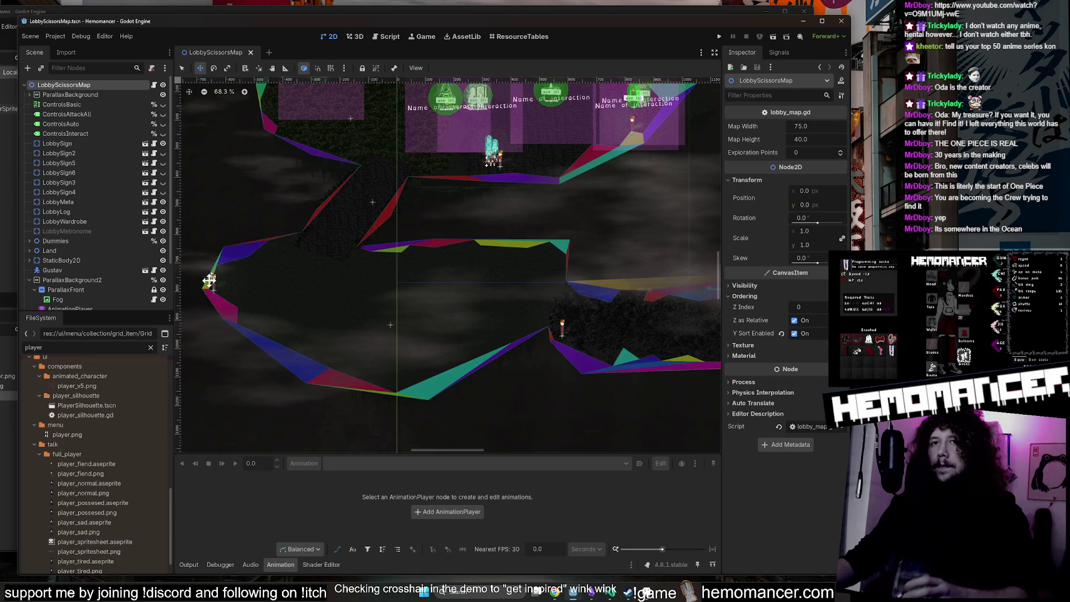
{"action": "left_click", "coordinate": [151, 347]}
Collapse the ui/hud folder in the FileSystem dock.
{"action": "scroll", "coordinate": [60, 436], "scroll_direction": "up", "scroll_amount": 5}
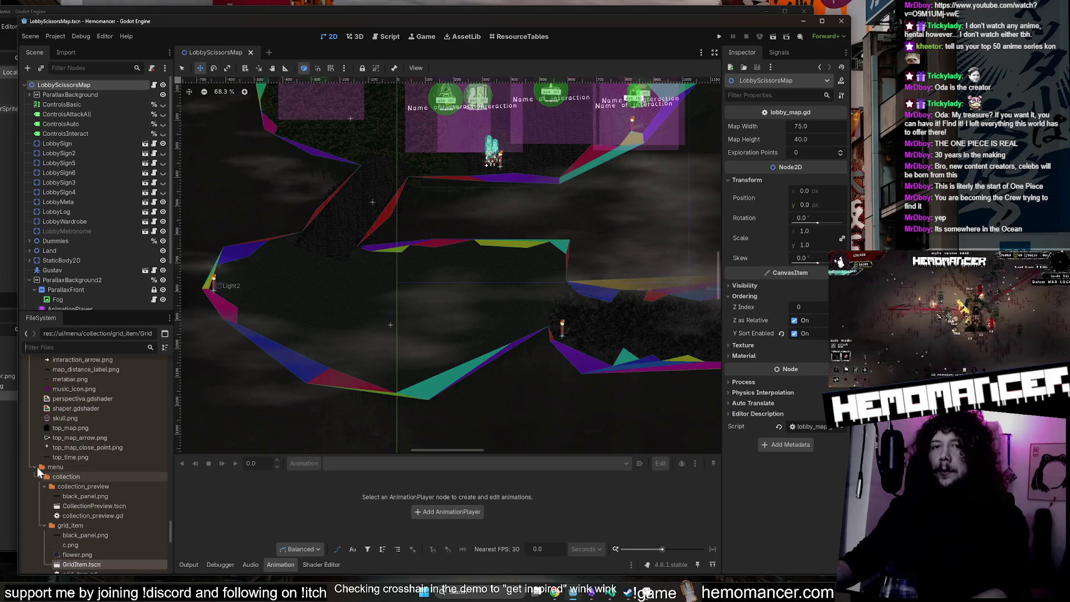
{"action": "scroll", "coordinate": [66, 440], "scroll_direction": "up", "scroll_amount": 5}
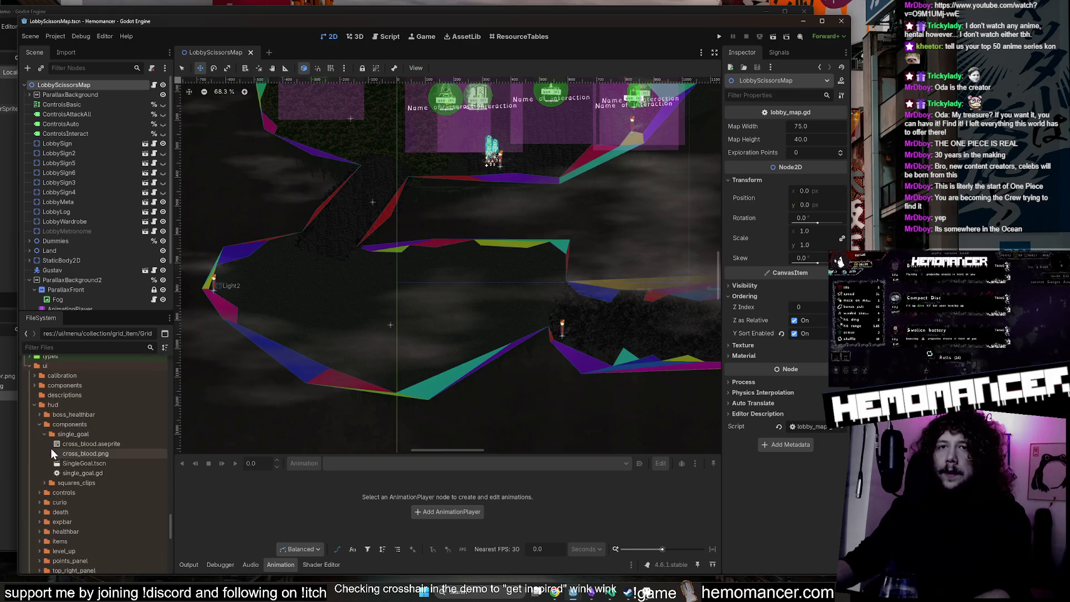
{"action": "left_click", "coordinate": [34, 404]}
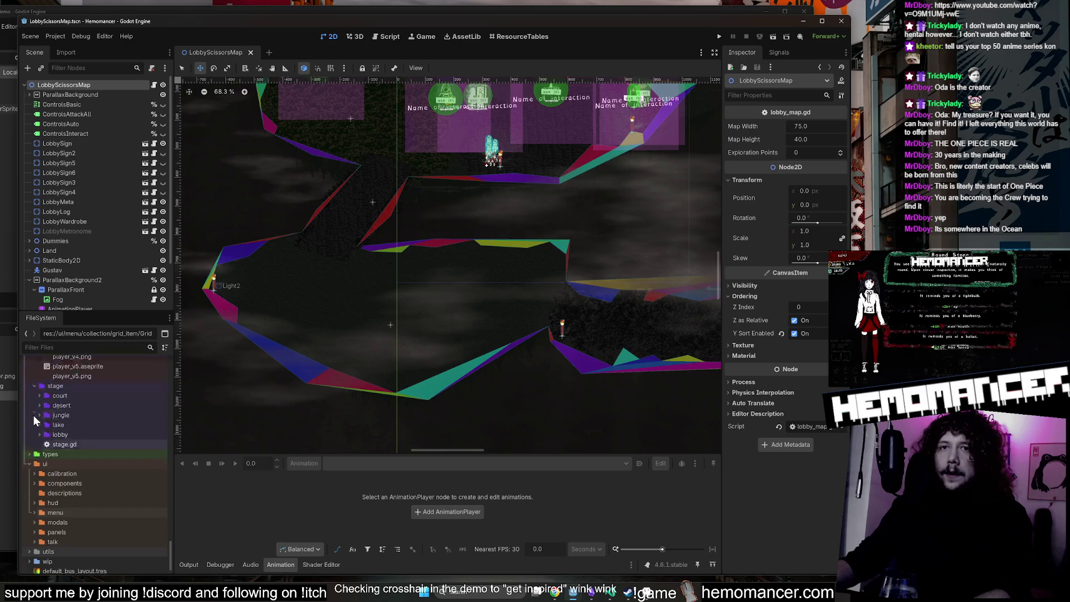
{"action": "scroll", "coordinate": [33, 428], "scroll_direction": "up", "scroll_amount": 3}
{"action": "scroll", "coordinate": [40, 443], "scroll_direction": "up", "scroll_amount": 8}
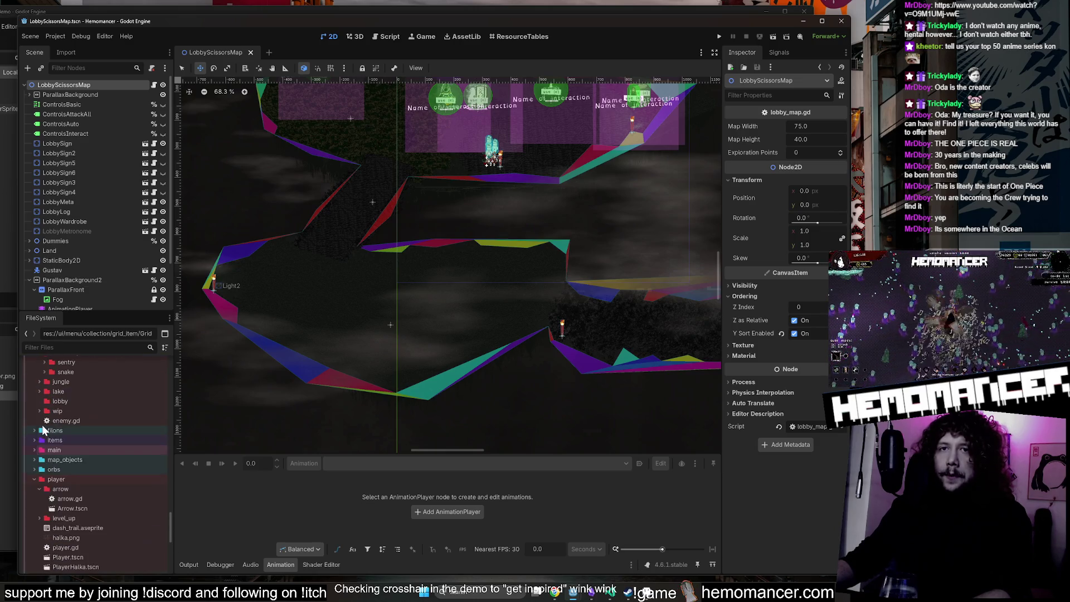
{"action": "scroll", "coordinate": [32, 481], "scroll_direction": "up", "scroll_amount": 5}
{"action": "scroll", "coordinate": [44, 437], "scroll_direction": "up", "scroll_amount": 3}
Collapse the elite_sentry and enemies folders to reveal the curios folder.
{"action": "left_click", "coordinate": [44, 477]}
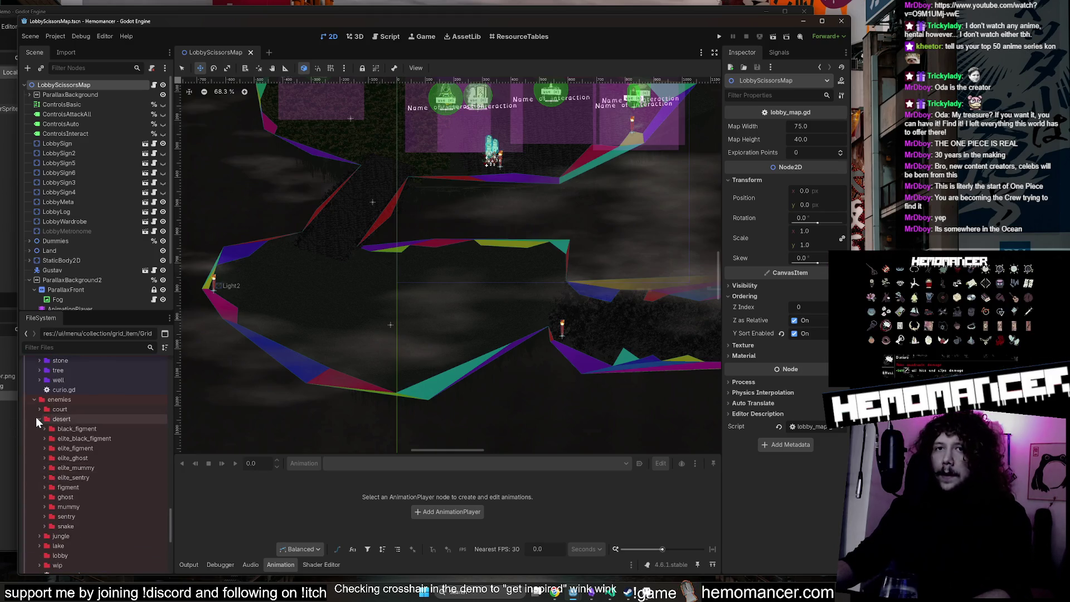
{"action": "left_click", "coordinate": [35, 399]}
{"action": "scroll", "coordinate": [39, 412], "scroll_direction": "up", "scroll_amount": 3}
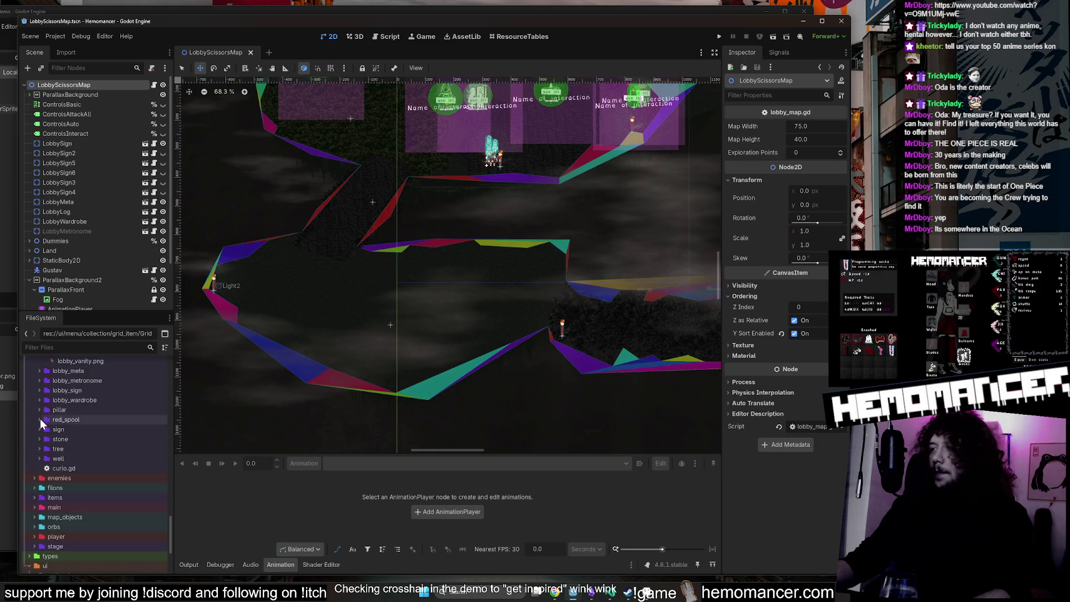
{"action": "scroll", "coordinate": [41, 417], "scroll_direction": "up", "scroll_amount": 4}
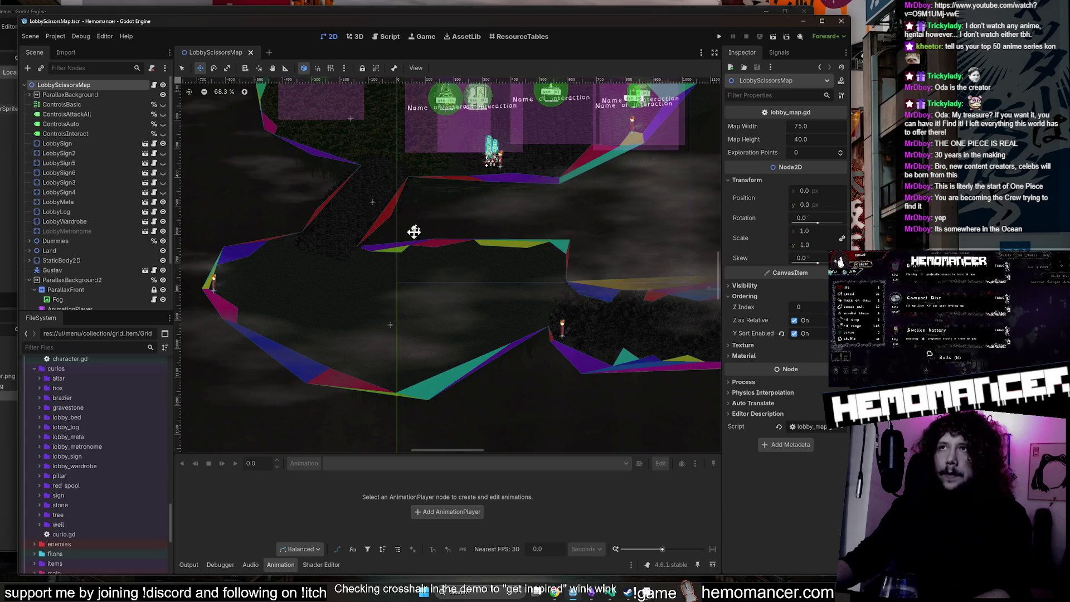
{"action": "left_click_drag", "start_coordinate": [418, 221], "coordinate": [338, 363]}
{"action": "scroll", "coordinate": [332, 273], "scroll_direction": "up", "scroll_amount": 2}
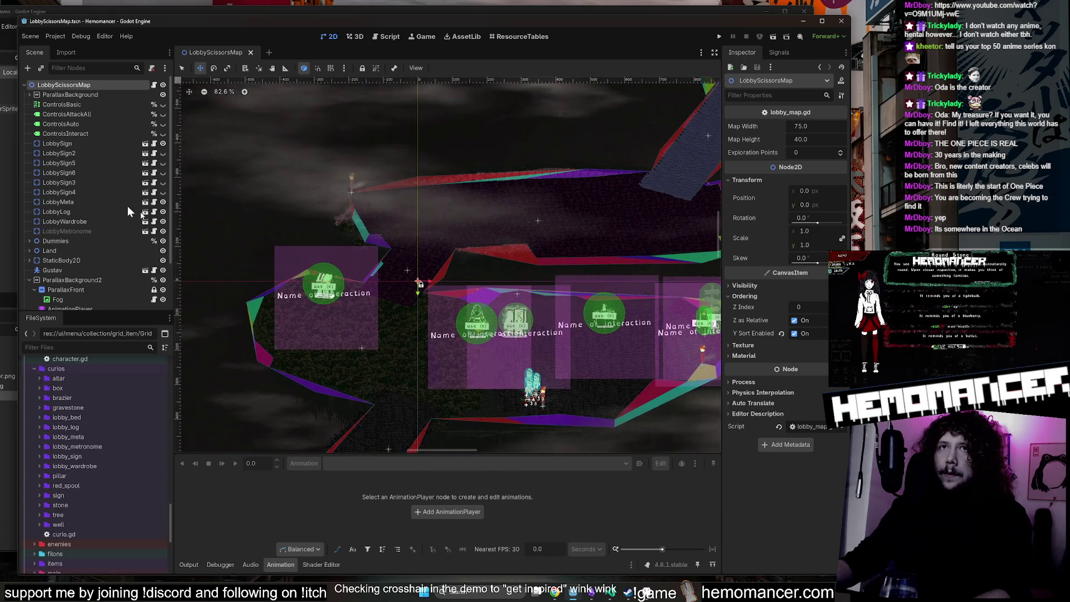
Collapse ParallaxBackground2 in the Scene dock and switch to the Select tool.
{"action": "scroll", "coordinate": [98, 232], "scroll_direction": "down", "scroll_amount": 2}
{"action": "left_click", "coordinate": [29, 223]}
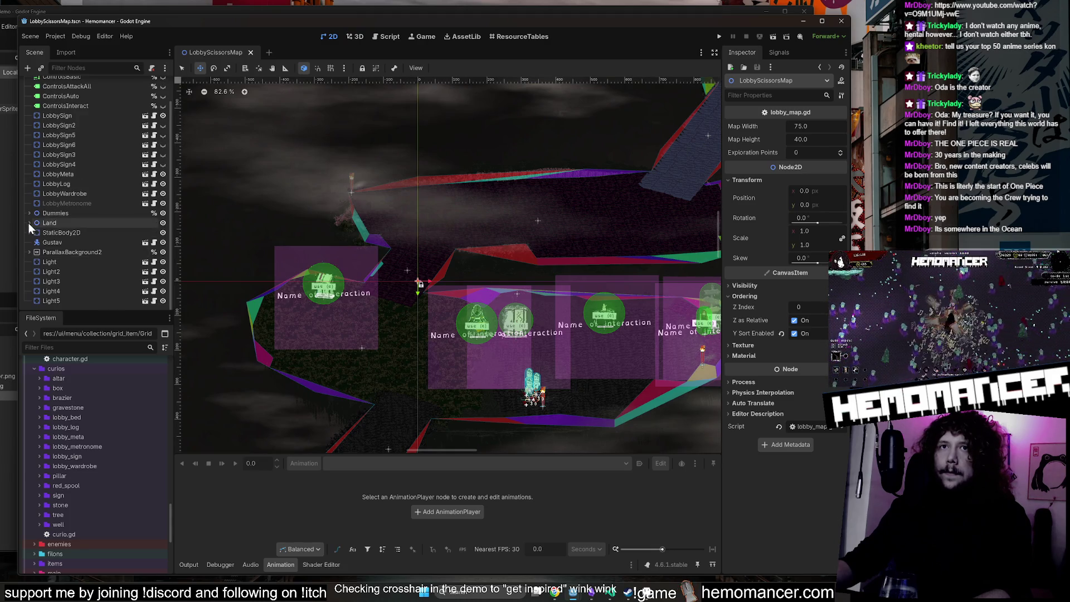
{"action": "scroll", "coordinate": [68, 212], "scroll_direction": "down", "scroll_amount": 2}
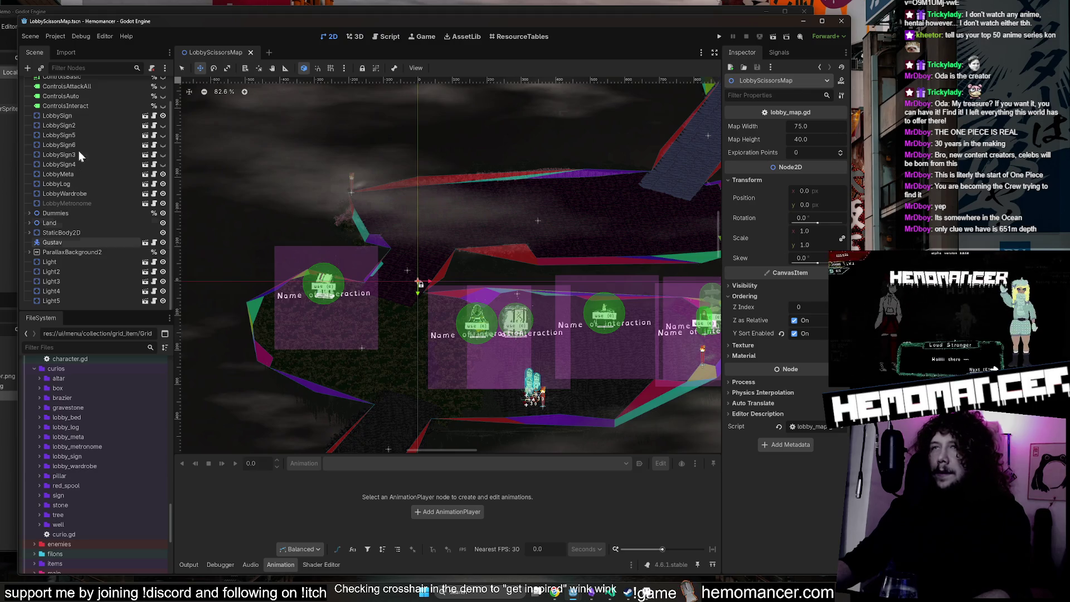
{"action": "scroll", "coordinate": [78, 117], "scroll_direction": "up", "scroll_amount": 2}
{"action": "left_click", "coordinate": [182, 68]}
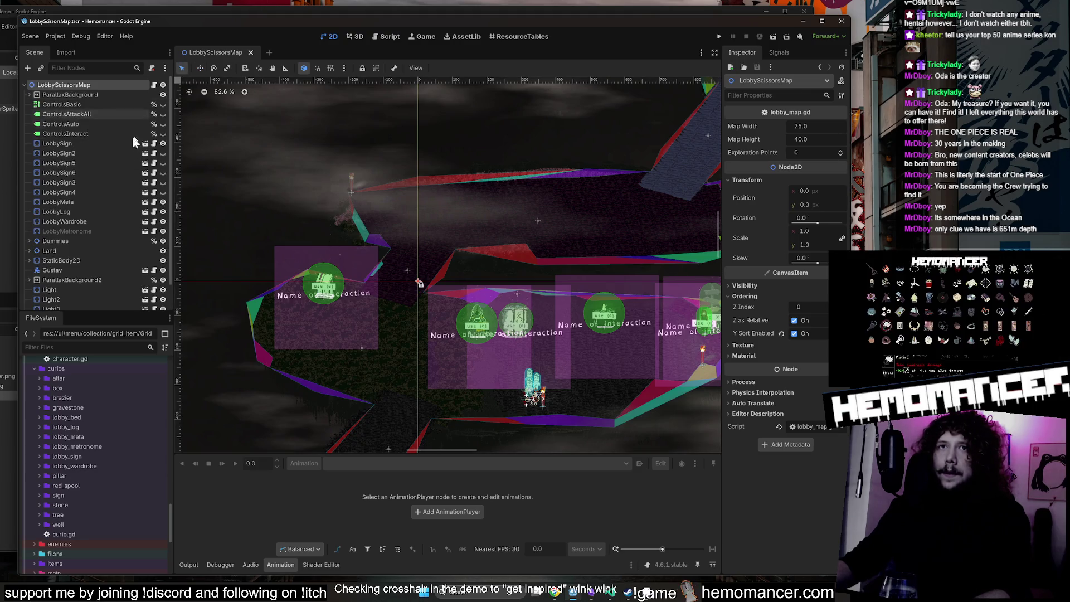
Select LobbyLog to view its StaticBody2D properties with the curio.gd script.
{"action": "scroll", "coordinate": [118, 172], "scroll_direction": "down", "scroll_amount": 2}
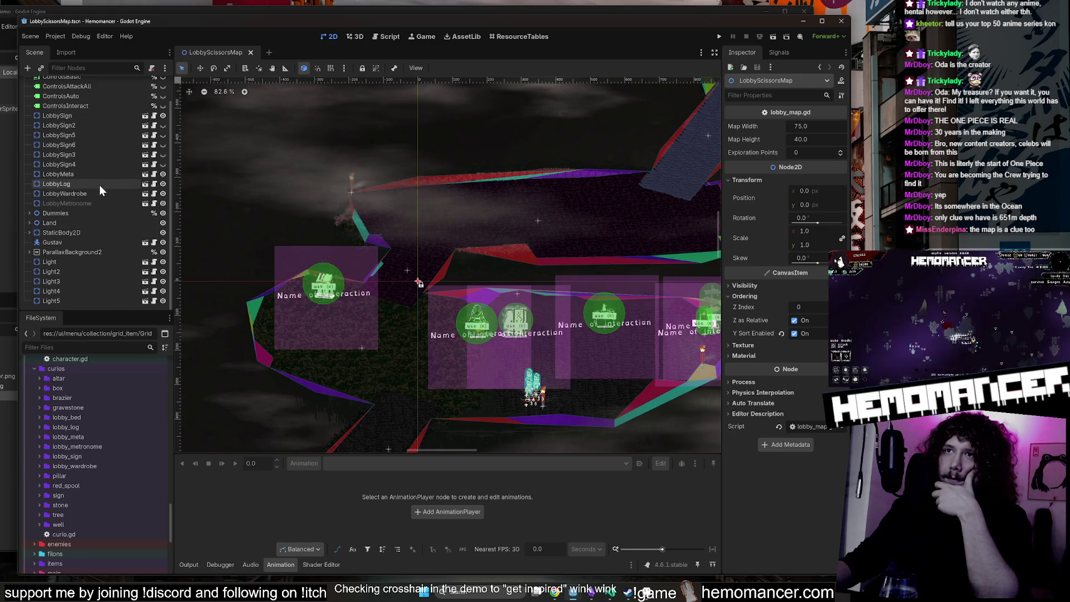
{"action": "scroll", "coordinate": [72, 267], "scroll_direction": "up", "scroll_amount": 2}
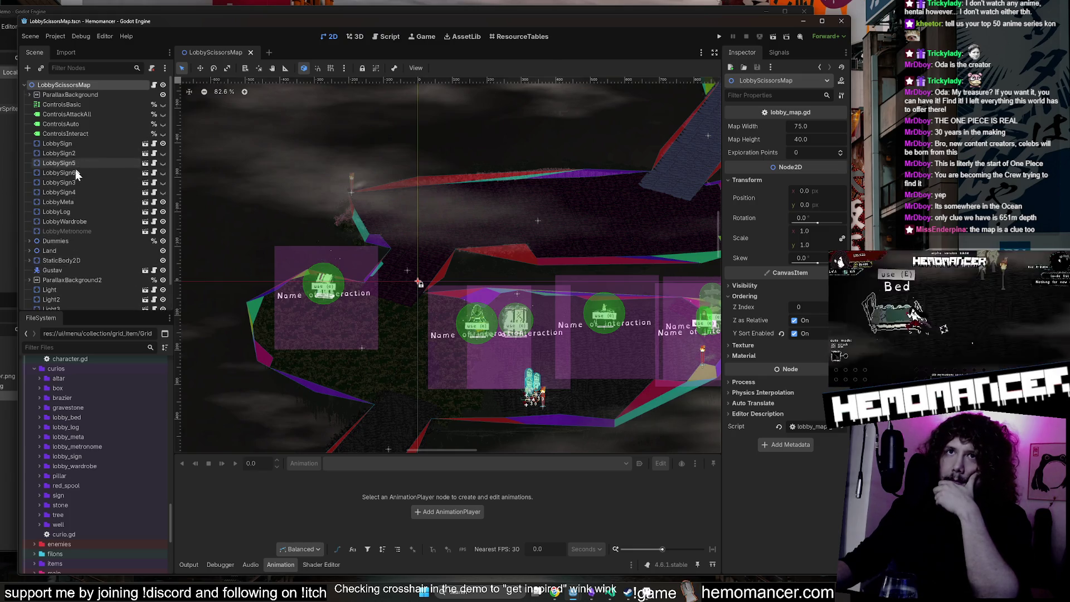
{"action": "left_click", "coordinate": [72, 219]}
{"action": "left_click", "coordinate": [74, 211]}
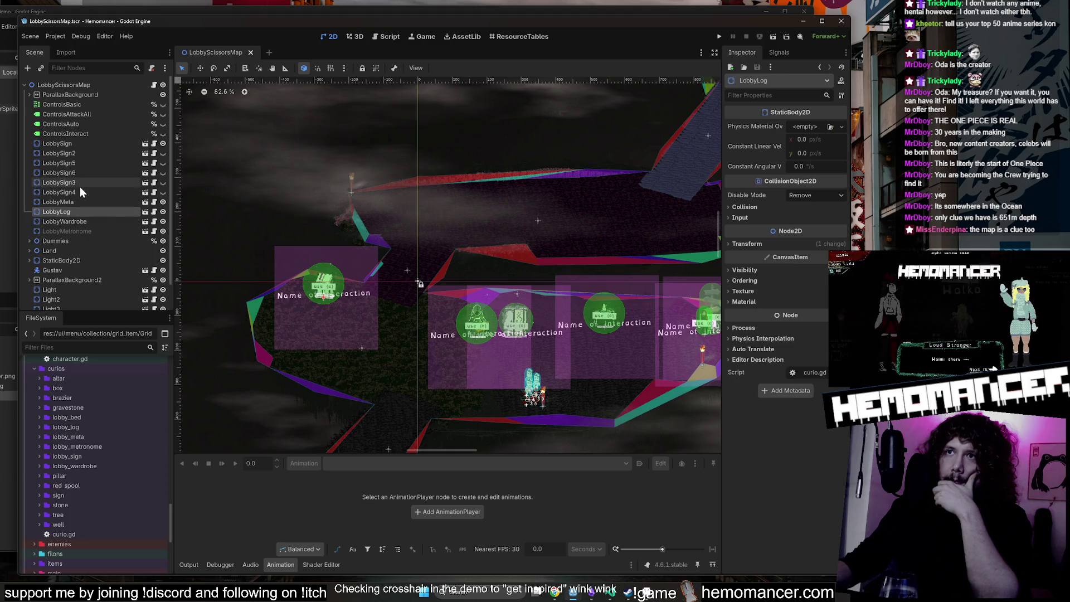
Nudge LobbyLog slightly with the Move tool, then briefly check Aseprite and minimize it.
{"action": "left_click", "coordinate": [200, 68]}
{"action": "scroll", "coordinate": [324, 309], "scroll_direction": "up", "scroll_amount": 5}
{"action": "mouse_move", "coordinate": [336, 263]}
{"action": "left_mouse_down"}
{"action": "mouse_move", "coordinate": [342, 277]}
{"action": "mouse_move", "coordinate": [338, 264]}
{"action": "left_mouse_up"}
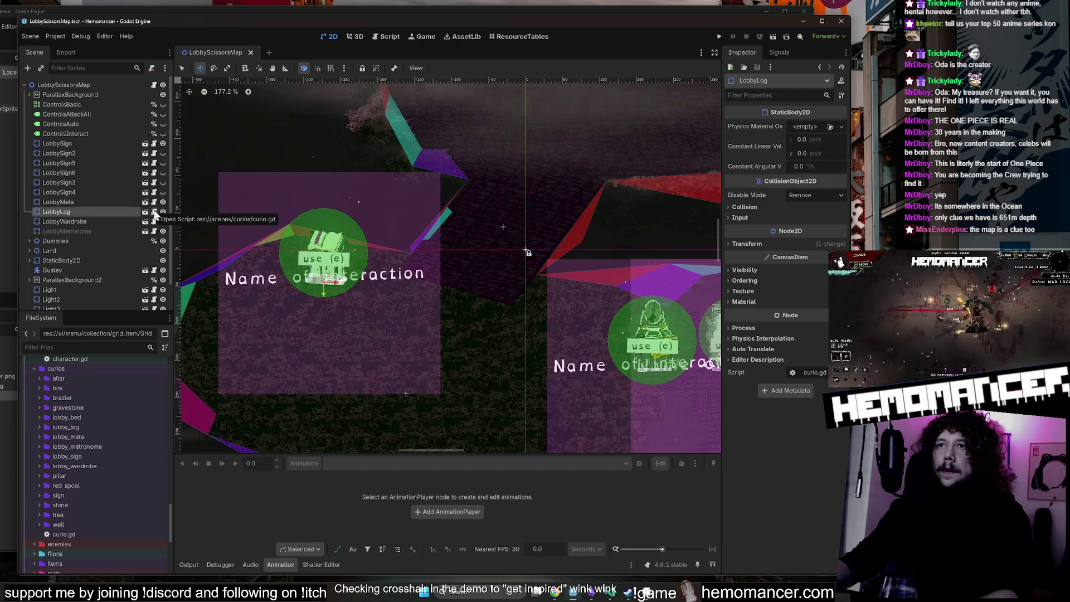
{"action": "key", "text": "alt+Tab"}
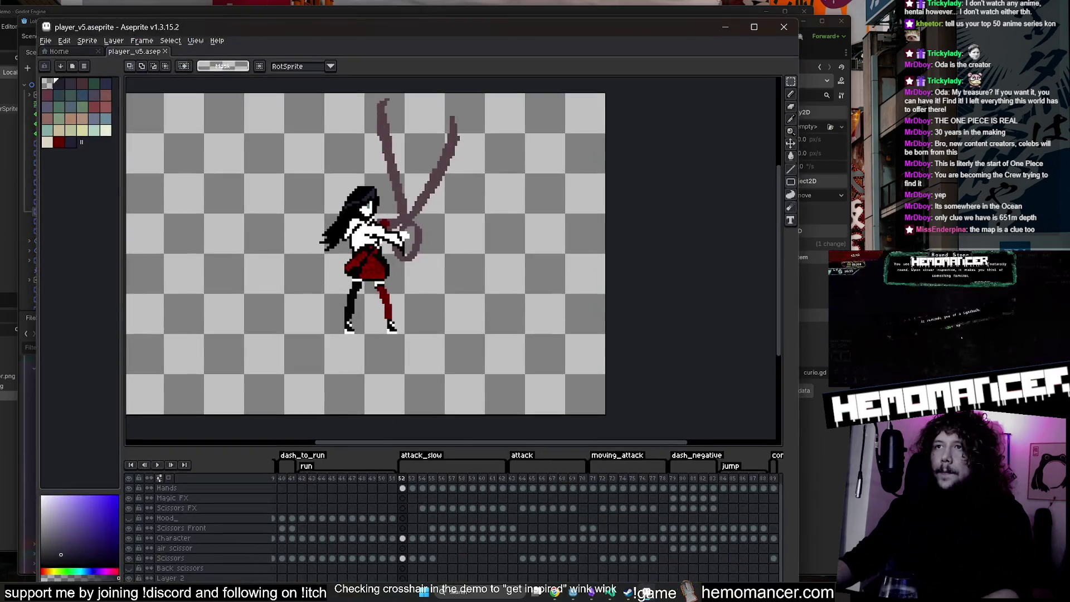
{"action": "left_click", "coordinate": [725, 27]}
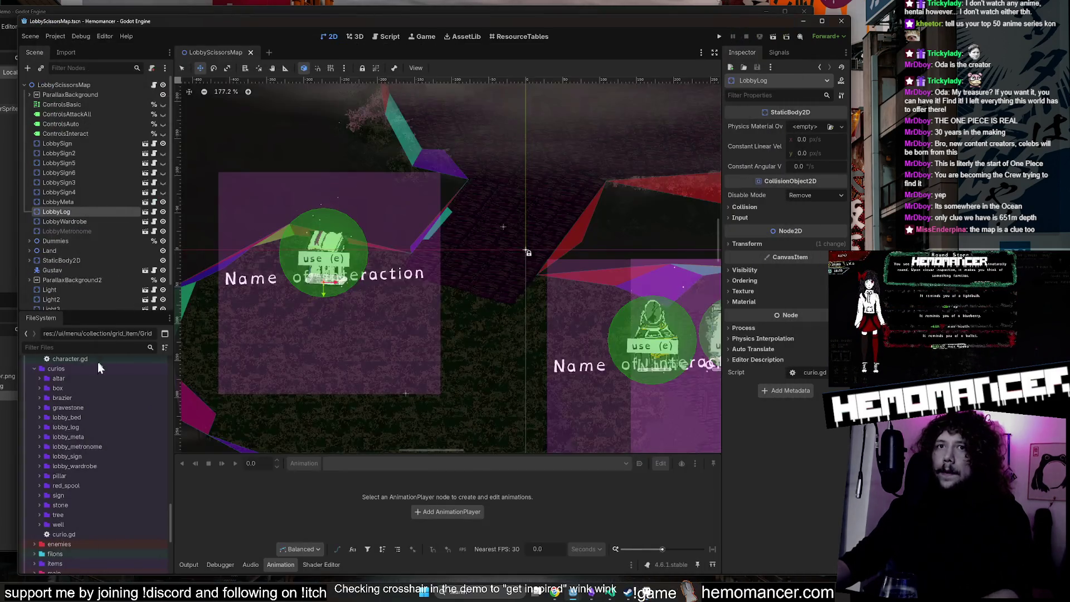
Collapse the curios, characters, scenes, ui and components folders in the file tree.
{"action": "scroll", "coordinate": [72, 373], "scroll_direction": "up", "scroll_amount": 2}
{"action": "left_click", "coordinate": [34, 394]}
{"action": "scroll", "coordinate": [36, 429], "scroll_direction": "up", "scroll_amount": 3}
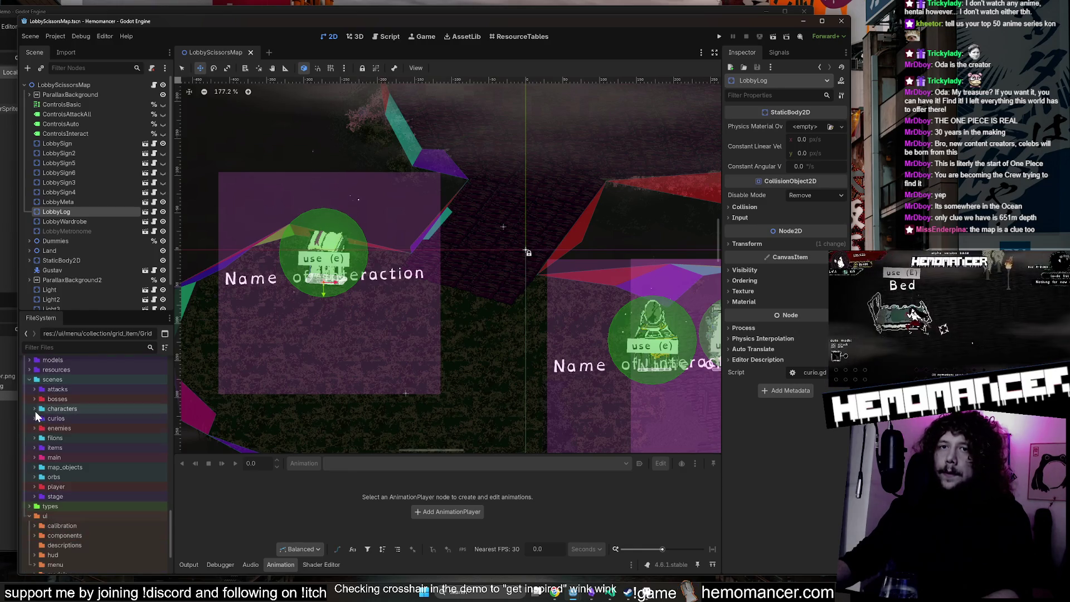
{"action": "left_click", "coordinate": [34, 410]}
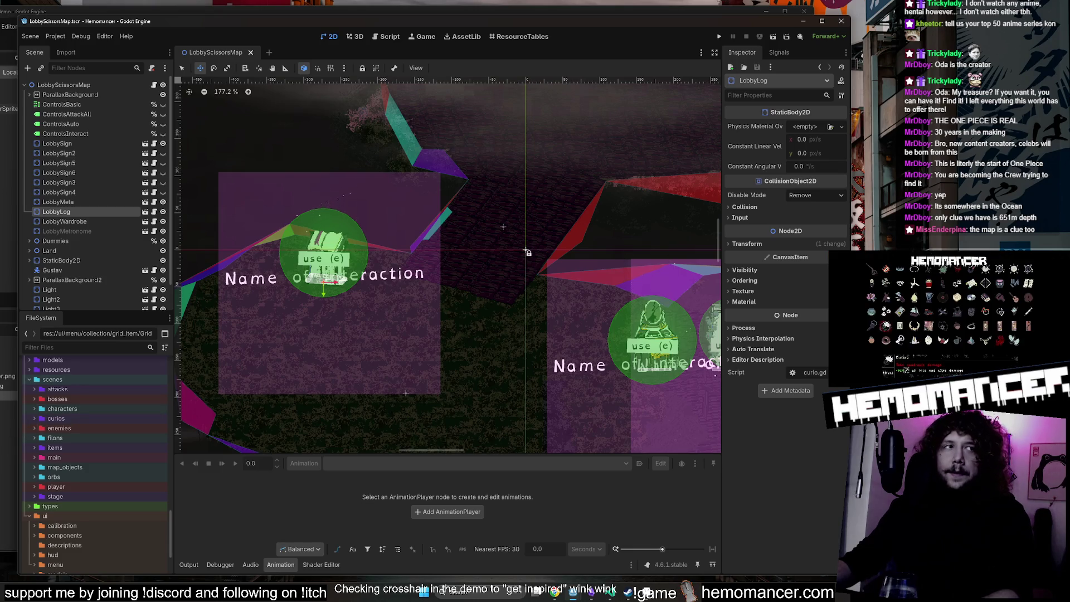
{"action": "scroll", "coordinate": [66, 423], "scroll_direction": "up", "scroll_amount": 2}
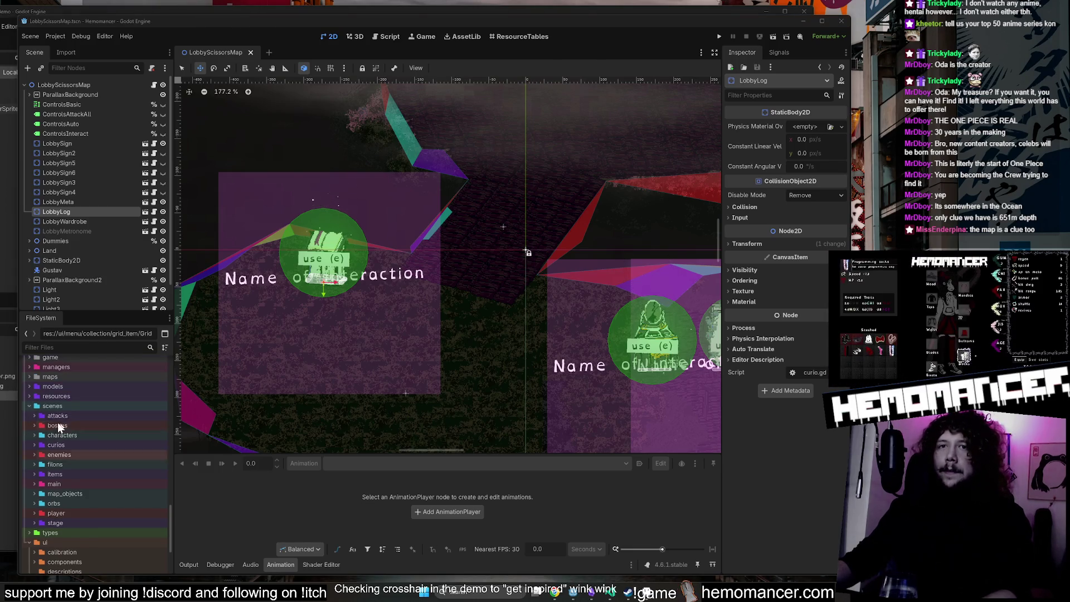
{"action": "left_click", "coordinate": [29, 417]}
{"action": "left_click", "coordinate": [28, 438]}
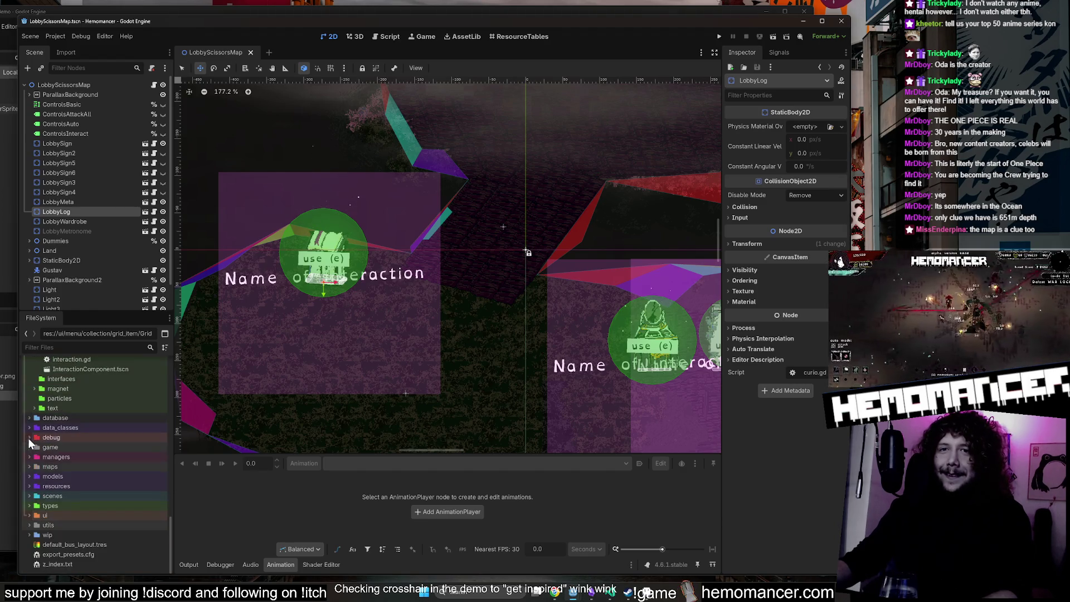
{"action": "scroll", "coordinate": [47, 492], "scroll_direction": "up", "scroll_amount": 5}
{"action": "scroll", "coordinate": [32, 469], "scroll_direction": "up", "scroll_amount": 4}
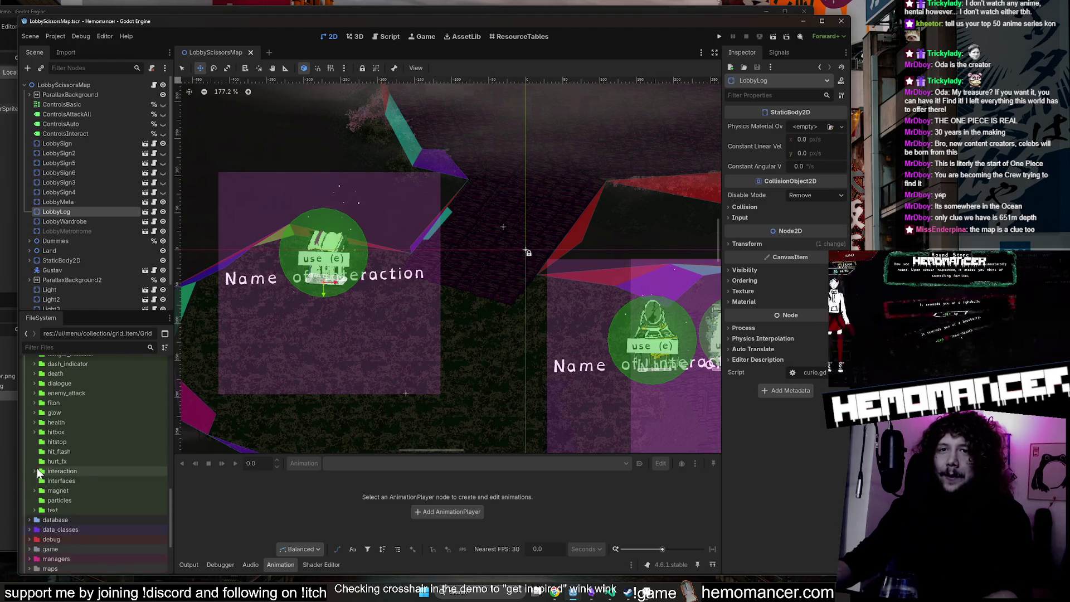
{"action": "left_click", "coordinate": [30, 421]}
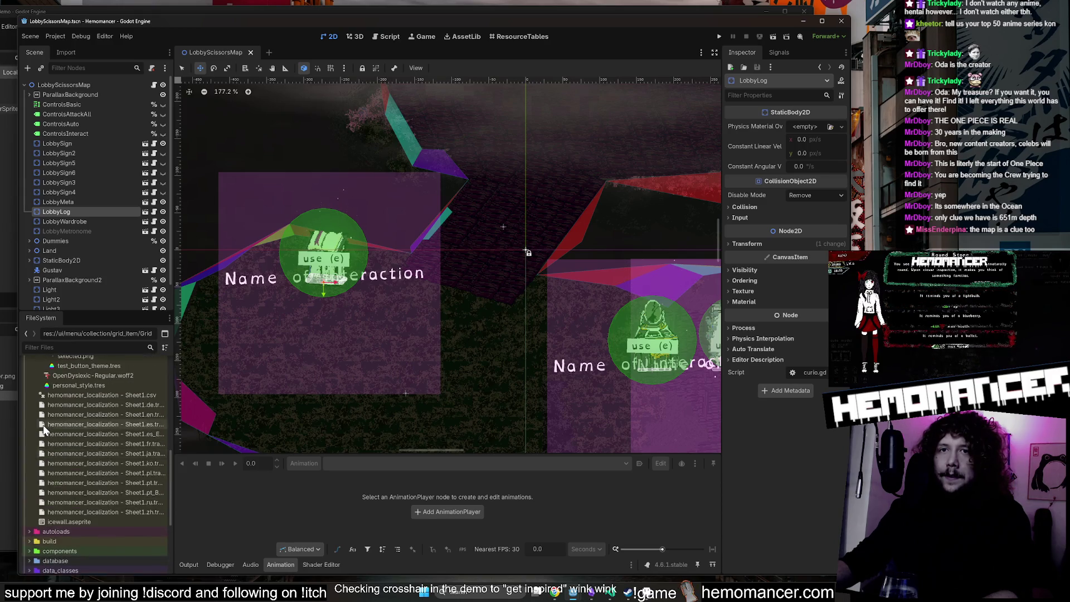
Collapse ui_theme and open the root node's lobby_map.gd script.
{"action": "scroll", "coordinate": [42, 424], "scroll_direction": "down", "scroll_amount": 5}
{"action": "left_click", "coordinate": [38, 442]}
{"action": "left_click", "coordinate": [57, 413]}
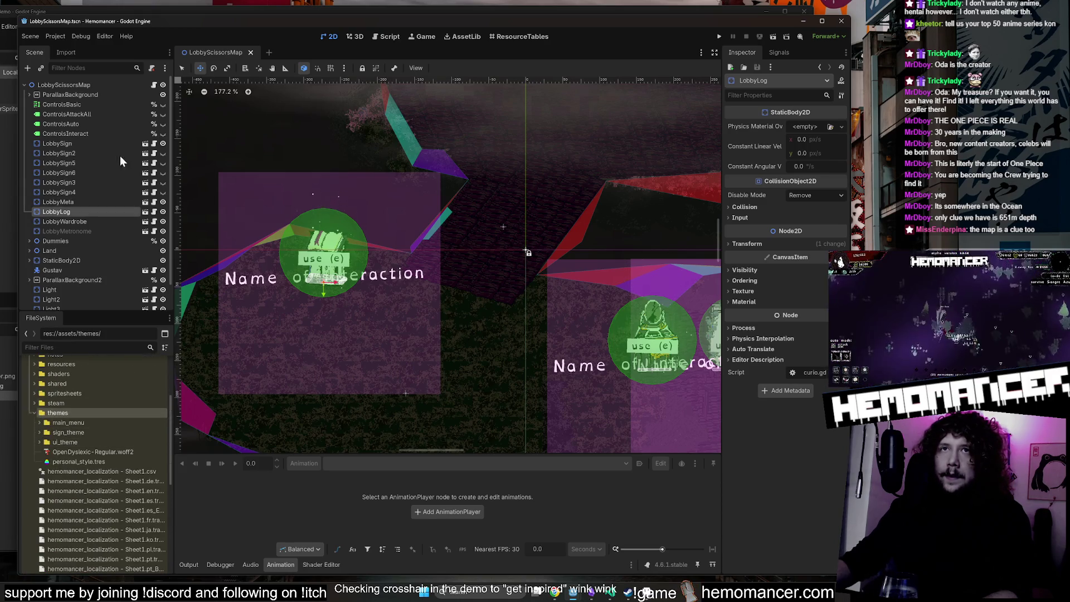
{"action": "left_click", "coordinate": [151, 84]}
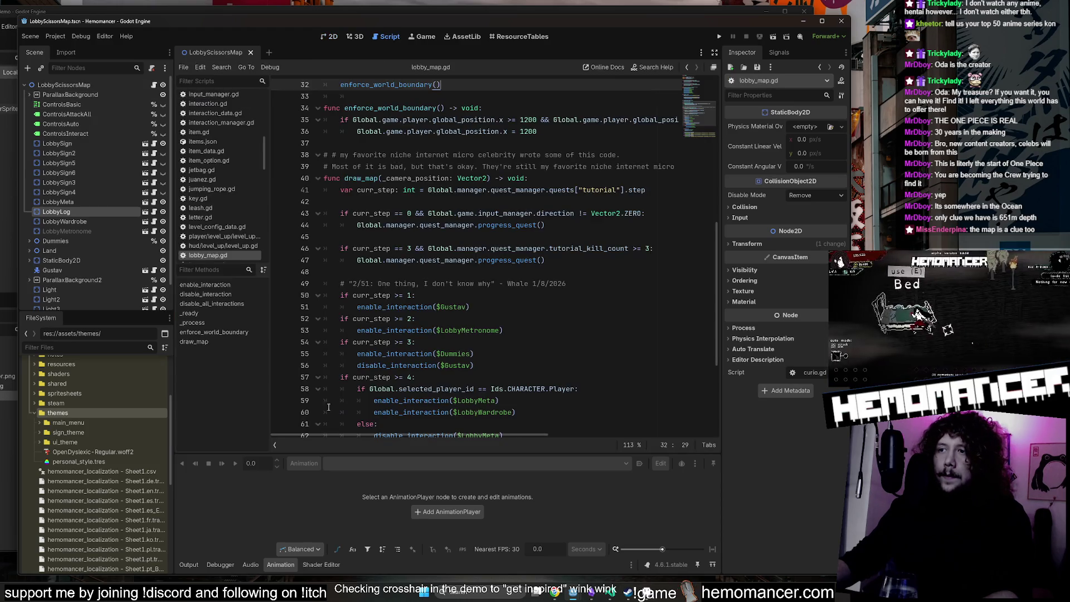
Collapse the addons and res:// hierarchies so only top-level project folders remain.
{"action": "scroll", "coordinate": [88, 439], "scroll_direction": "up", "scroll_amount": 5}
{"action": "left_click", "coordinate": [31, 466]}
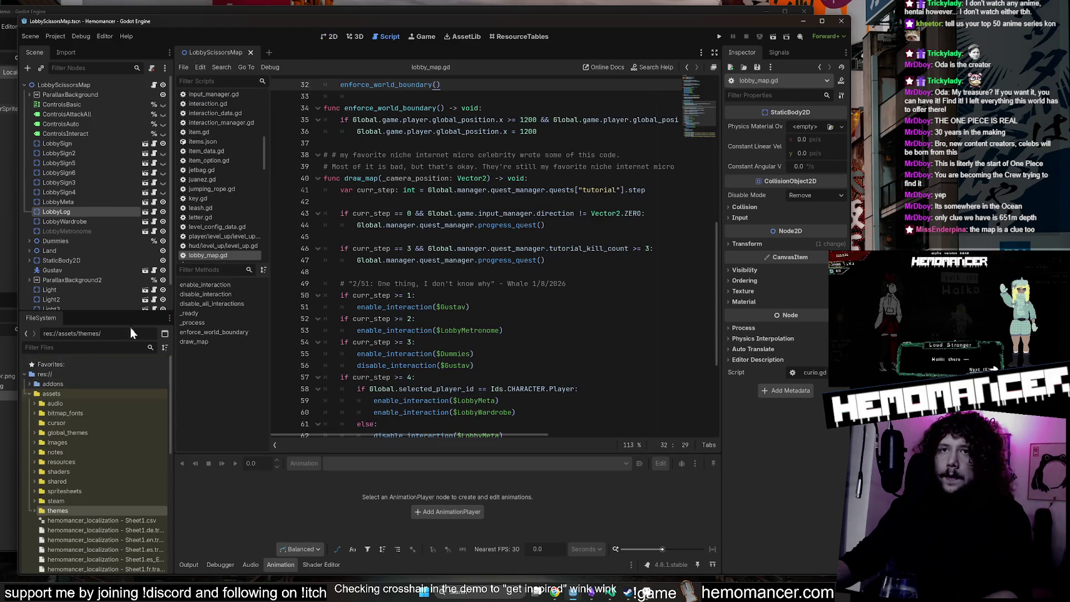
{"action": "right_click", "coordinate": [60, 383]}
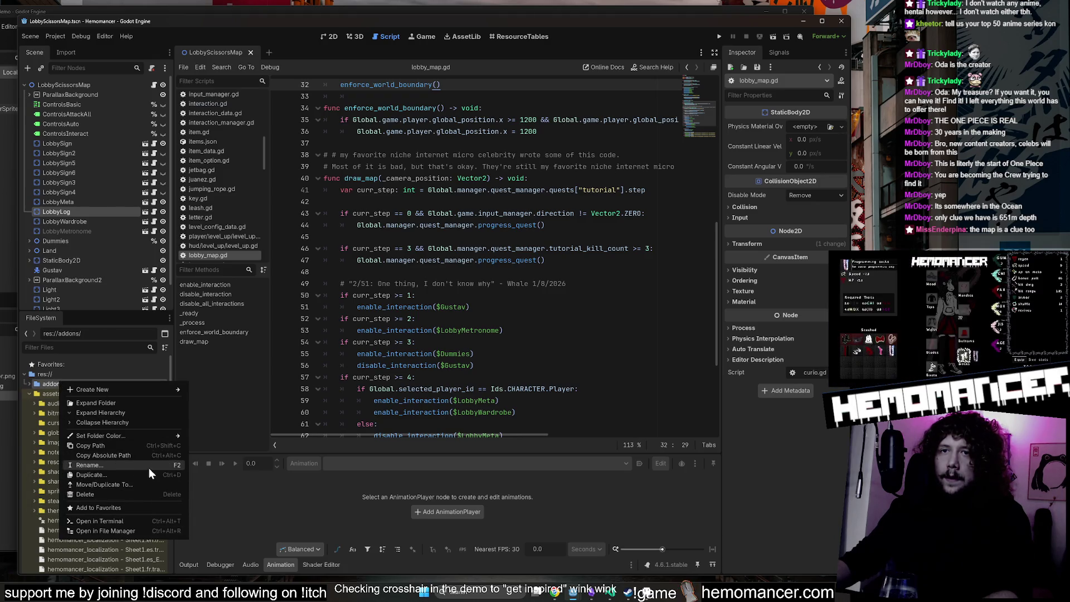
{"action": "left_click", "coordinate": [131, 423]}
{"action": "right_click", "coordinate": [50, 374]}
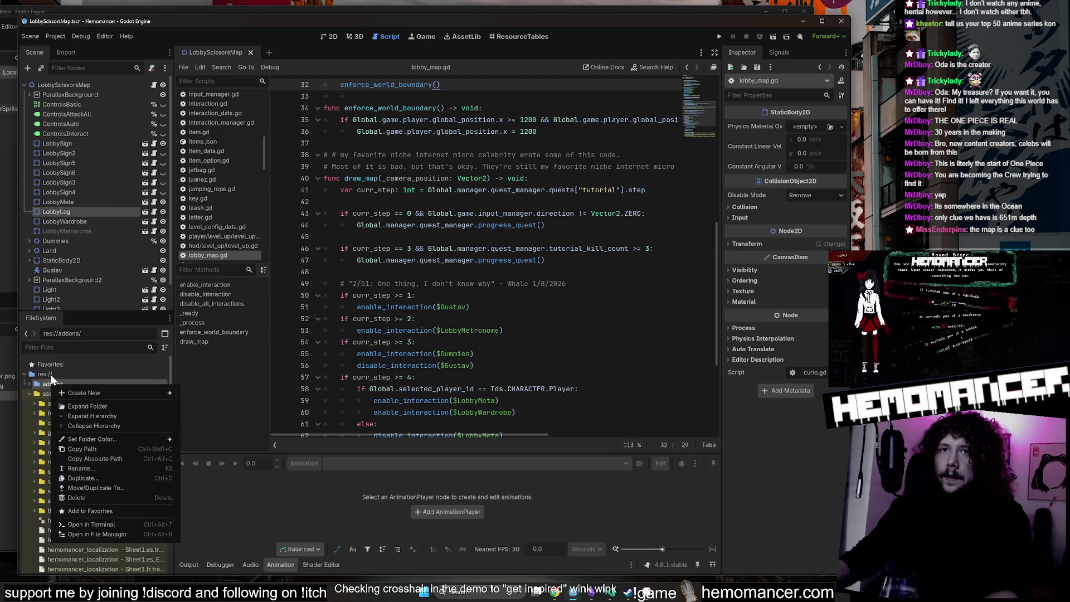
{"action": "right_click", "coordinate": [50, 373]}
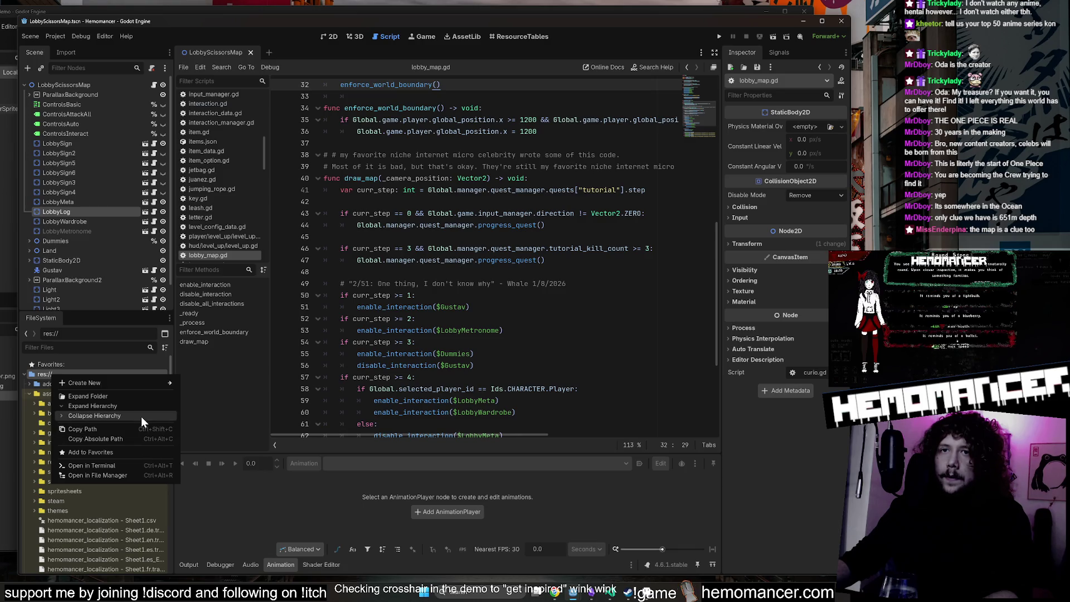
{"action": "left_click", "coordinate": [142, 416]}
{"action": "left_click", "coordinate": [25, 373]}
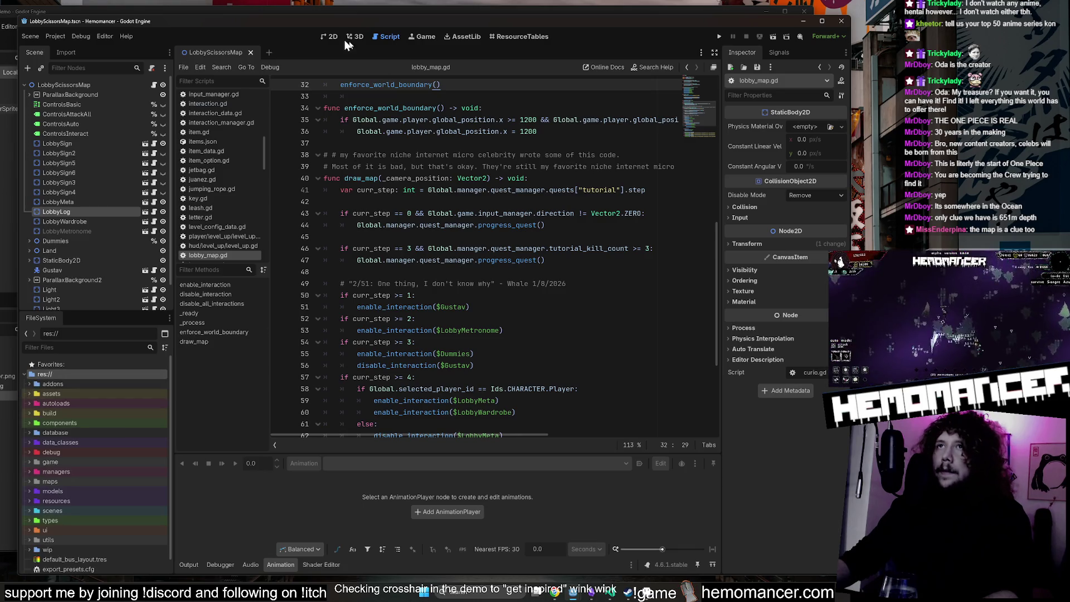
{"action": "left_click", "coordinate": [326, 36]}
Open lobby_map.gd from the LobbyScissorsMap root to read its enforce_world_boundary function.
{"action": "scroll", "coordinate": [387, 176], "scroll_direction": "down", "scroll_amount": 5}
{"action": "scroll", "coordinate": [447, 211], "scroll_direction": "down", "scroll_amount": 3}
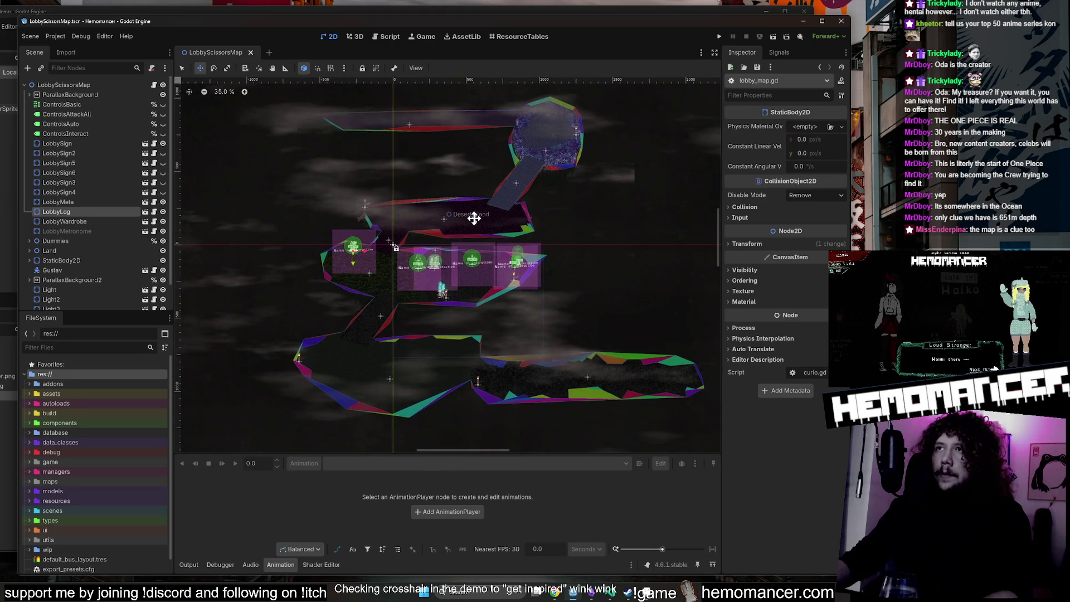
{"action": "scroll", "coordinate": [476, 218], "scroll_direction": "right", "scroll_amount": 2}
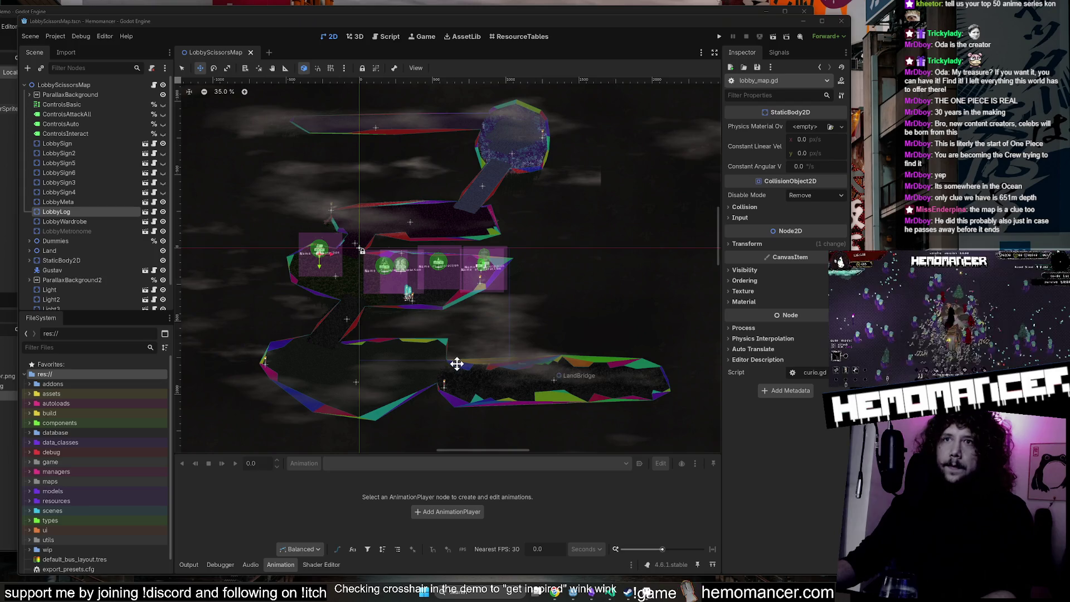
{"action": "scroll", "coordinate": [458, 364], "scroll_direction": "up", "scroll_amount": 3}
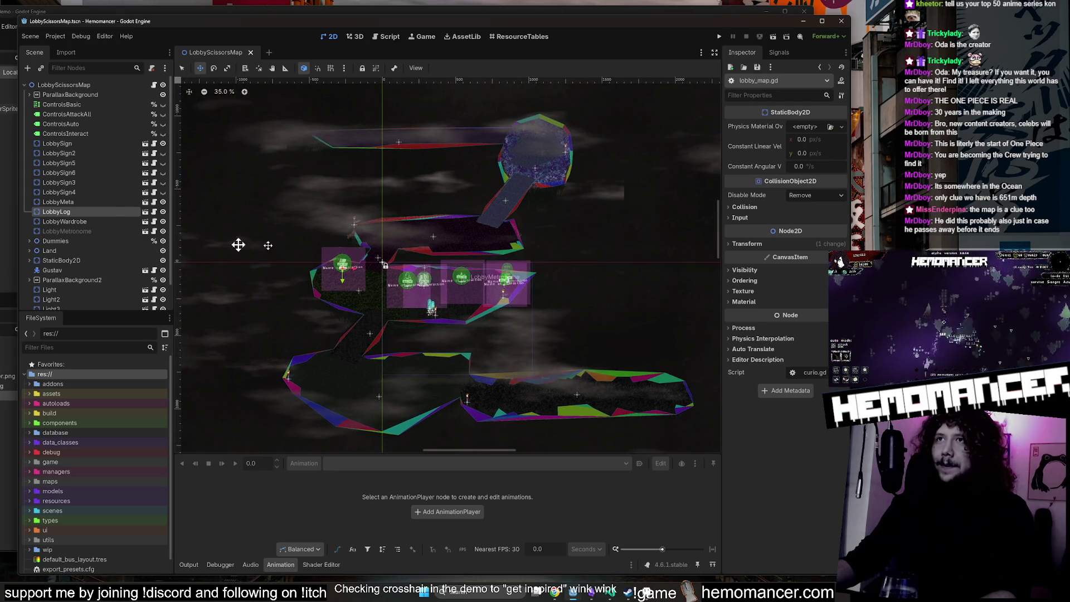
{"action": "left_click", "coordinate": [140, 85]}
{"action": "left_click", "coordinate": [152, 85]}
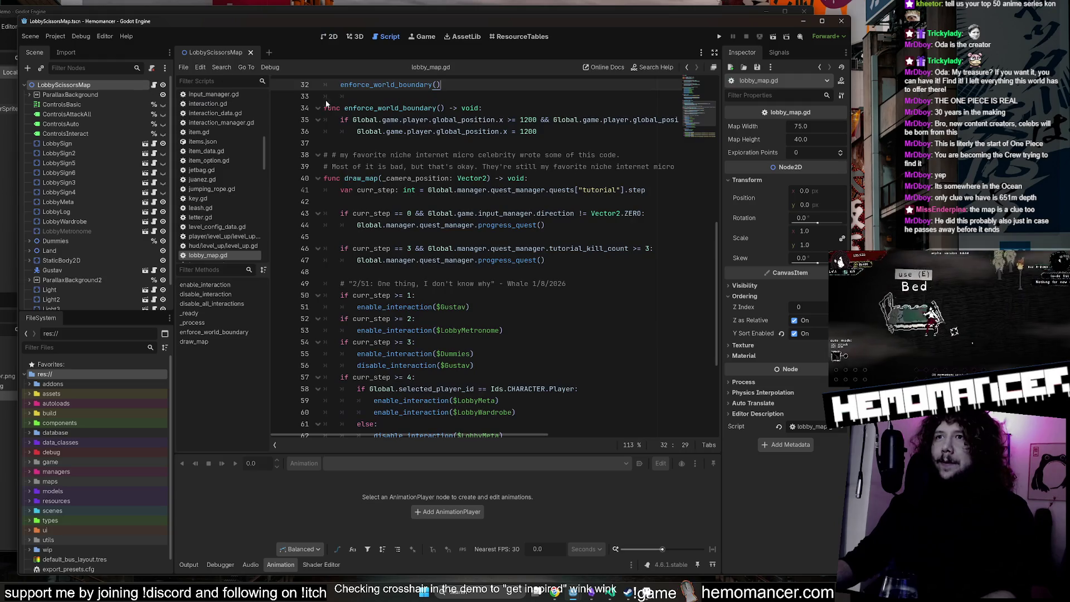
Mark the LobbyMeta line, then inspect the LobbySign, LobbySign5 and Gustav nodes.
{"action": "scroll", "coordinate": [559, 353], "scroll_direction": "up", "scroll_amount": 10}
{"action": "left_click", "coordinate": [551, 318]}
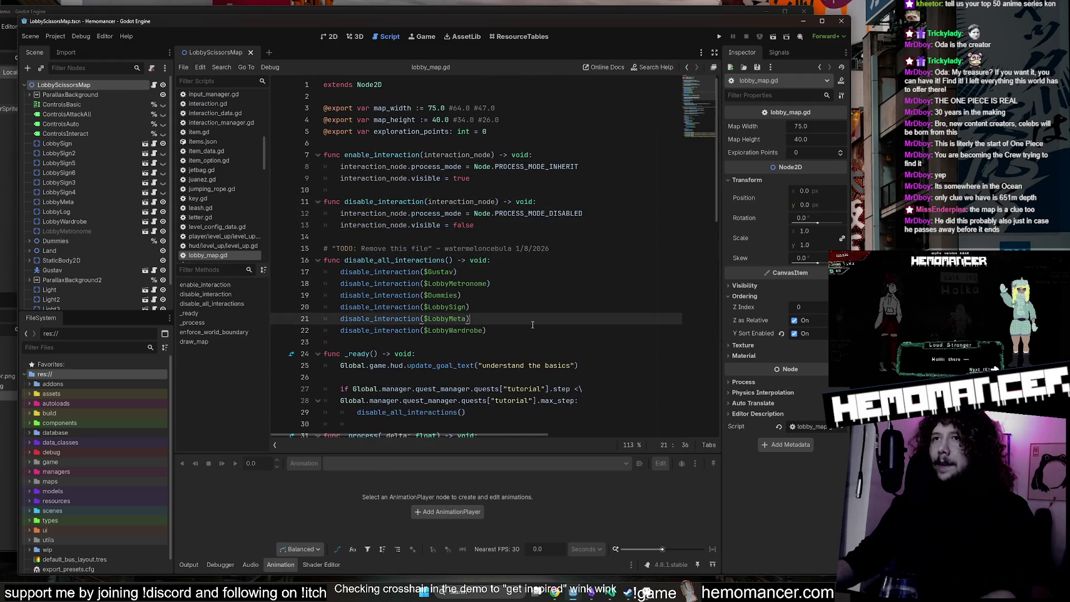
{"action": "left_click", "coordinate": [75, 145]}
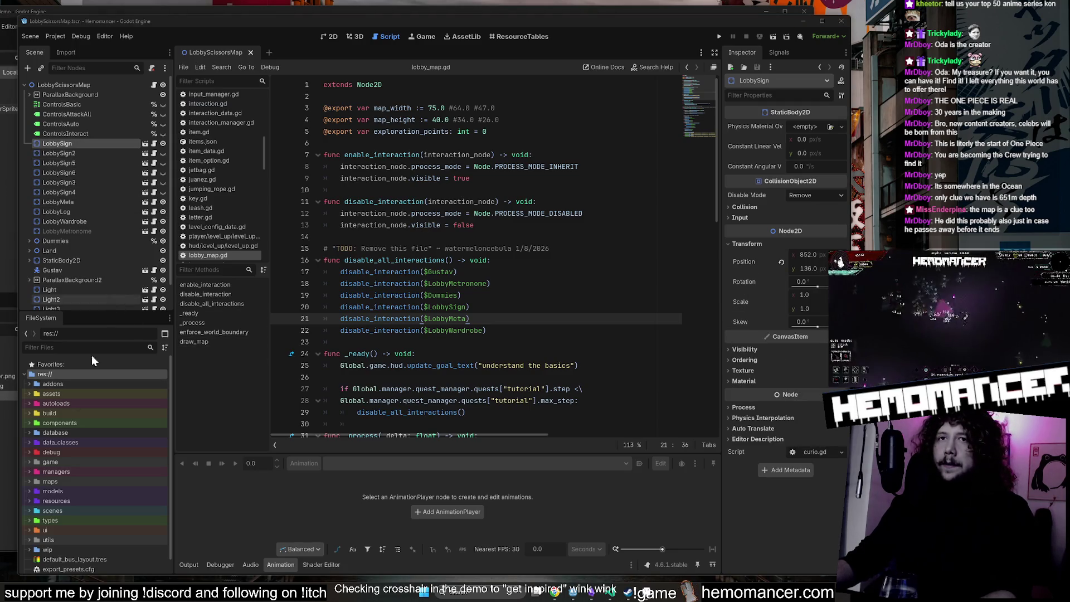
{"action": "left_click", "coordinate": [326, 37]}
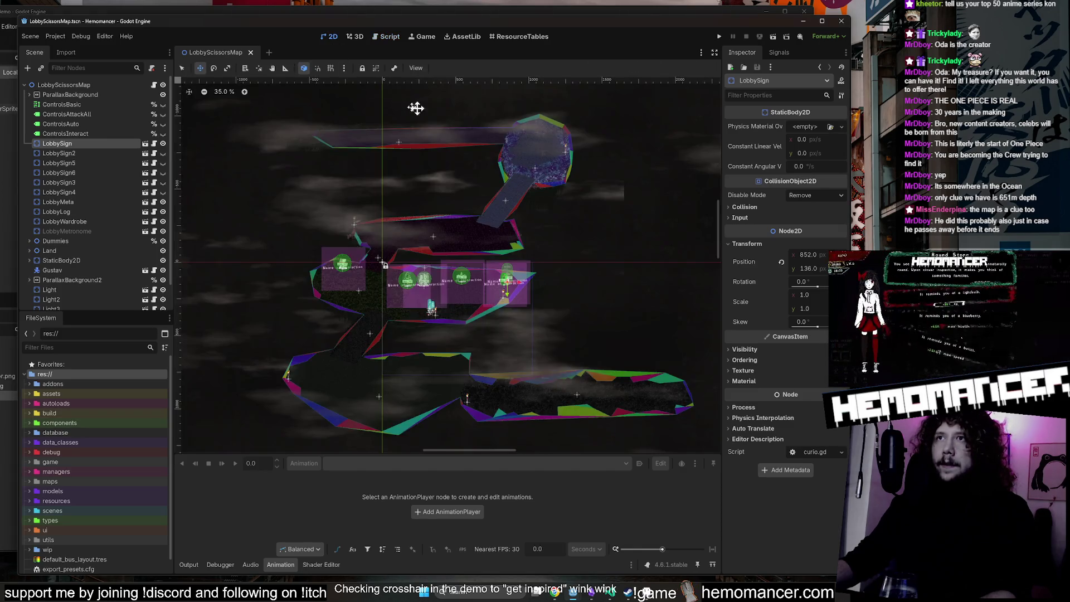
{"action": "left_click", "coordinate": [90, 162]}
{"action": "scroll", "coordinate": [89, 248], "scroll_direction": "down", "scroll_amount": 2}
{"action": "left_click", "coordinate": [94, 240]}
{"action": "scroll", "coordinate": [85, 98], "scroll_direction": "up", "scroll_amount": 2}
Reopen lobby_map.gd and read through _process, draw_map and the quest-step comment at line 49.
{"action": "left_click", "coordinate": [86, 87]}
{"action": "left_click", "coordinate": [153, 84]}
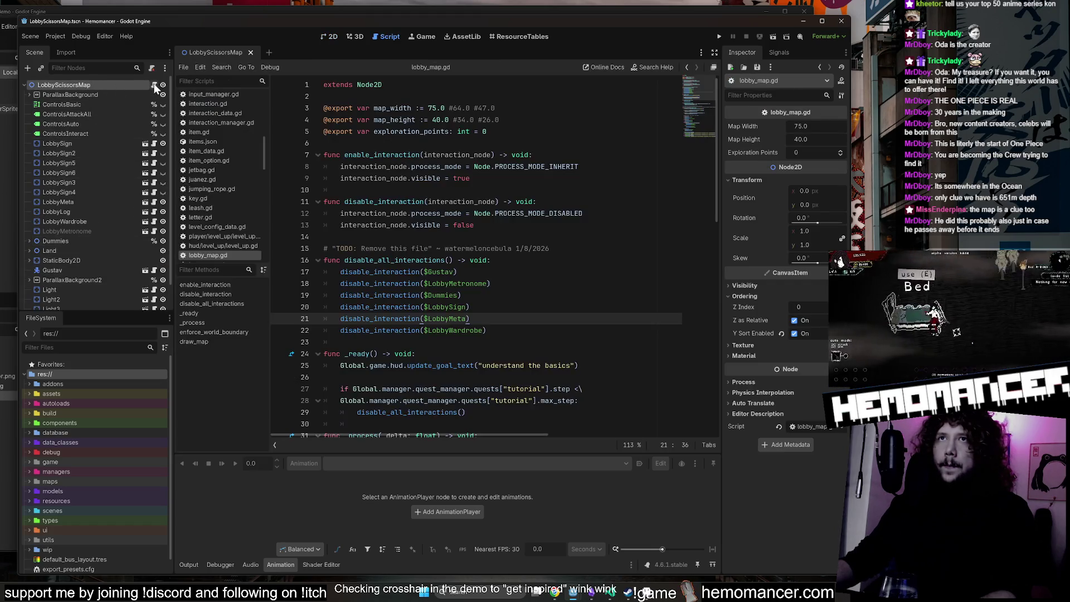
{"action": "scroll", "coordinate": [463, 188], "scroll_direction": "down", "scroll_amount": 5}
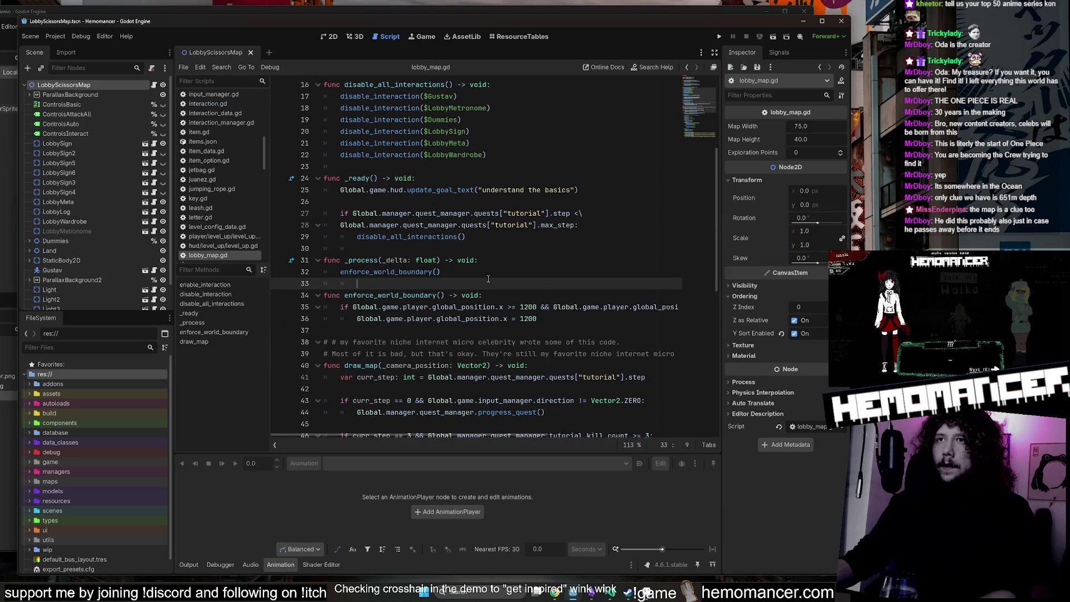
{"action": "left_click", "coordinate": [500, 268]}
{"action": "scroll", "coordinate": [529, 279], "scroll_direction": "down", "scroll_amount": 2}
{"action": "left_click", "coordinate": [551, 290]}
{"action": "scroll", "coordinate": [552, 290], "scroll_direction": "down", "scroll_amount": 3}
{"action": "scroll", "coordinate": [552, 290], "scroll_direction": "up", "scroll_amount": 3}
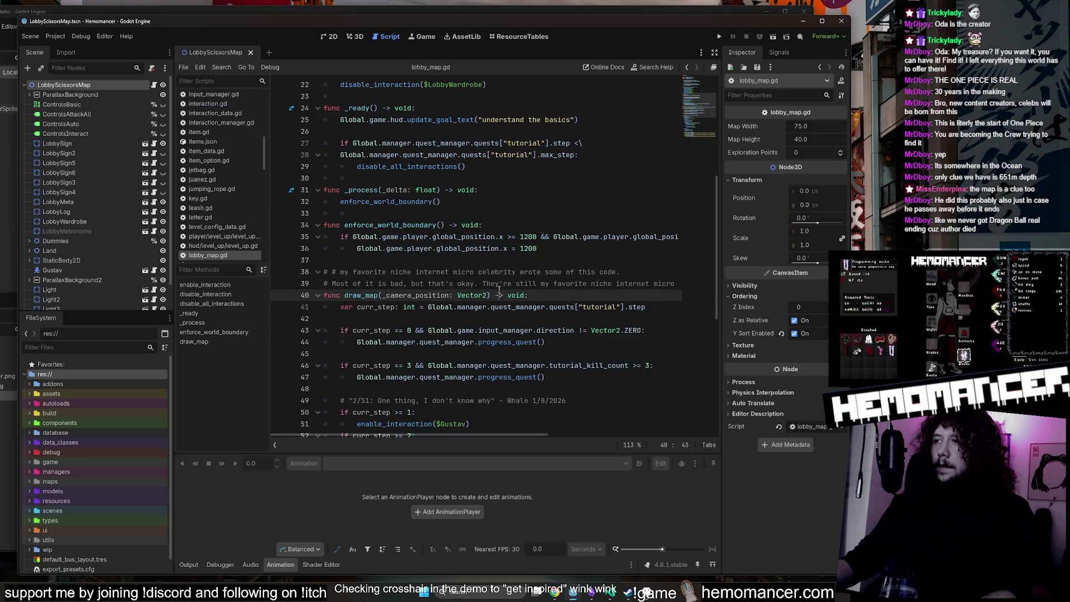
{"action": "left_click", "coordinate": [499, 295]}
{"action": "scroll", "coordinate": [499, 299], "scroll_direction": "down", "scroll_amount": 3}
{"action": "left_click", "coordinate": [499, 297]}
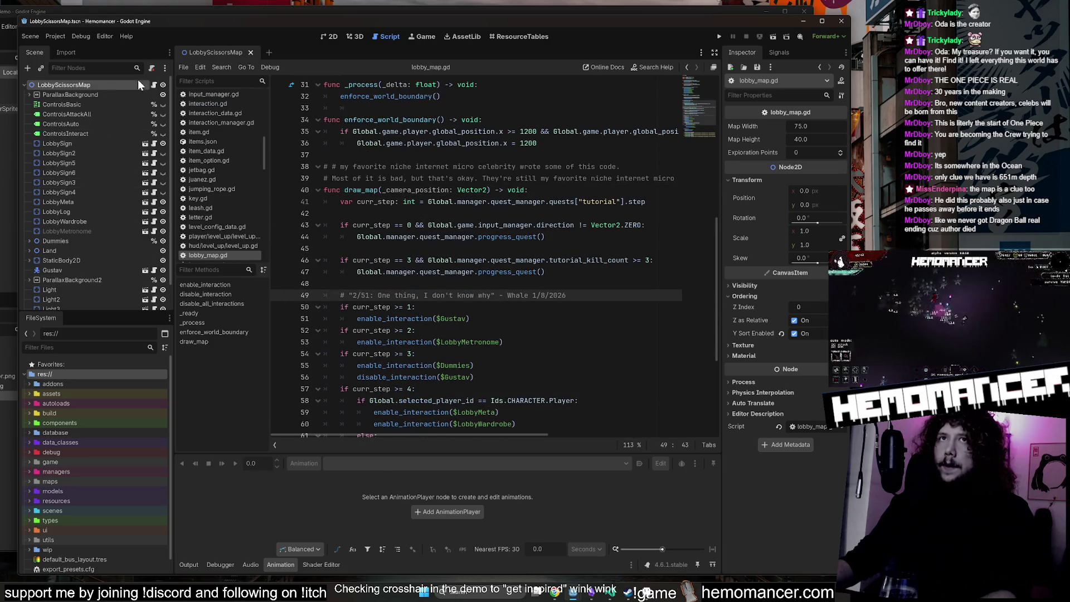
Re-inspect LobbySign and the LobbyScissorsMap root, then return to the 2D map view.
{"action": "scroll", "coordinate": [446, 251], "scroll_direction": "up", "scroll_amount": 10}
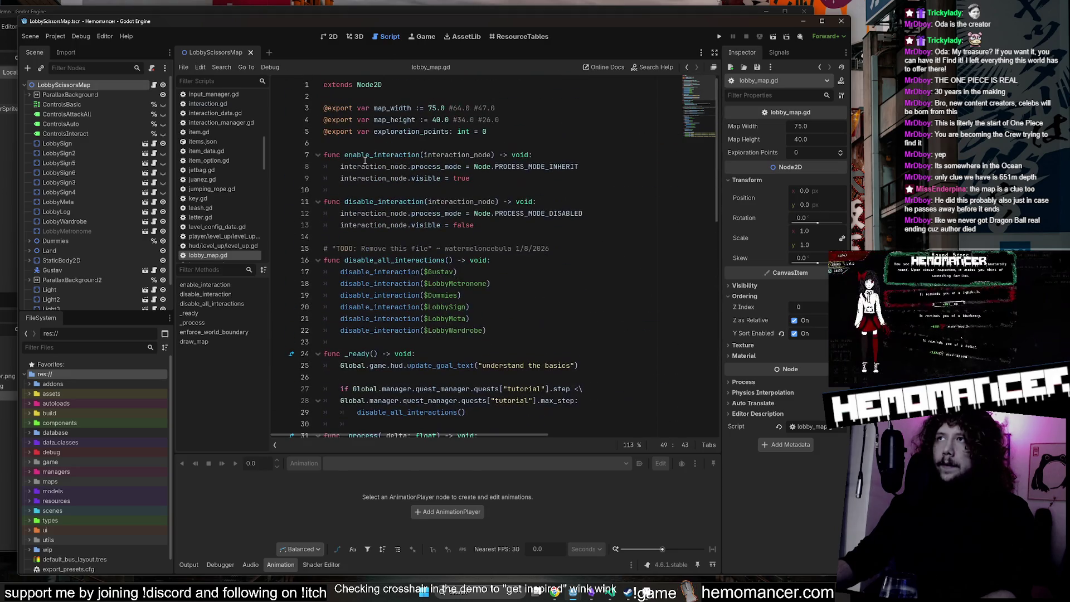
{"action": "scroll", "coordinate": [218, 167], "scroll_direction": "up", "scroll_amount": 1}
{"action": "left_click", "coordinate": [69, 146]}
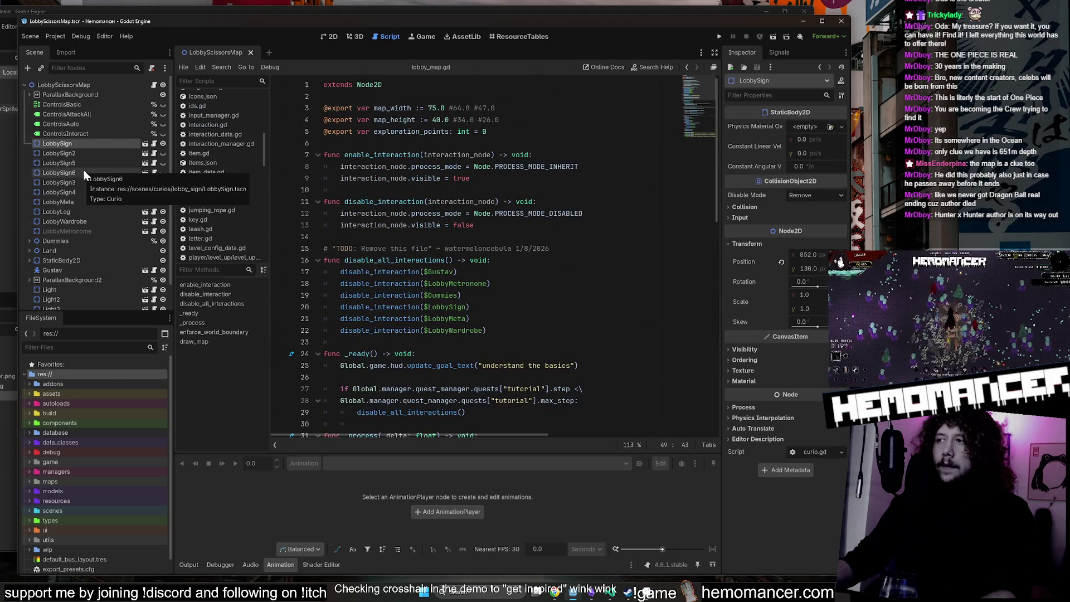
{"action": "left_click", "coordinate": [128, 86]}
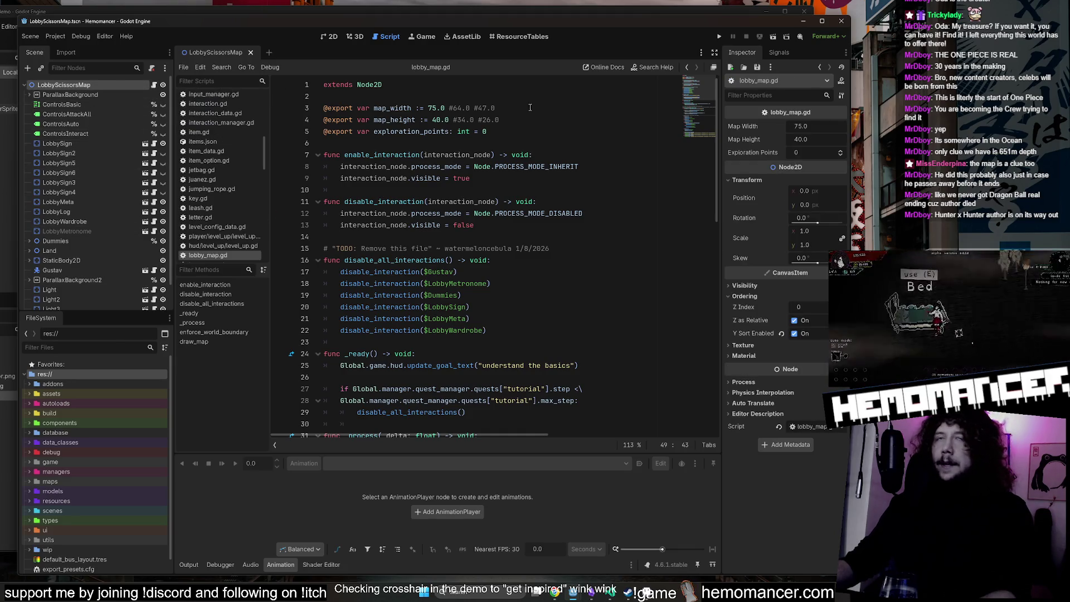
{"action": "left_click", "coordinate": [332, 37]}
{"action": "scroll", "coordinate": [430, 365], "scroll_direction": "up", "scroll_amount": 3}
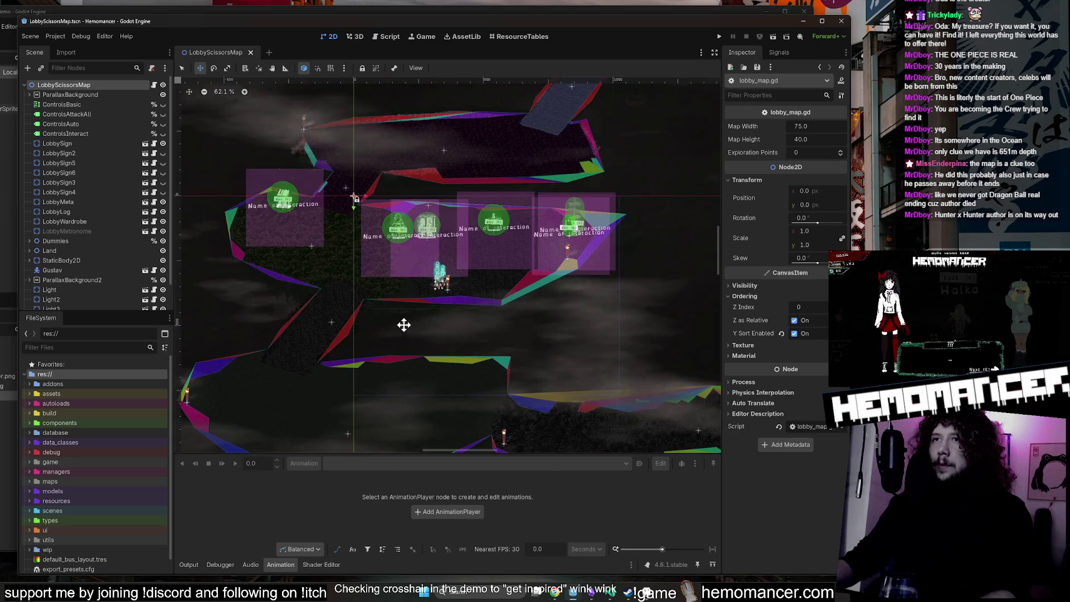
Expand the Land node in the Scene dock to list its island, bridge and plank children.
{"action": "scroll", "coordinate": [451, 270], "scroll_direction": "up", "scroll_amount": 1}
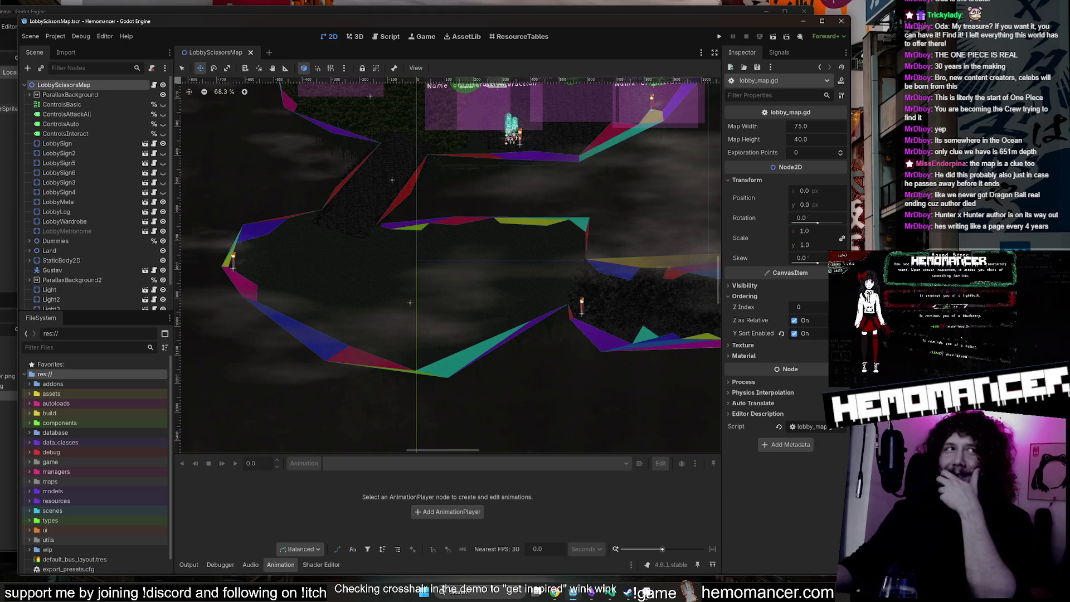
{"action": "scroll", "coordinate": [127, 393], "scroll_direction": "down", "scroll_amount": 1}
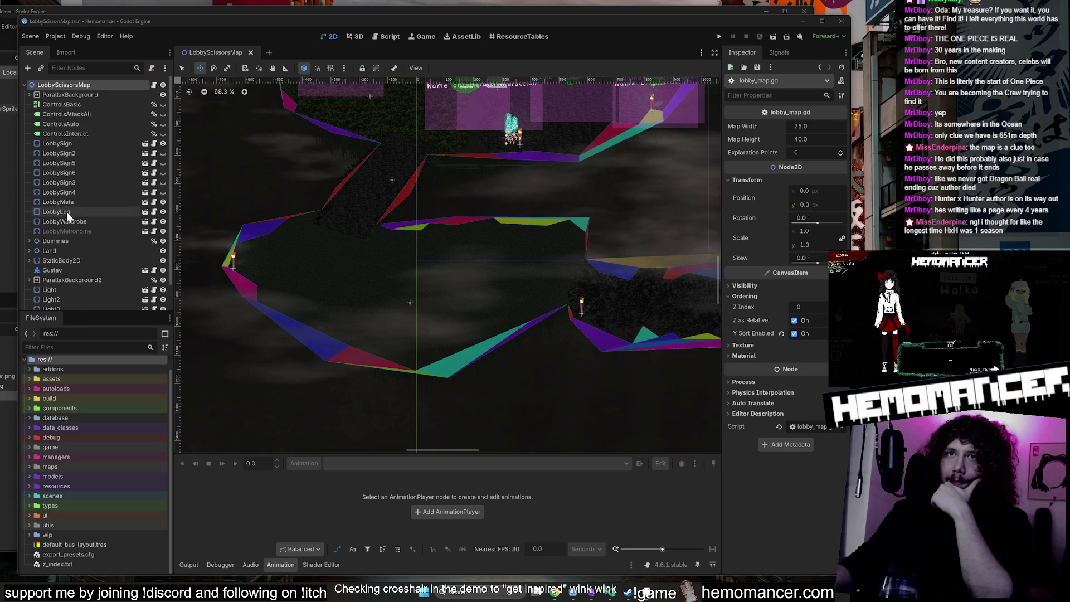
{"action": "scroll", "coordinate": [65, 212], "scroll_direction": "down", "scroll_amount": 1}
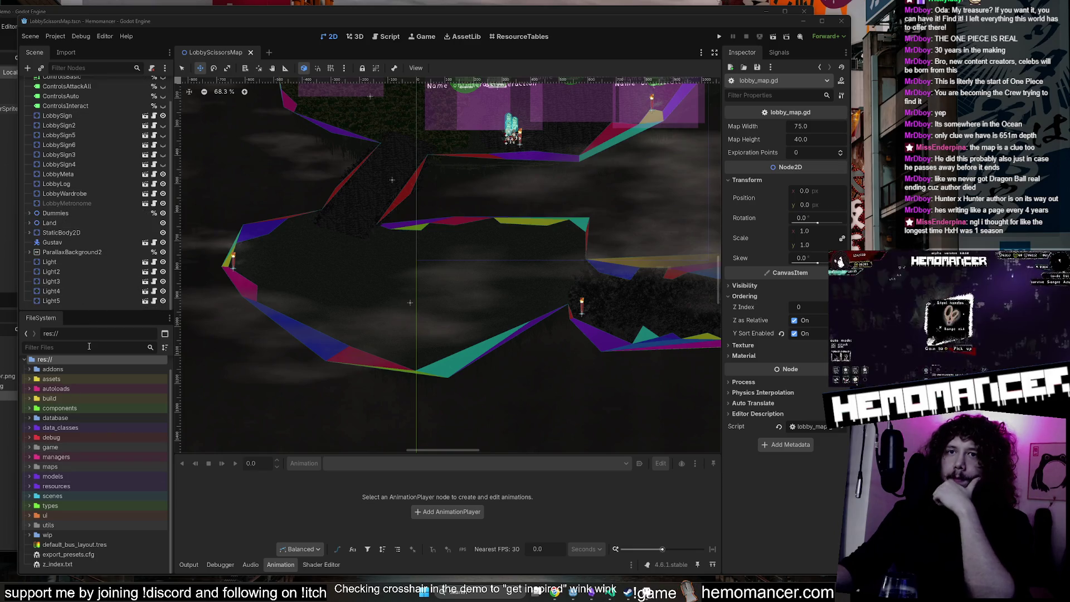
{"action": "scroll", "coordinate": [92, 190], "scroll_direction": "up", "scroll_amount": 1}
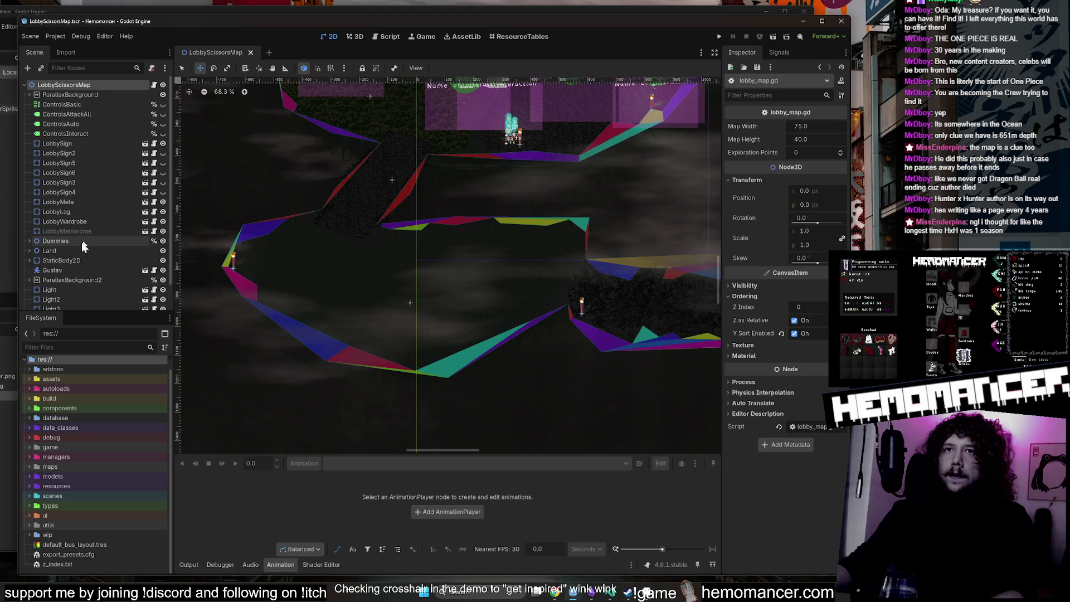
{"action": "double_click", "coordinate": [50, 251]}
{"action": "left_click", "coordinate": [30, 250]}
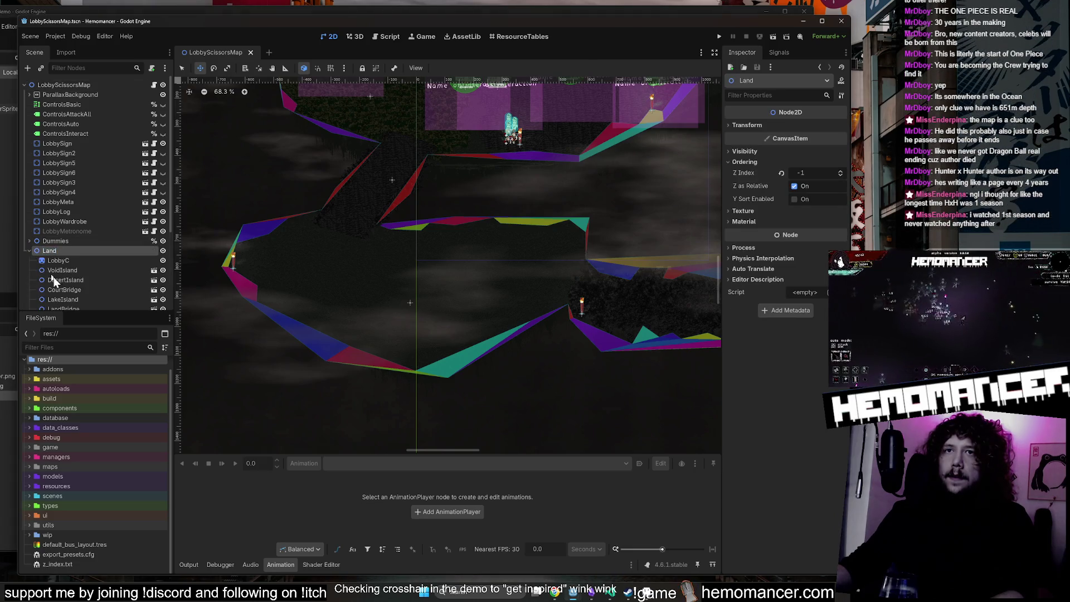
Open the res://maps/land folder in the FileSystem dock.
{"action": "scroll", "coordinate": [76, 277], "scroll_direction": "down", "scroll_amount": 2}
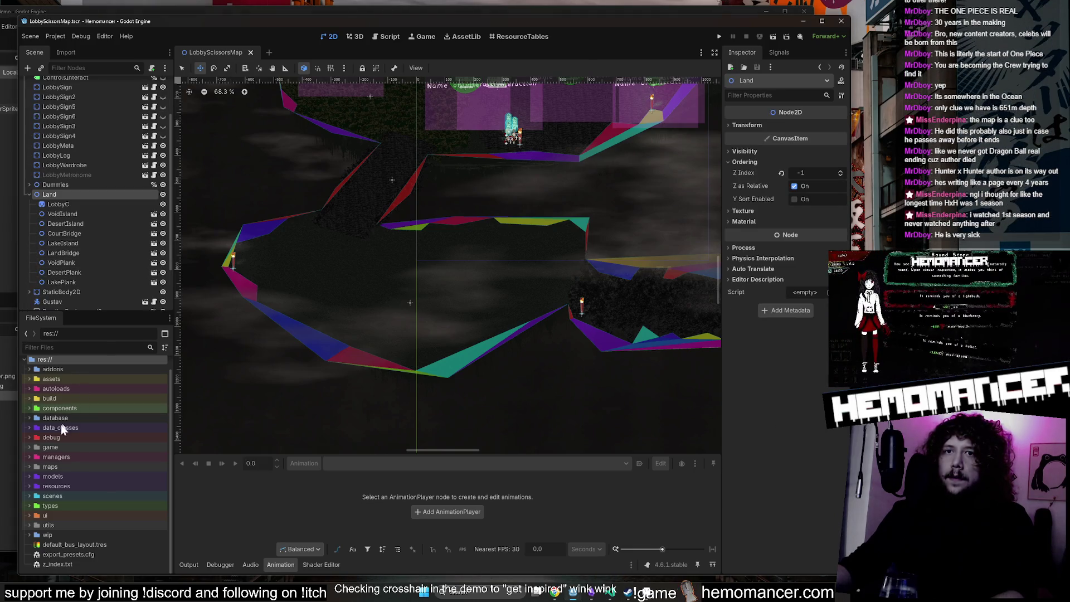
{"action": "double_click", "coordinate": [56, 468]}
{"action": "double_click", "coordinate": [59, 473]}
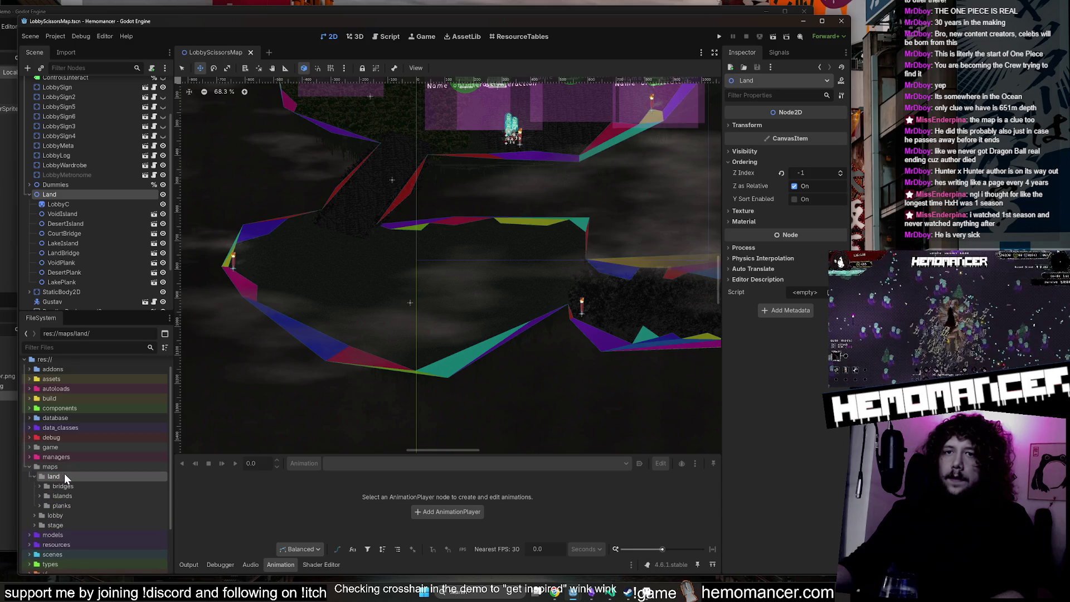
Create a new script named land.gd in the maps/land folder.
{"action": "right_click", "coordinate": [64, 473]}
{"action": "mouse_move", "coordinate": [144, 427]}
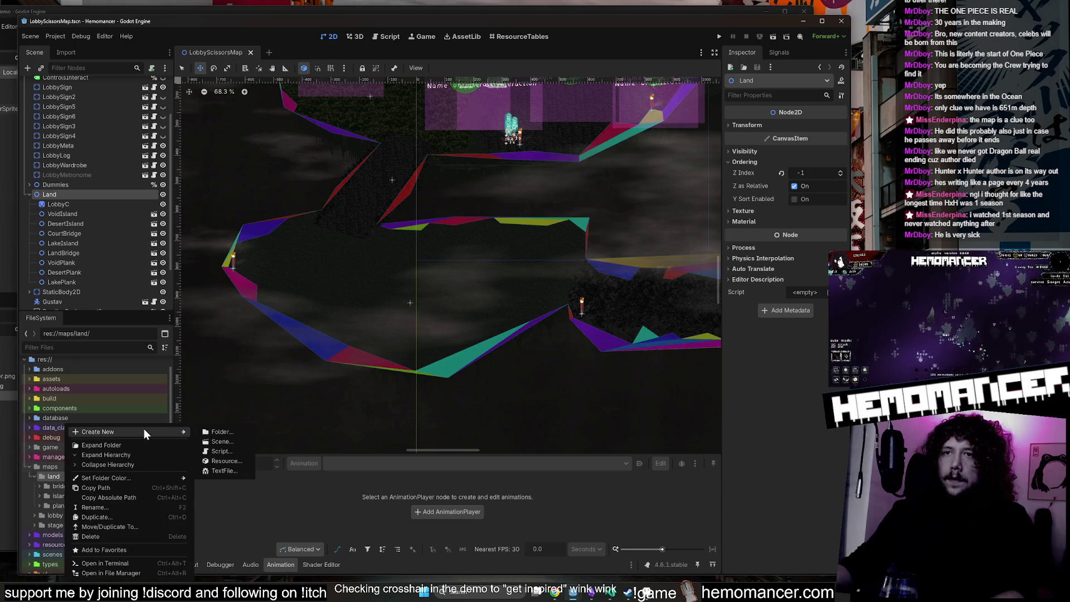
{"action": "left_click", "coordinate": [243, 452]}
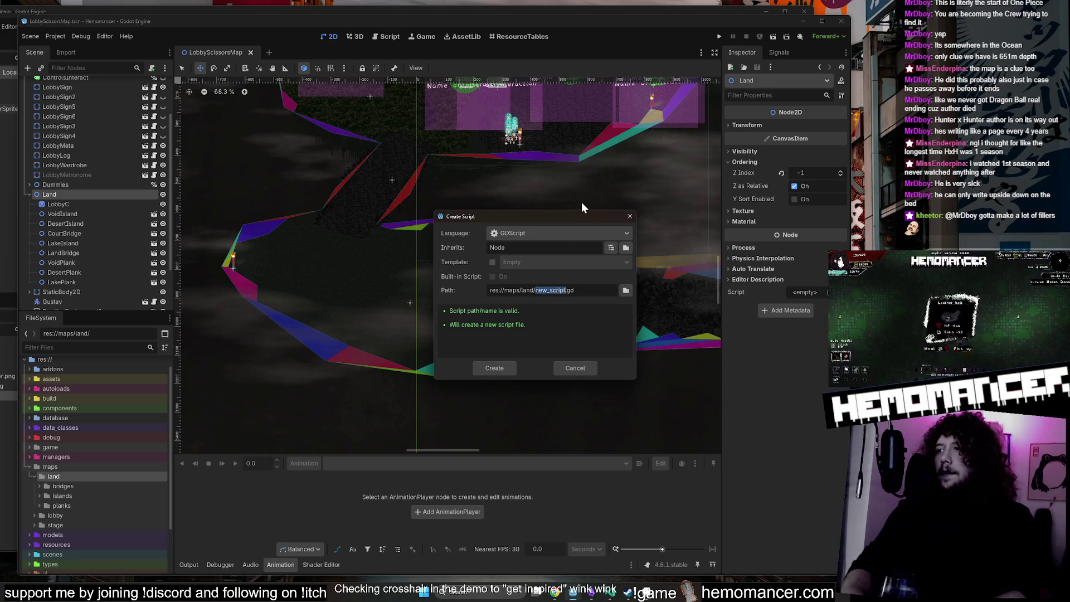
{"action": "type", "text": "f"}
{"action": "key", "text": "BackSpace"}
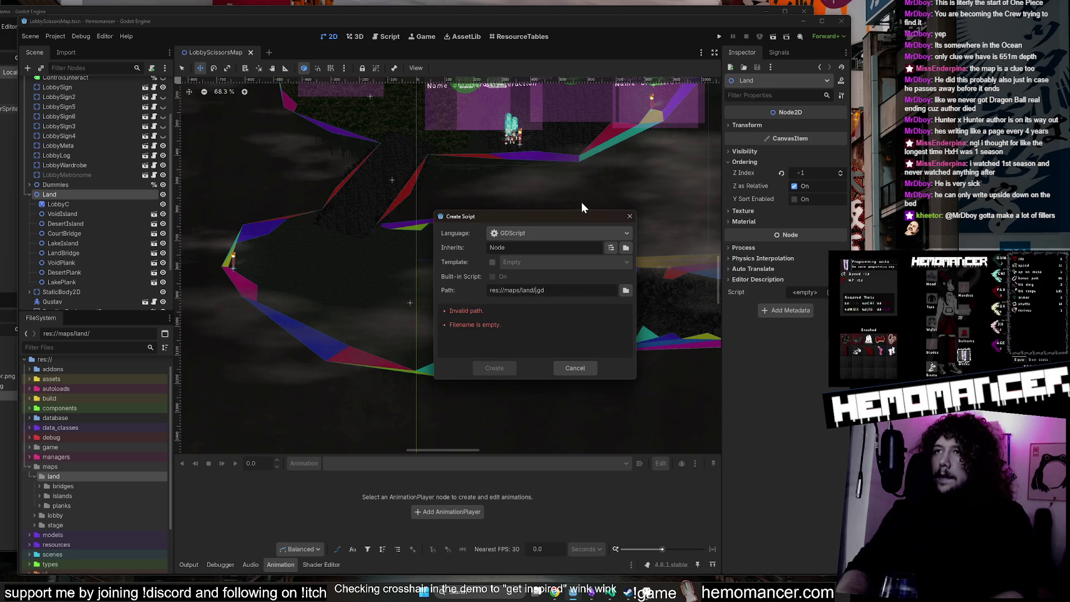
{"action": "type", "text": "land"}
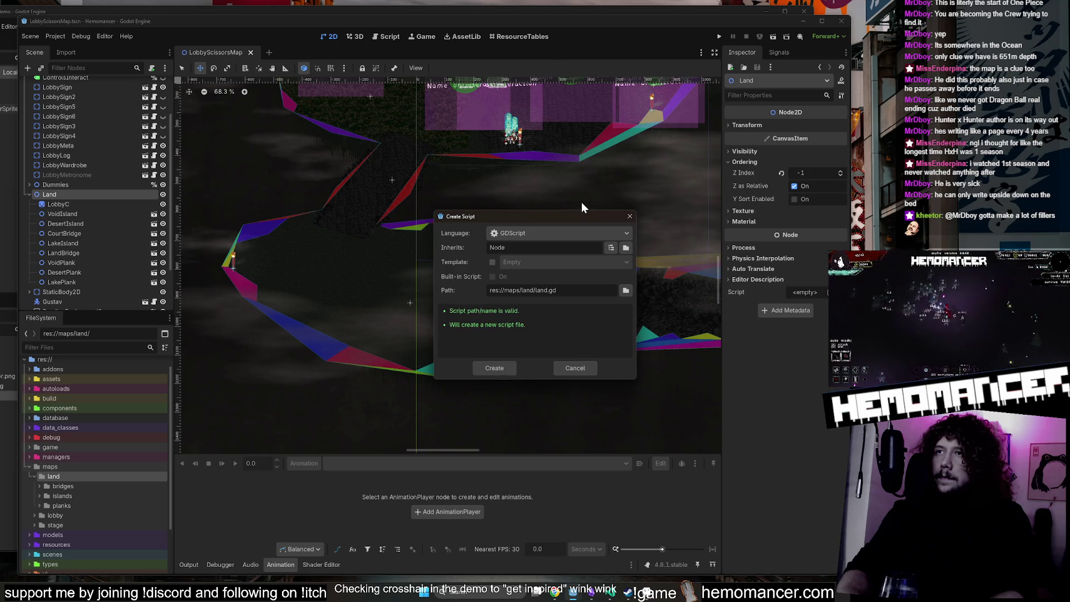
{"action": "key", "text": "Return"}
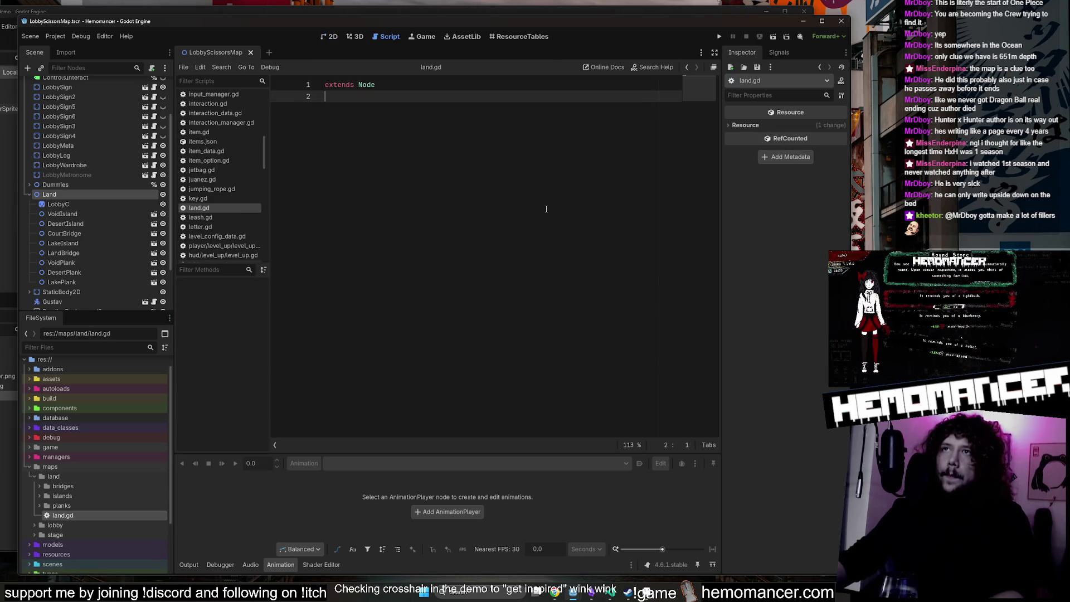
Add 'class_name Land' on a new first line above 'extends Node'.
{"action": "key", "text": "Up"}
{"action": "key", "text": "Return"}
{"action": "key", "text": "Up"}
{"action": "type", "text": "class_name "}
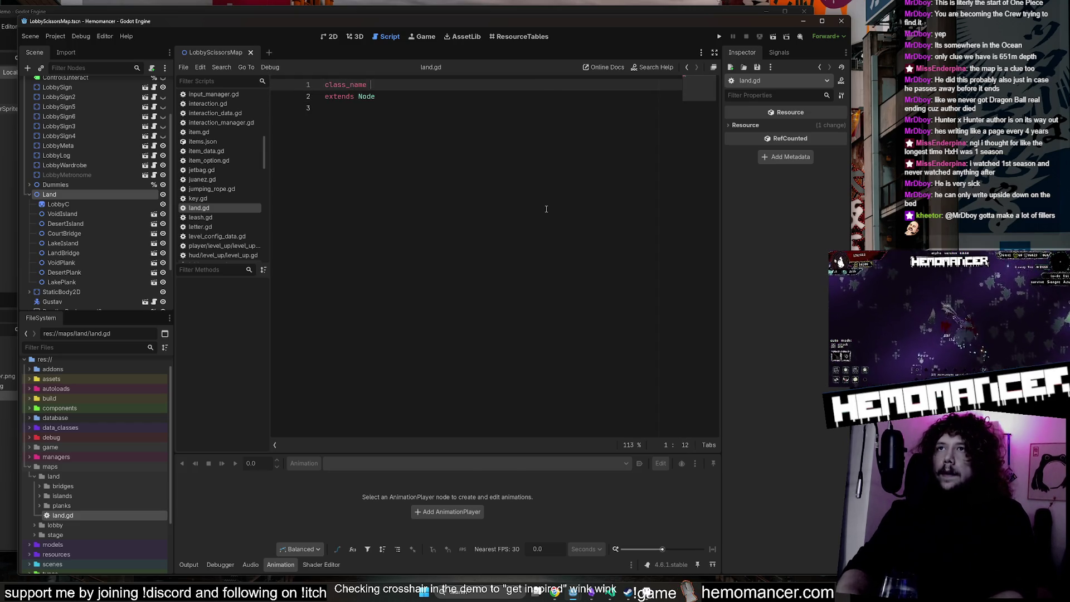
{"action": "type", "text": "Land"}
{"action": "key", "text": "ctrl+Left"}
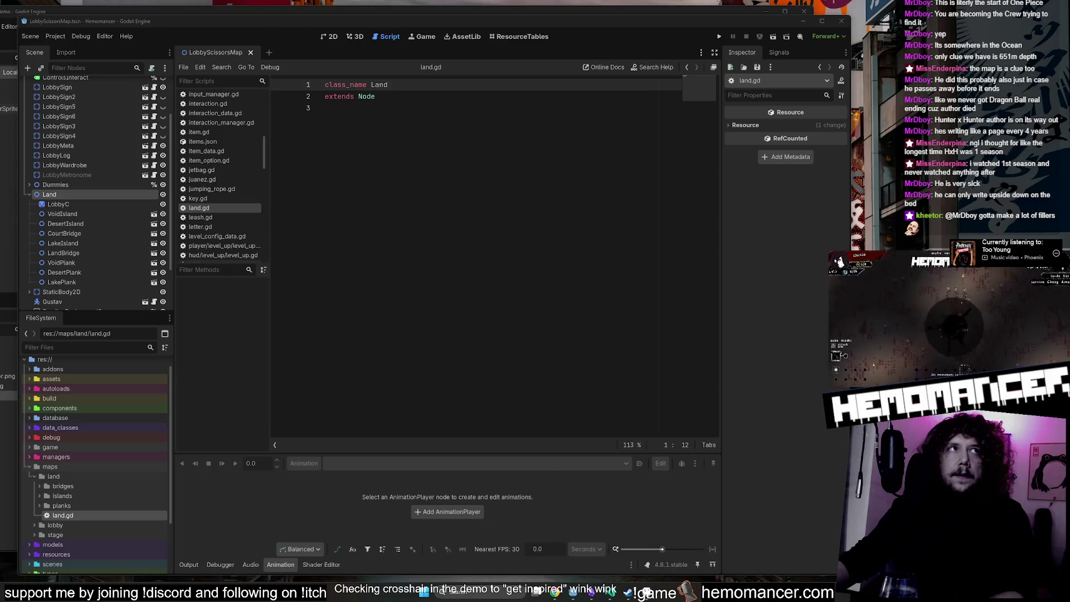
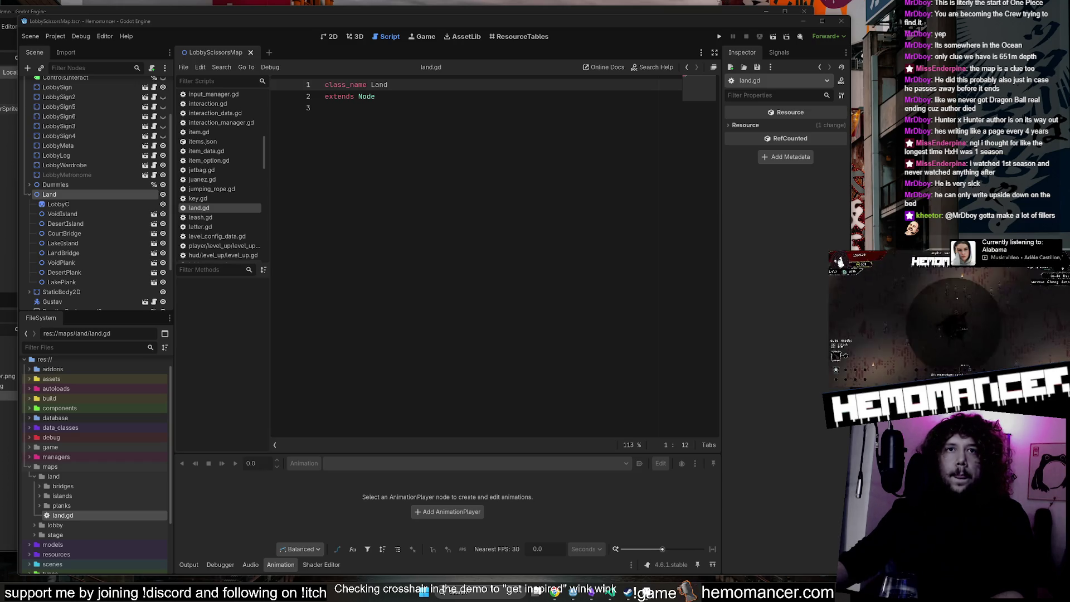
Open a fresh line below the Land class header in land.gd.
{"action": "left_click", "coordinate": [498, 146]}
{"action": "key", "text": "Return"}
{"action": "key", "text": "BackSpace"}
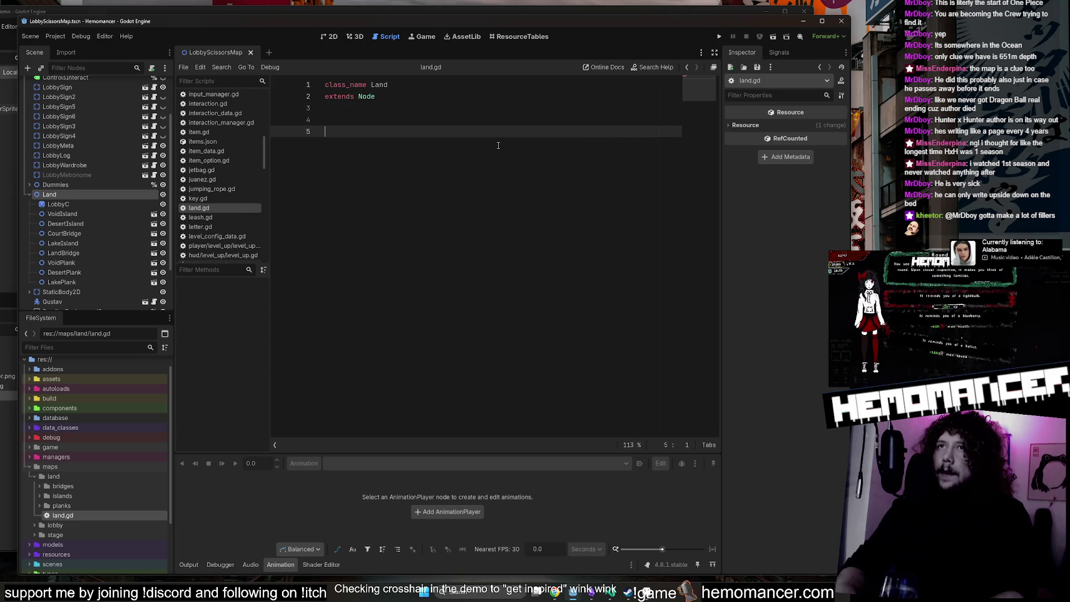
{"action": "type", "text": "-"}
{"action": "key", "text": "Return"}
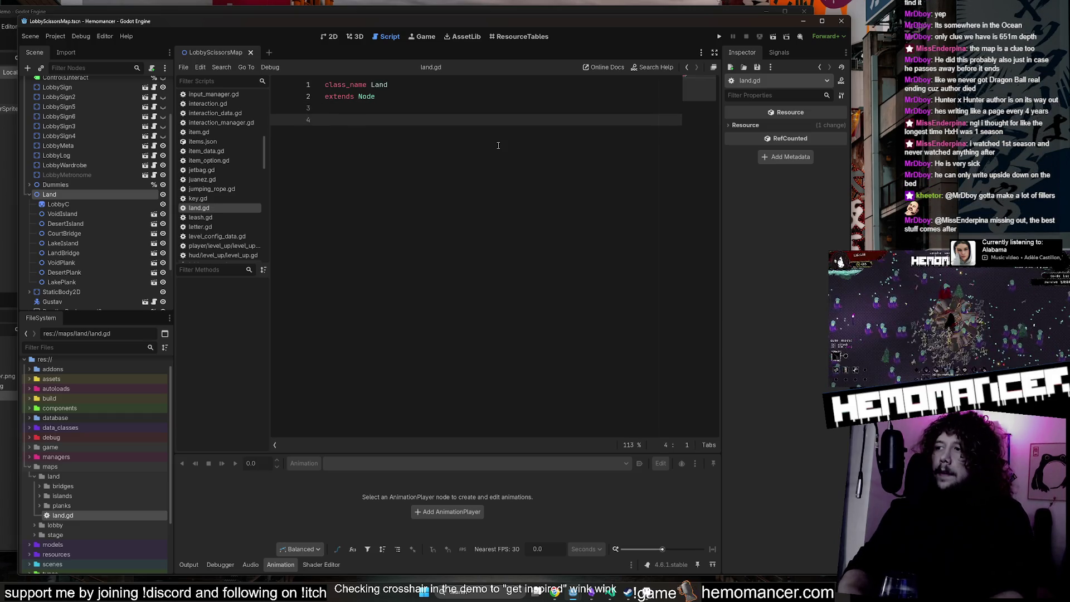
Write a func _ready() -> void: stub with pass via autocomplete and save land.gd.
{"action": "type", "text": "_"}
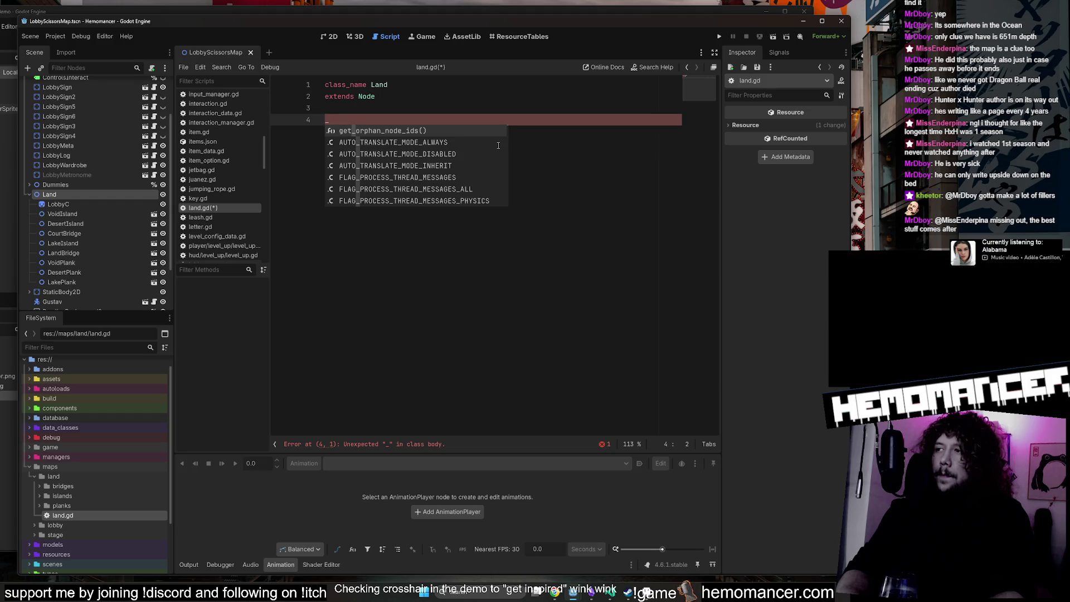
{"action": "key", "text": "Escape"}
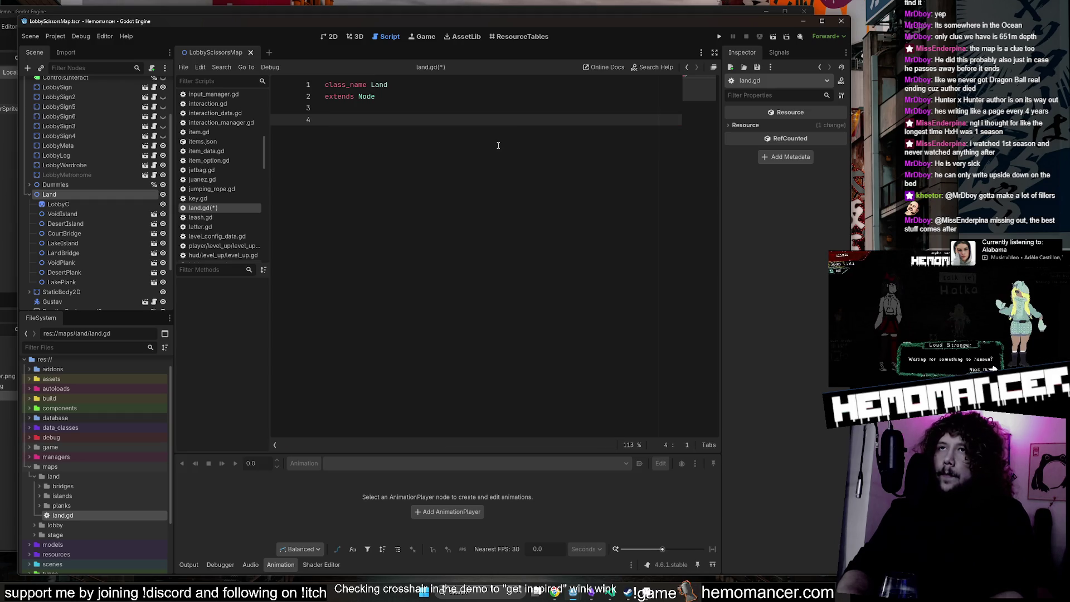
{"action": "type", "text": "_ready"}
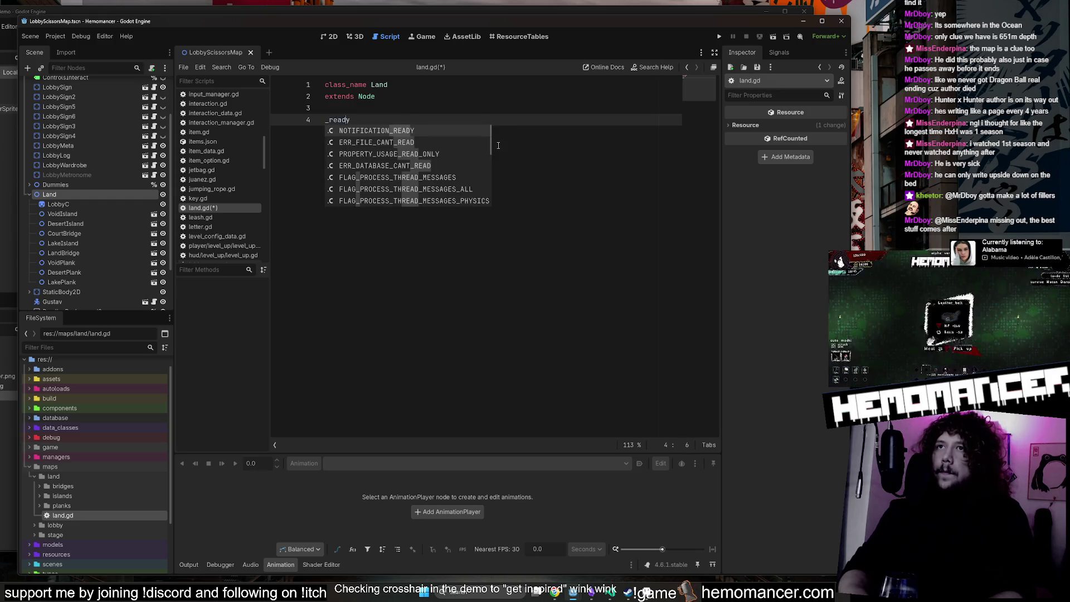
{"action": "key", "text": "Home"}
{"action": "type", "text": "func"}
{"action": "key", "text": "Right"}
{"action": "key", "text": "Right"}
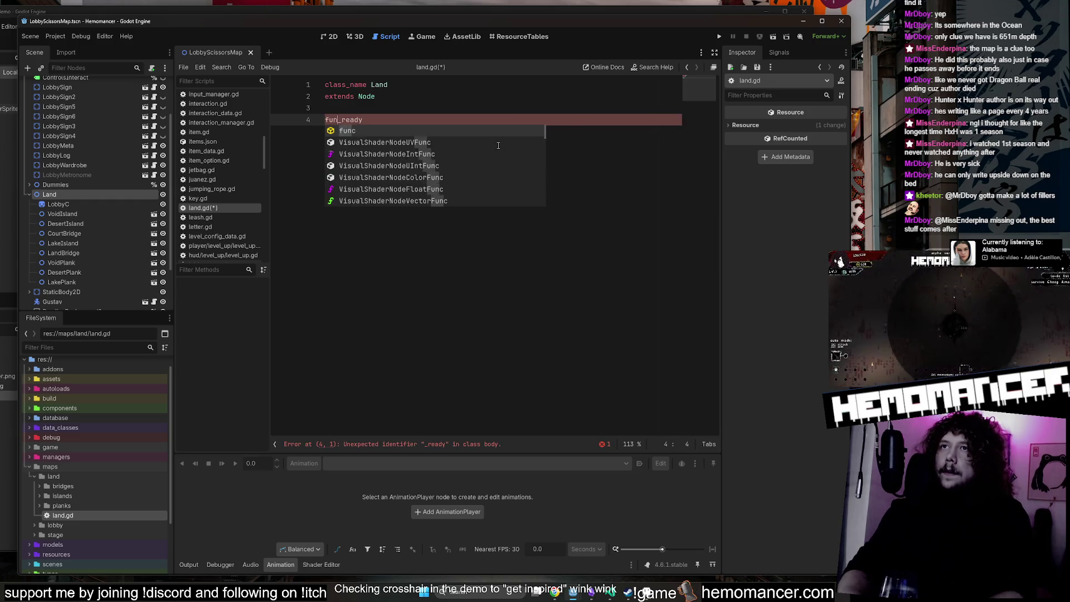
{"action": "key", "text": "Right"}
{"action": "key", "text": "Right"}
{"action": "key", "text": "Right"}
{"action": "key", "text": "Return"}
{"action": "key", "text": "ctrl+s"}
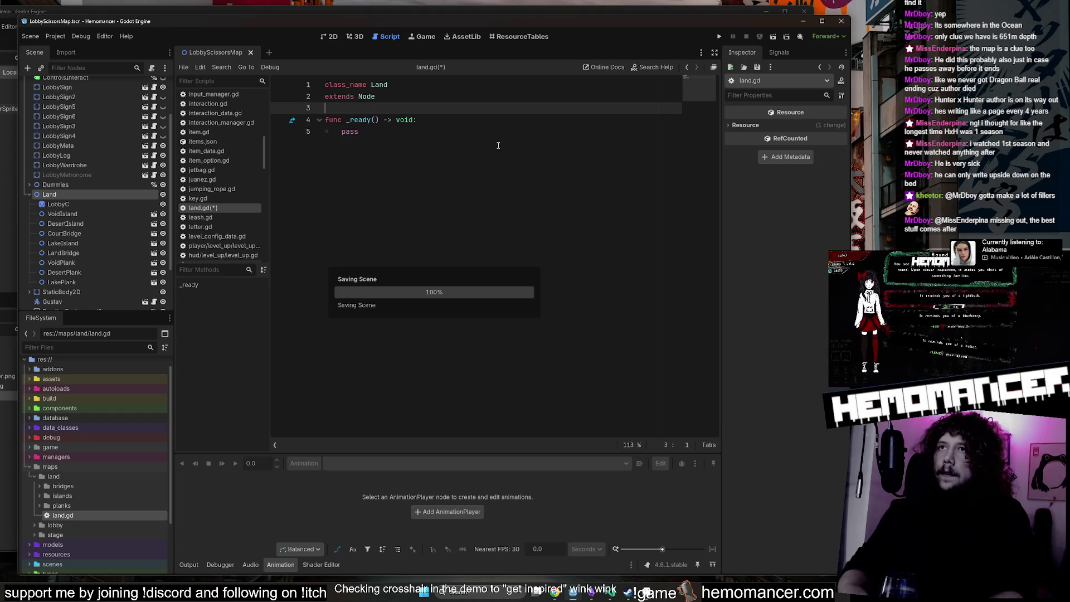
{"action": "key", "text": "Return"}
{"action": "key", "text": "Return"}
{"action": "key", "text": "BackSpace"}
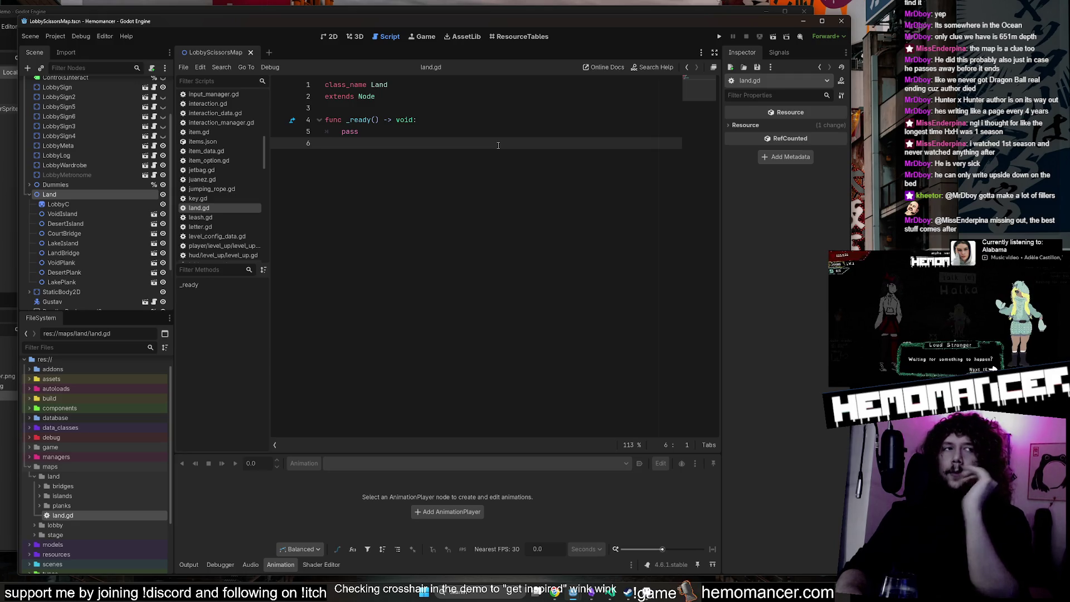
Tidy the blank lines around _ready in land.gd and save the script.
{"action": "key", "text": "Return"}
{"action": "key", "text": "Return"}
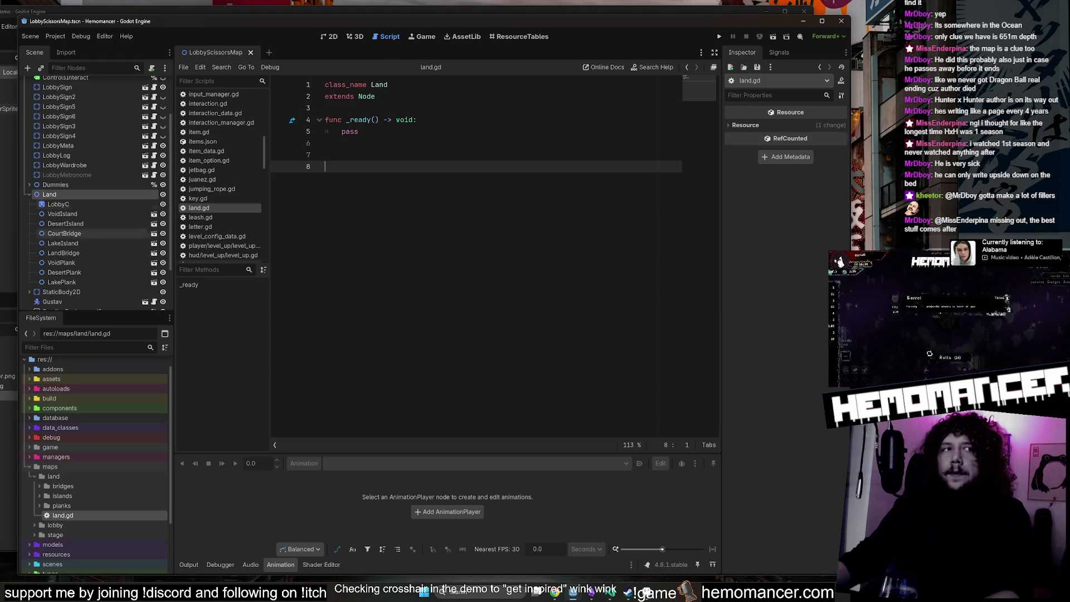
{"action": "left_click", "coordinate": [392, 153]}
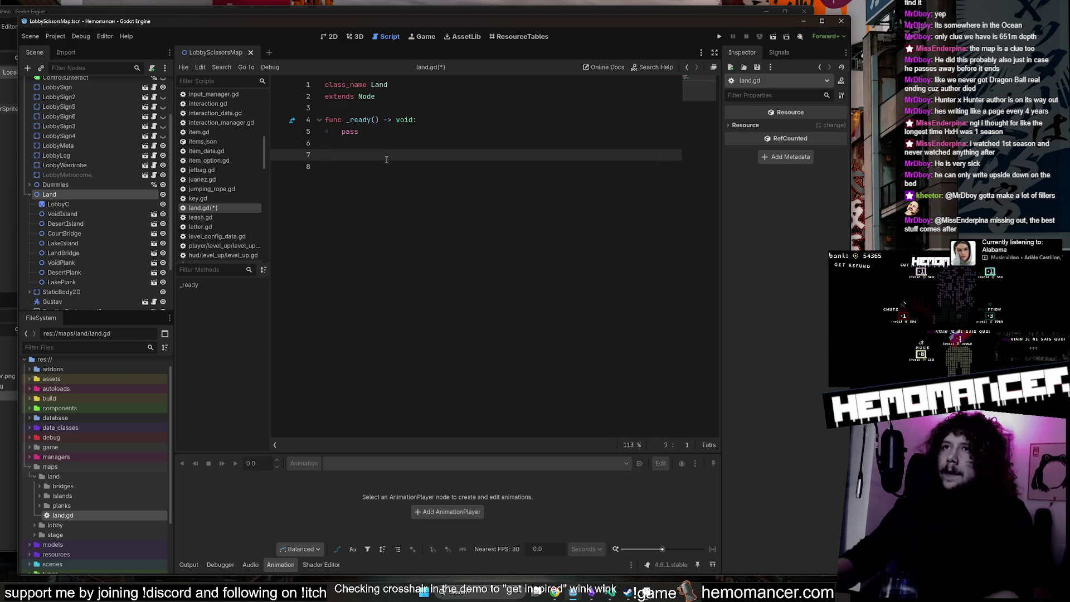
{"action": "key", "text": "Up"}
{"action": "key", "text": "Up"}
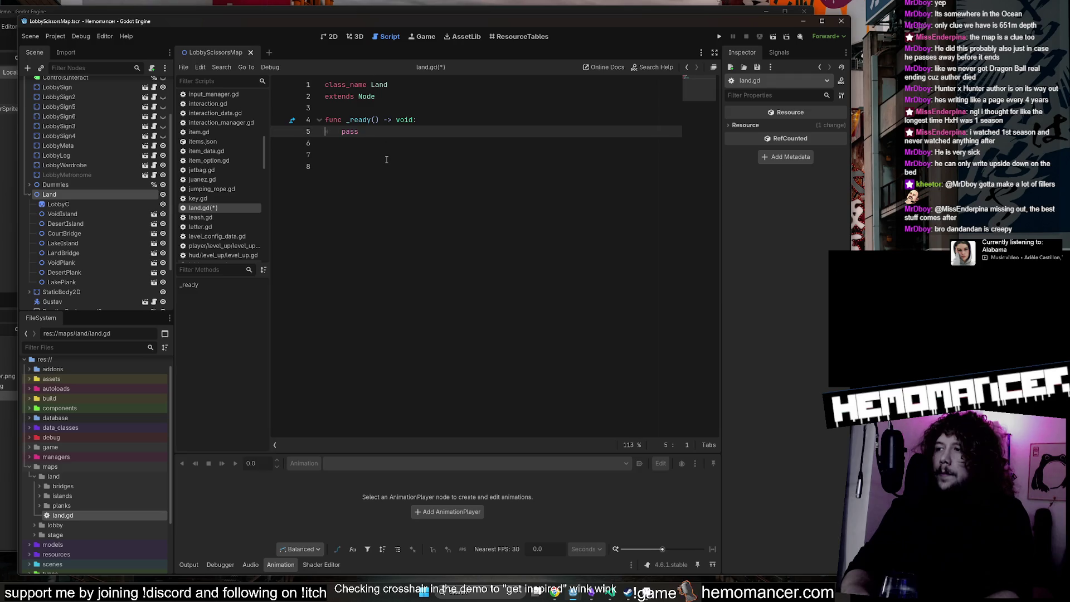
{"action": "key", "text": "Up"}
{"action": "key", "text": "Up"}
{"action": "key", "text": "Up"}
{"action": "key", "text": "ctrl+s"}
{"action": "key", "text": "Down"}
{"action": "key", "text": "Down"}
{"action": "key", "text": "Down"}
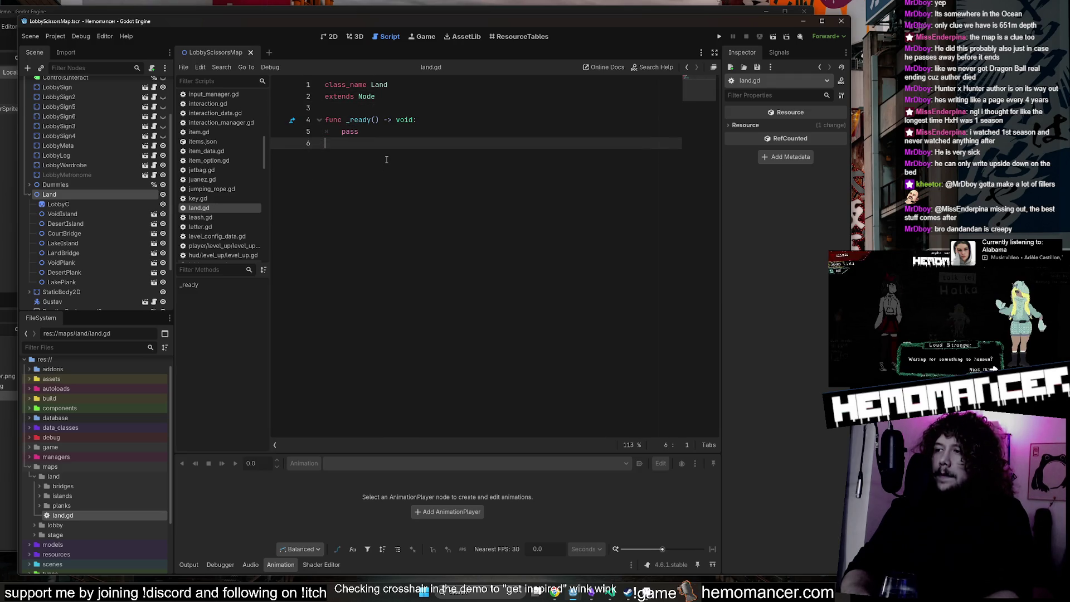
{"action": "key", "text": "ctrl+s"}
{"action": "key", "text": "Up"}
{"action": "key", "text": "Up"}
{"action": "key", "text": "Up"}
{"action": "key", "text": "ctrl+s"}
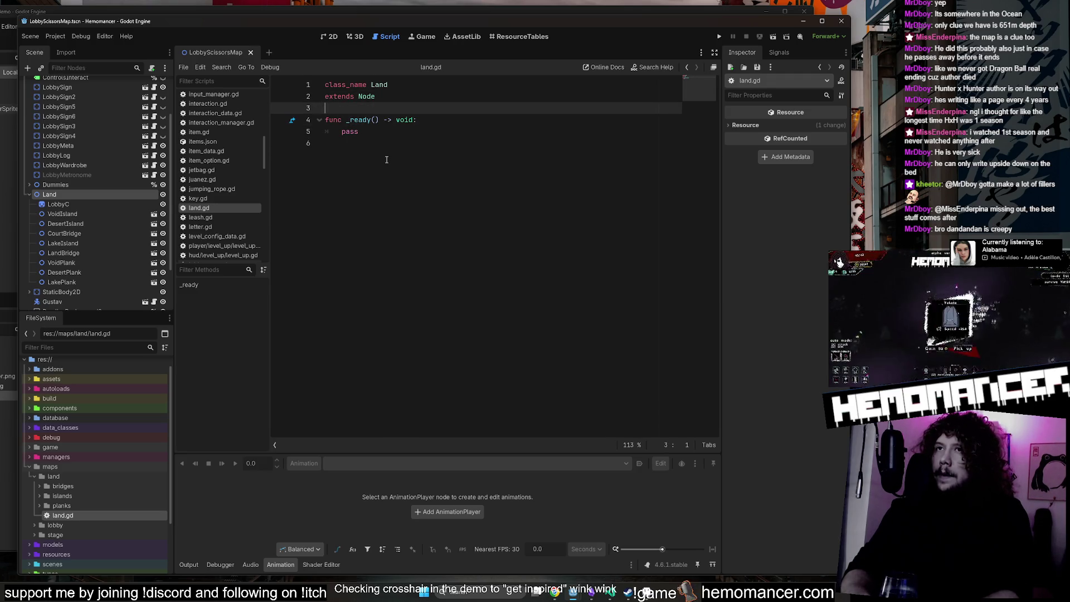
{"action": "key", "text": "Down"}
{"action": "key", "text": "Down"}
{"action": "key", "text": "Down"}
{"action": "key", "text": "ctrl+s"}
{"action": "key", "text": "ctrl+s"}
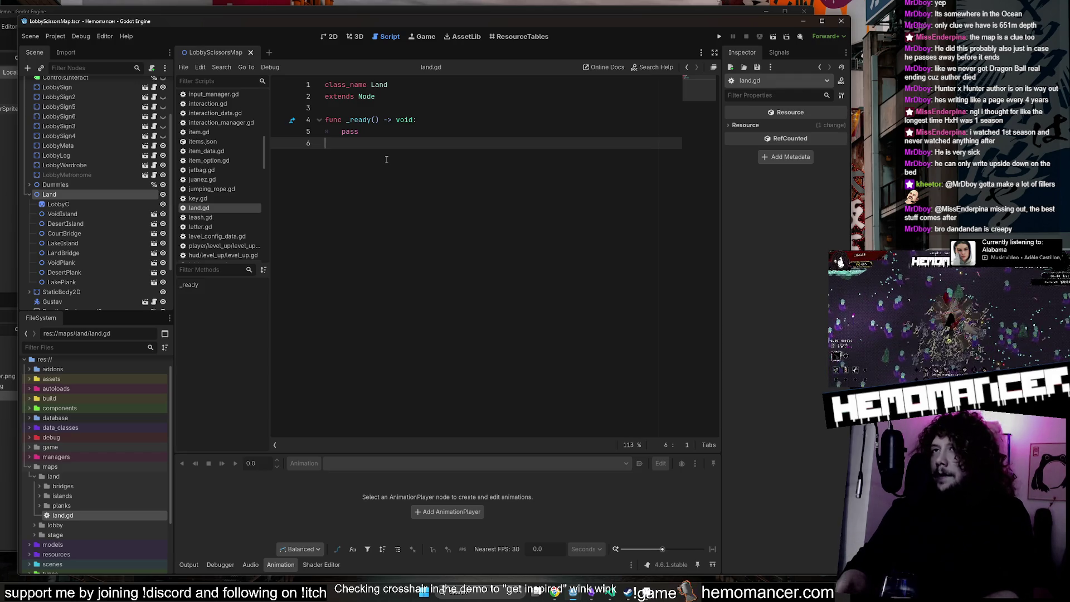
Add a func _process(delta: float) -> void: stub with pass below _ready and save.
{"action": "key", "text": "Return"}
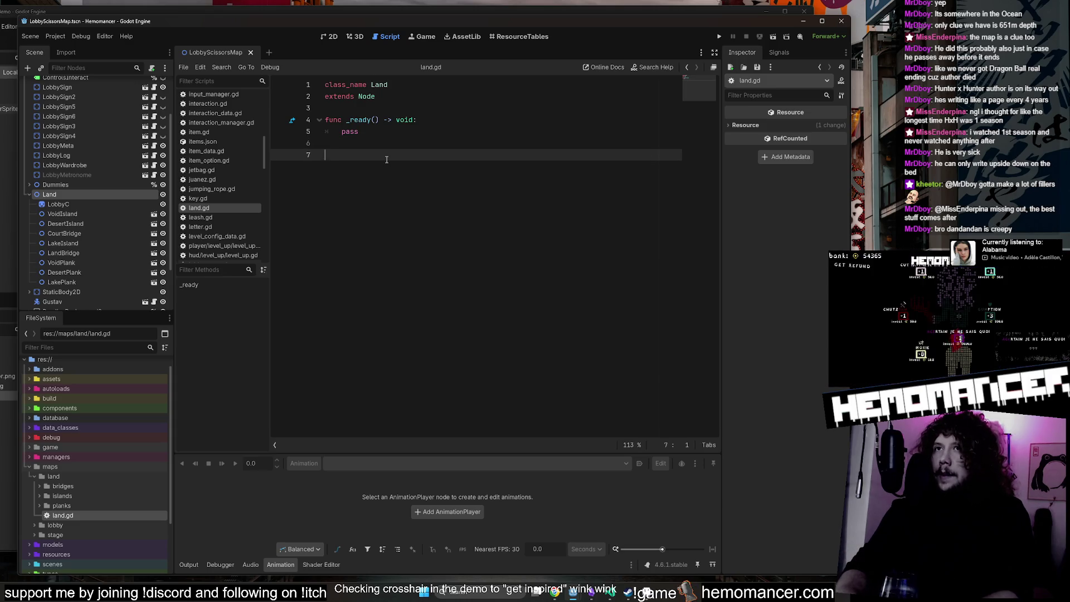
{"action": "key", "text": "BackSpace"}
{"action": "key", "text": "Return"}
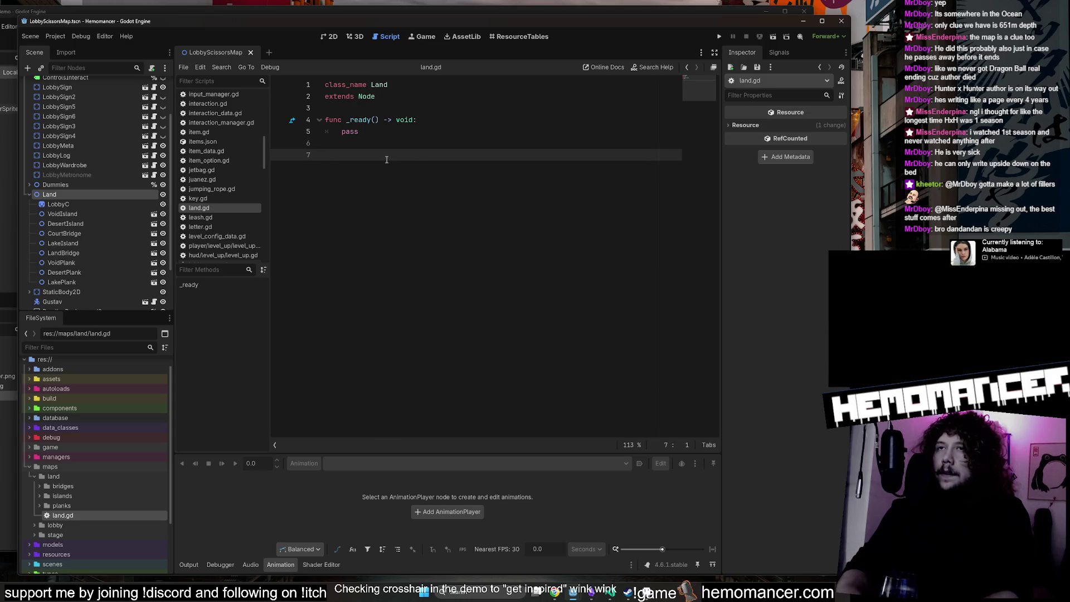
{"action": "key", "text": "Return"}
{"action": "type", "text": "ro"}
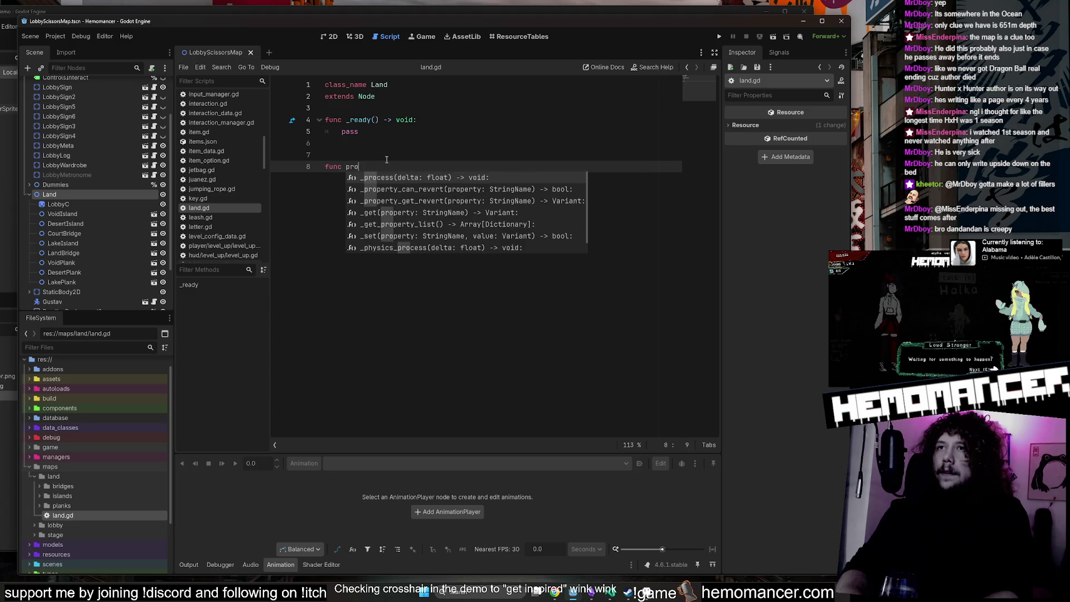
{"action": "key", "text": "Return"}
{"action": "key", "text": "ctrl+z"}
{"action": "type", "text": "o"}
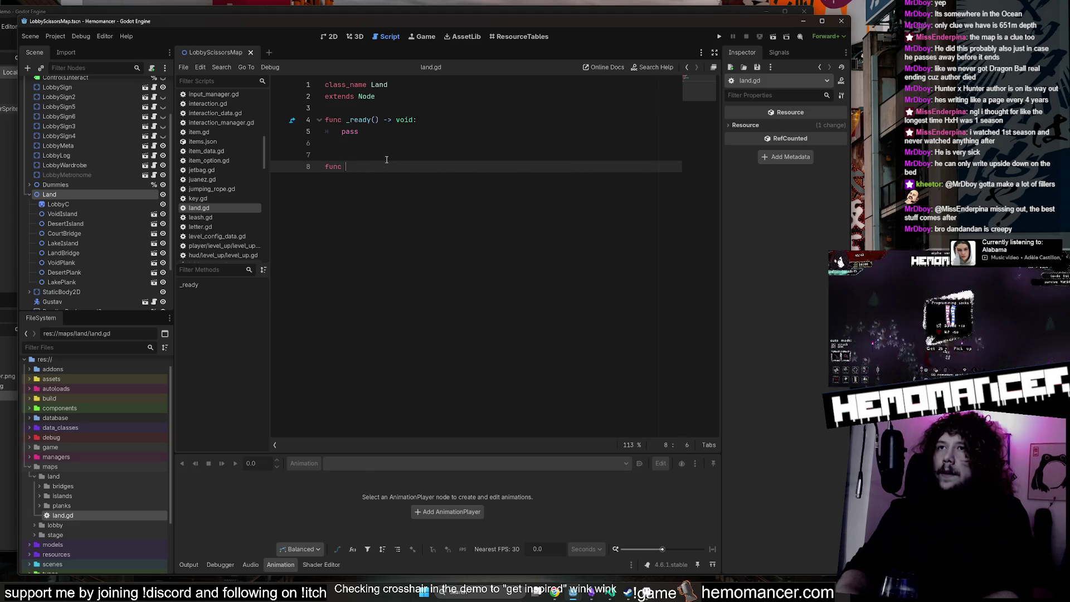
{"action": "type", "text": "_p"}
{"action": "key", "text": "Down"}
{"action": "key", "text": "Return"}
{"action": "key", "text": "Return"}
{"action": "type", "text": "pass"}
{"action": "key", "text": "ctrl+s"}
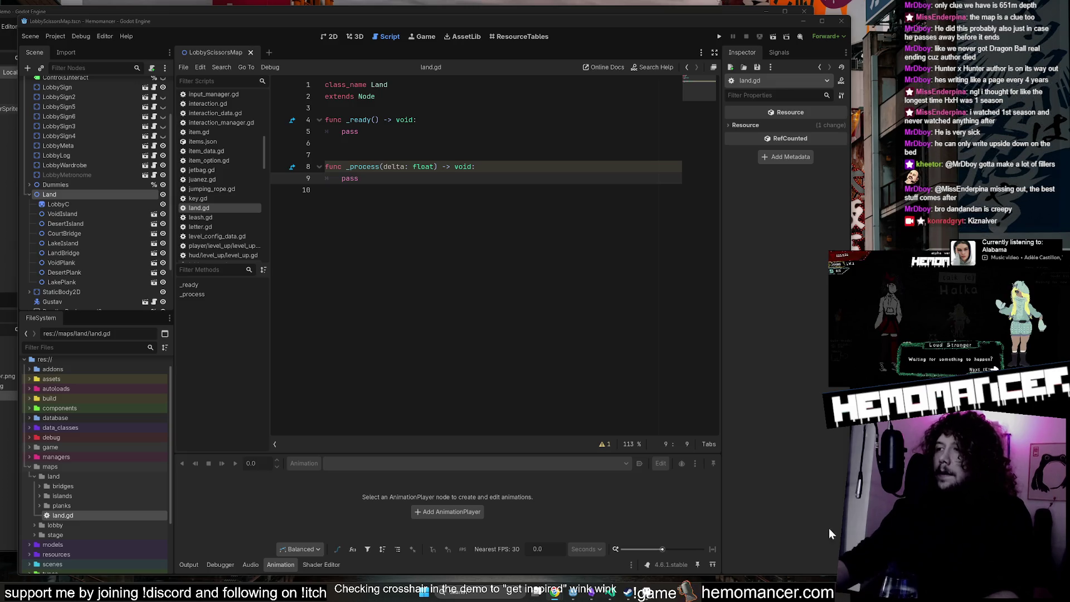
Delete the blank line above _process and return to the LobbyScissorsMap 2D view.
{"action": "left_click", "coordinate": [443, 146]}
{"action": "left_click", "coordinate": [443, 154]}
{"action": "key", "text": "Delete"}
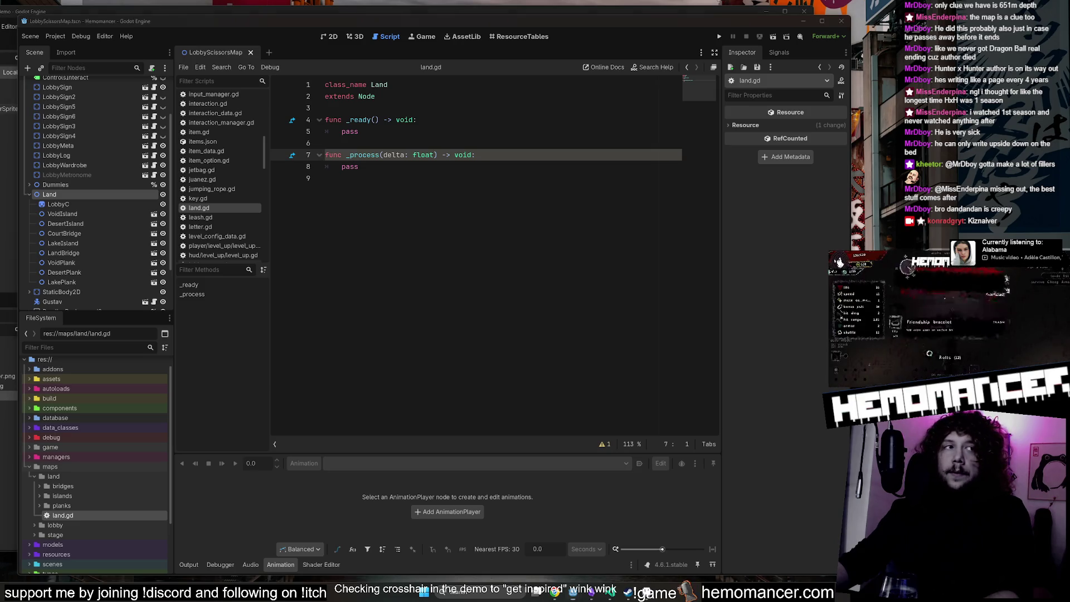
{"action": "key", "text": "Up"}
{"action": "key", "text": "Up"}
{"action": "key", "text": "Up"}
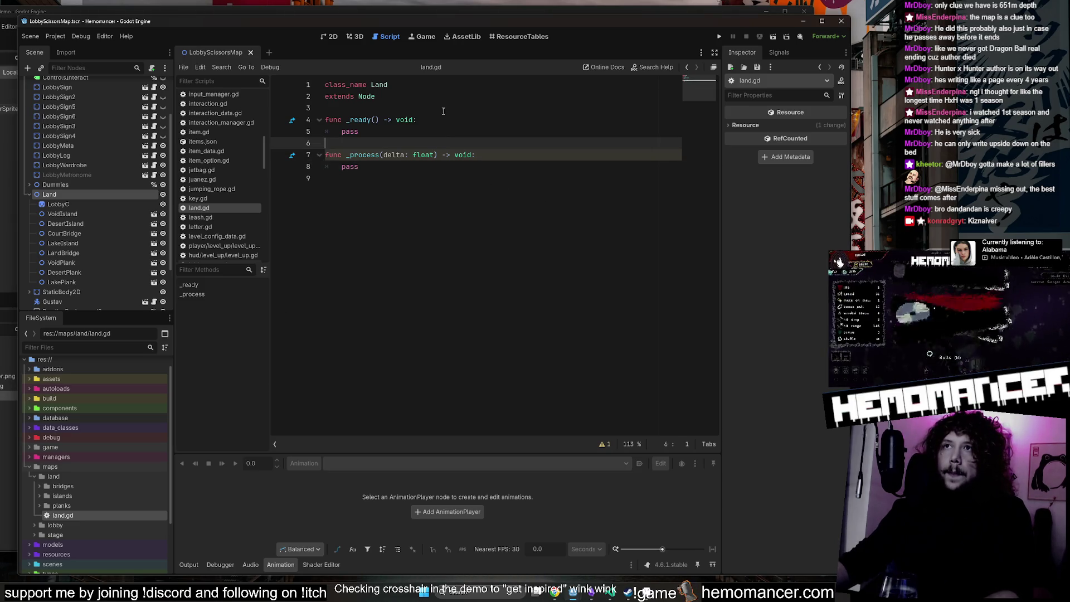
{"action": "key", "text": "Up"}
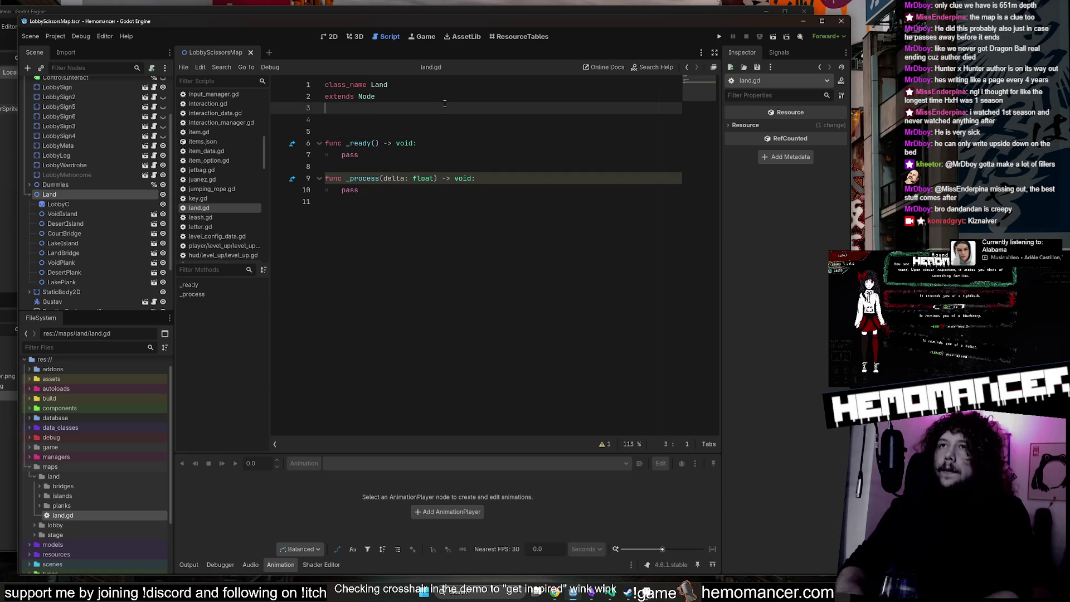
{"action": "key", "text": "Down"}
{"action": "key", "text": "Down"}
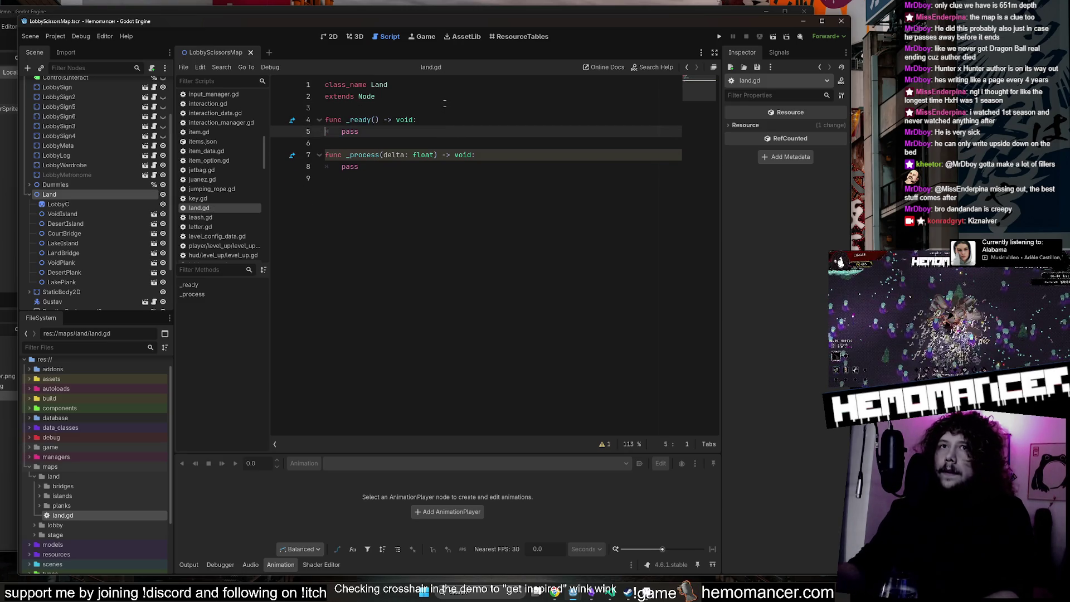
{"action": "left_click", "coordinate": [334, 36]}
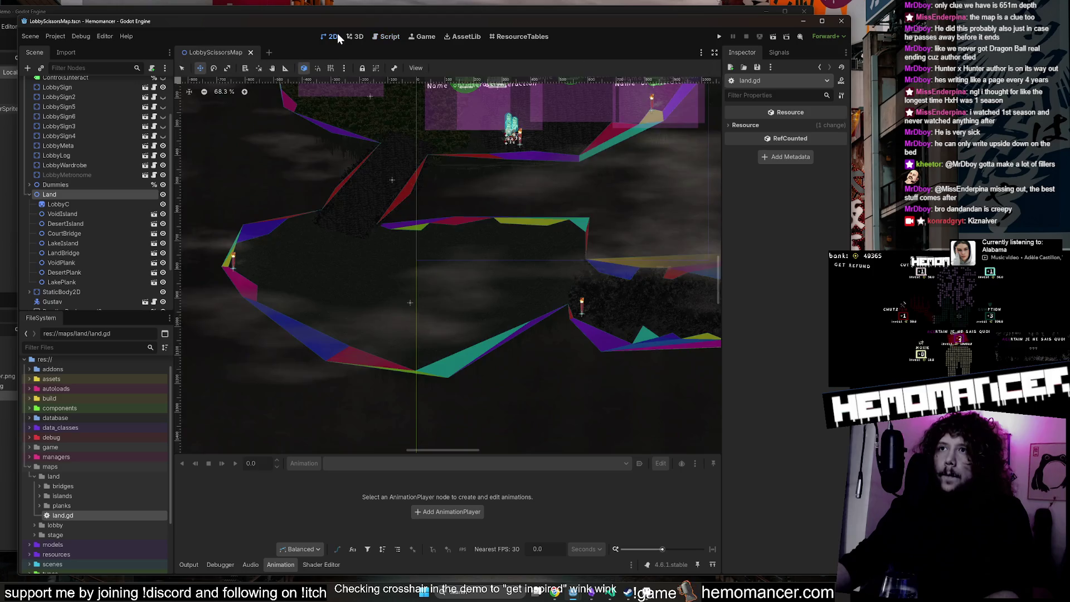
Check the DesertIsland and VoidIsland nodes, opening the VoidIsland scene and returning to LobbyScissorsMap.
{"action": "scroll", "coordinate": [623, 172], "scroll_direction": "up", "scroll_amount": 2}
{"action": "scroll", "coordinate": [603, 258], "scroll_direction": "down", "scroll_amount": 1}
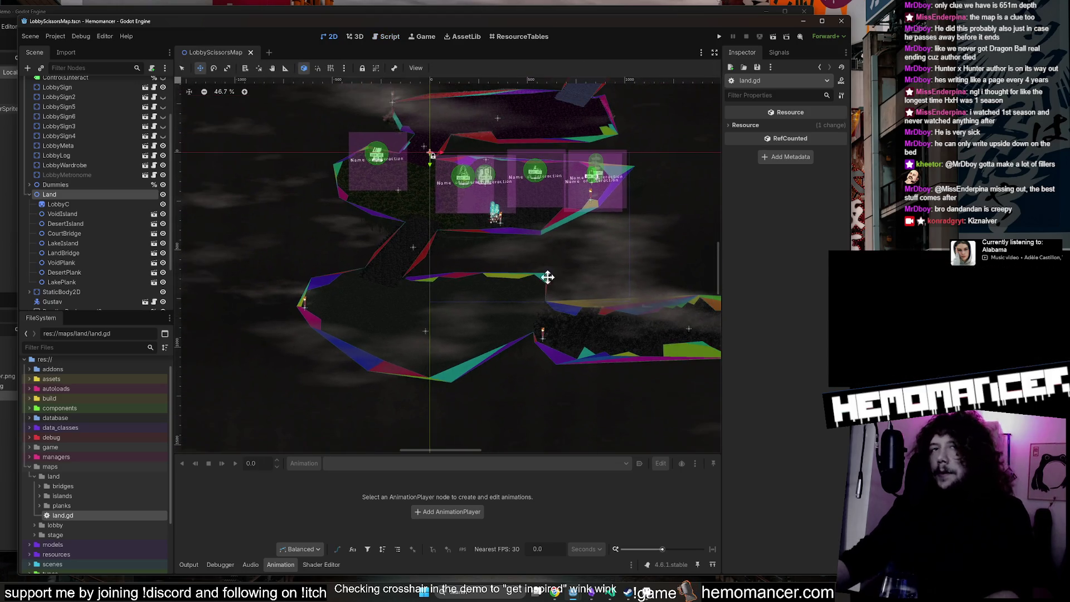
{"action": "left_click", "coordinate": [114, 223]}
{"action": "left_click", "coordinate": [123, 214]}
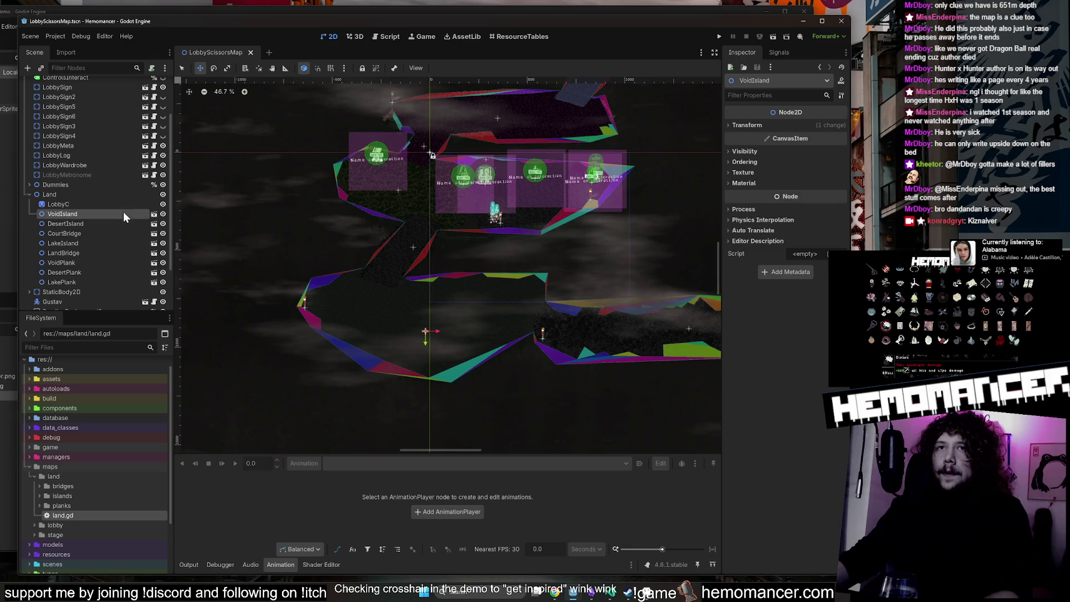
{"action": "left_click", "coordinate": [154, 214]}
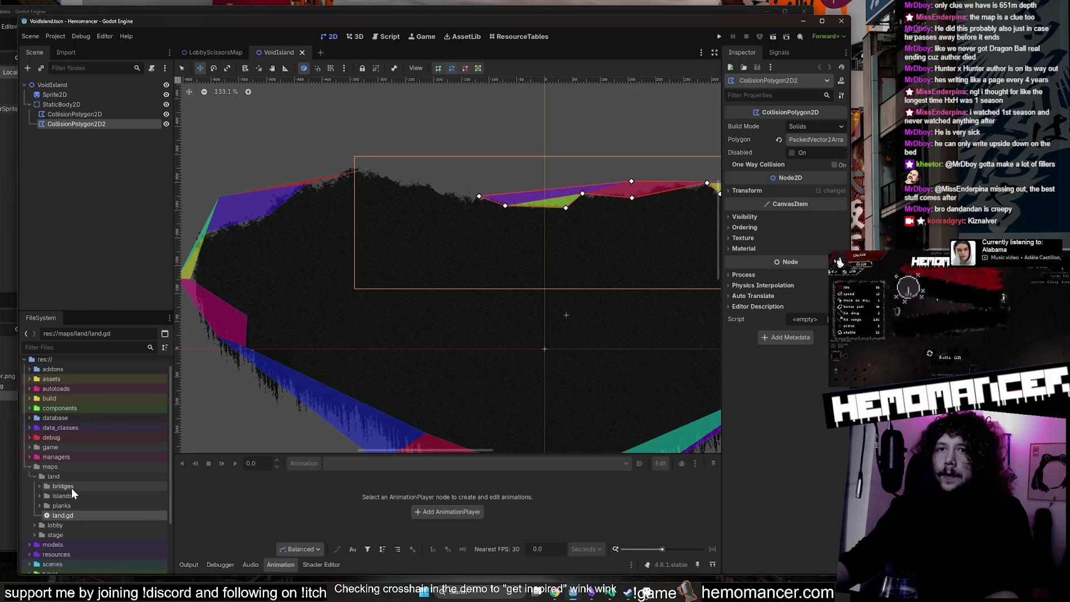
{"action": "left_click", "coordinate": [214, 58]}
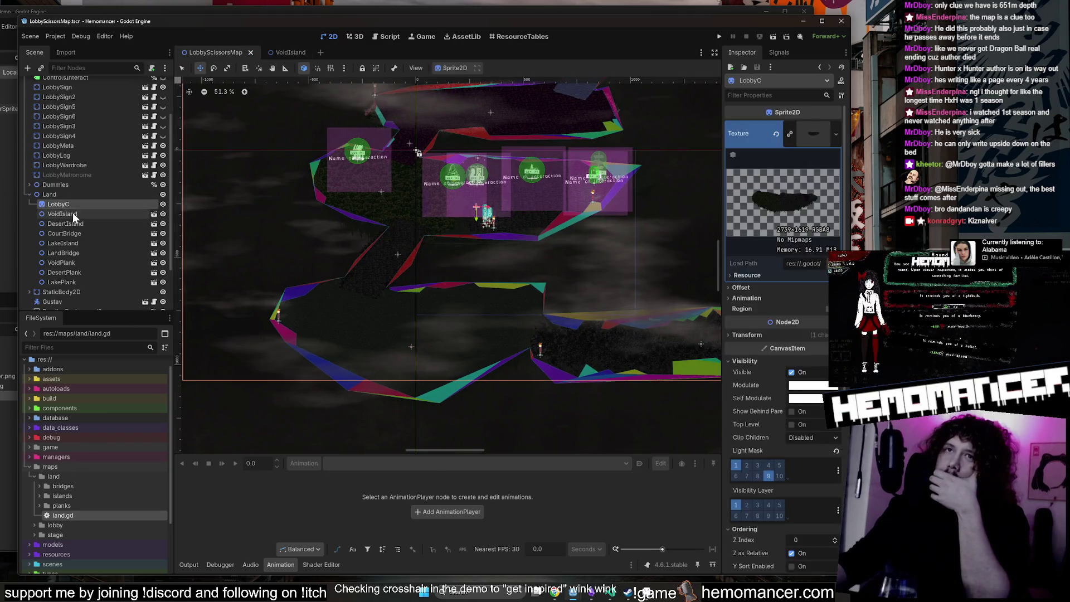
Drag land.gd from the FileSystem dock onto DesertIsland to attach it as its script.
{"action": "scroll", "coordinate": [569, 183], "scroll_direction": "down", "scroll_amount": 2}
{"action": "scroll", "coordinate": [568, 184], "scroll_direction": "down", "scroll_amount": 1}
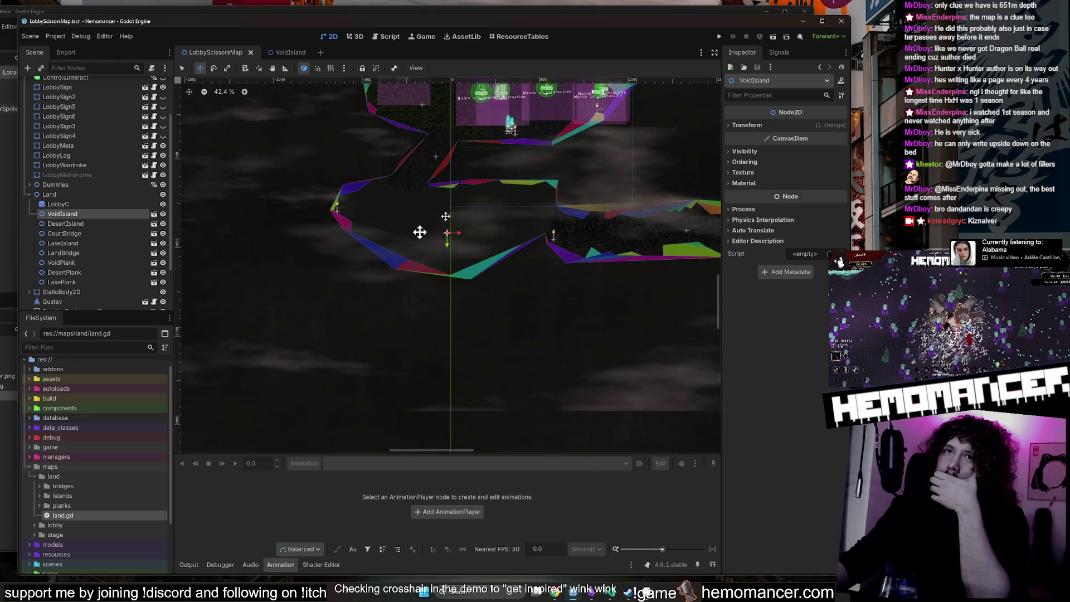
{"action": "mouse_move", "coordinate": [55, 514]}
{"action": "left_mouse_down"}
{"action": "mouse_move", "coordinate": [61, 193]}
{"action": "mouse_move", "coordinate": [76, 207]}
{"action": "left_mouse_up"}
{"action": "mouse_move", "coordinate": [70, 516]}
{"action": "left_mouse_down"}
{"action": "mouse_move", "coordinate": [93, 251]}
{"action": "mouse_move", "coordinate": [73, 216]}
{"action": "left_mouse_up"}
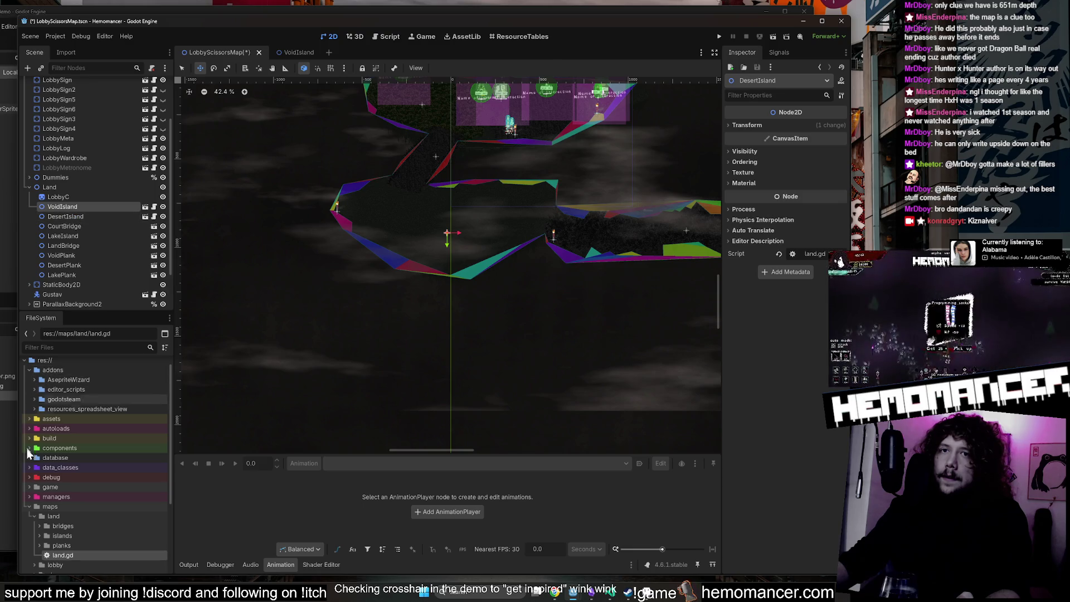
{"action": "left_click", "coordinate": [29, 371]}
Drag land.gd over the CourtBridge and DesertPlank nodes in the Scene tree.
{"action": "mouse_move", "coordinate": [63, 516]}
{"action": "left_mouse_down"}
{"action": "mouse_move", "coordinate": [122, 302]}
{"action": "mouse_move", "coordinate": [65, 217]}
{"action": "left_mouse_up"}
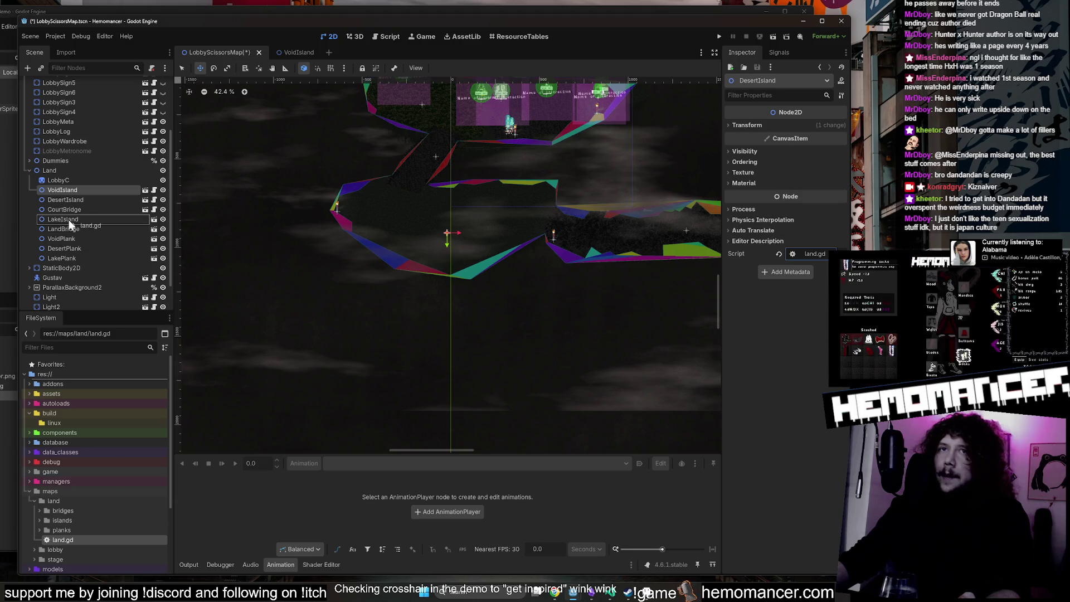
{"action": "mouse_move", "coordinate": [62, 541]}
{"action": "left_mouse_down"}
{"action": "mouse_move", "coordinate": [95, 311]}
{"action": "mouse_move", "coordinate": [65, 195]}
{"action": "left_mouse_up"}
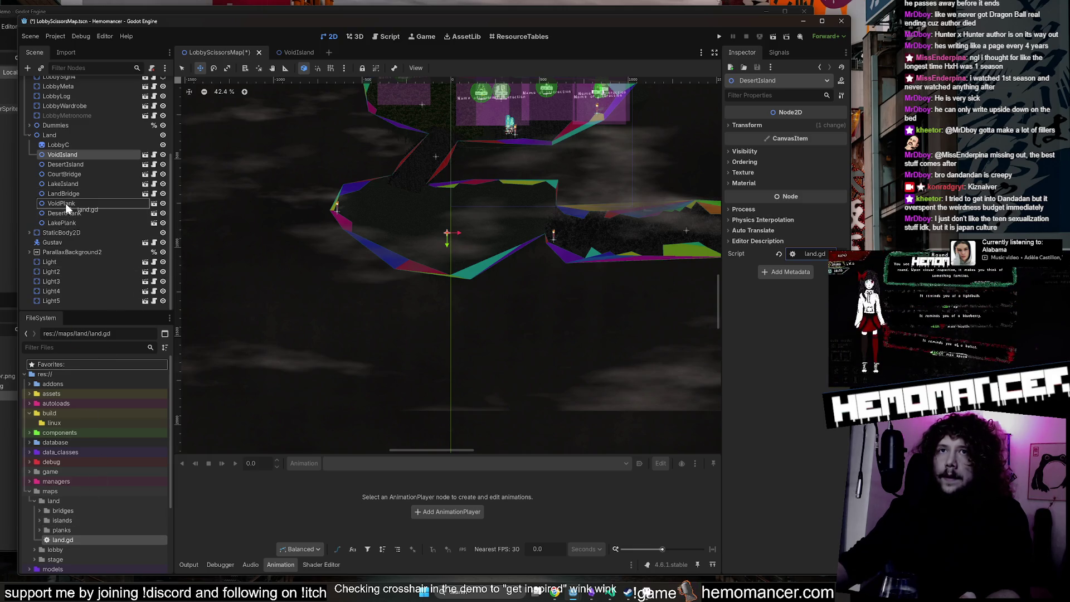
{"action": "mouse_move", "coordinate": [64, 540]}
{"action": "left_mouse_down"}
{"action": "mouse_move", "coordinate": [105, 216]}
{"action": "mouse_move", "coordinate": [62, 212]}
{"action": "mouse_move", "coordinate": [105, 497]}
{"action": "mouse_move", "coordinate": [65, 536]}
{"action": "mouse_move", "coordinate": [98, 387]}
{"action": "mouse_move", "coordinate": [67, 220]}
{"action": "left_mouse_up"}
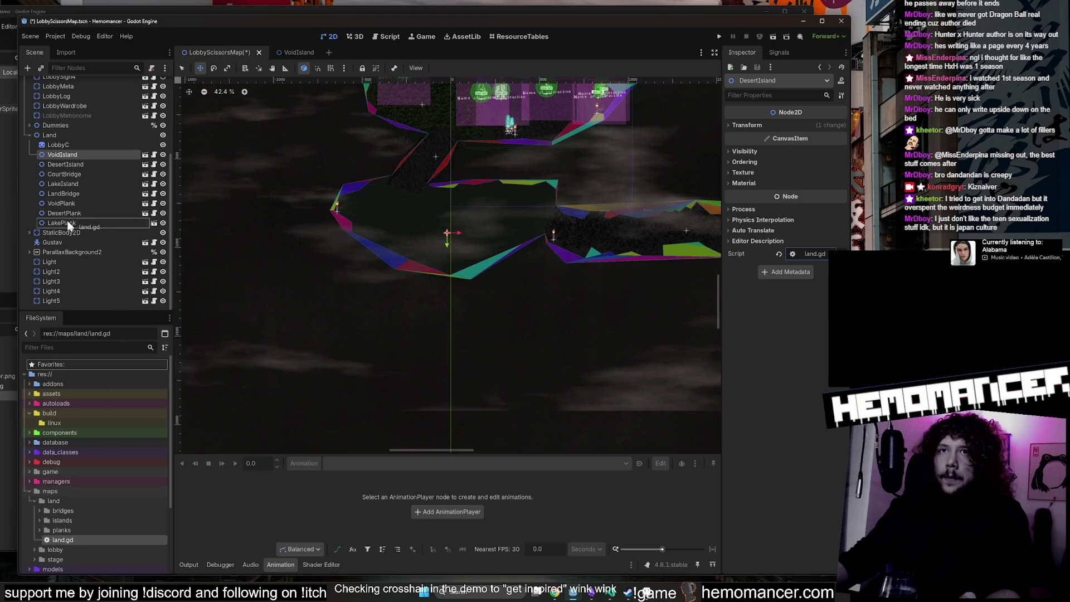
Collapse the land, maps and build folders, then open VoidIsland's attached land.gd script.
{"action": "left_click", "coordinate": [35, 499]}
{"action": "left_click", "coordinate": [29, 492]}
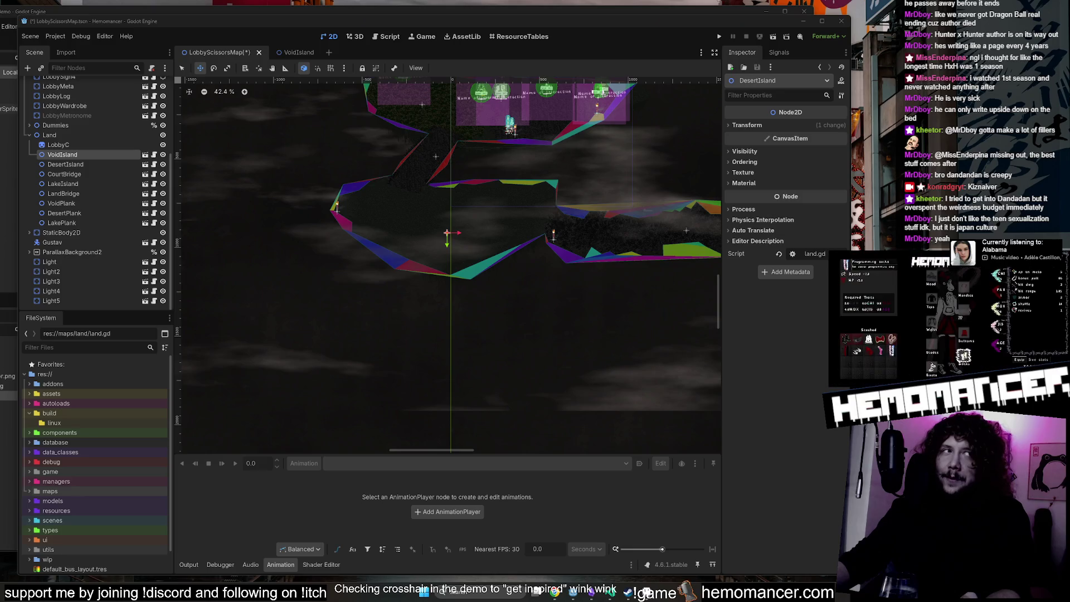
{"action": "left_click", "coordinate": [29, 413]}
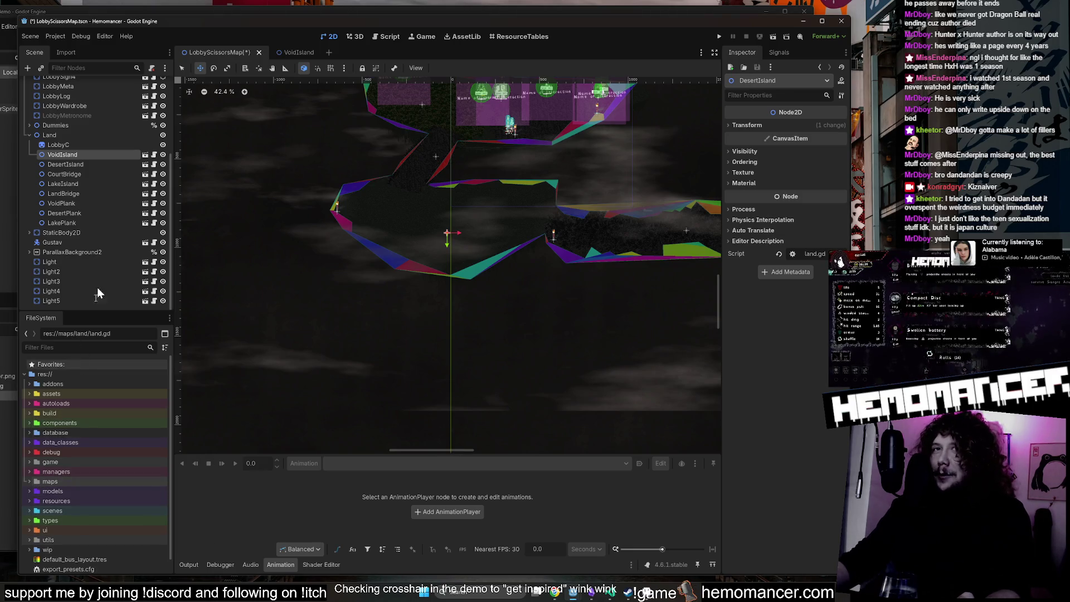
{"action": "scroll", "coordinate": [114, 200], "scroll_direction": "up", "scroll_amount": 1}
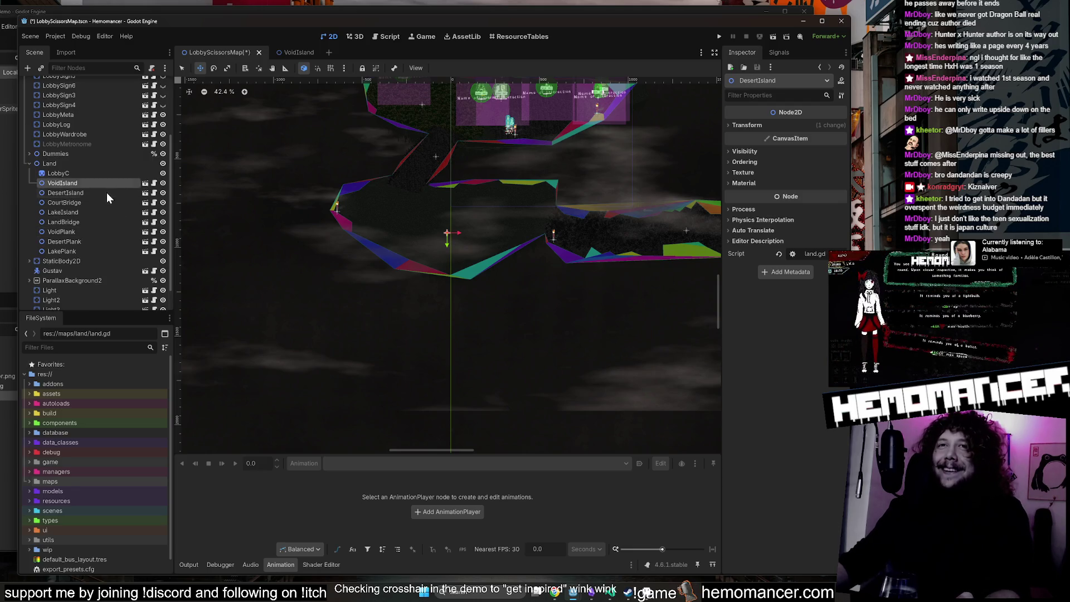
{"action": "left_click", "coordinate": [105, 182]}
{"action": "left_click", "coordinate": [155, 186]}
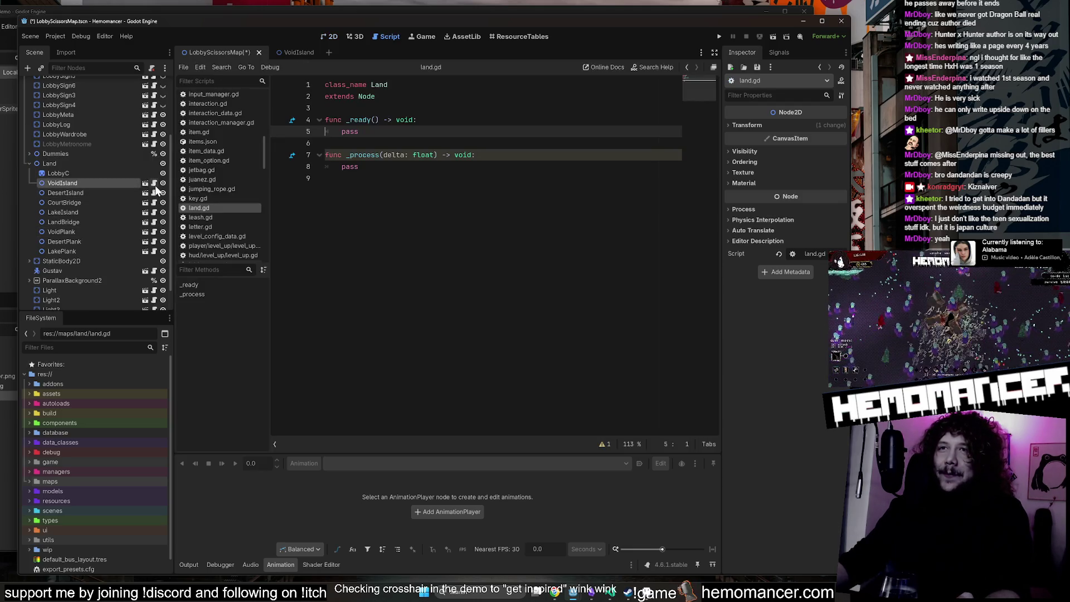
In the 2D map, inspect the CourtBridge and LandBridge nodes while panning and zooming.
{"action": "left_click", "coordinate": [332, 37]}
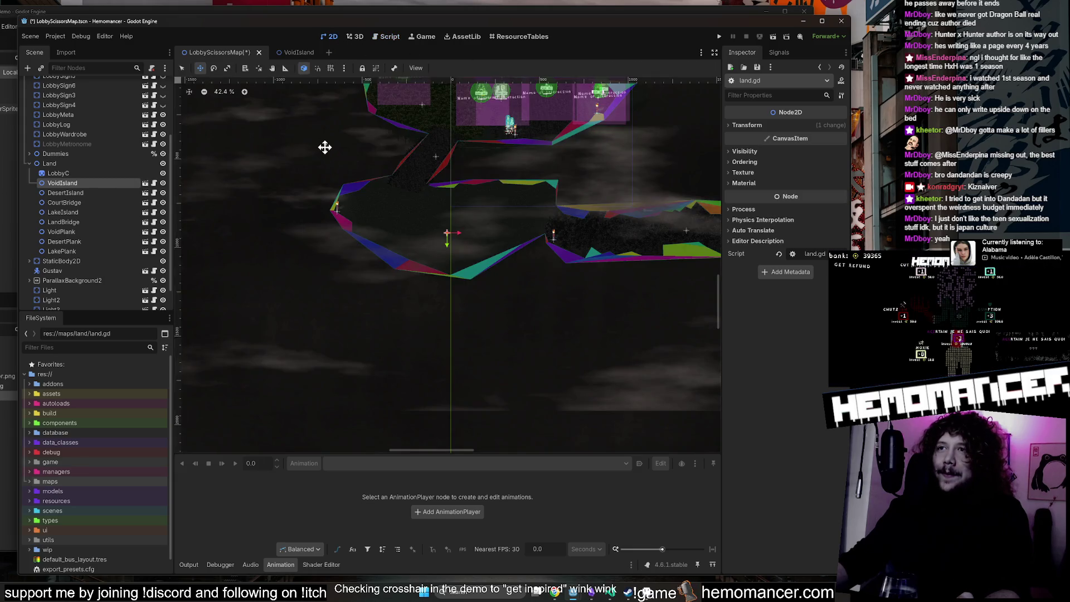
{"action": "scroll", "coordinate": [256, 316], "scroll_direction": "down", "scroll_amount": 4}
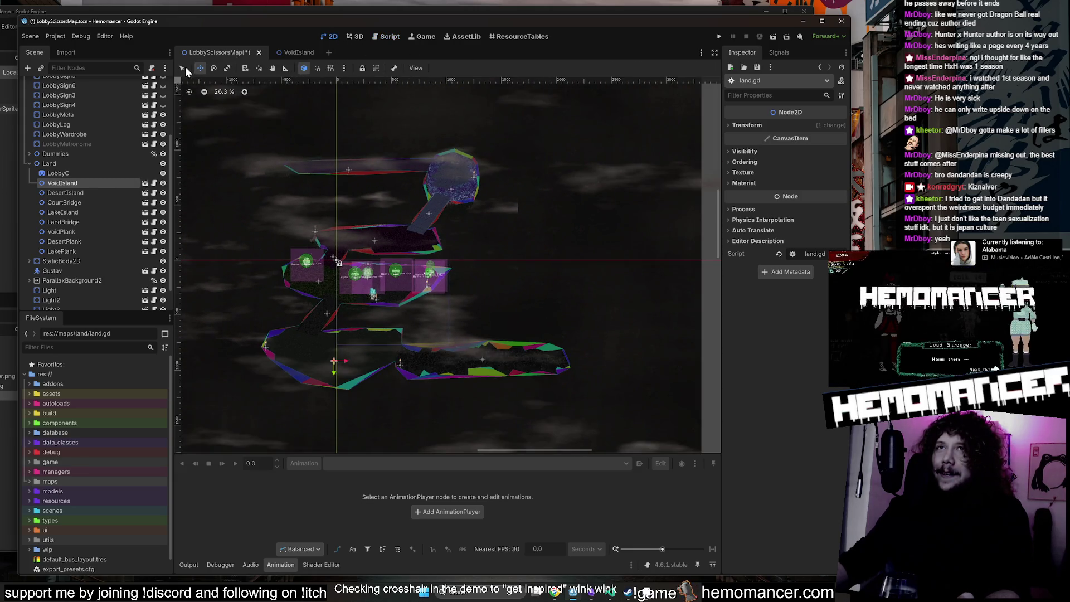
{"action": "left_click", "coordinate": [259, 211]}
{"action": "left_click", "coordinate": [98, 202]}
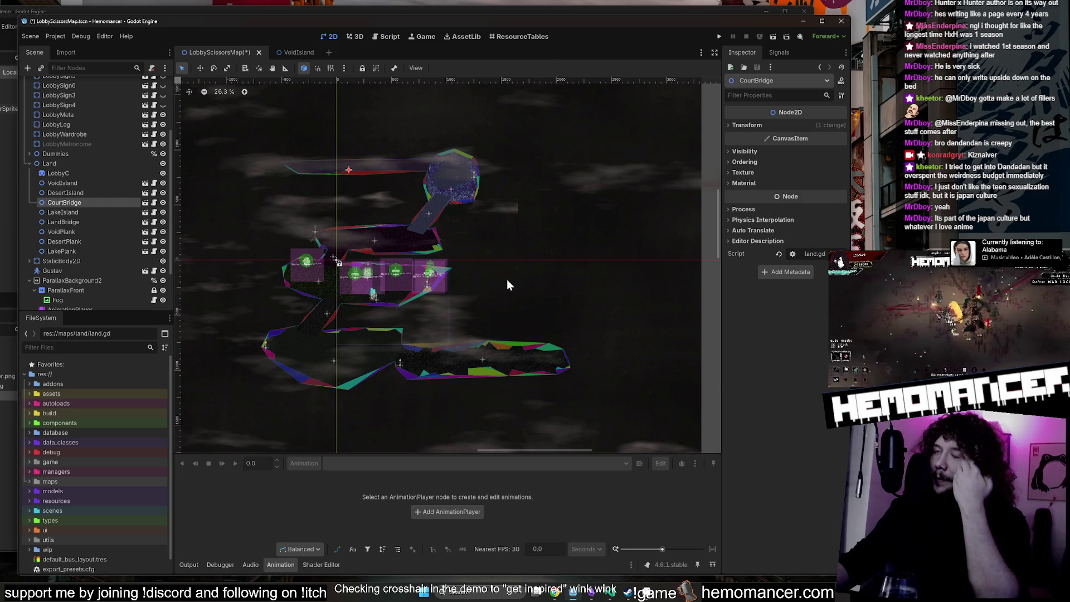
{"action": "left_click", "coordinate": [84, 220]}
{"action": "scroll", "coordinate": [307, 350], "scroll_direction": "up", "scroll_amount": 3}
{"action": "mouse_move", "coordinate": [313, 297]}
{"action": "left_mouse_down"}
{"action": "mouse_move", "coordinate": [309, 259]}
{"action": "mouse_move", "coordinate": [361, 258]}
{"action": "left_mouse_up"}
{"action": "scroll", "coordinate": [361, 258], "scroll_direction": "up", "scroll_amount": 1}
{"action": "scroll", "coordinate": [349, 289], "scroll_direction": "right", "scroll_amount": 2}
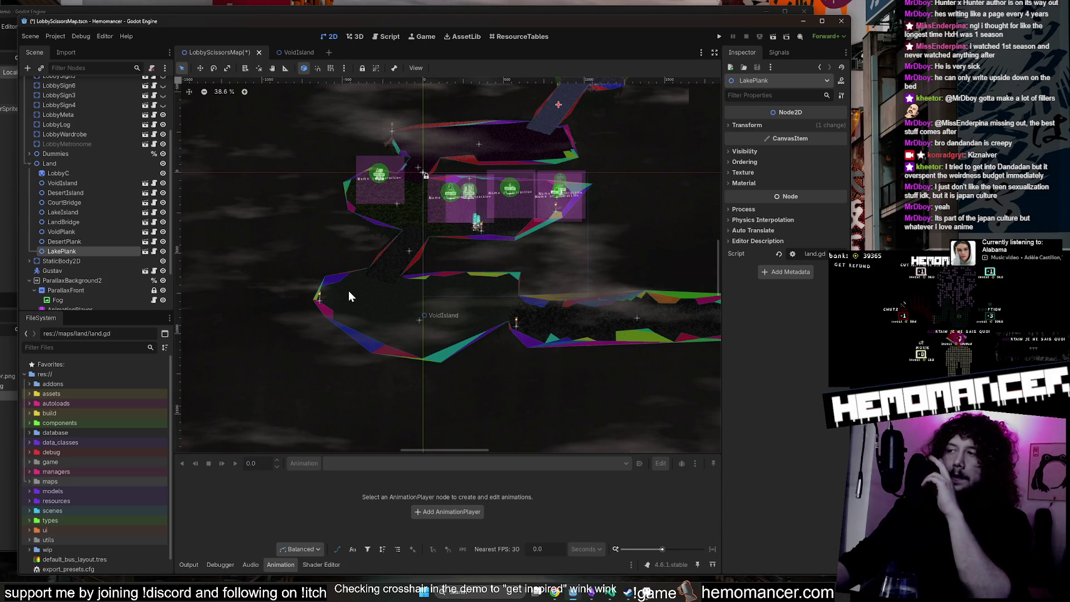
Reopen land.gd from the VoidIsland node and save the LobbyScissorsMap scene.
{"action": "left_click", "coordinate": [59, 183]}
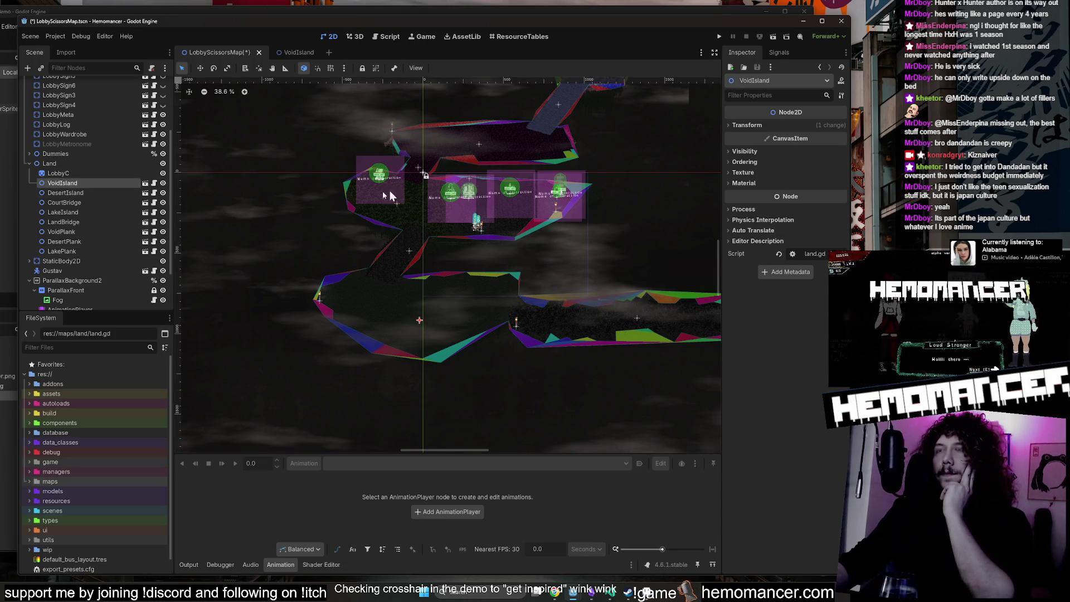
{"action": "scroll", "coordinate": [422, 356], "scroll_direction": "up", "scroll_amount": 4}
{"action": "scroll", "coordinate": [422, 359], "scroll_direction": "up", "scroll_amount": 1}
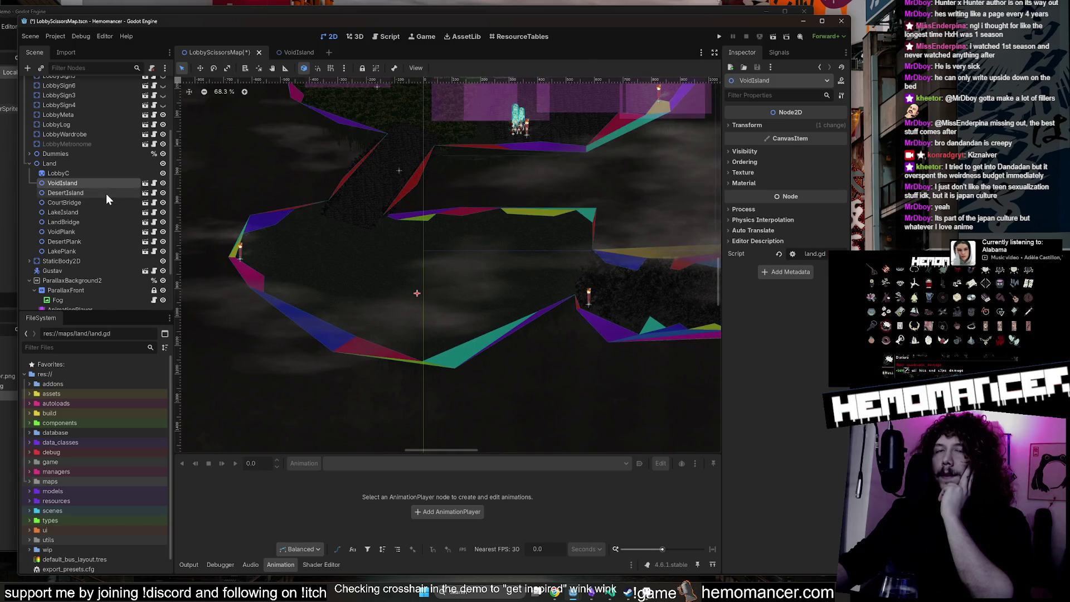
{"action": "left_click", "coordinate": [104, 202]}
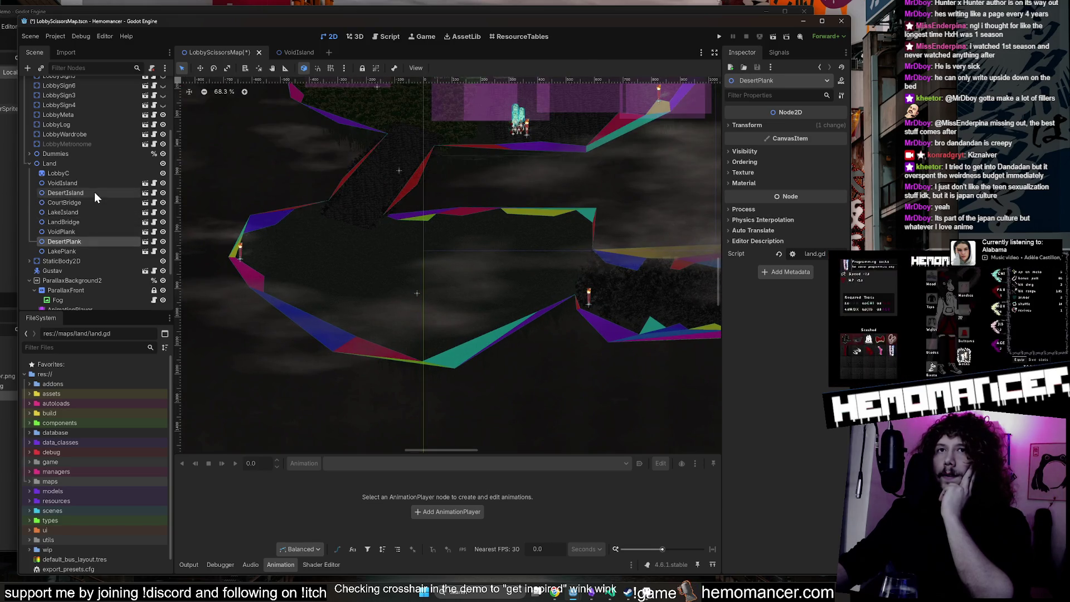
{"action": "left_click", "coordinate": [106, 183]}
{"action": "left_click", "coordinate": [147, 185]}
{"action": "left_click", "coordinate": [535, 167]}
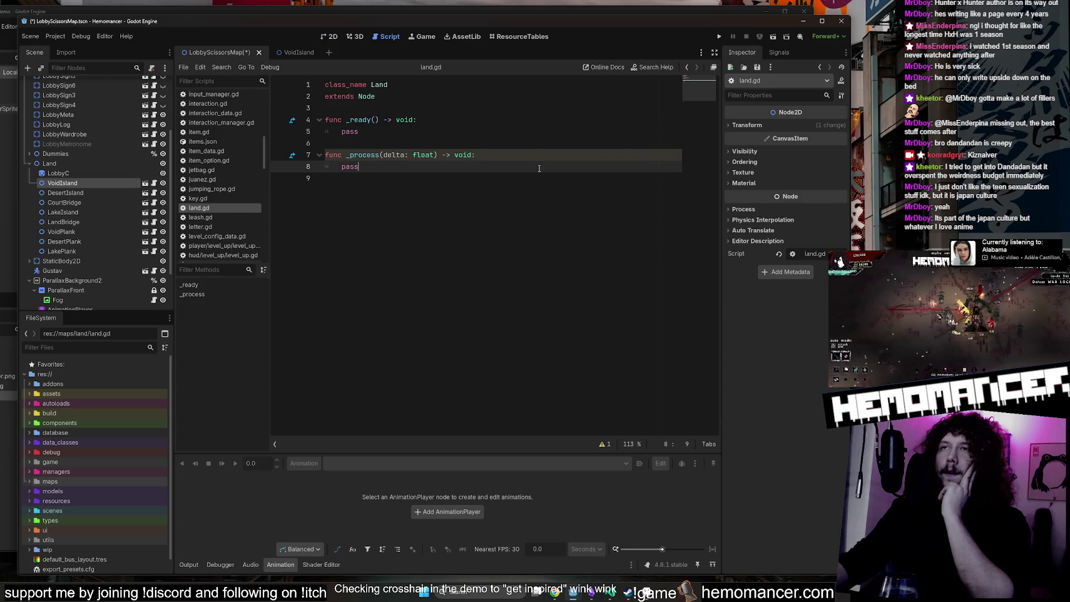
{"action": "left_click", "coordinate": [517, 143]}
{"action": "key", "text": "ctrl+s"}
{"action": "key", "text": "Left"}
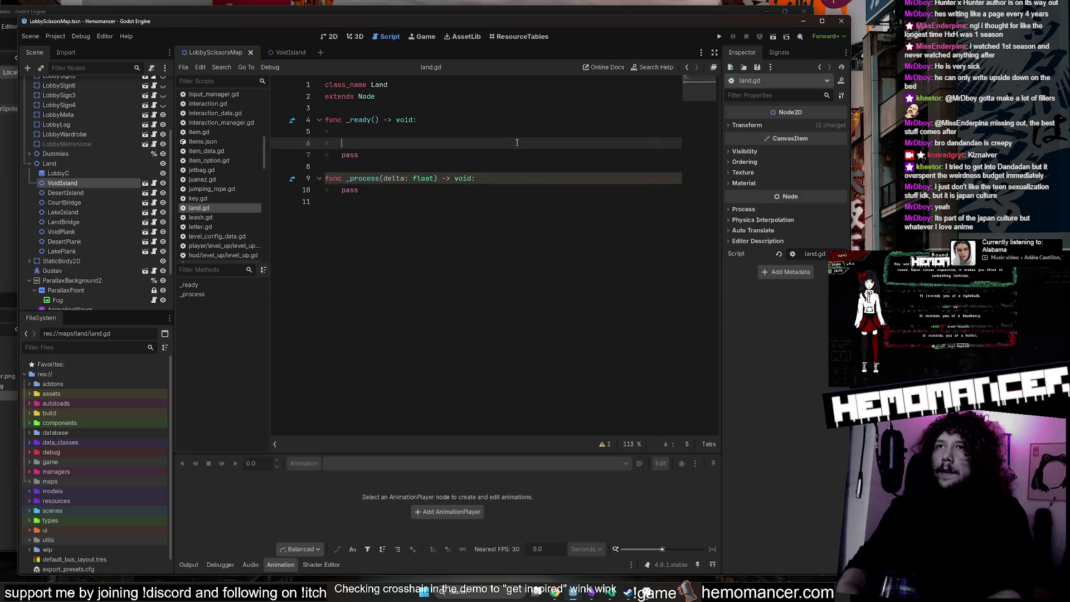
{"action": "key", "text": "Up"}
{"action": "key", "text": "End"}
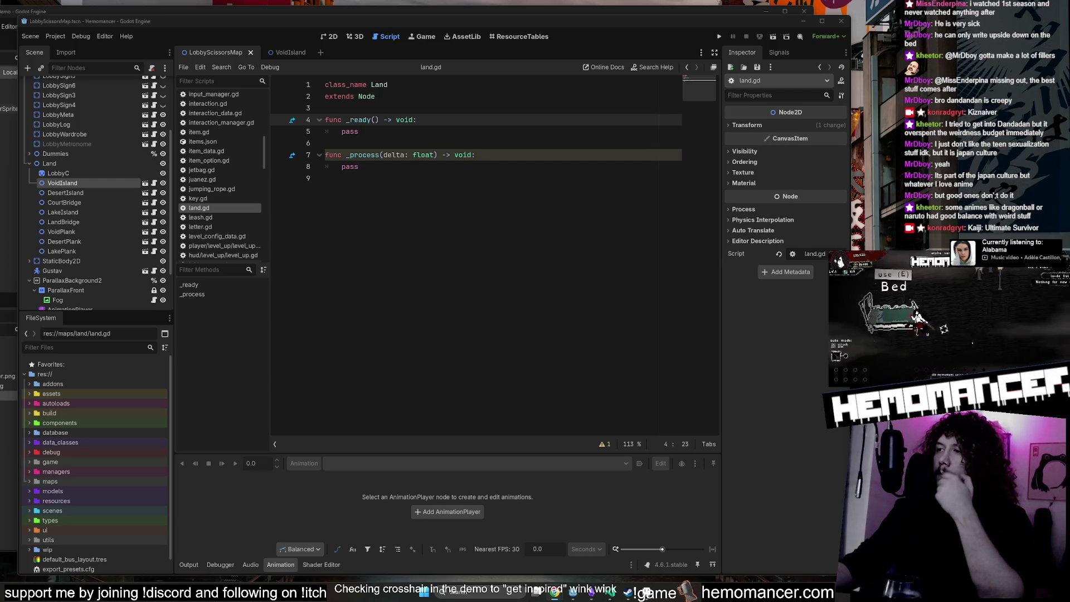
{"action": "left_click", "coordinate": [504, 267]}
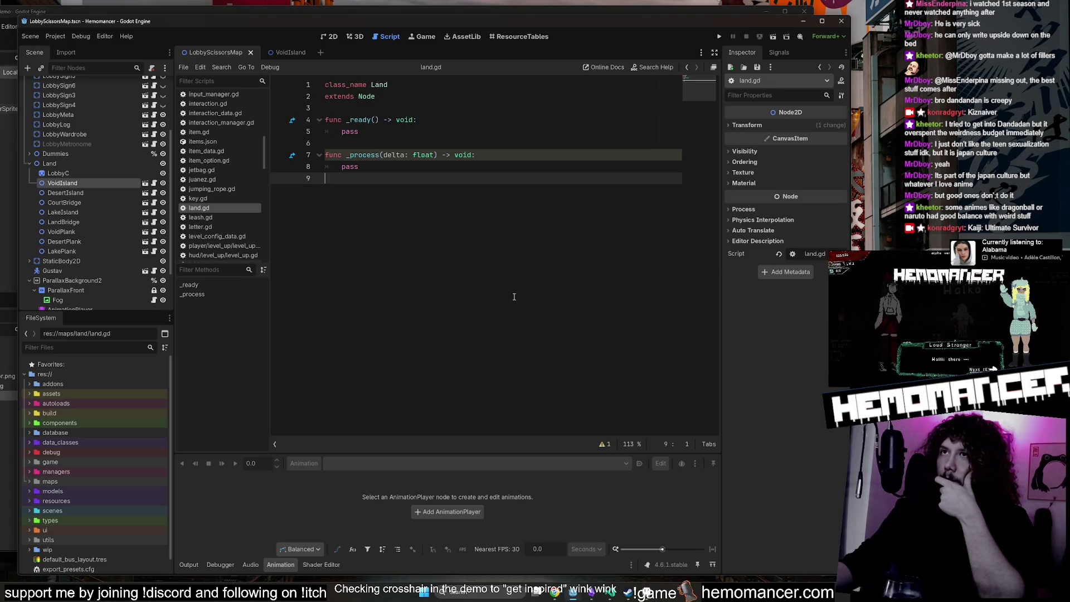
{"action": "left_click", "coordinate": [392, 154]}
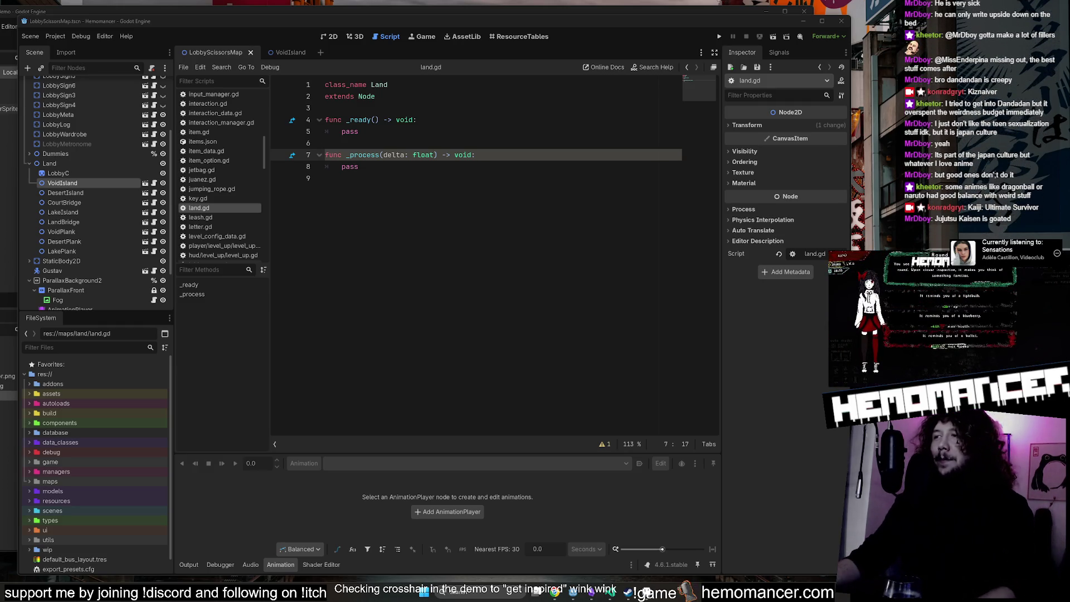
{"action": "key", "text": "Down"}
{"action": "key", "text": "Home"}
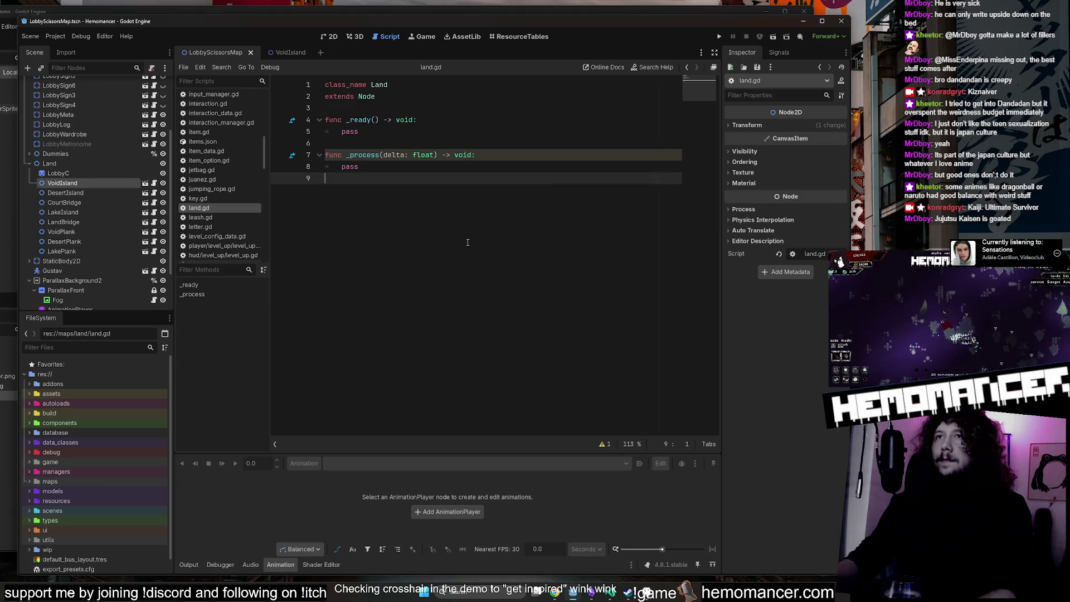
{"action": "key", "text": "Up"}
{"action": "key", "text": "Up"}
{"action": "key", "text": "Up"}
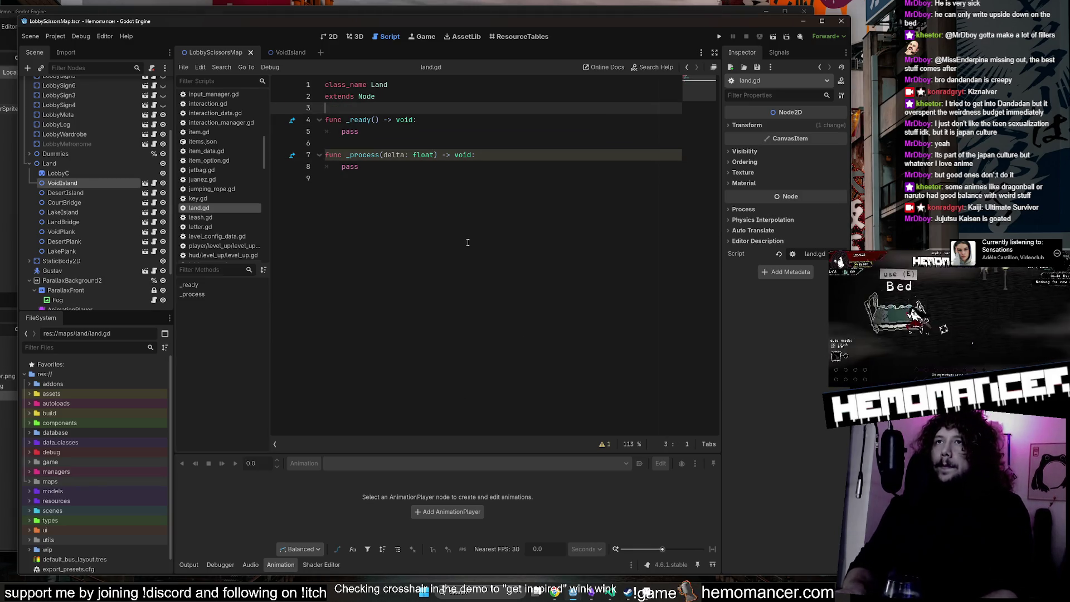
{"action": "key", "text": "Down"}
{"action": "key", "text": "End"}
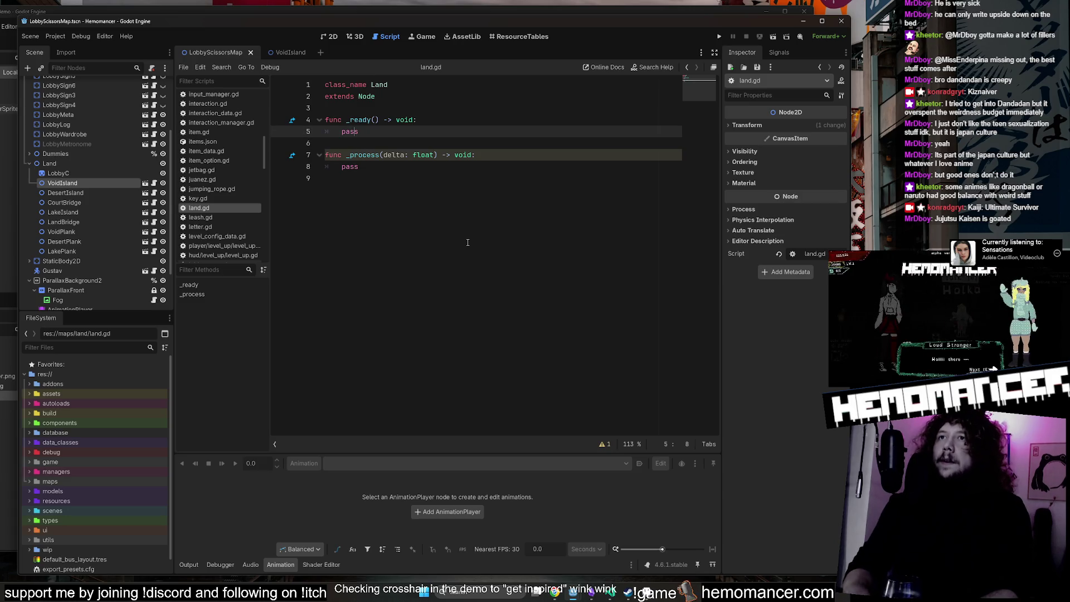
{"action": "key", "text": "Return"}
{"action": "key", "text": "Return"}
{"action": "key", "text": "Up"}
{"action": "type", "text": "Global.game."}
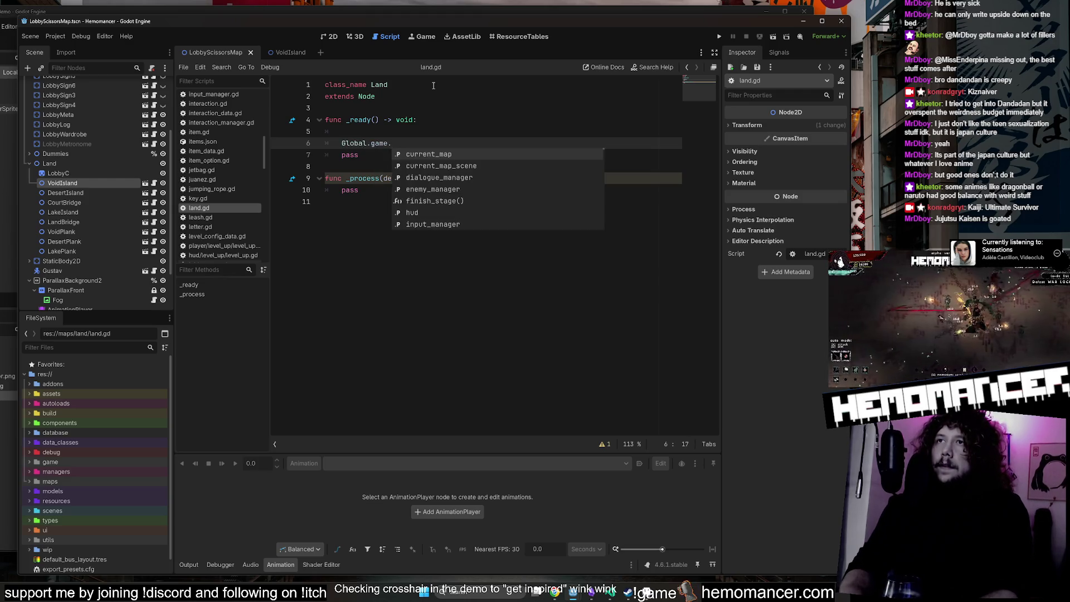
{"action": "key", "text": "Down"}
{"action": "key", "text": "Down"}
{"action": "key", "text": "Down"}
{"action": "key", "text": "Up"}
{"action": "key", "text": "Up"}
{"action": "key", "text": "Up"}
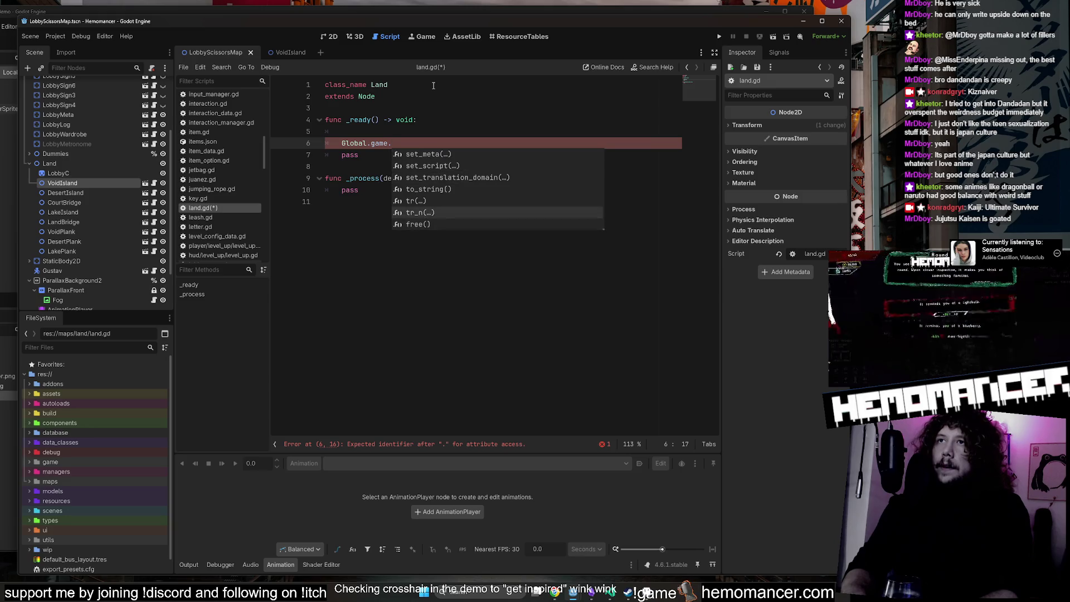
{"action": "key", "text": "BackSpace"}
{"action": "key", "text": "BackSpace"}
{"action": "key", "text": "BackSpace"}
{"action": "type", "text": ",."}
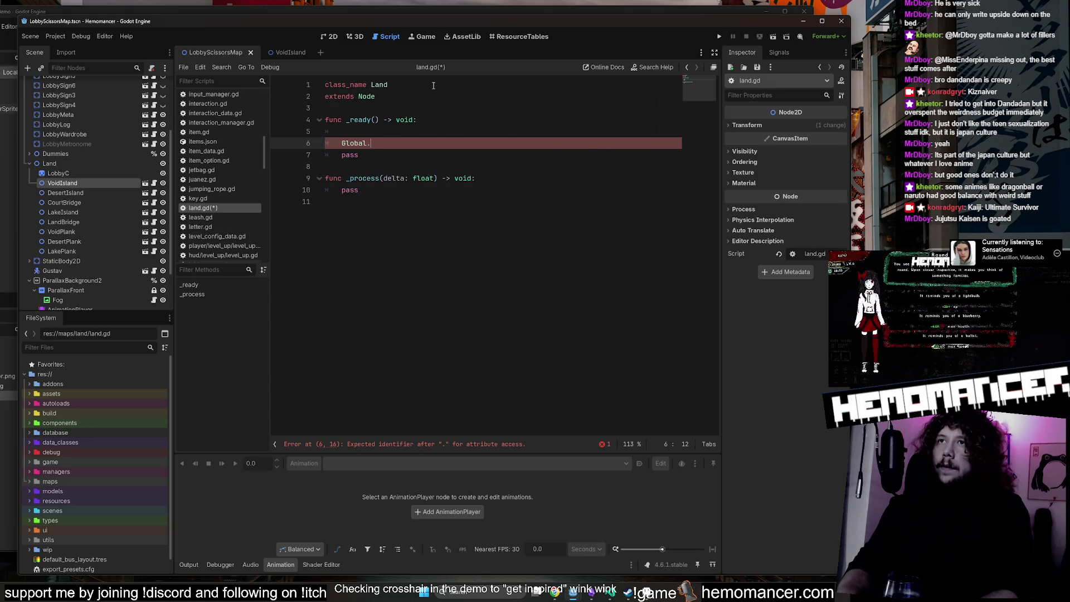
{"action": "key", "text": "BackSpace"}
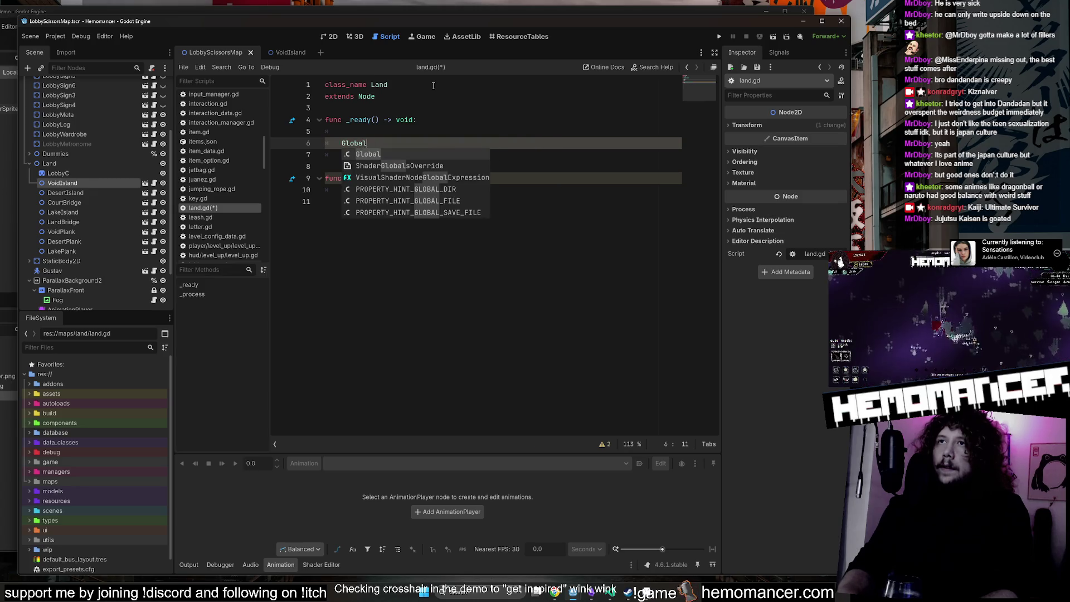
{"action": "key", "text": "ctrl+z"}
{"action": "key", "text": "ctrl+z"}
{"action": "key", "text": "ctrl+z"}
{"action": "key", "text": "ctrl+s"}
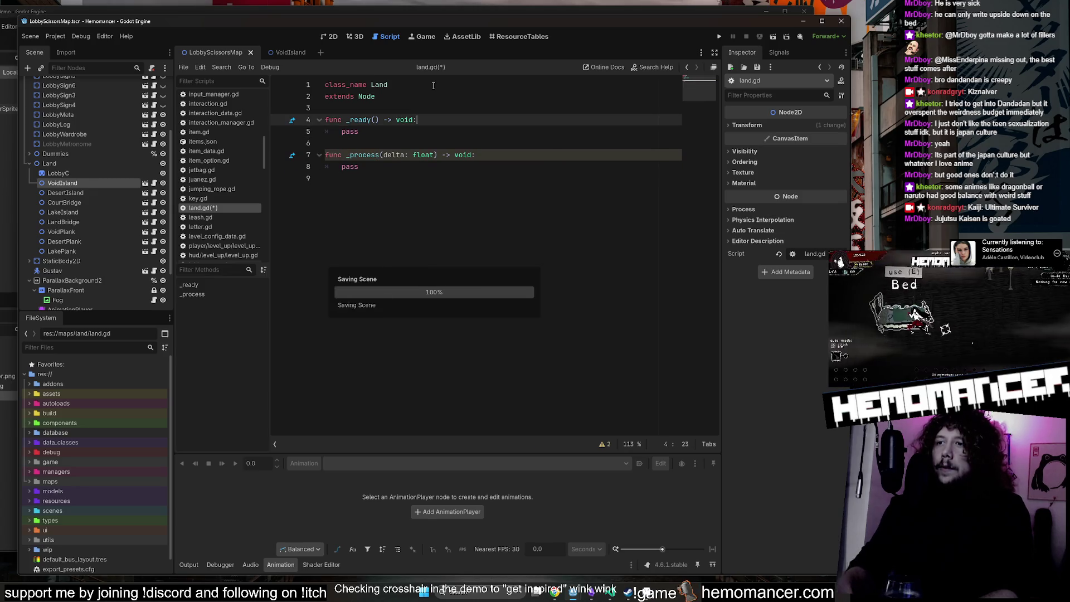
{"action": "left_click", "coordinate": [600, 594]}
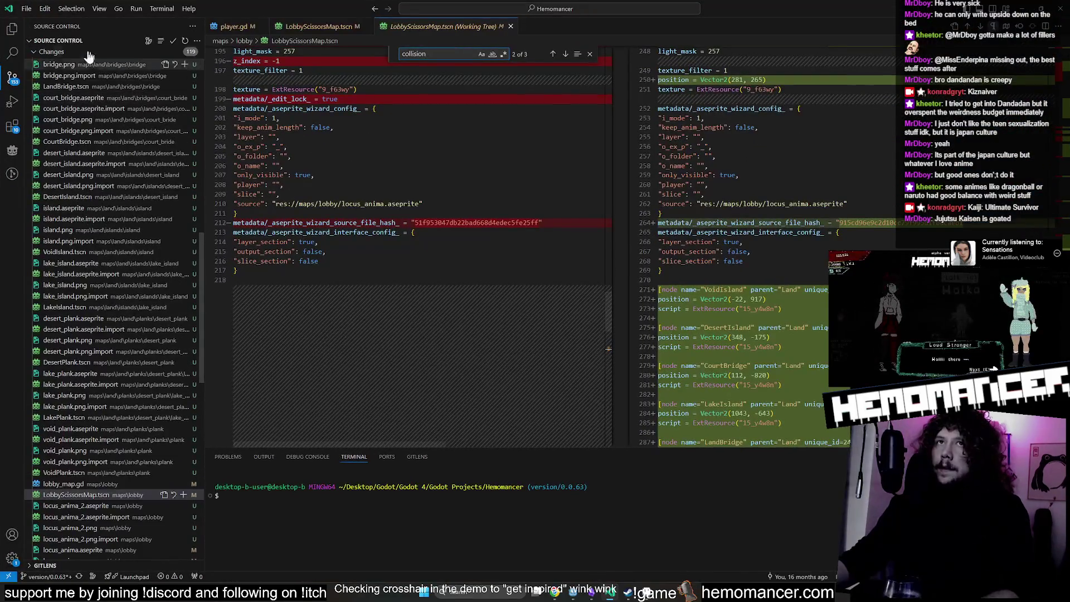
Search the project for "stage" and inspect its uses in curio.gd and stage_select.gd.
{"action": "key", "text": "ctrl+shift+f"}
{"action": "type", "text": "stage"}
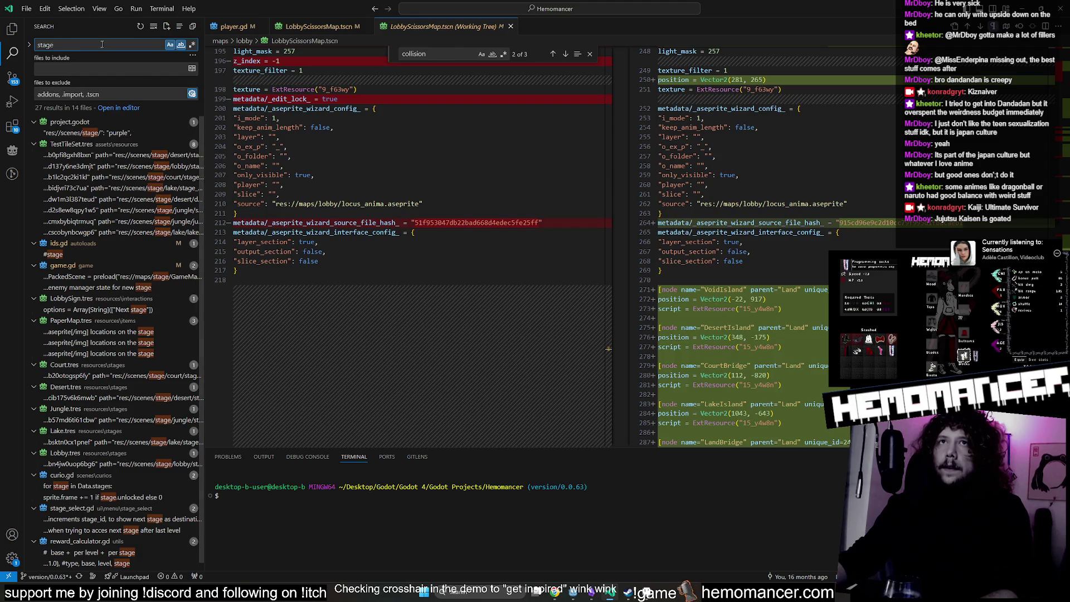
{"action": "left_click", "coordinate": [120, 496]}
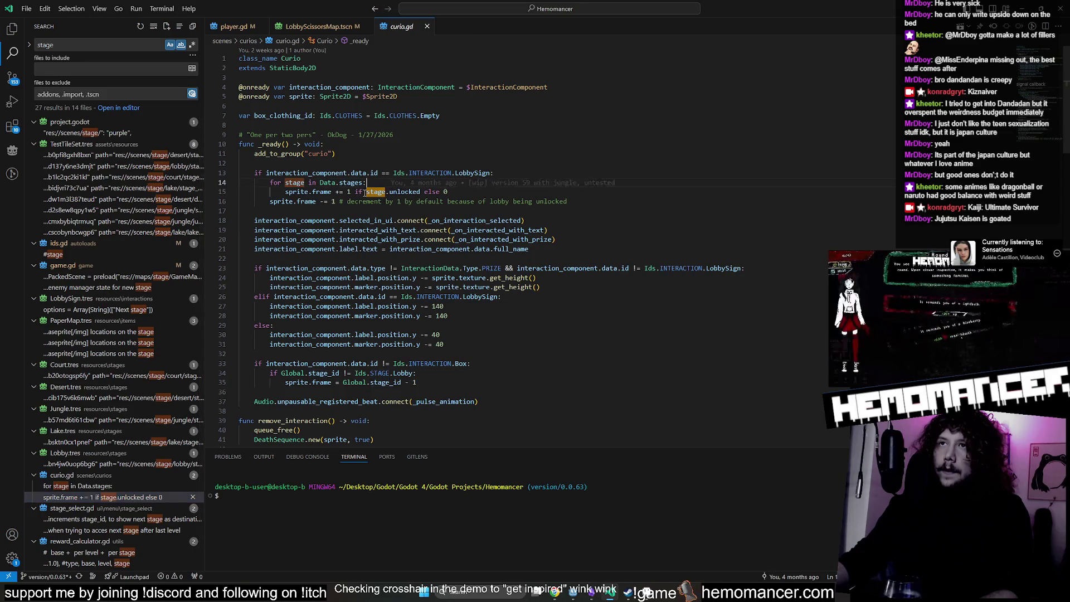
{"action": "left_click", "coordinate": [326, 182]}
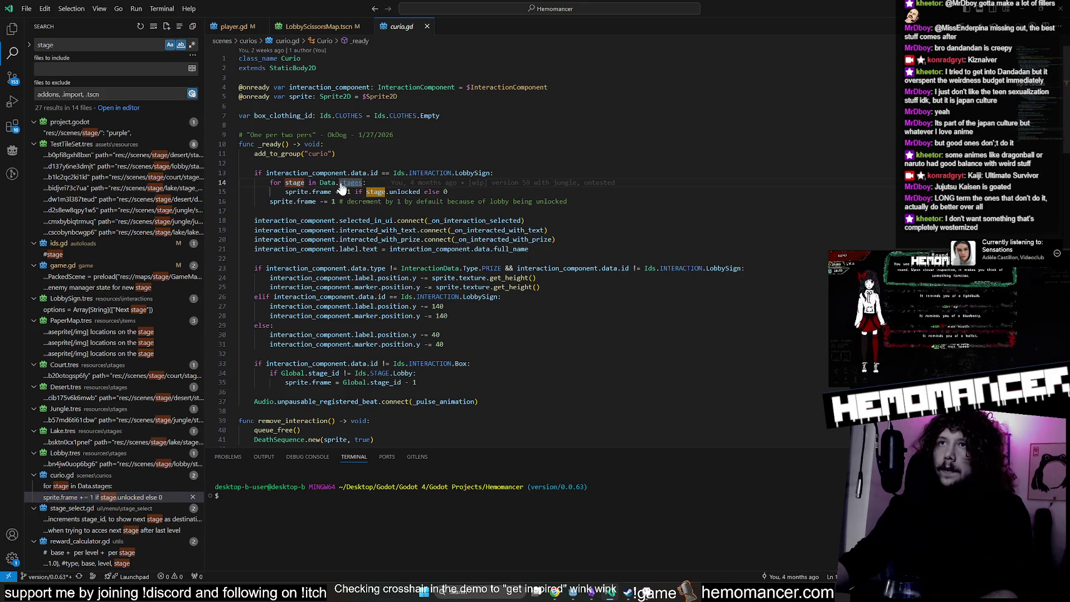
{"action": "scroll", "coordinate": [123, 362], "scroll_direction": "down", "scroll_amount": 1}
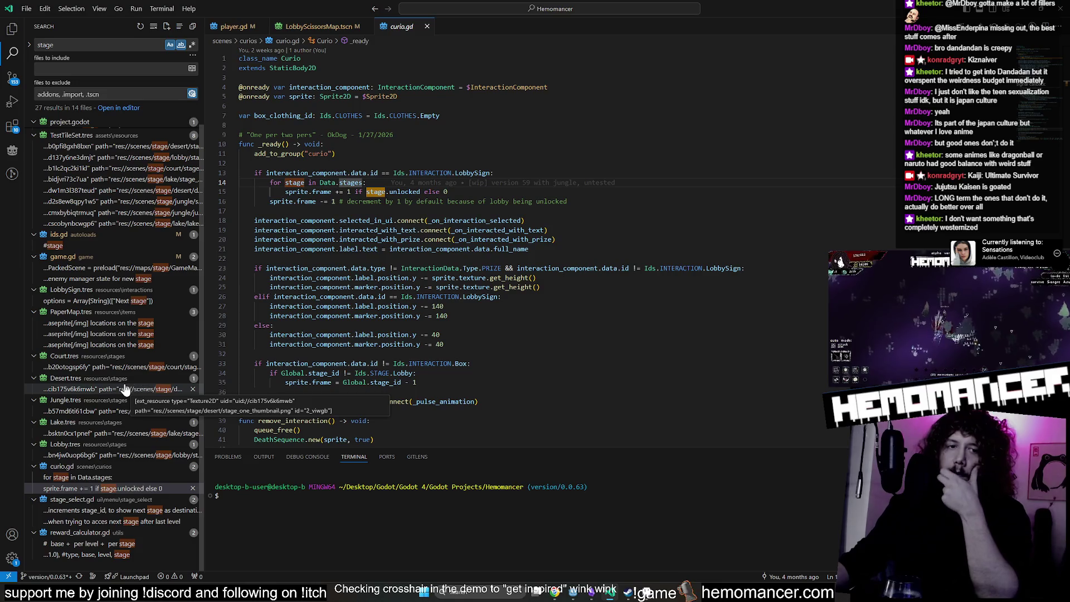
{"action": "left_click", "coordinate": [113, 521]}
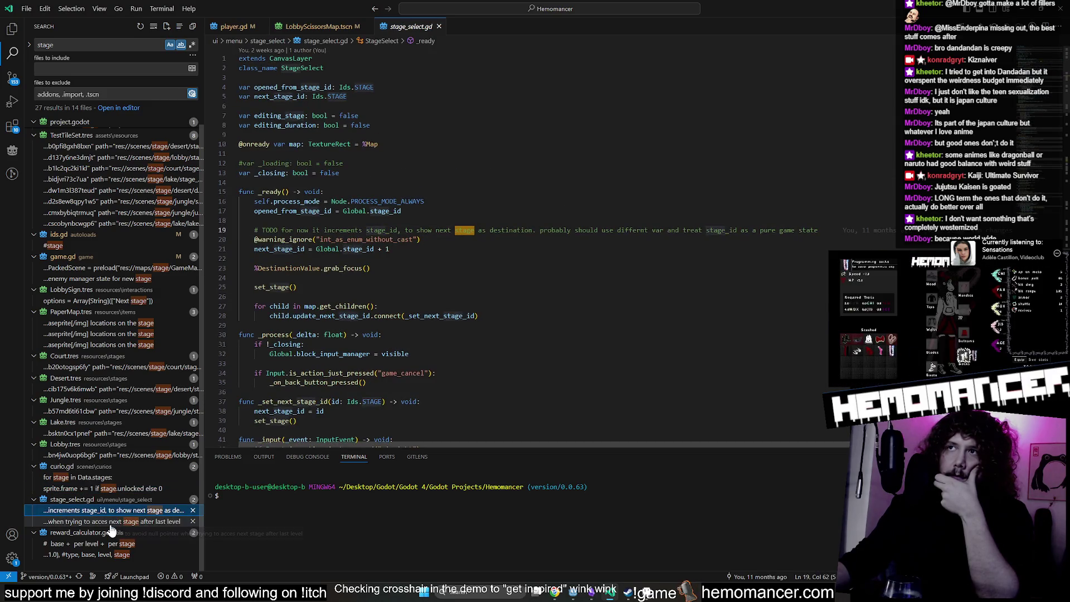
{"action": "left_click", "coordinate": [113, 477]}
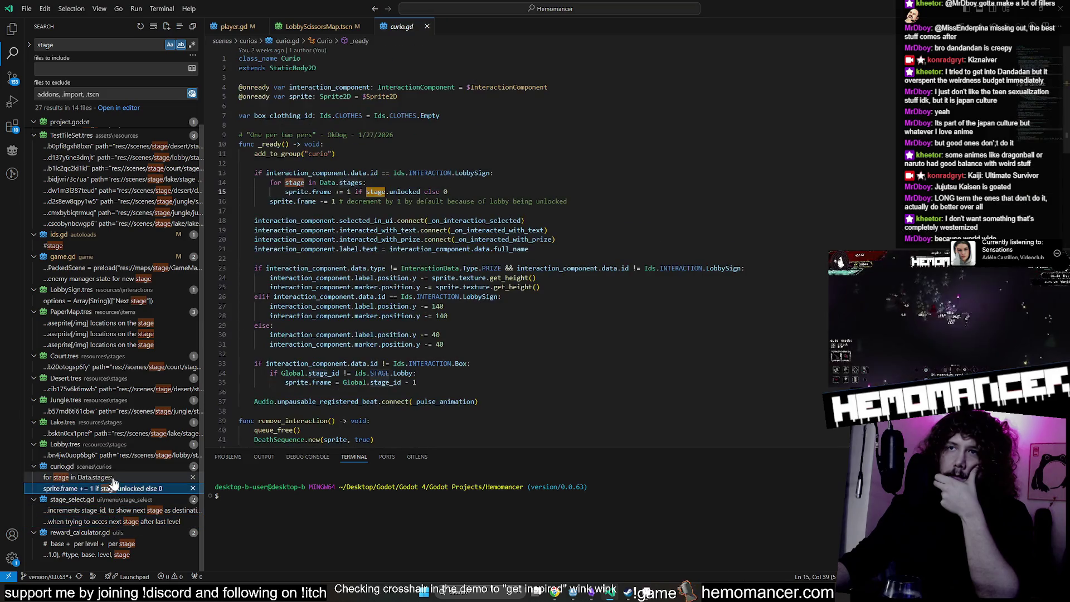
Review Lobby.tres and game.gd's stage loading, then view ids.gd's STAGE enum.
{"action": "left_click", "coordinate": [114, 454]}
{"action": "left_click", "coordinate": [114, 433]}
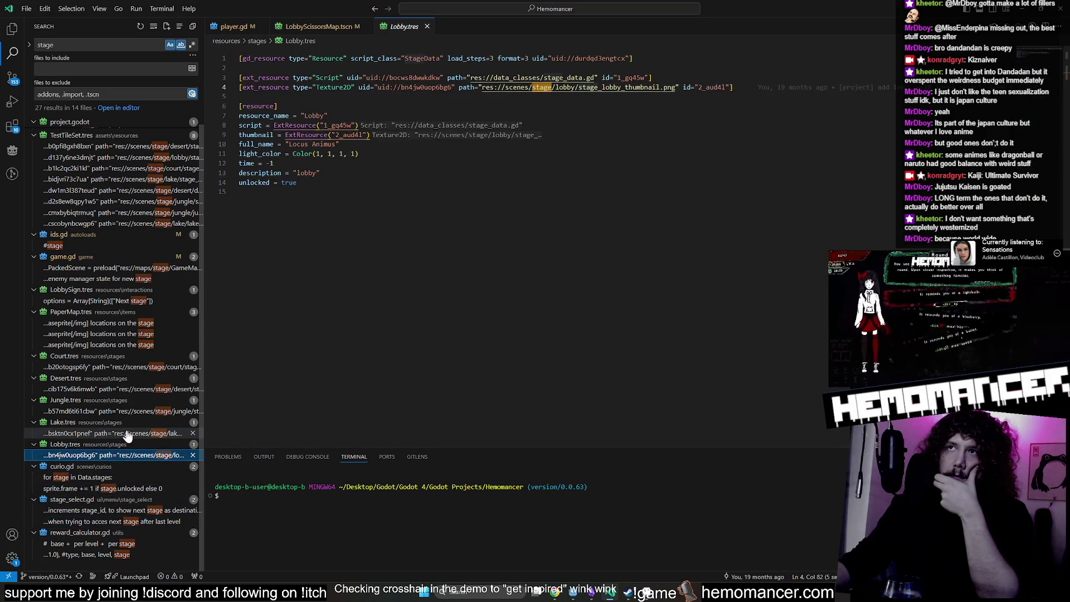
{"action": "left_click", "coordinate": [121, 278]}
{"action": "left_click", "coordinate": [121, 268]}
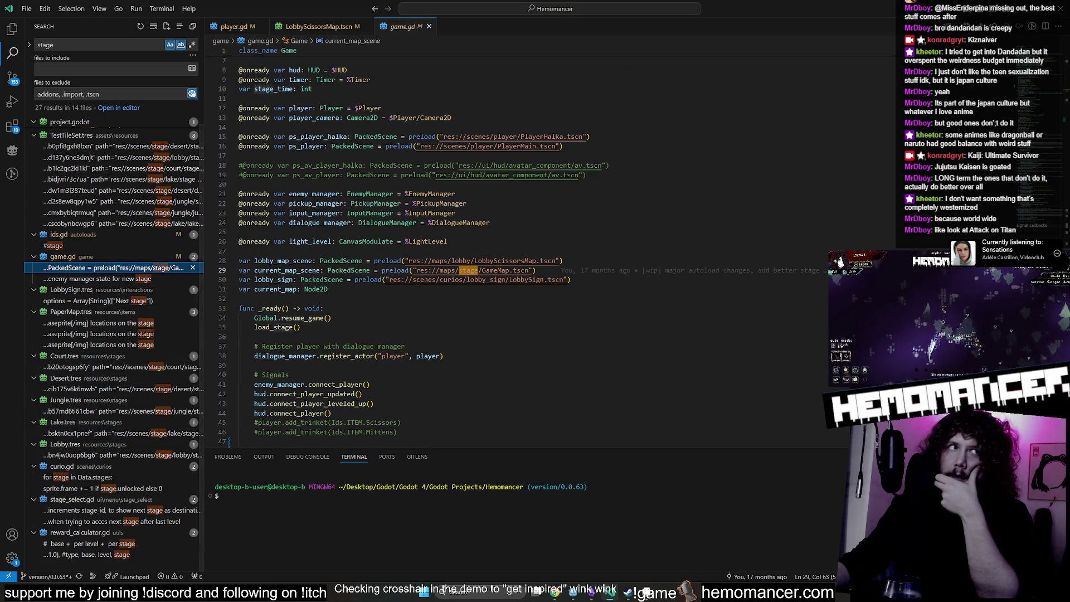
{"action": "left_click", "coordinate": [100, 246]}
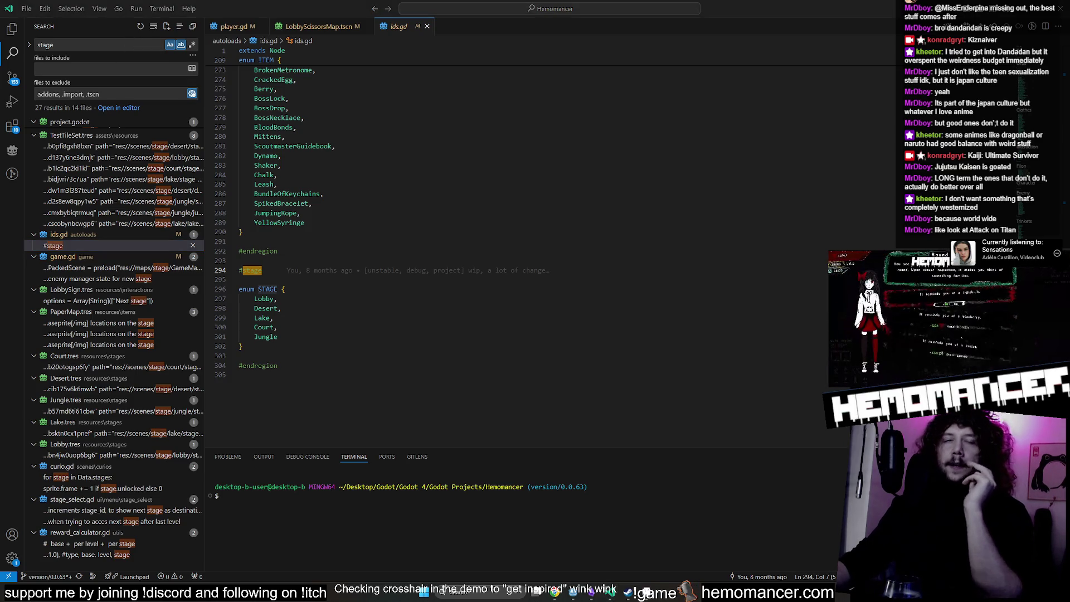
{"action": "key", "text": "alt+Tab"}
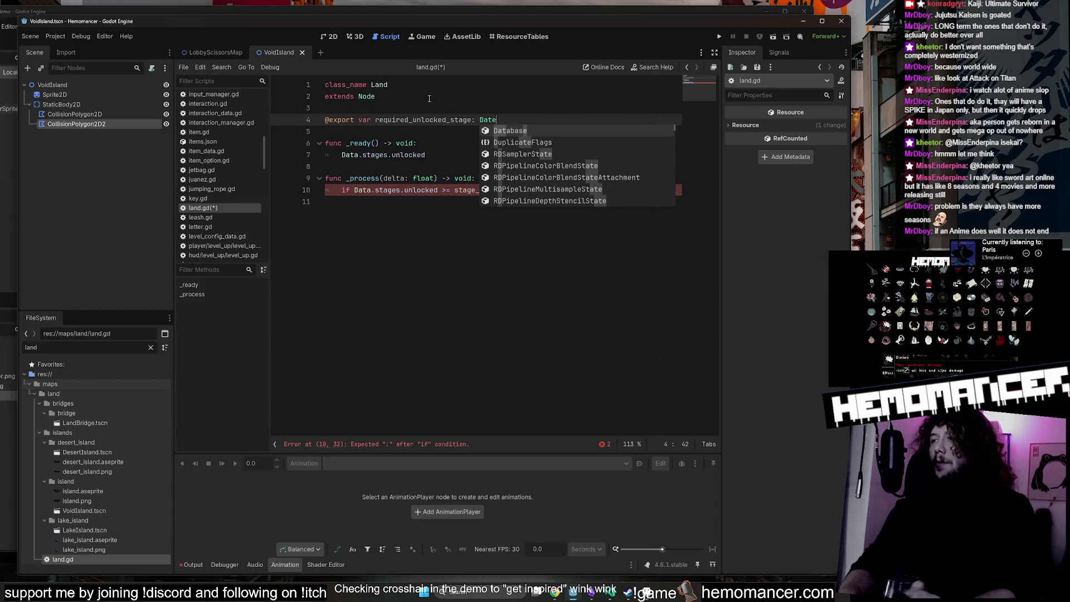
Set the exported required_unlocked_stage variable's type to Ids.STAGE.
{"action": "key", "text": "BackSpace"}
{"action": "key", "text": "BackSpace"}
{"action": "key", "text": "BackSpace"}
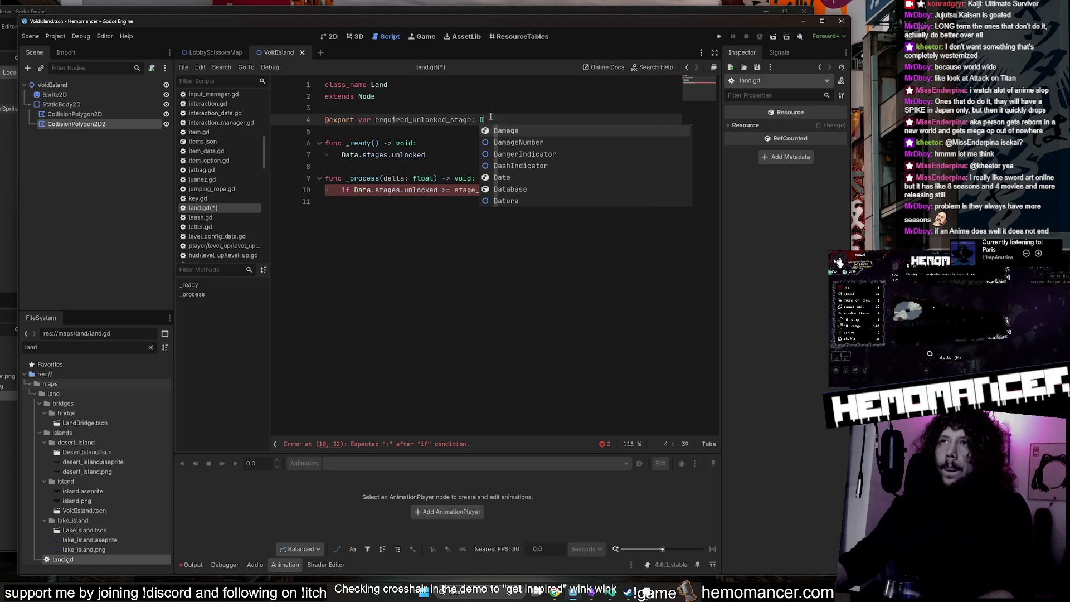
{"action": "key", "text": "Escape"}
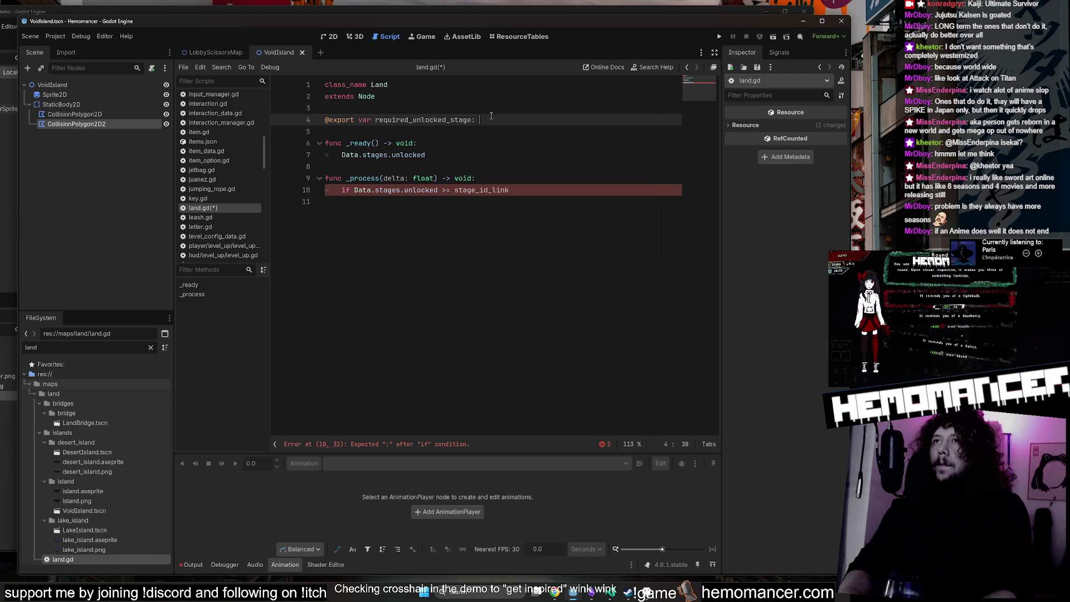
{"action": "key", "text": "BackSpace"}
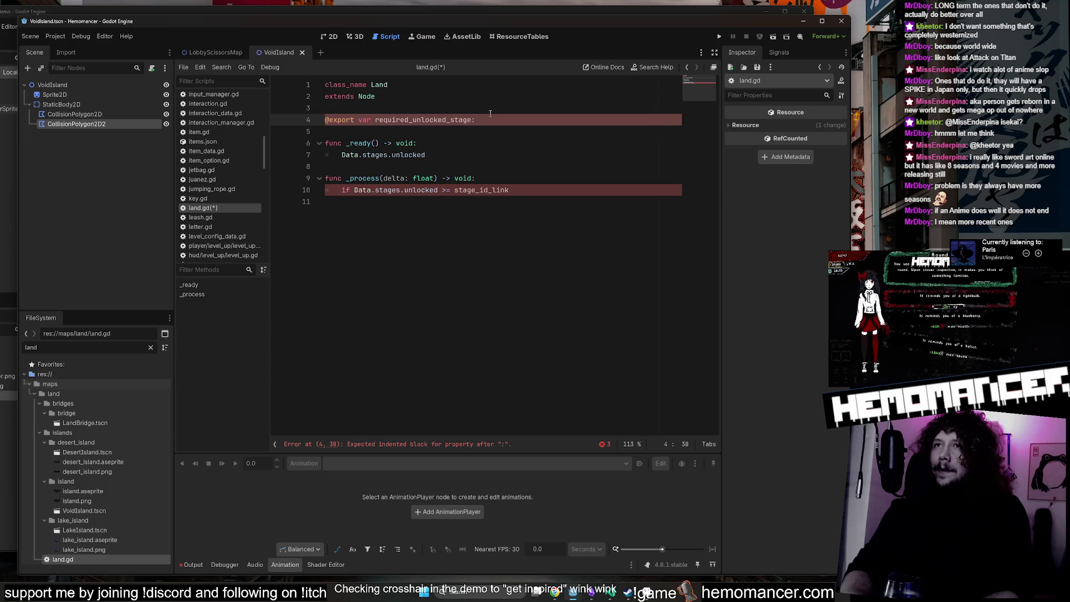
{"action": "type", "text": "Dds.S"}
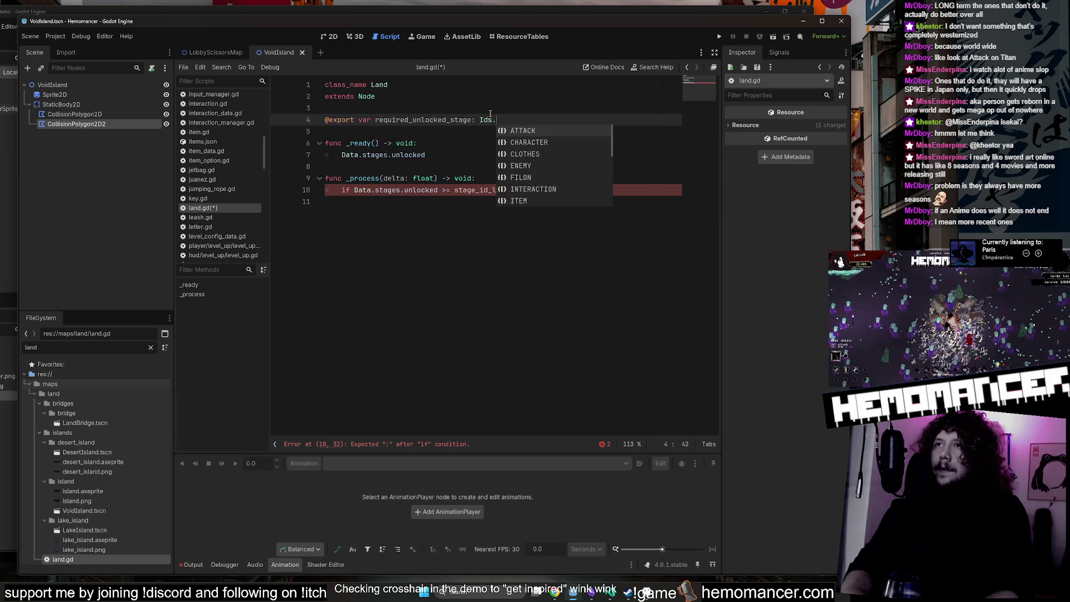
{"action": "key", "text": "Return"}
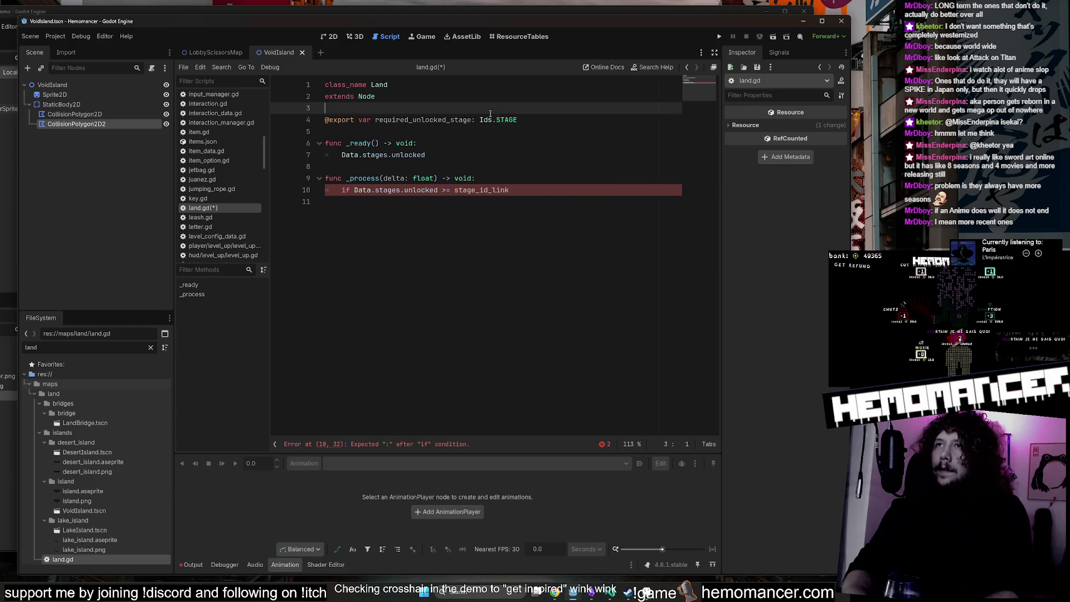
{"action": "key", "text": "Down"}
{"action": "key", "text": "Down"}
{"action": "key", "text": "Down"}
{"action": "key", "text": "Down"}
{"action": "key", "text": "Down"}
Make _process check if Data.stages.unlocked[required_unlocked_stage]: and start its body with visible = true.
{"action": "type", "text": "Data.stages[Global.stage_id + 1].unlocked = true"}
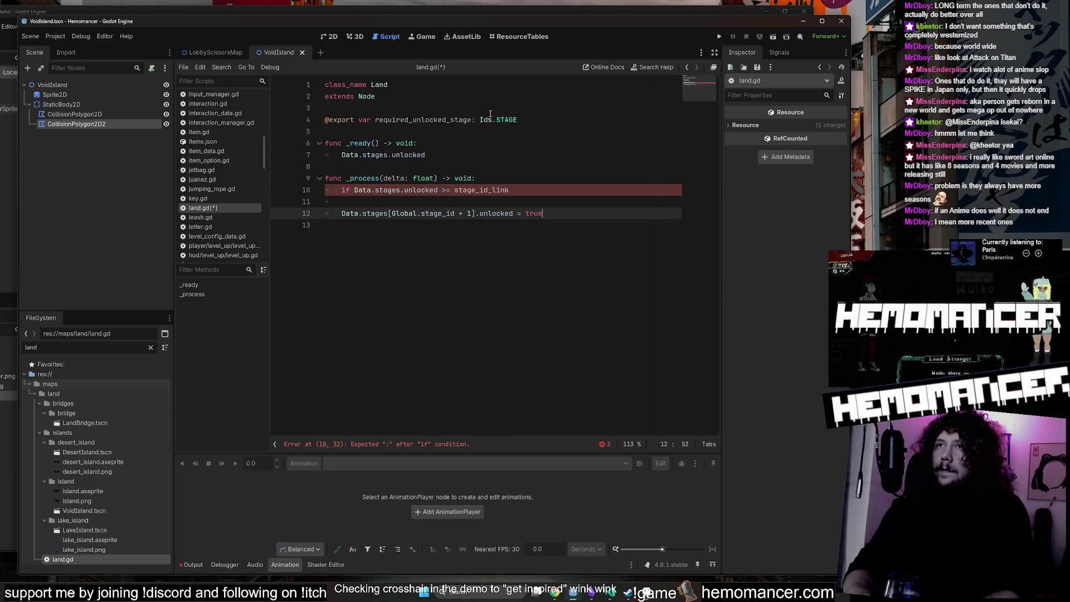
{"action": "key", "text": "Up"}
{"action": "key", "text": "Left"}
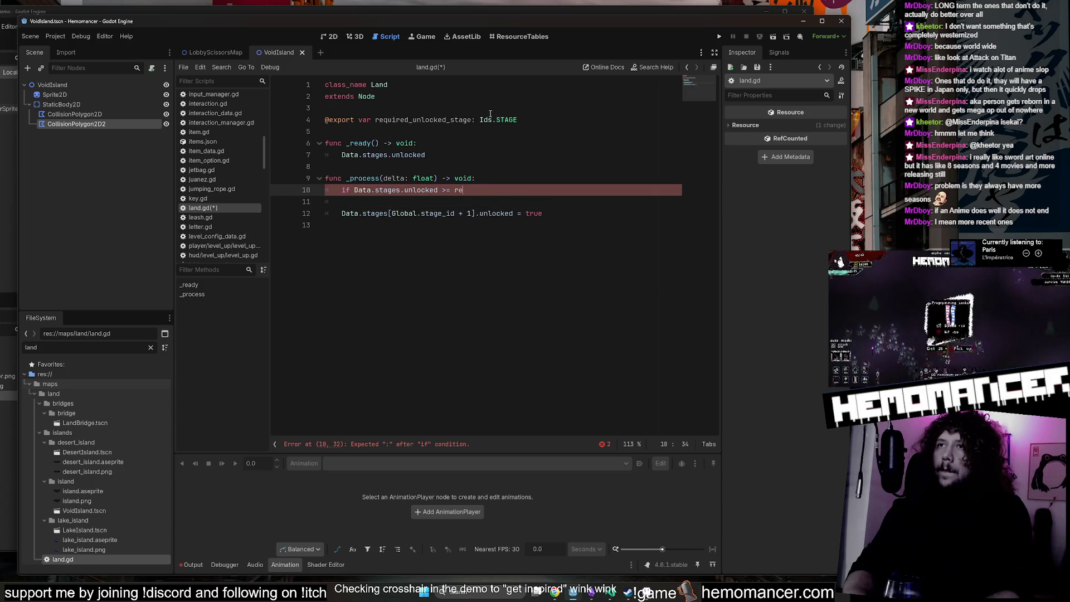
{"action": "type", "text": "qui"}
{"action": "key", "text": "Return"}
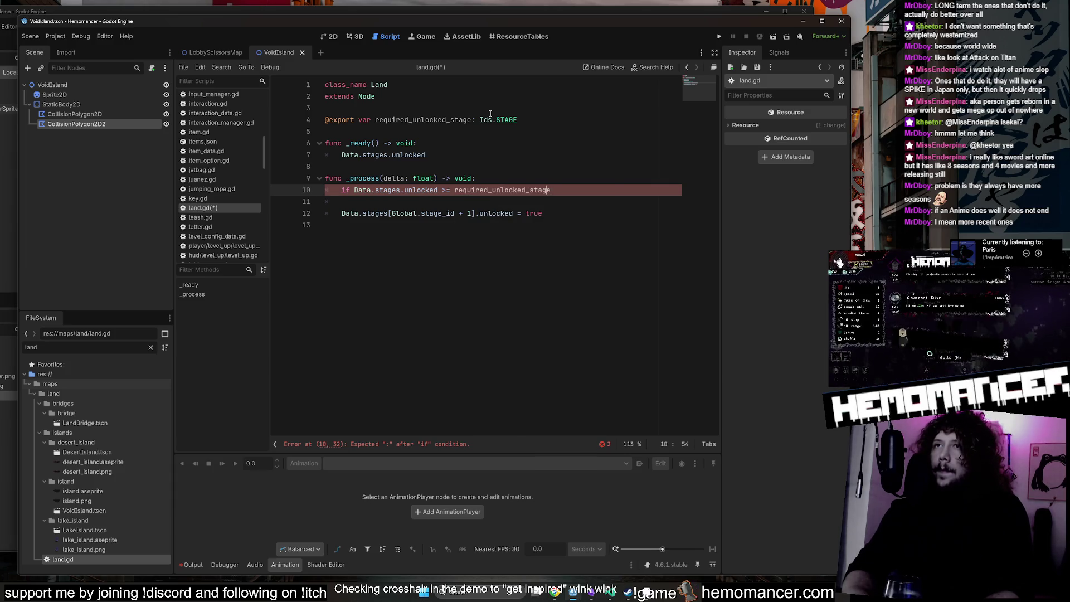
{"action": "key", "text": "ctrl+Left"}
{"action": "key", "text": "Left"}
{"action": "key", "text": "BackSpace"}
{"action": "key", "text": "Delete"}
{"action": "type", "text": "["}
{"action": "key", "text": "End"}
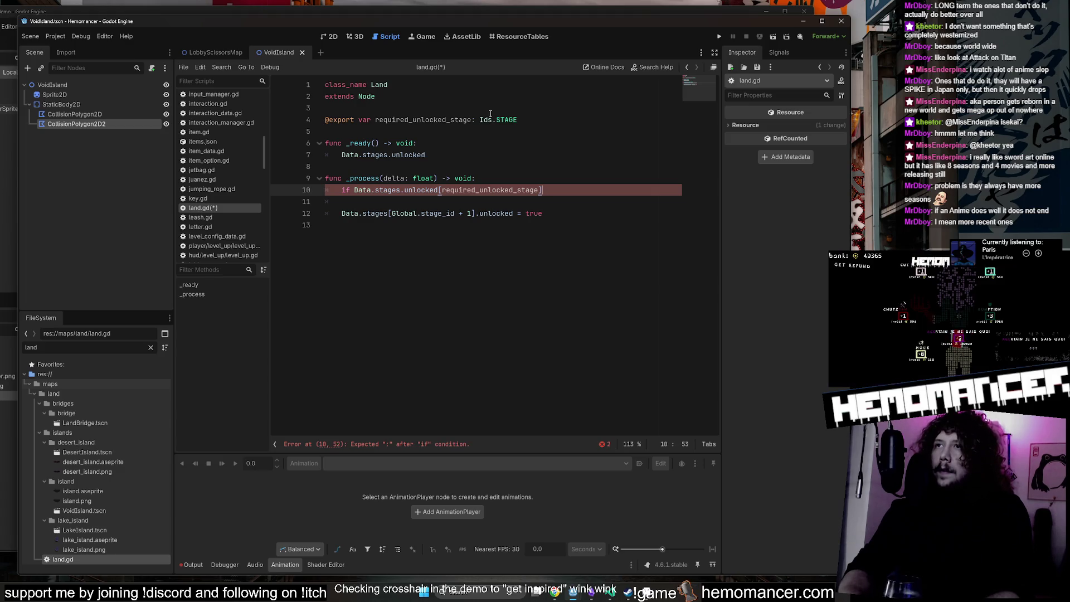
{"action": "type", "text": ":"}
{"action": "key", "text": "Return"}
{"action": "type", "text": "si"}
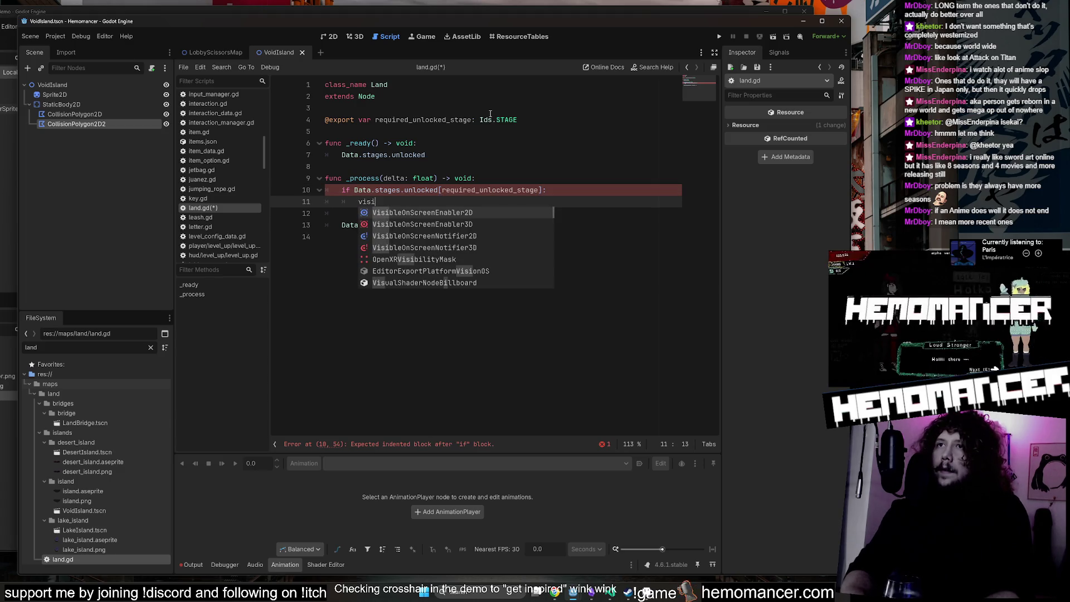
{"action": "type", "text": "ble = true"}
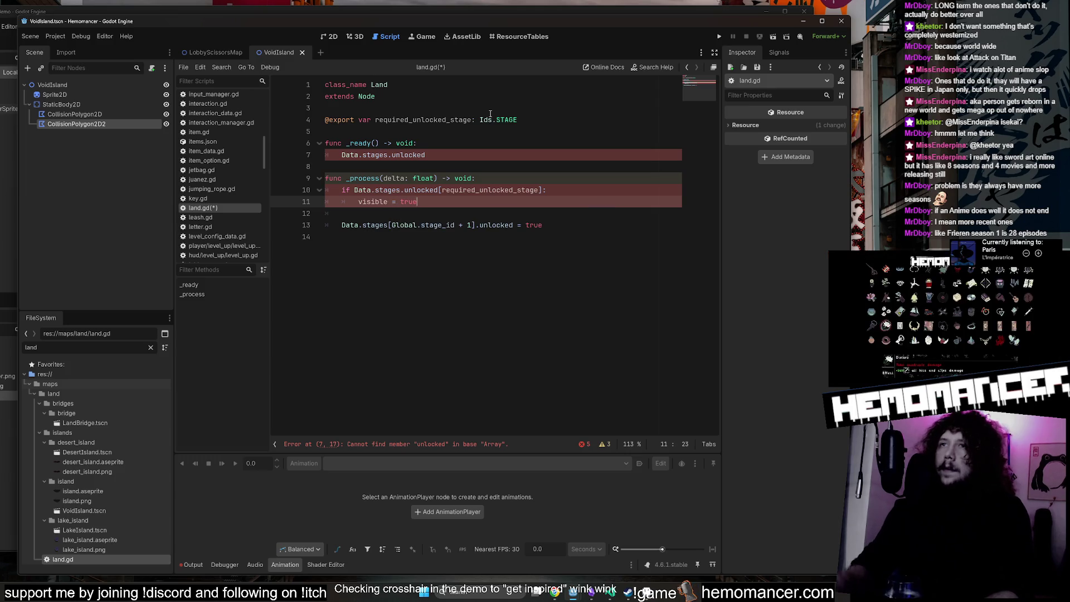
Delete the leftover unlock line, the _ready function and the trailing empty line from land.gd.
{"action": "key", "text": "Down"}
{"action": "key", "text": "Down"}
{"action": "key", "text": "End"}
{"action": "key", "text": "ctrl+shift+k"}
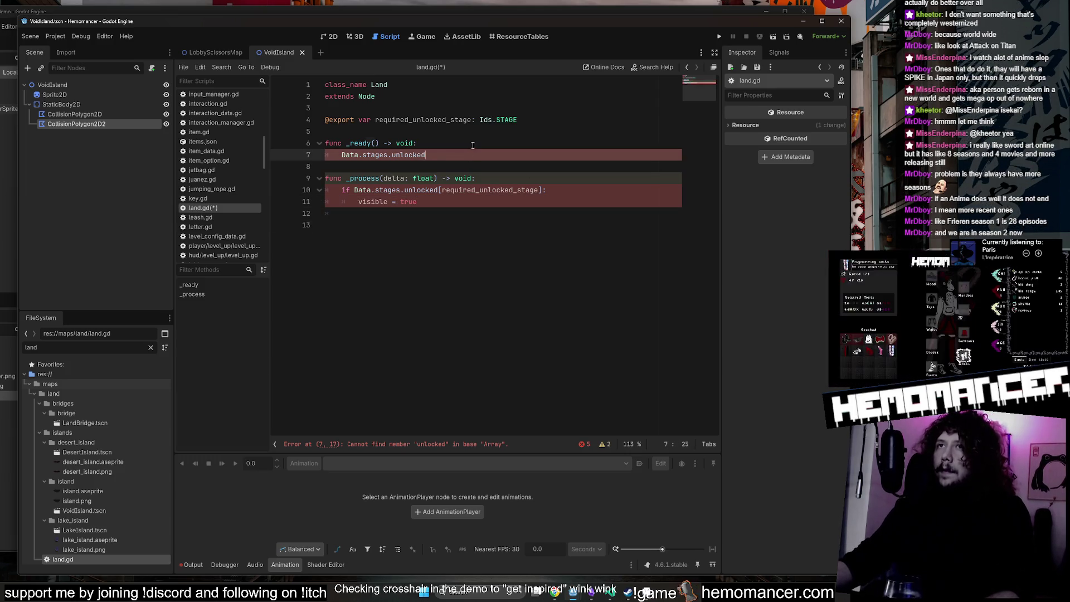
{"action": "left_click", "coordinate": [475, 154]}
{"action": "key", "text": "ctrl+shift+k"}
{"action": "key", "text": "ctrl+shift+k"}
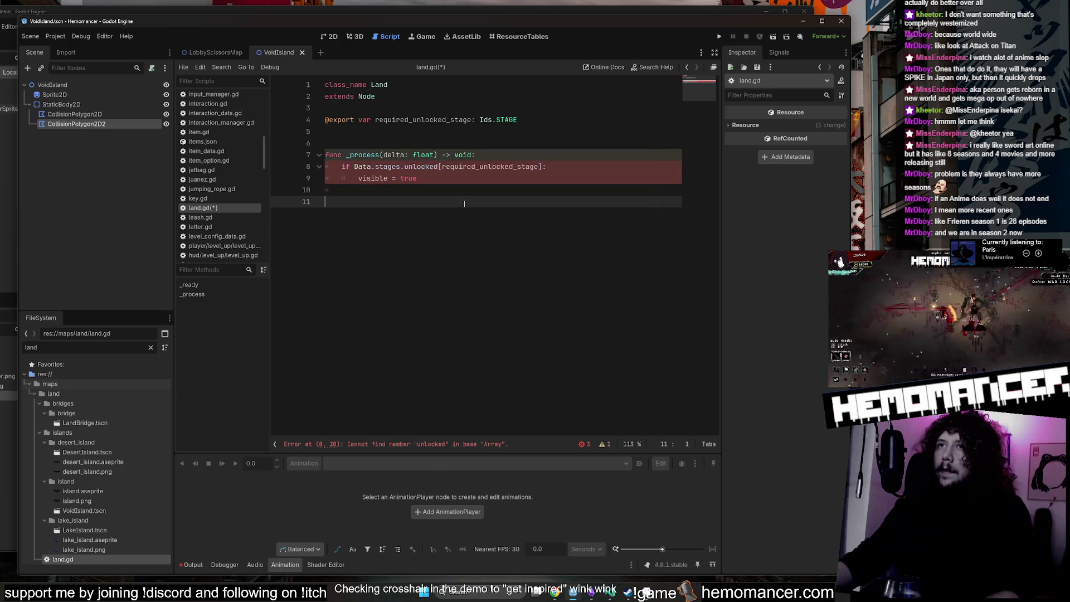
{"action": "left_click", "coordinate": [464, 203]}
{"action": "key", "text": "BackSpace"}
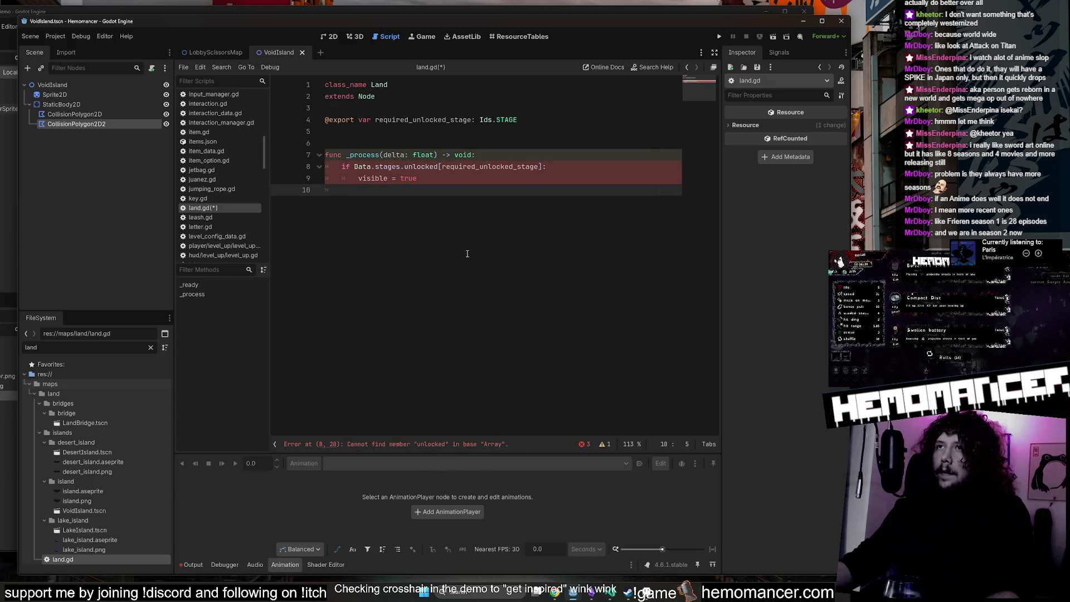
Fix the condition to Data.stages[required_unlocked_stage].unlocked, set self.visible = true, and save land.gd.
{"action": "left_click_drag", "start_coordinate": [439, 166], "coordinate": [406, 170]}
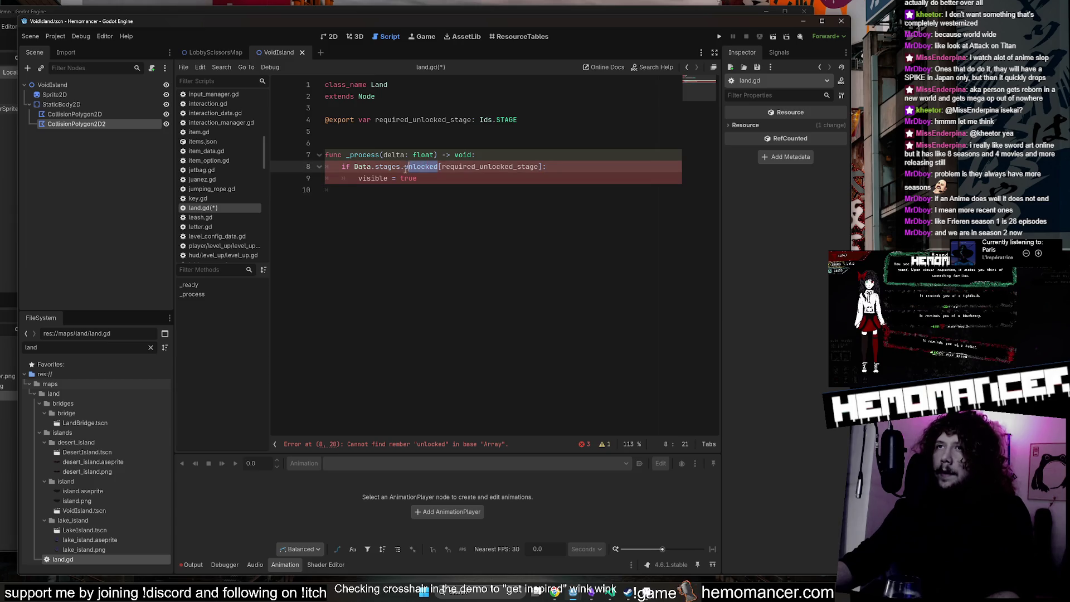
{"action": "key", "text": "BackSpace"}
{"action": "left_click", "coordinate": [506, 163]}
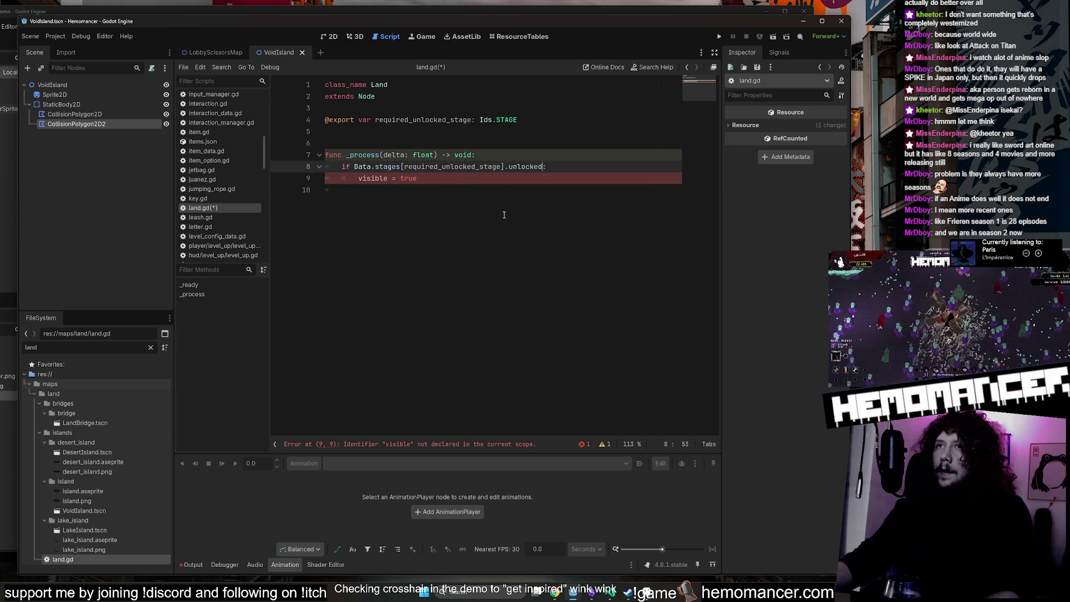
{"action": "left_click", "coordinate": [501, 215]}
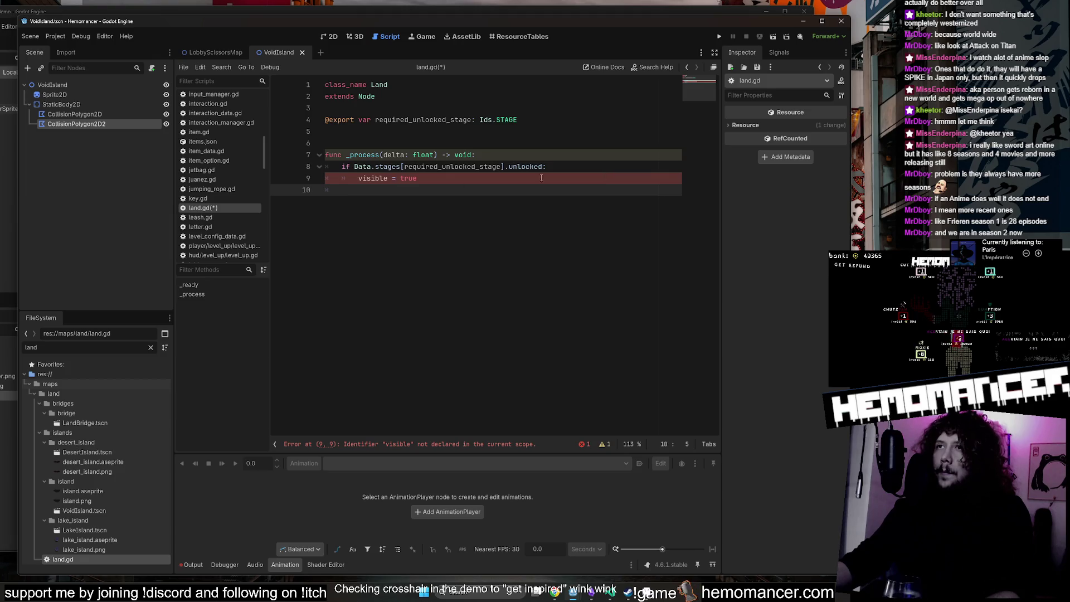
{"action": "left_click", "coordinate": [357, 182]}
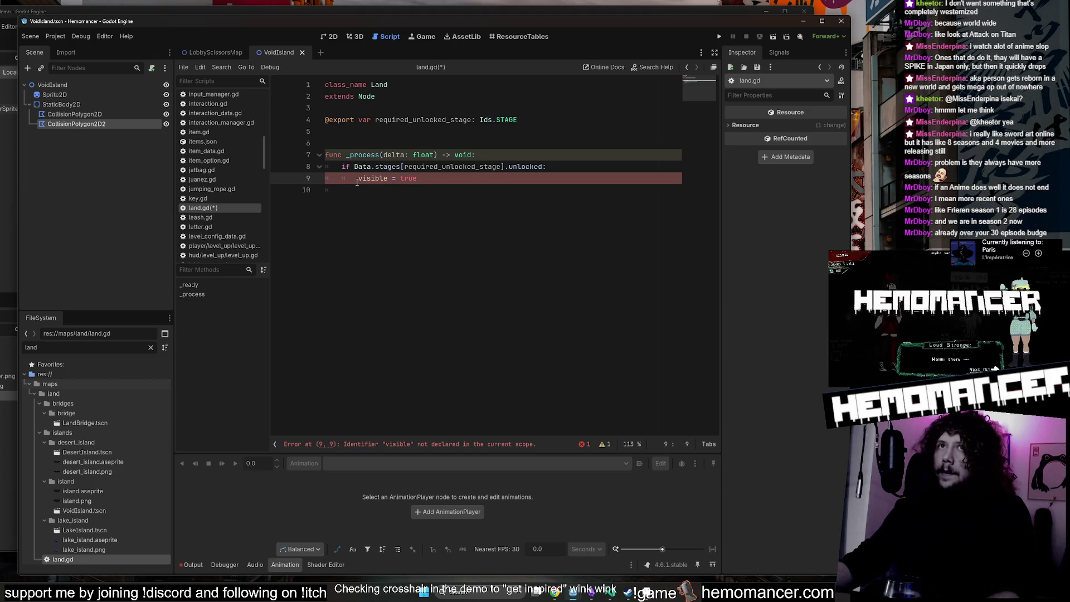
{"action": "left_click", "coordinate": [81, 87]}
{"action": "key", "text": "Left"}
{"action": "type", "text": "se"}
{"action": "left_click", "coordinate": [429, 135]}
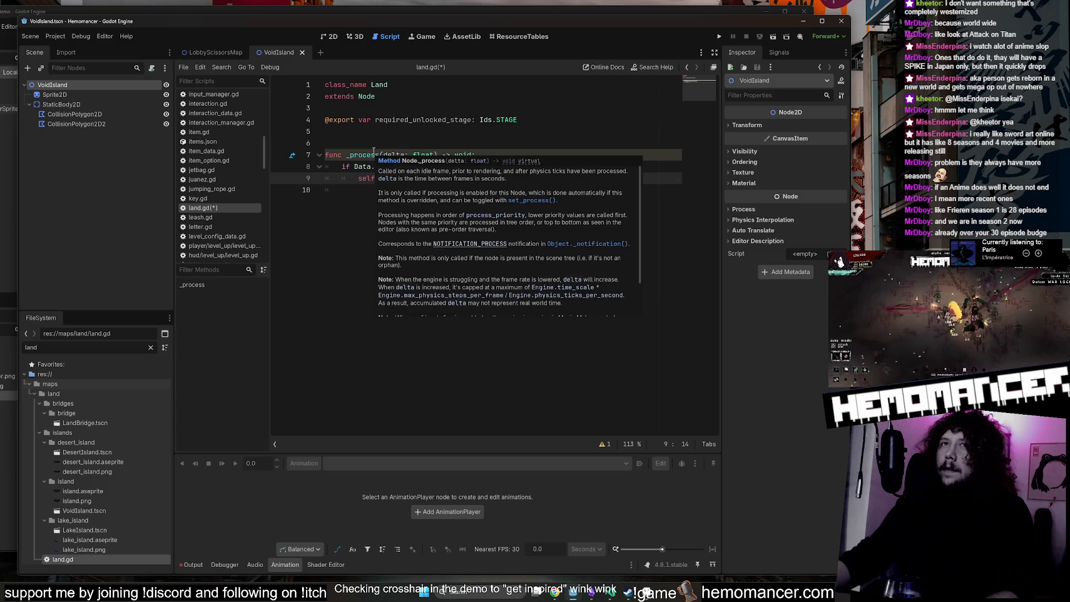
{"action": "key", "text": "Delete"}
{"action": "key", "text": "ctrl+s"}
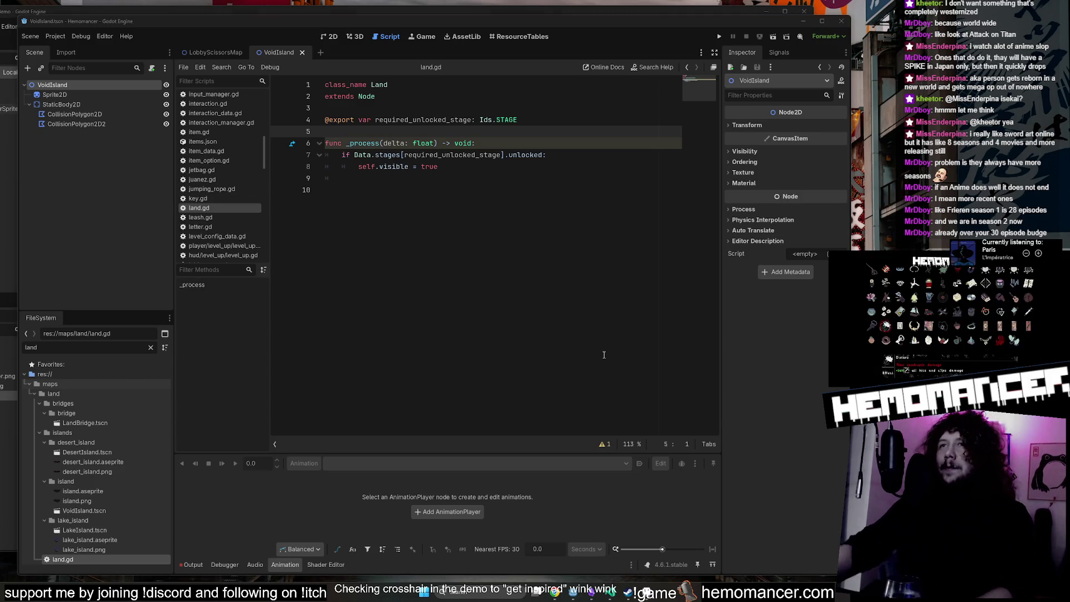
Attach land.gd to the VoidIsland root node, exposing Required Unlocked Lobby.
{"action": "left_click", "coordinate": [407, 192]}
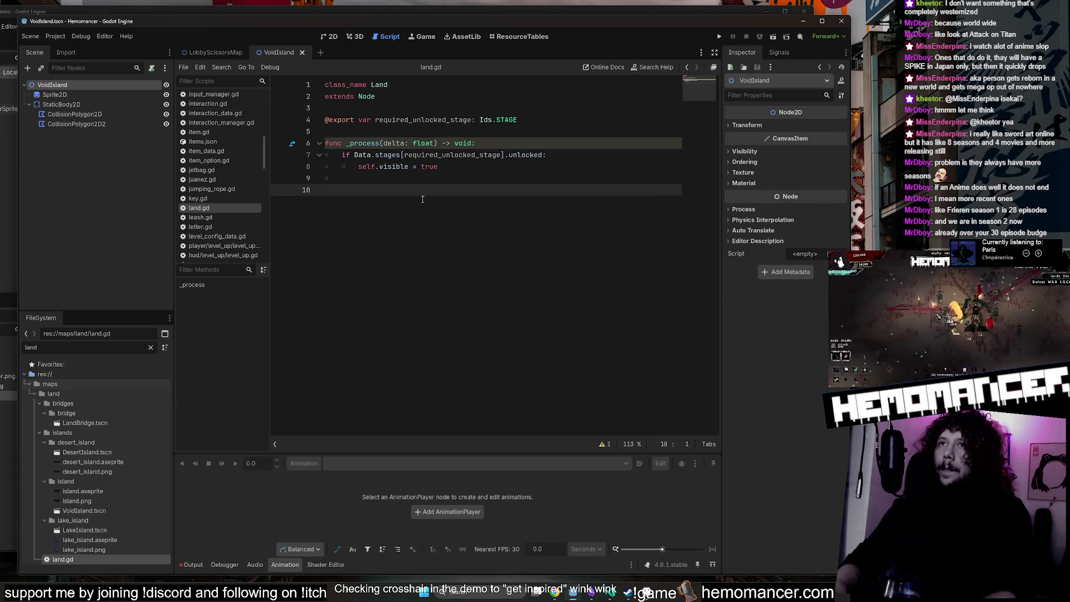
{"action": "key", "text": "Up"}
{"action": "key", "text": "End"}
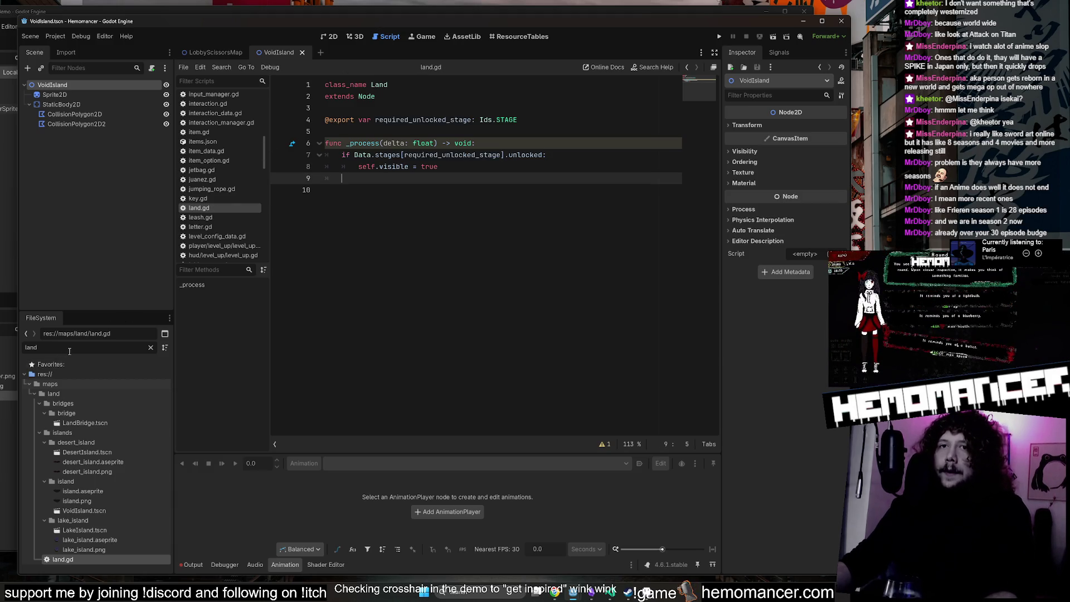
{"action": "mouse_move", "coordinate": [64, 559]}
{"action": "left_mouse_down"}
{"action": "mouse_move", "coordinate": [111, 112]}
{"action": "mouse_move", "coordinate": [67, 84]}
{"action": "left_mouse_up"}
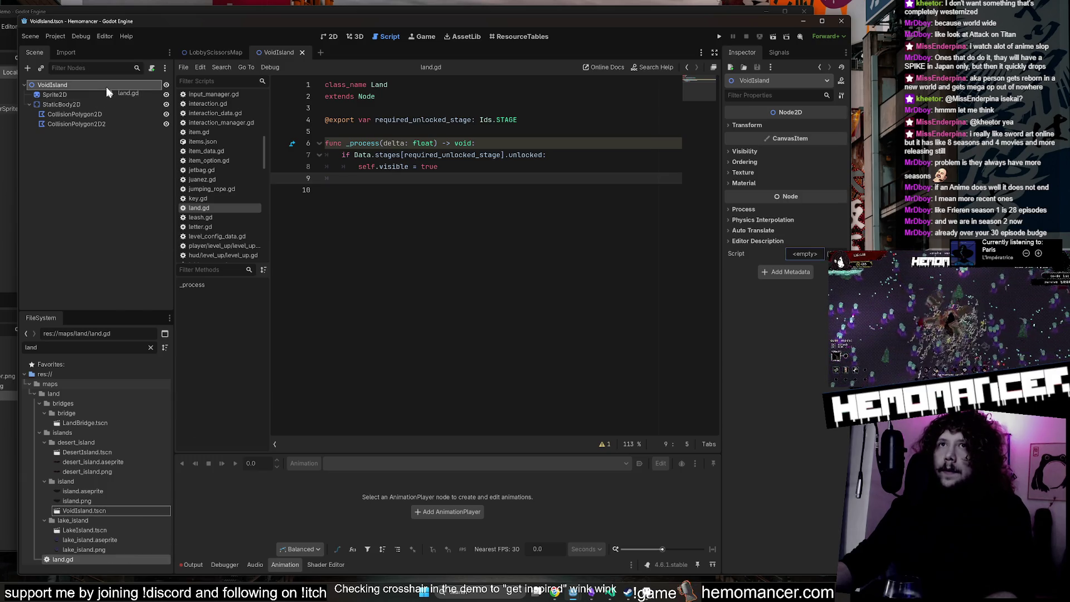
{"action": "left_click", "coordinate": [518, 268]}
{"action": "double_click", "coordinate": [119, 530]}
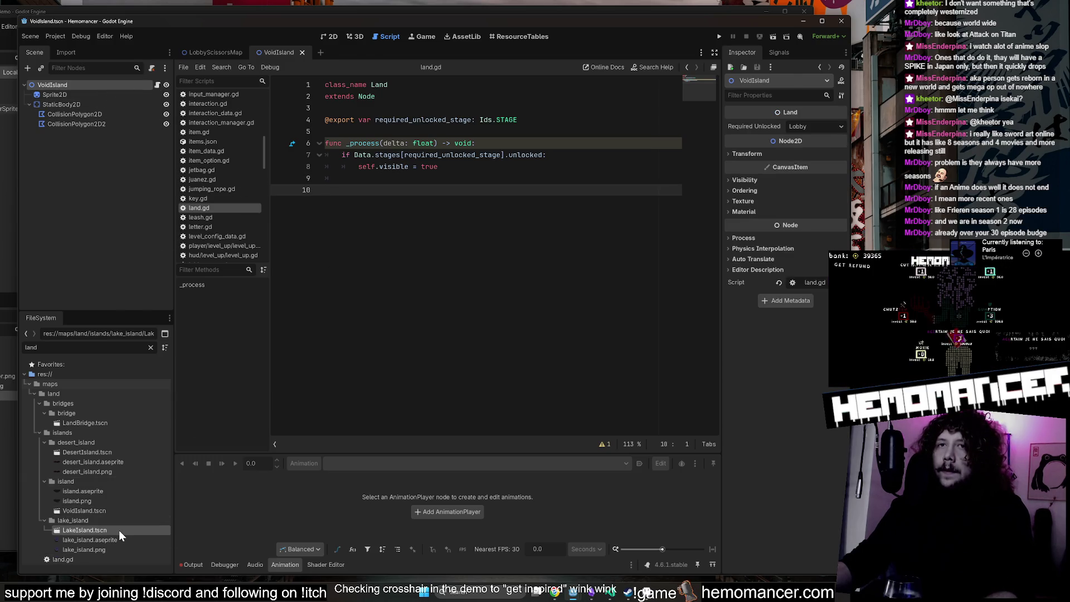
Close the LakeIsland and VoidIsland scene tabs and return to the LobbyScissorsMap scene.
{"action": "middle_click", "coordinate": [311, 50]}
{"action": "middle_click", "coordinate": [292, 49]}
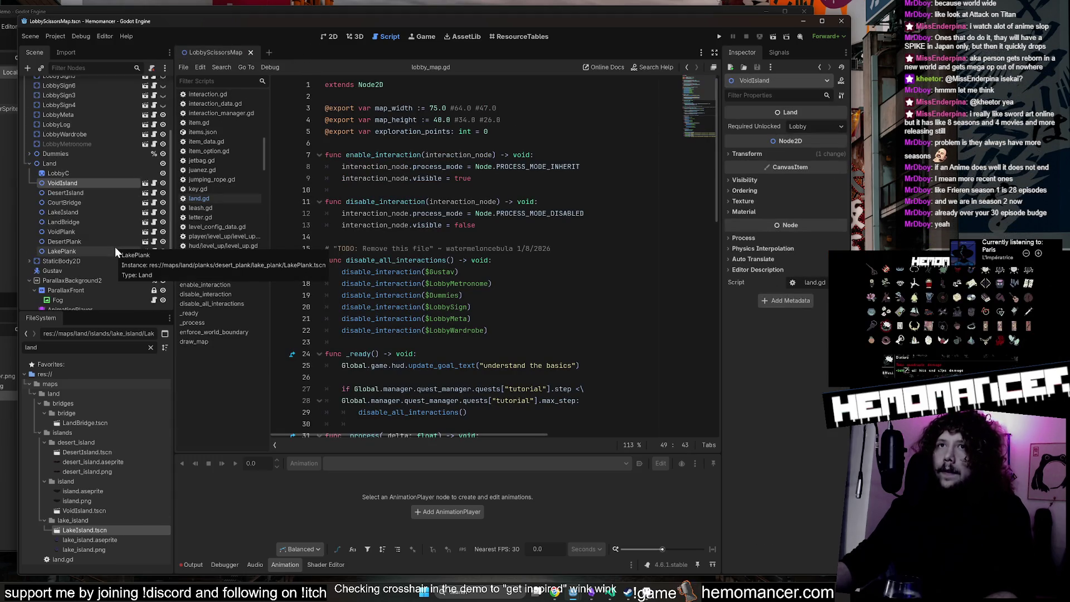
{"action": "left_click", "coordinate": [145, 182]}
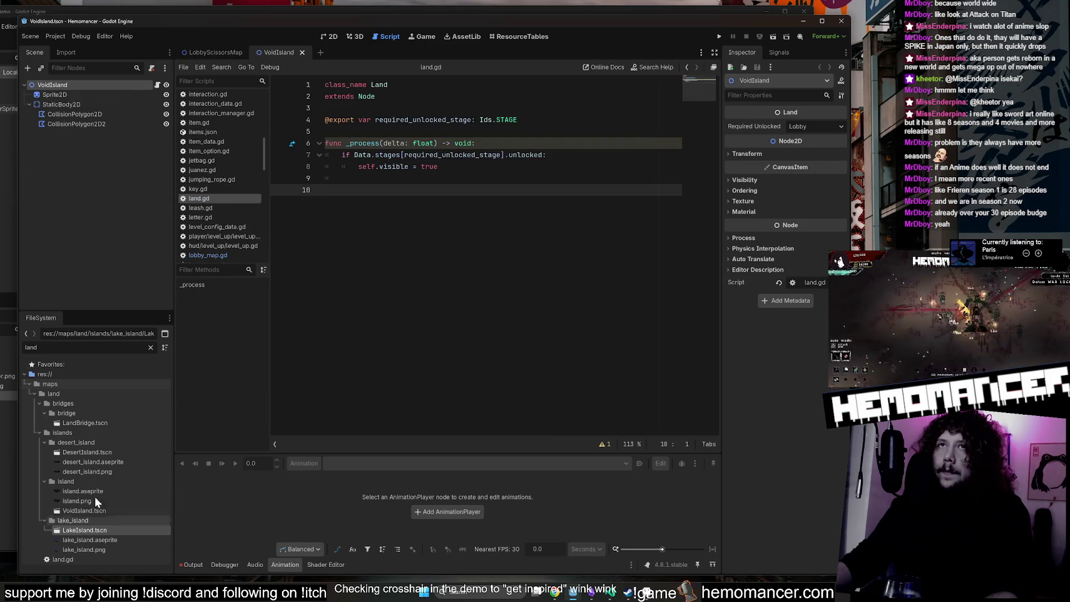
{"action": "left_click", "coordinate": [215, 52]}
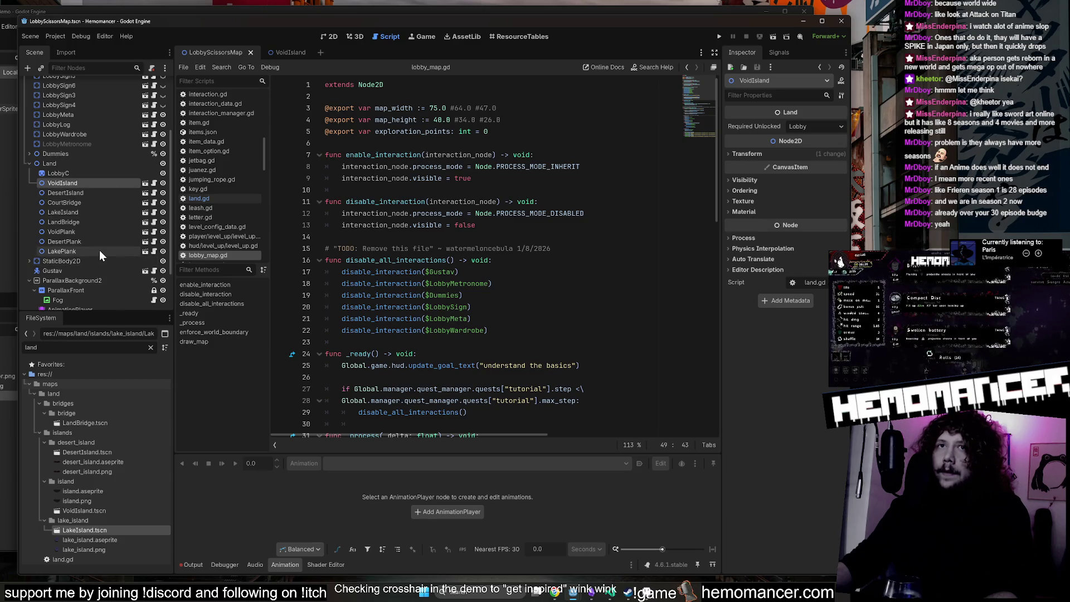
{"action": "left_click", "coordinate": [145, 205]}
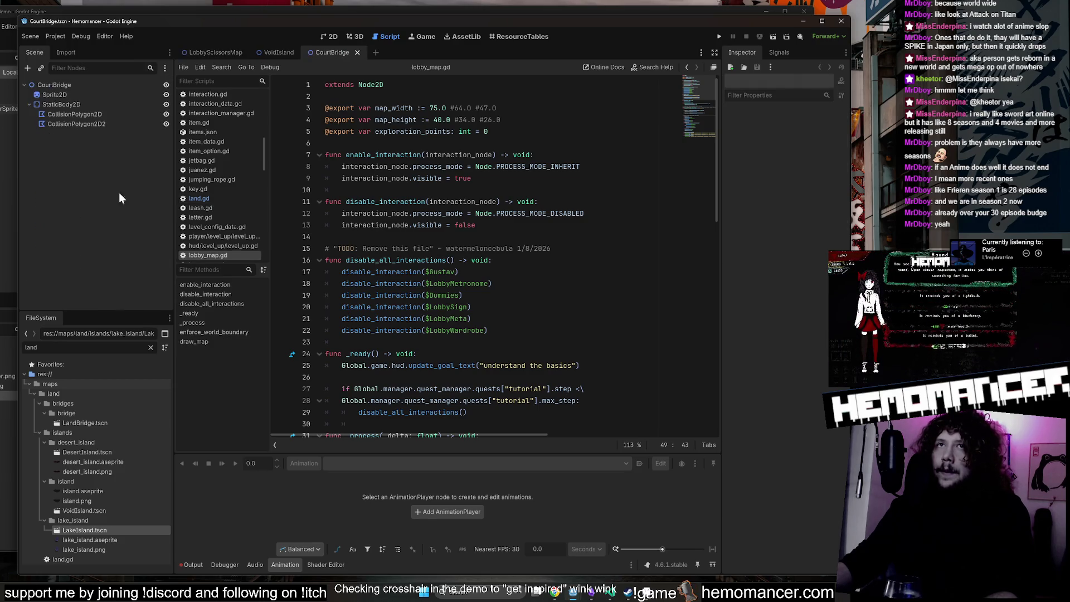
{"action": "left_click", "coordinate": [223, 57]}
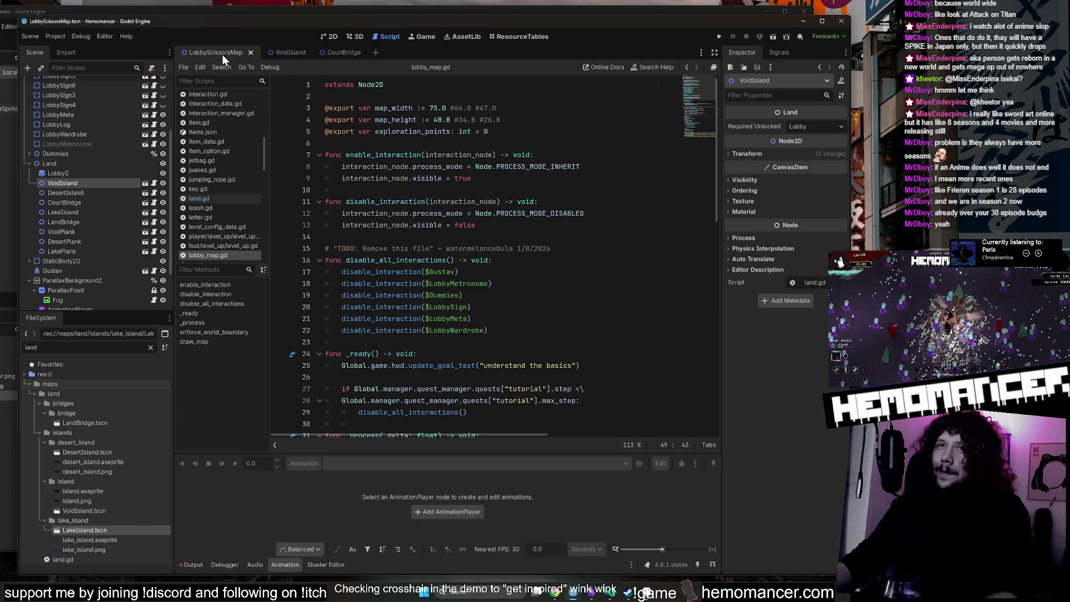
Detach the scripts from the eight Land nodes, VoidIsland through LakePlank, in the lobby map.
{"action": "left_click", "coordinate": [153, 184]}
{"action": "right_click", "coordinate": [119, 186]}
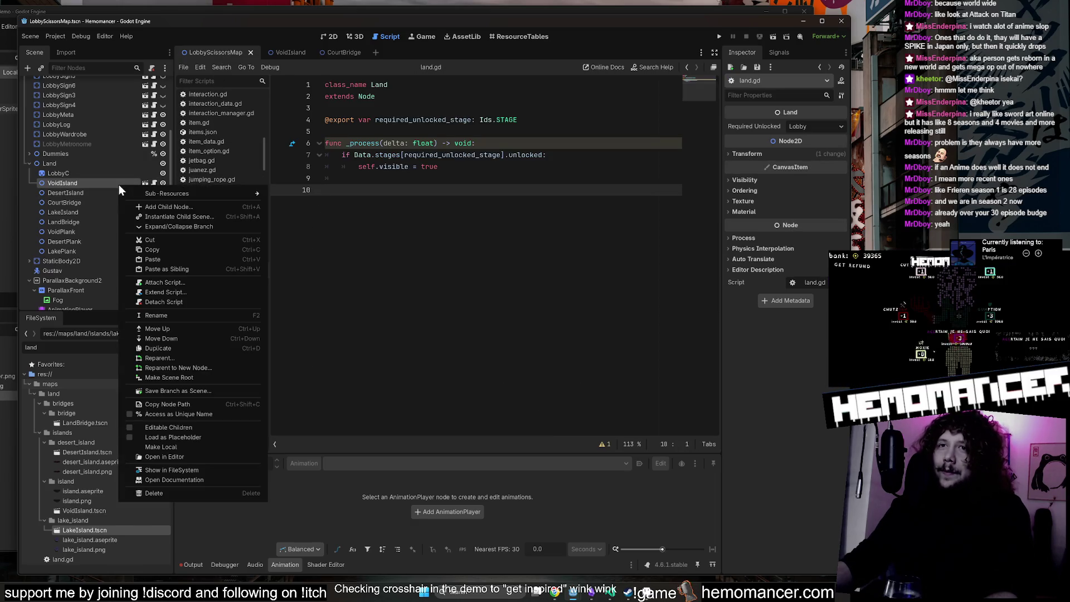
{"action": "key", "text": "Escape"}
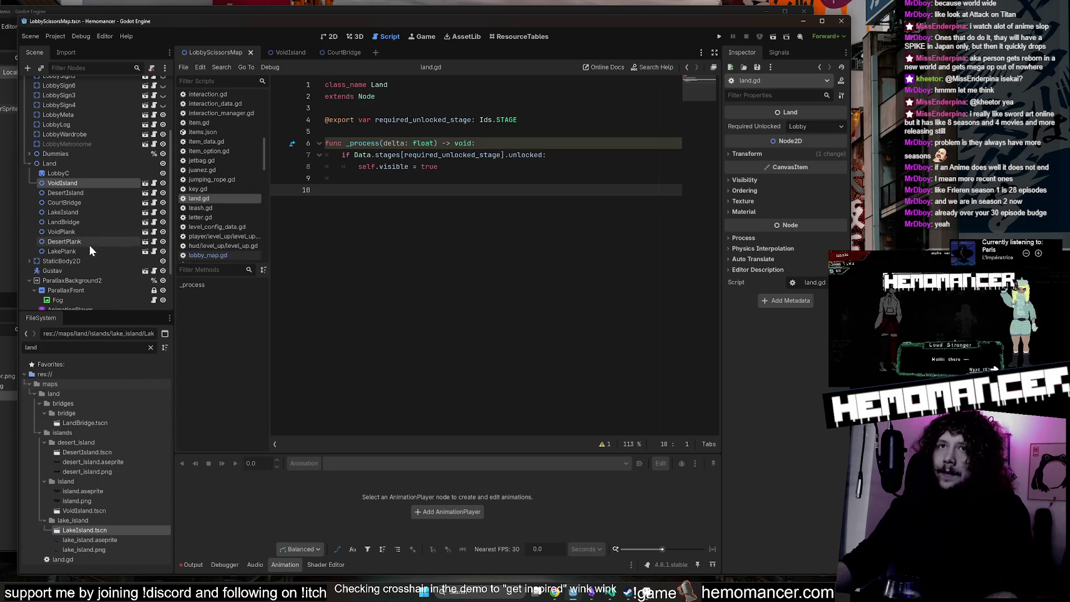
{"action": "left_click", "coordinate": [89, 250], "text": "shift"}
{"action": "right_click", "coordinate": [95, 221]}
{"action": "left_click", "coordinate": [148, 250]}
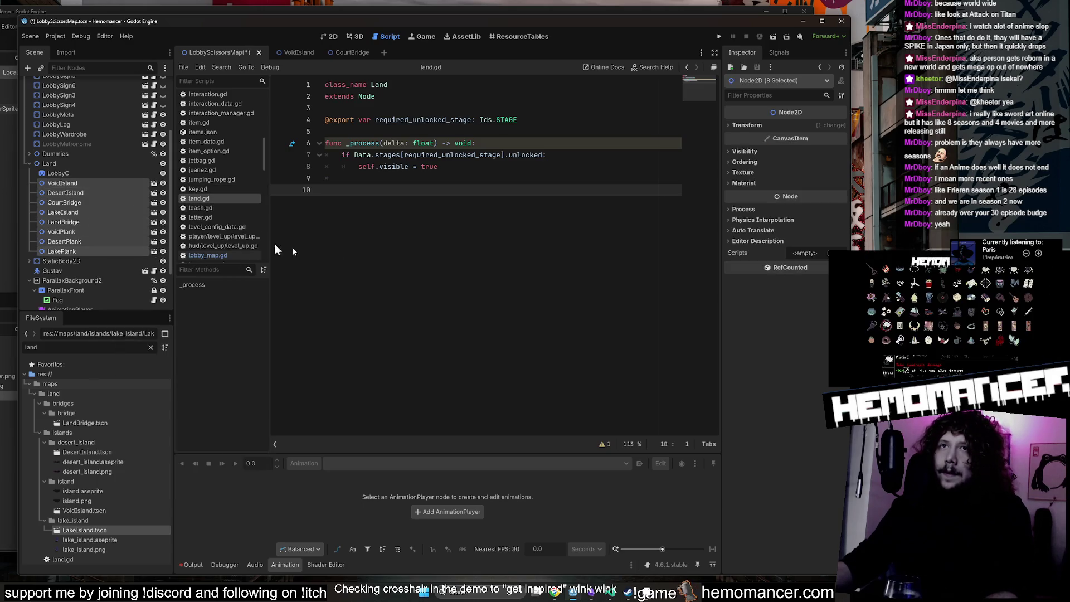
Reopen the VoidIsland scene and select its root node to confirm it still carries land.gd.
{"action": "left_click", "coordinate": [75, 183]}
{"action": "left_click", "coordinate": [154, 183]}
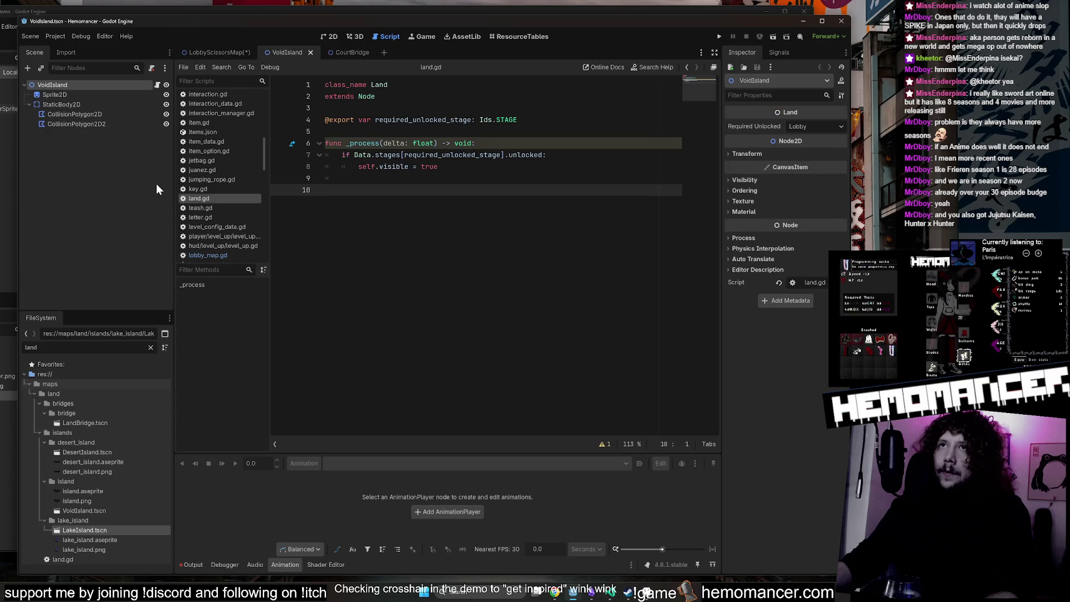
{"action": "left_click", "coordinate": [237, 49]}
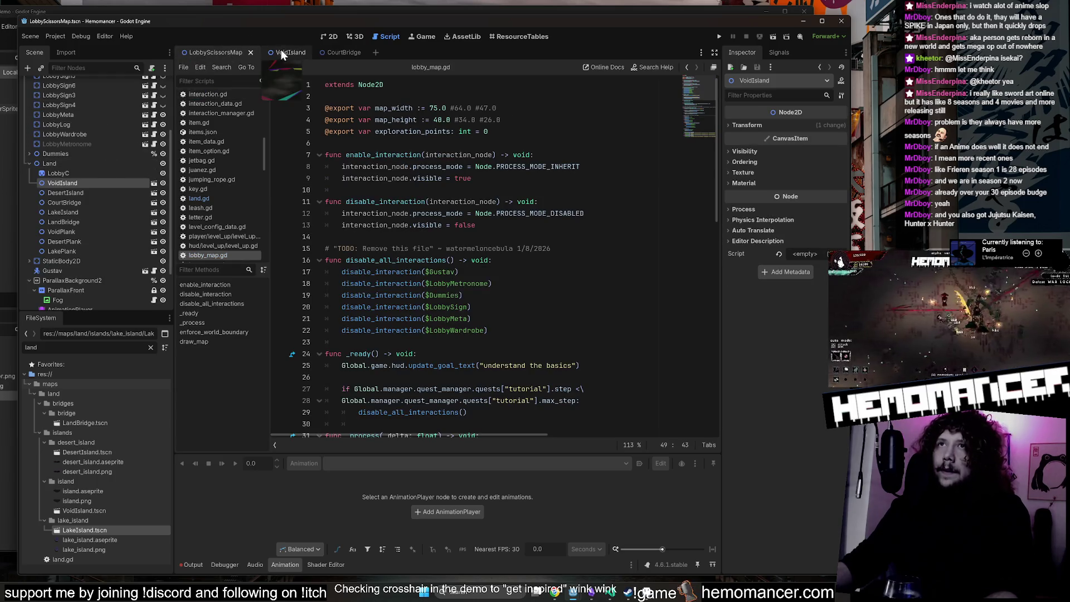
{"action": "left_click", "coordinate": [110, 170]}
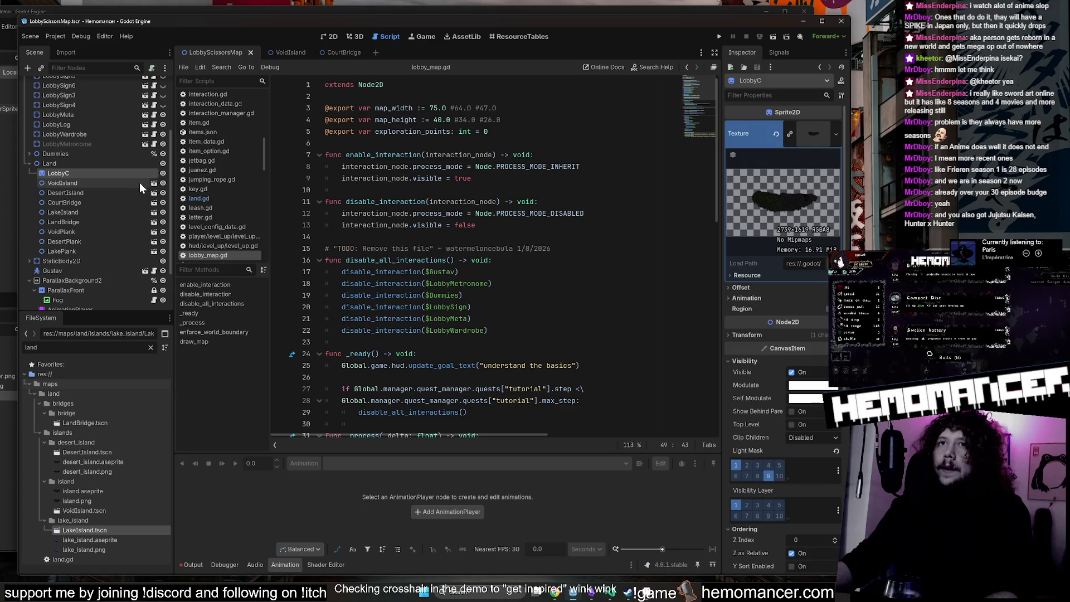
{"action": "left_click", "coordinate": [141, 183]}
{"action": "left_click", "coordinate": [154, 184]}
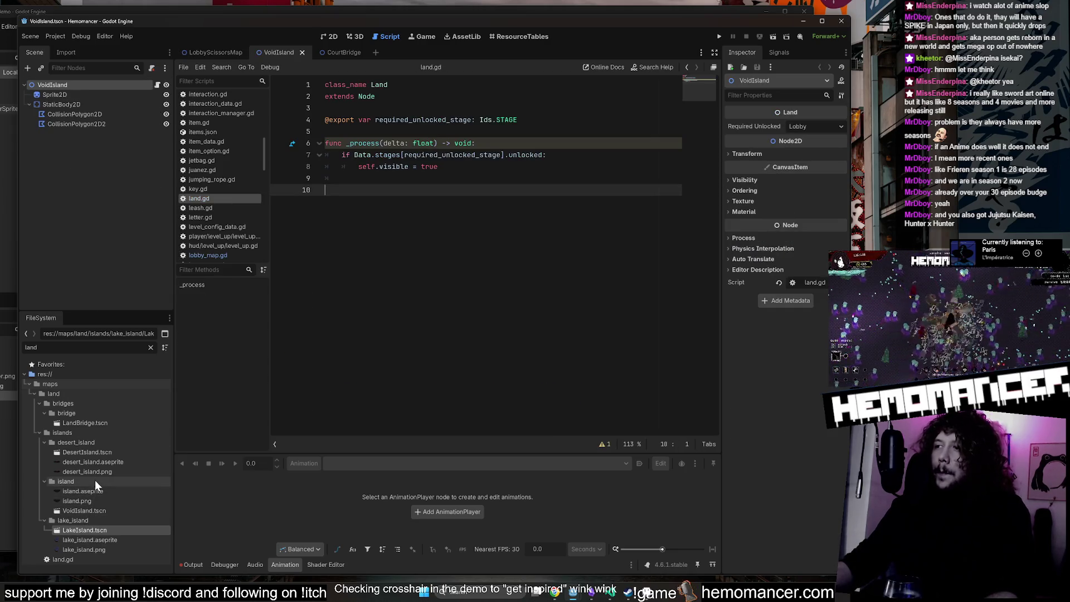
{"action": "left_click", "coordinate": [71, 91]}
{"action": "left_click", "coordinate": [72, 86]}
{"action": "left_click", "coordinate": [73, 95]}
{"action": "left_click", "coordinate": [74, 86]}
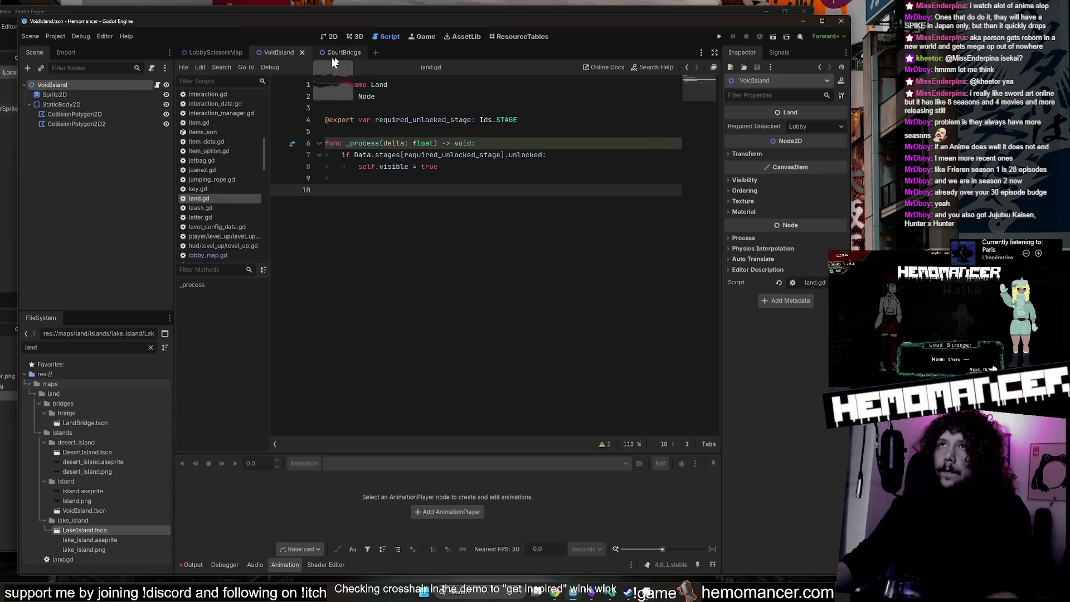
Open the DesertIsland scene and attach land.gd to its root node.
{"action": "left_click", "coordinate": [222, 52]}
{"action": "left_click", "coordinate": [100, 193]}
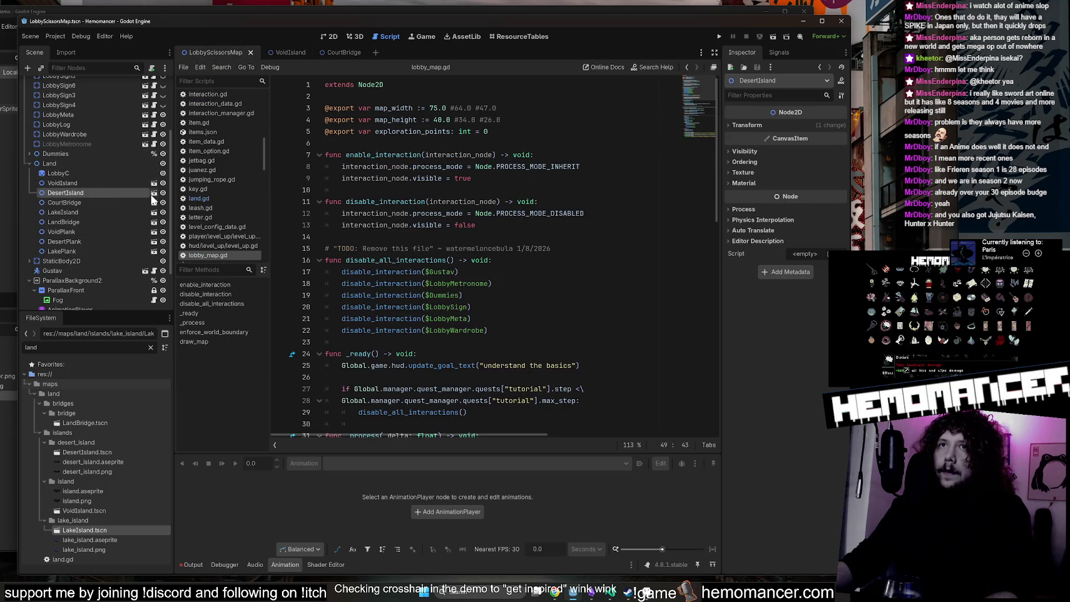
{"action": "left_click", "coordinate": [154, 193]}
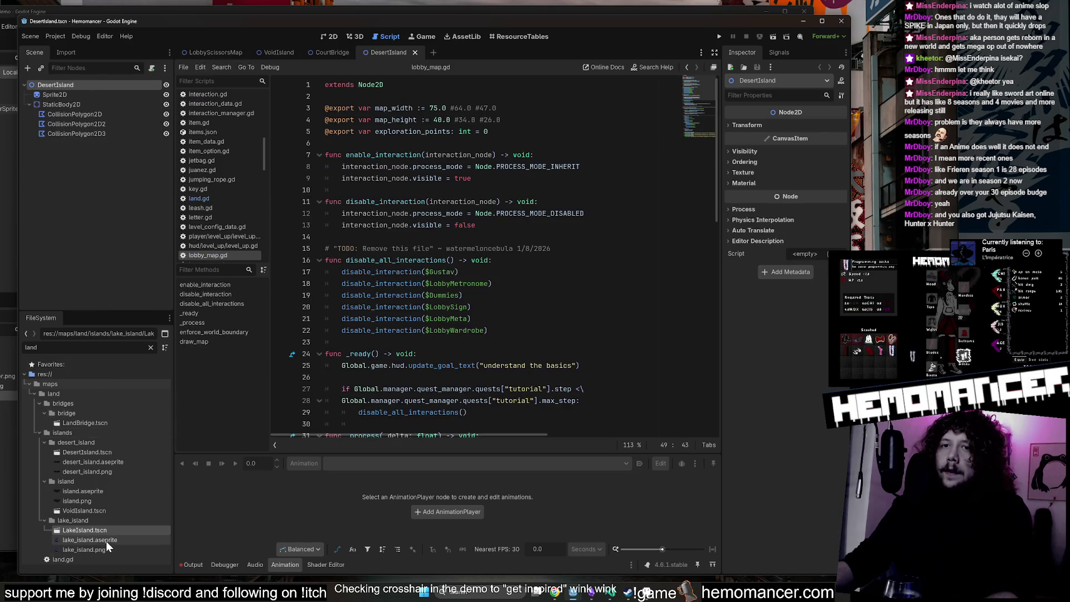
{"action": "mouse_move", "coordinate": [85, 557]}
{"action": "left_mouse_down"}
{"action": "mouse_move", "coordinate": [223, 551]}
{"action": "mouse_move", "coordinate": [222, 359]}
{"action": "mouse_move", "coordinate": [184, 331]}
{"action": "mouse_move", "coordinate": [80, 119]}
{"action": "mouse_move", "coordinate": [90, 85]}
{"action": "left_mouse_up"}
Detach the existing script from the VoidIsland scene's root node.
{"action": "left_click", "coordinate": [222, 51]}
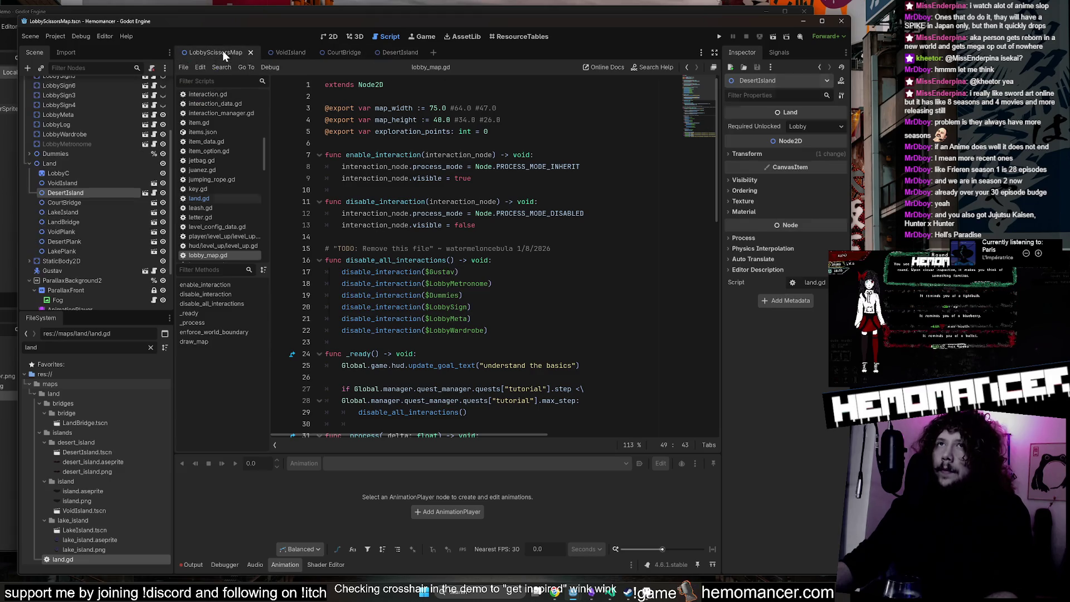
{"action": "scroll", "coordinate": [121, 229], "scroll_direction": "down", "scroll_amount": 3}
{"action": "left_click", "coordinate": [102, 201]}
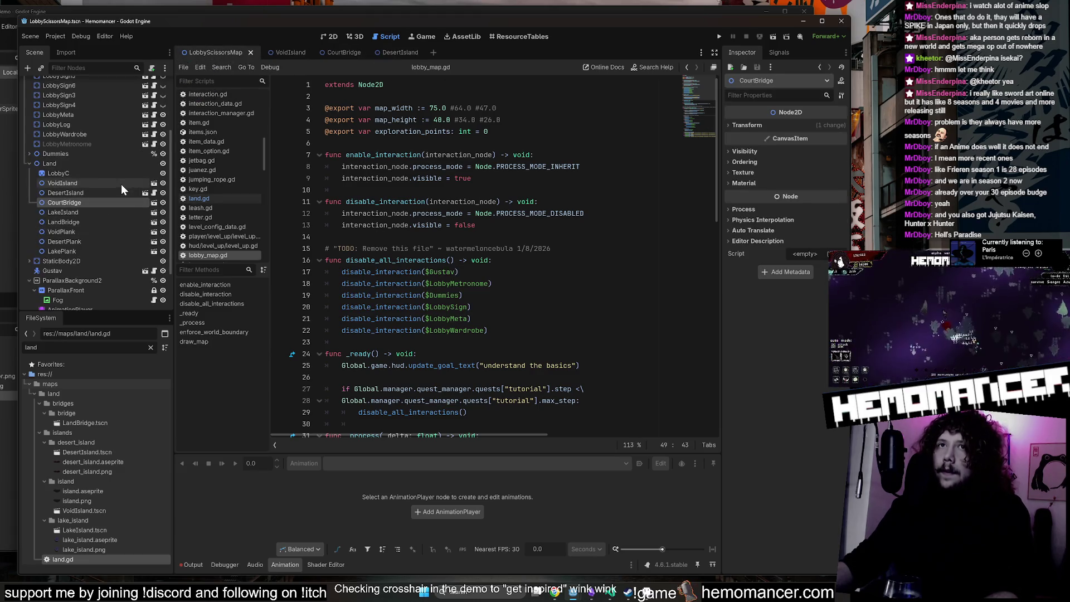
{"action": "left_click", "coordinate": [152, 183]}
{"action": "right_click", "coordinate": [79, 89]}
{"action": "left_click", "coordinate": [152, 68]}
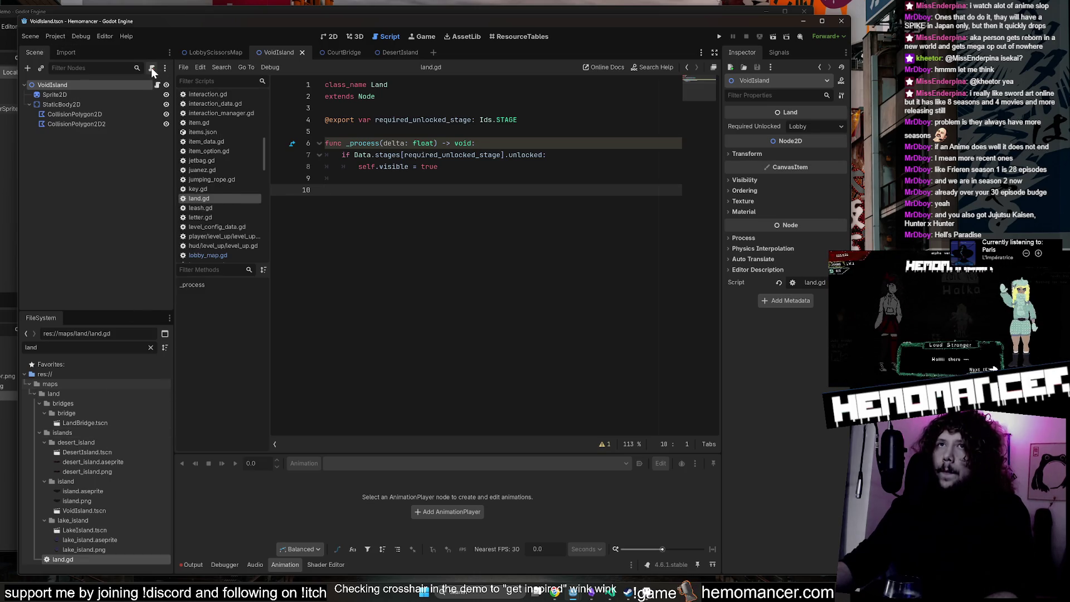
{"action": "right_click", "coordinate": [144, 83]}
{"action": "left_click", "coordinate": [197, 202]}
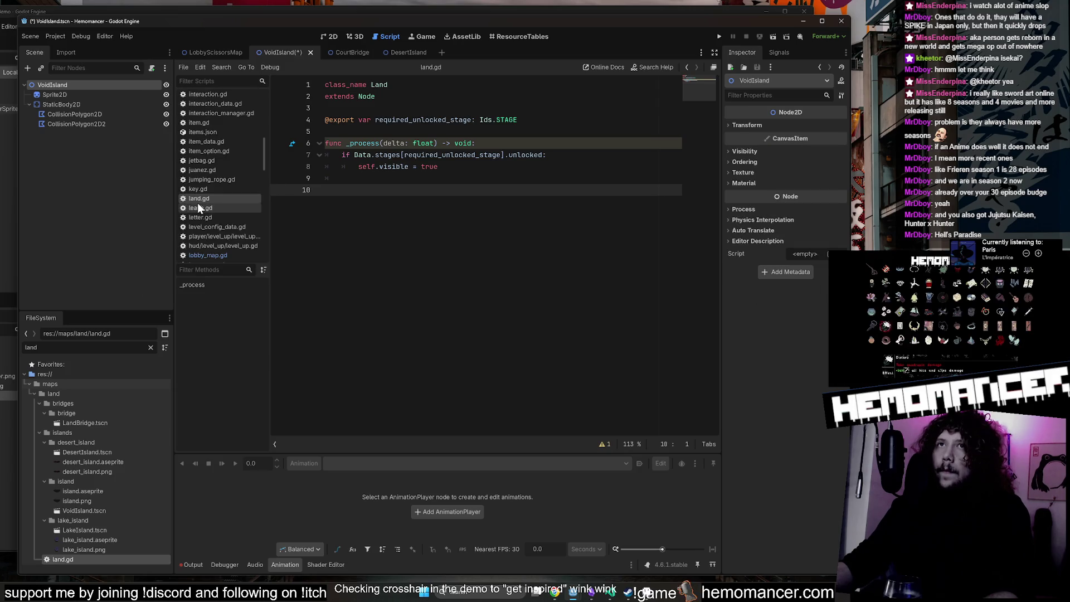
Re-attach land.gd to VoidIsland and verify DesertIsland shows Required Unlocked Lobby in the lobby map.
{"action": "left_click", "coordinate": [208, 54]}
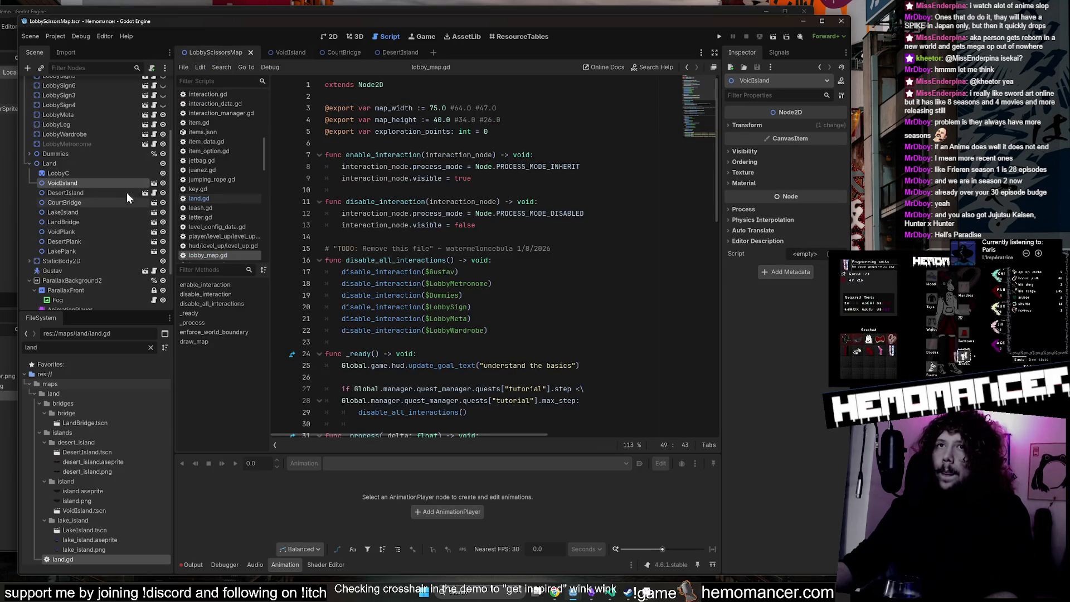
{"action": "left_click", "coordinate": [291, 53]}
{"action": "mouse_move", "coordinate": [84, 558]}
{"action": "left_mouse_down"}
{"action": "mouse_move", "coordinate": [95, 549]}
{"action": "mouse_move", "coordinate": [105, 87]}
{"action": "left_mouse_up"}
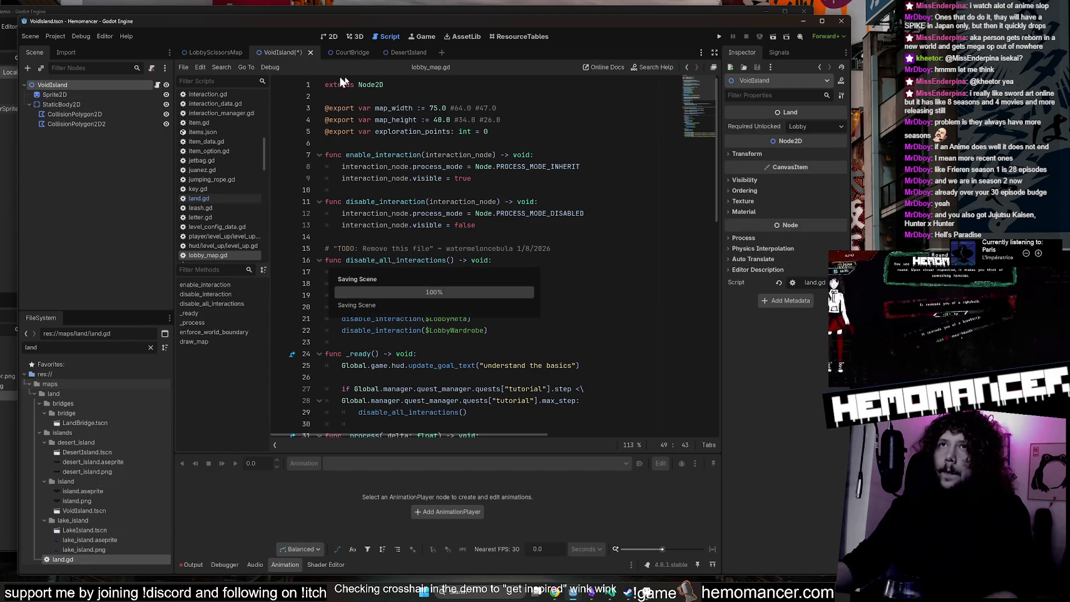
{"action": "left_click", "coordinate": [211, 53]}
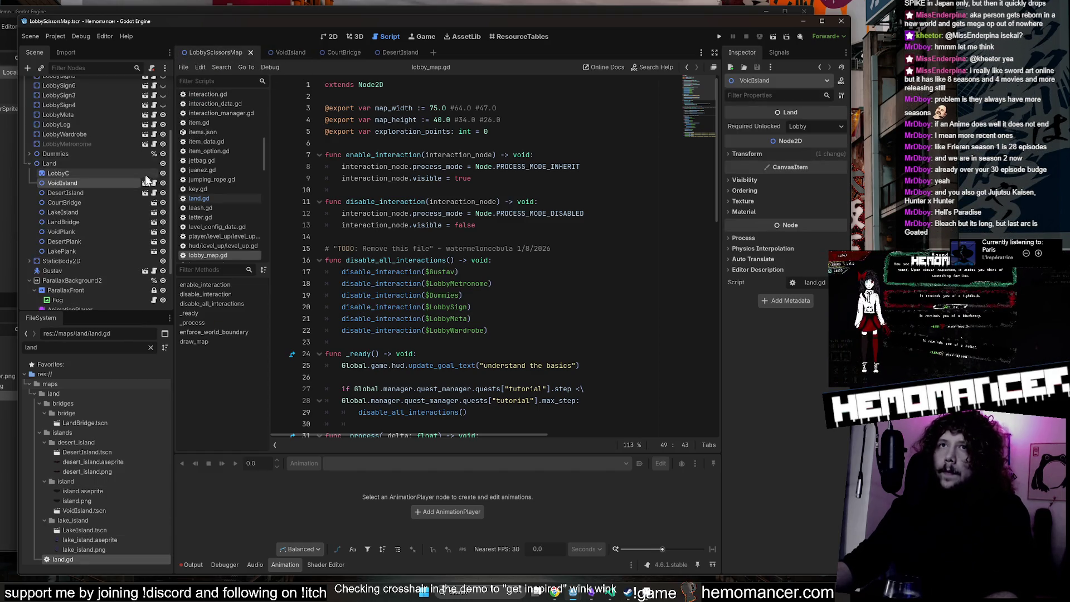
{"action": "left_click", "coordinate": [100, 192]}
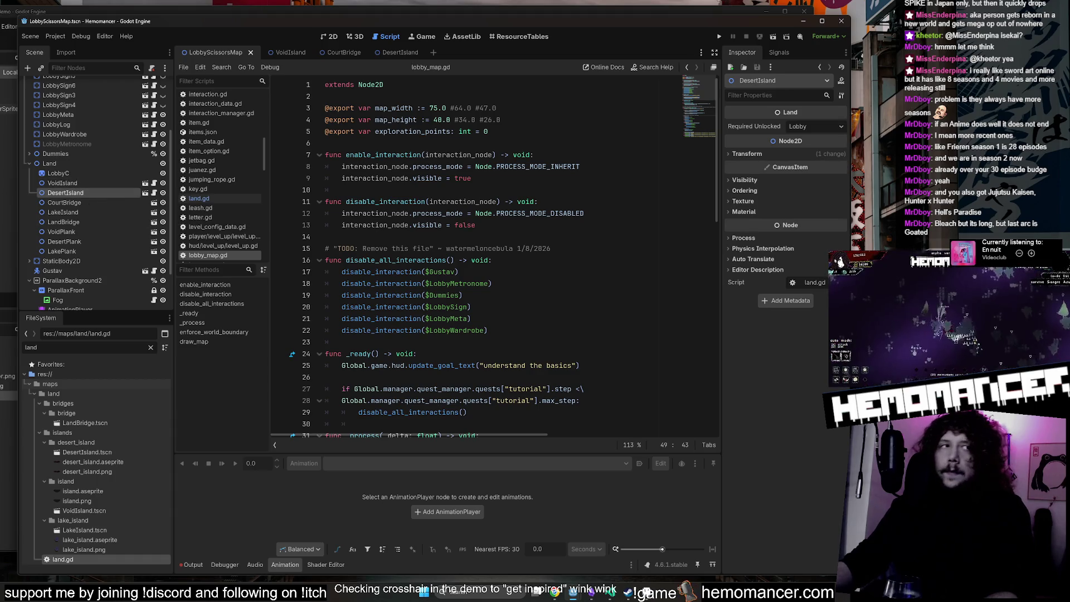
{"action": "left_click", "coordinate": [85, 204]}
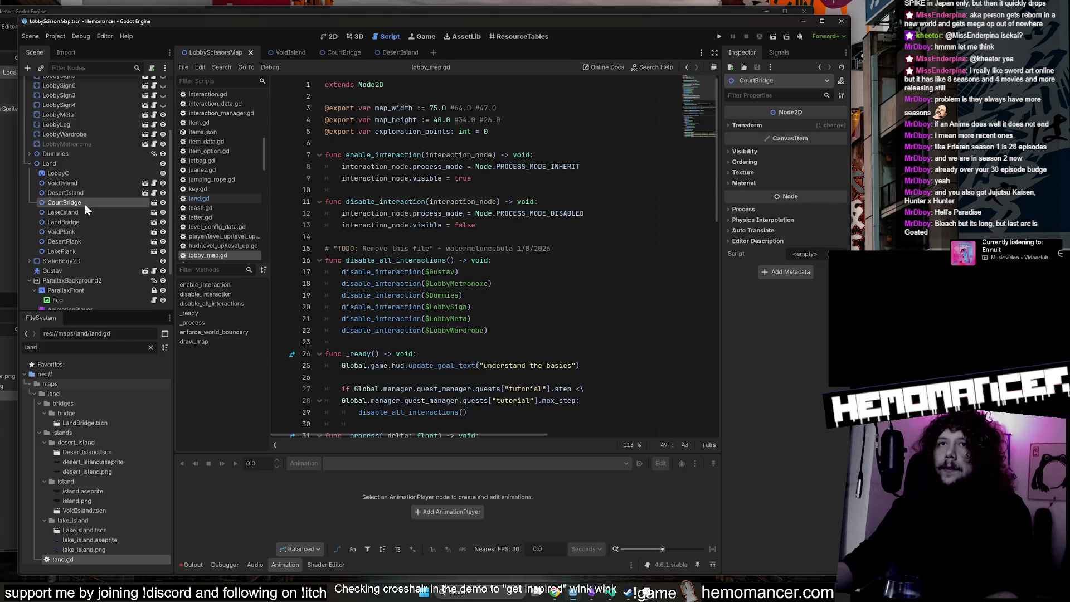
Attach land.gd to the CourtBridge scene root and confirm it in the lobby map.
{"action": "left_click", "coordinate": [153, 202]}
{"action": "left_click", "coordinate": [105, 86]}
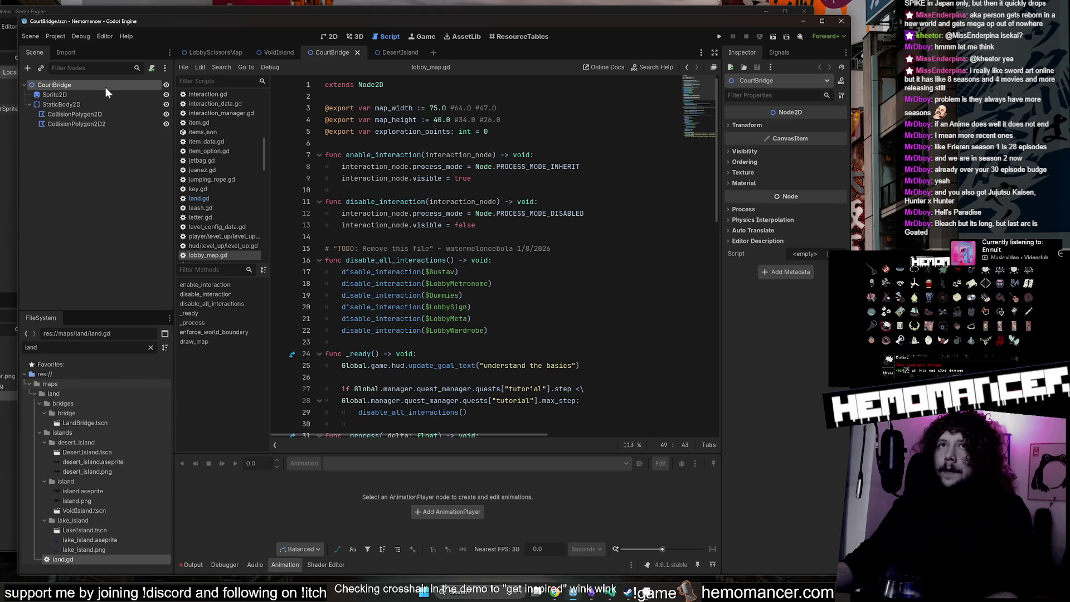
{"action": "left_click_drag", "start_coordinate": [75, 562], "coordinate": [94, 83]}
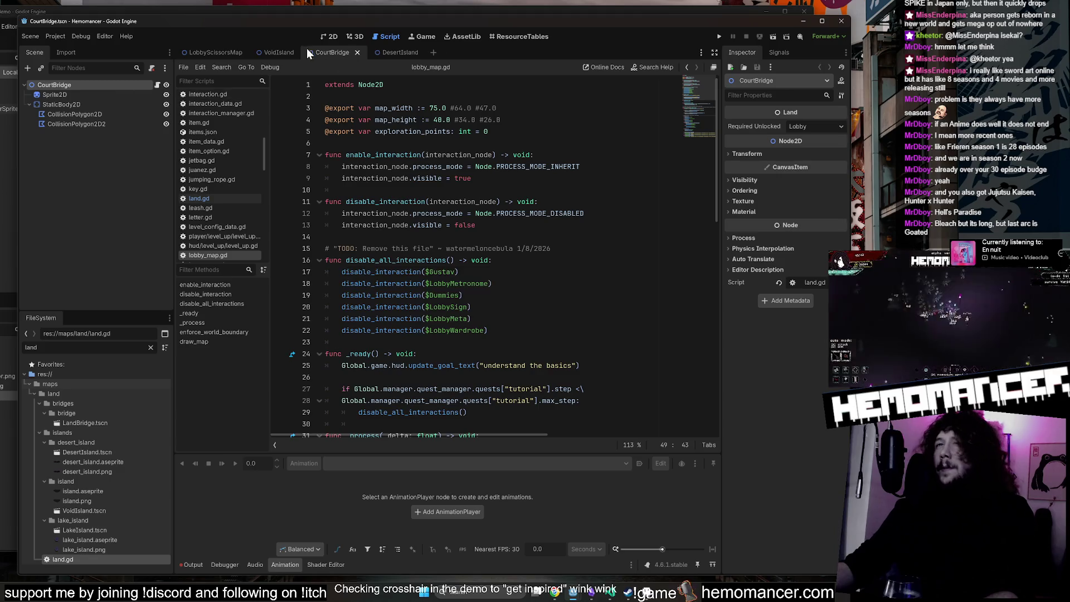
{"action": "left_click", "coordinate": [200, 51]}
{"action": "left_click", "coordinate": [117, 213]}
{"action": "left_click", "coordinate": [116, 221]}
{"action": "left_click", "coordinate": [116, 211]}
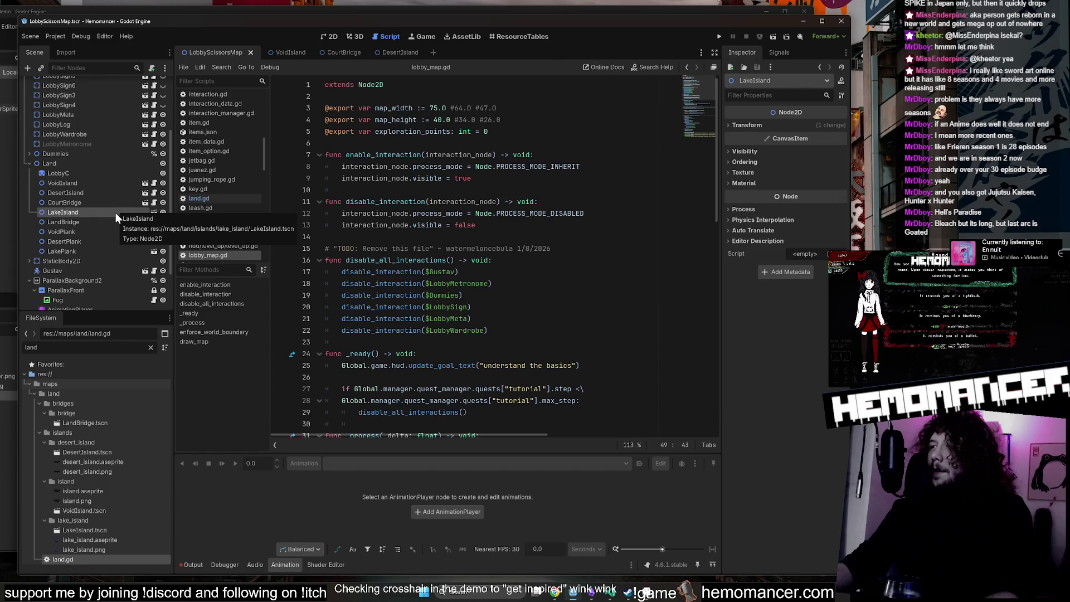
{"action": "left_click", "coordinate": [115, 202]}
Attach land.gd to the LakeIsland scene root, then close the VoidIsland, CourtBridge, DesertIsland and LakeIsland tabs.
{"action": "left_click", "coordinate": [115, 212]}
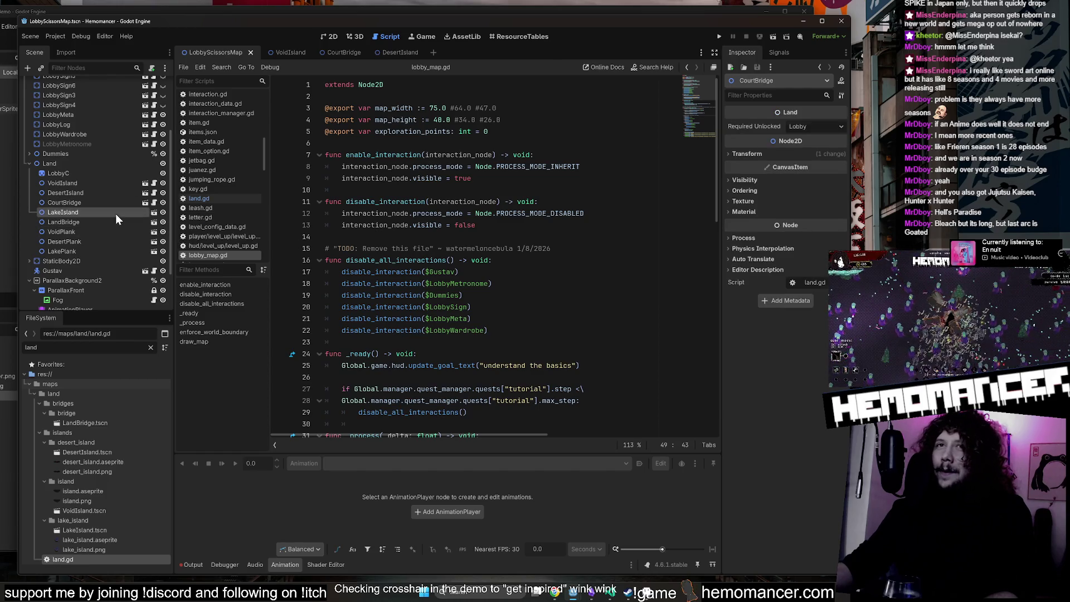
{"action": "left_click", "coordinate": [153, 212]}
{"action": "mouse_move", "coordinate": [59, 561]}
{"action": "left_mouse_down"}
{"action": "mouse_move", "coordinate": [118, 558]}
{"action": "mouse_move", "coordinate": [95, 85]}
{"action": "left_mouse_up"}
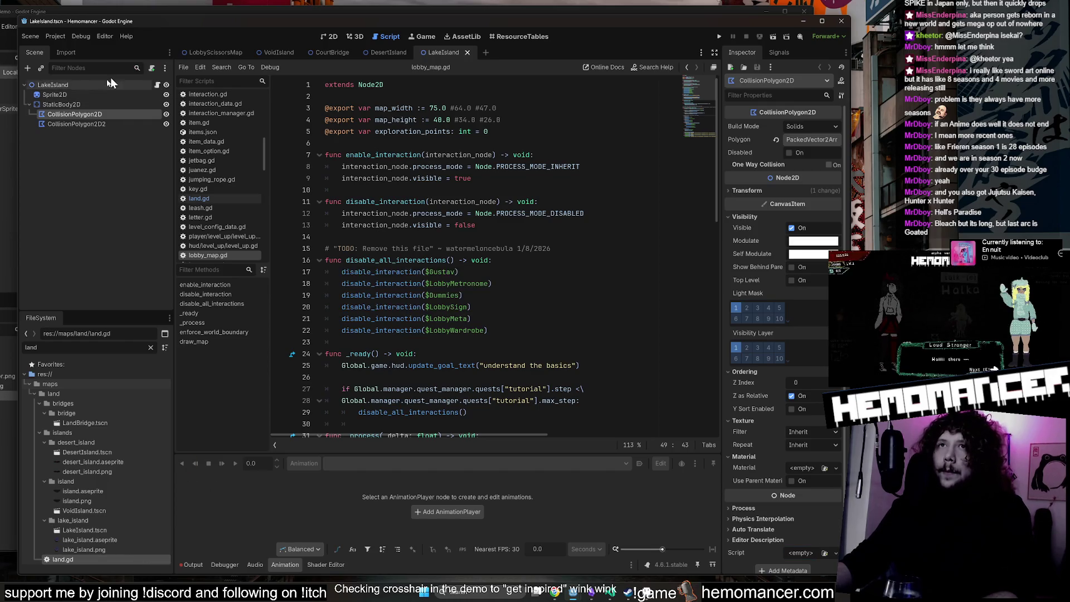
{"action": "middle_click", "coordinate": [293, 52]}
{"action": "middle_click", "coordinate": [270, 55]}
{"action": "middle_click", "coordinate": [270, 55]}
{"action": "middle_click", "coordinate": [270, 54]}
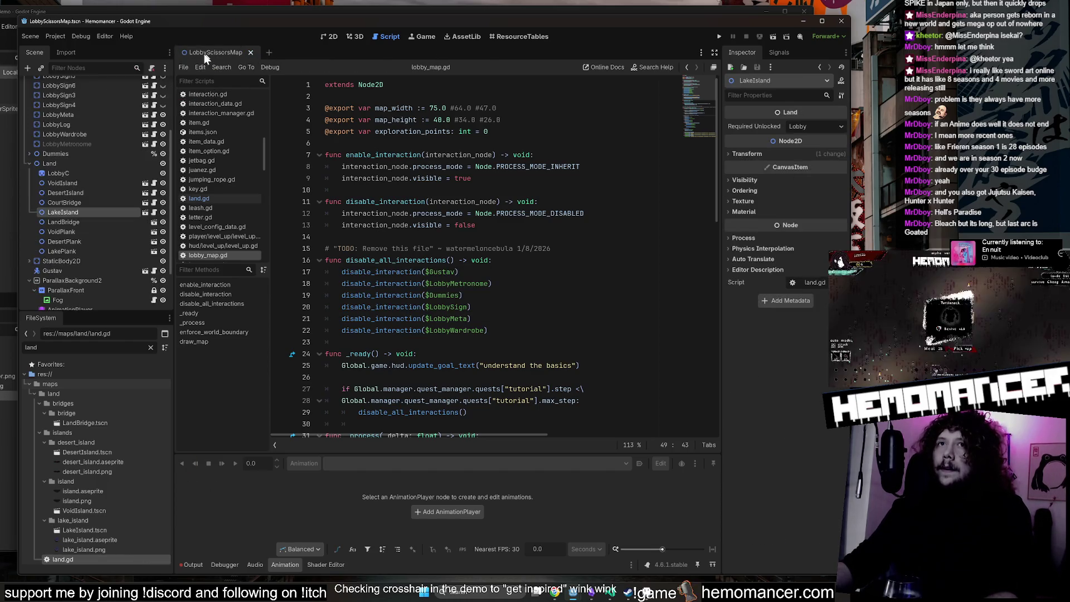
Attach land.gd to the LandBridge scene root, save it and close the tab.
{"action": "left_click", "coordinate": [119, 223]}
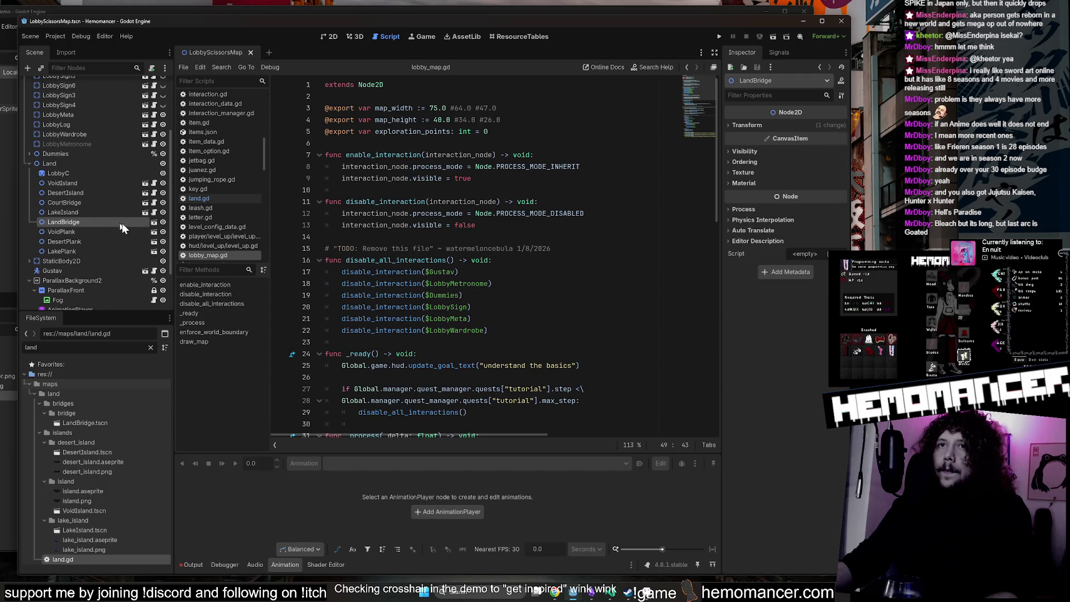
{"action": "left_click", "coordinate": [153, 223]}
{"action": "left_click_drag", "start_coordinate": [82, 557], "coordinate": [75, 82]}
{"action": "key", "text": "ctrl+s"}
{"action": "middle_click", "coordinate": [298, 49]}
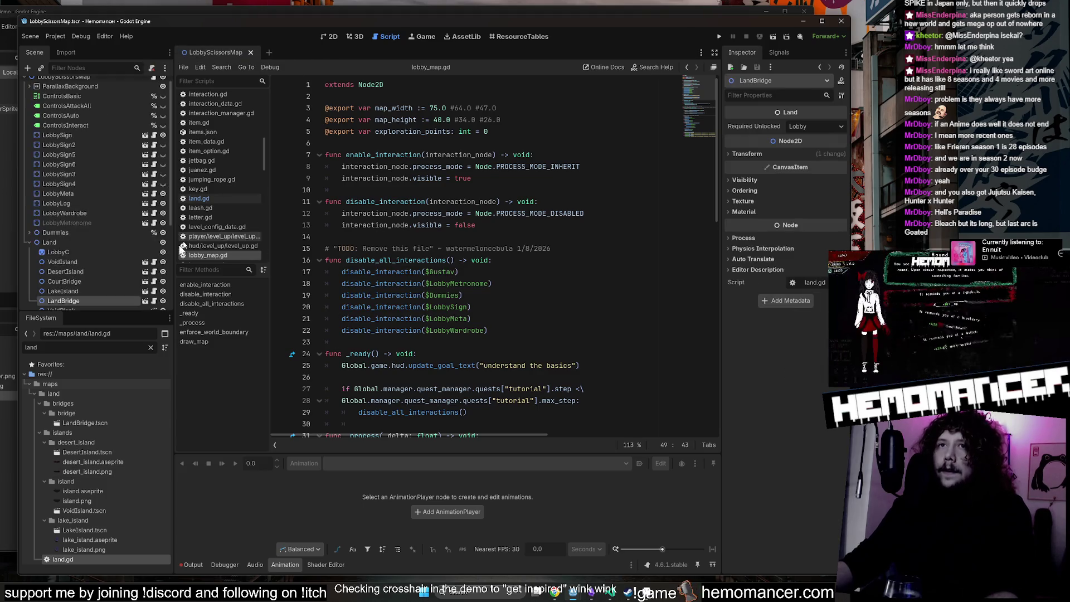
Open the VoidPlank scene from the lobby map.
{"action": "scroll", "coordinate": [132, 243], "scroll_direction": "down", "scroll_amount": 3}
{"action": "left_click", "coordinate": [107, 226]}
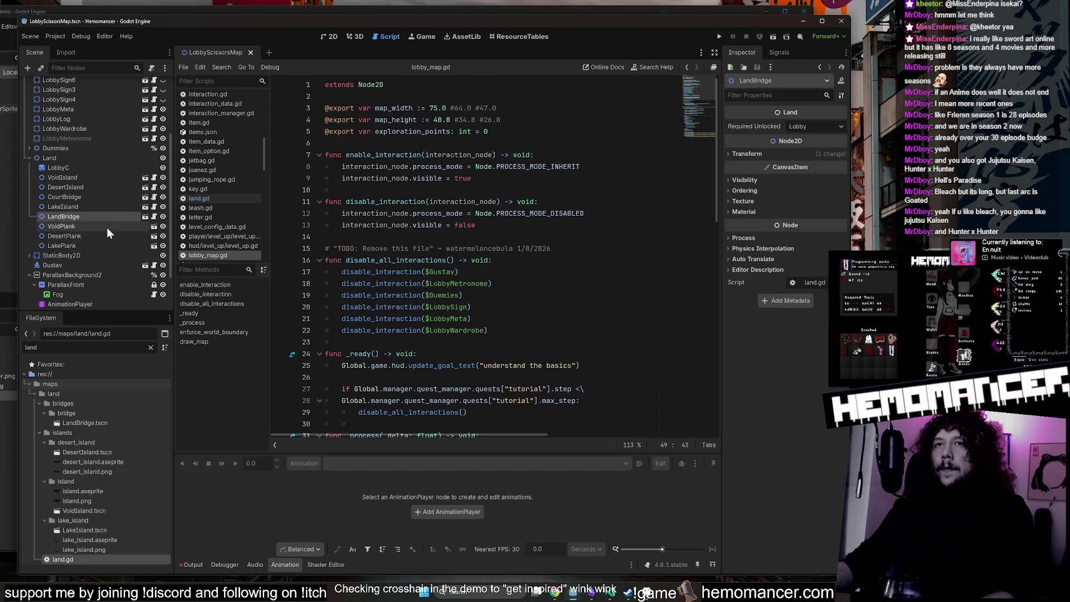
{"action": "left_click", "coordinate": [152, 227]}
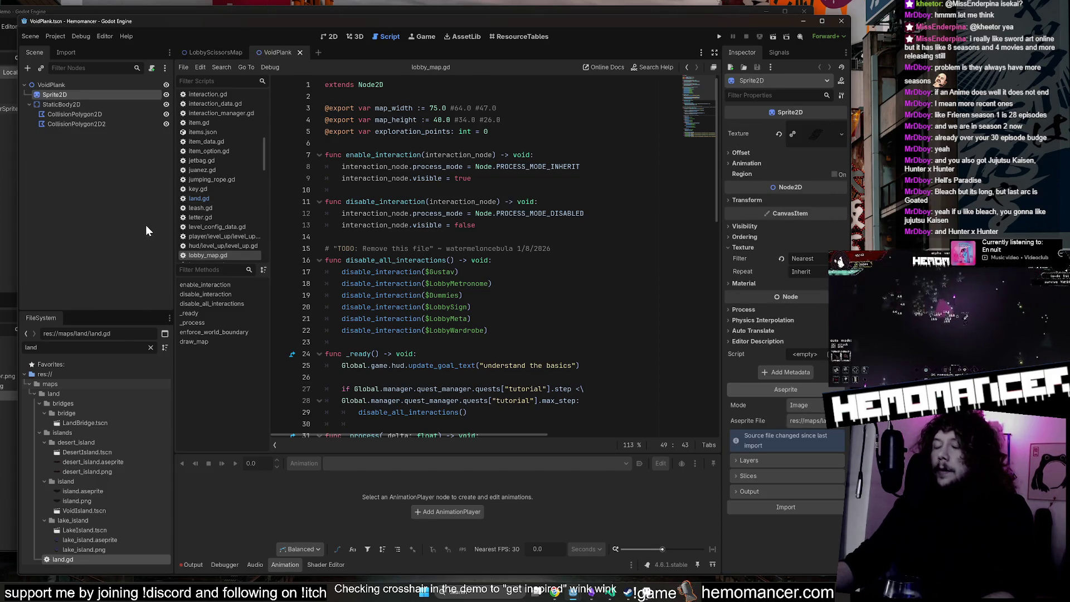
Attach land.gd to the VoidPlank root and close its tab.
{"action": "mouse_move", "coordinate": [88, 558]}
{"action": "left_mouse_down"}
{"action": "mouse_move", "coordinate": [183, 465]}
{"action": "mouse_move", "coordinate": [88, 82]}
{"action": "left_mouse_up"}
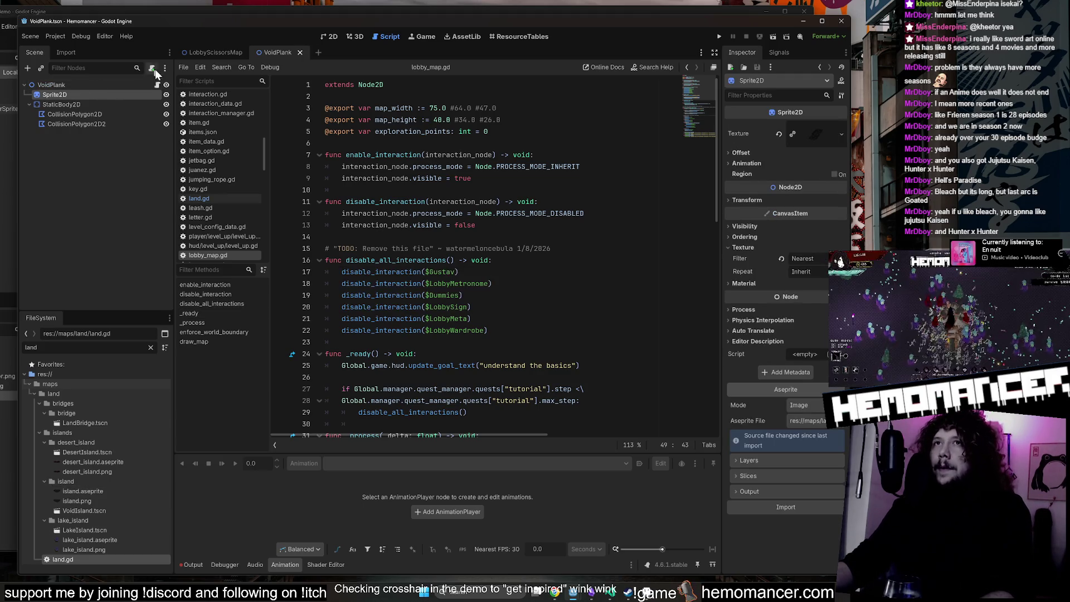
{"action": "left_click", "coordinate": [216, 51]}
{"action": "left_click", "coordinate": [299, 53]}
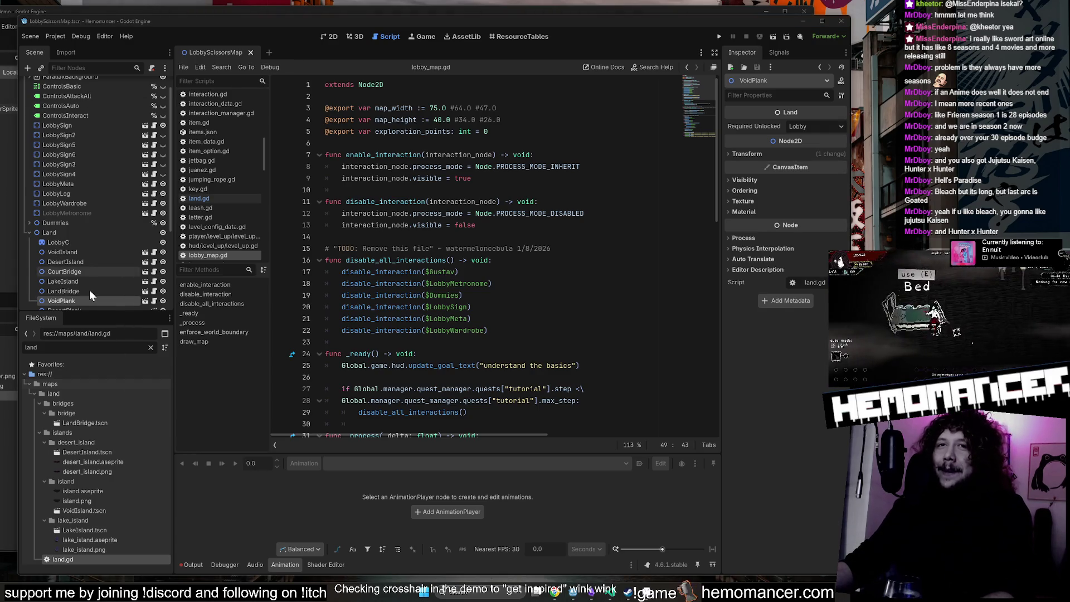
Attach land.gd to the DesertPlank scene root, then save and close it.
{"action": "scroll", "coordinate": [94, 284], "scroll_direction": "down", "scroll_amount": 3}
{"action": "left_click", "coordinate": [98, 253]}
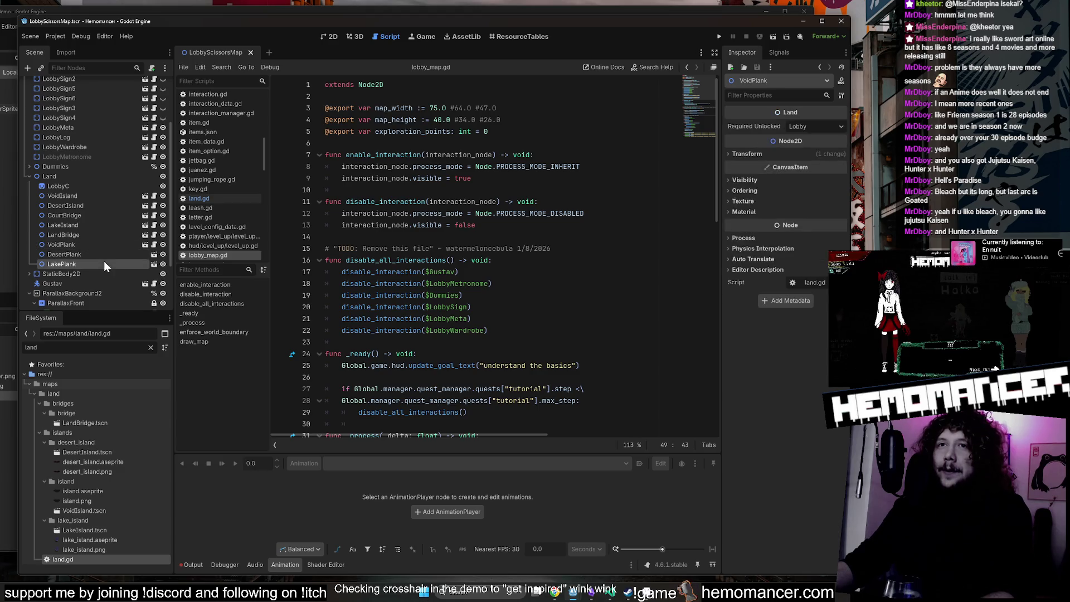
{"action": "left_click", "coordinate": [154, 254]}
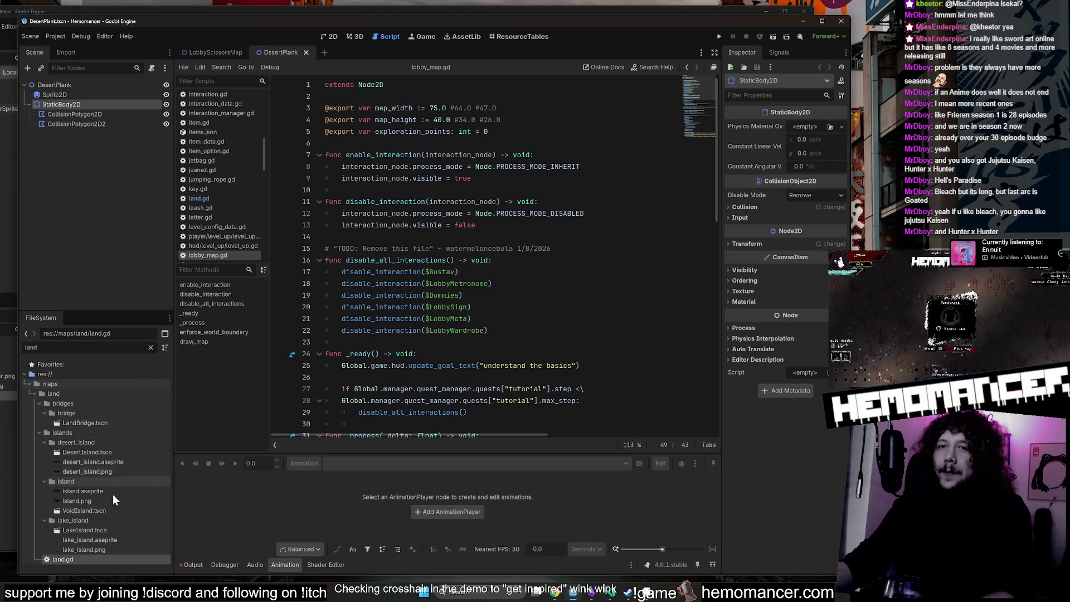
{"action": "left_click_drag", "start_coordinate": [89, 560], "coordinate": [89, 85]}
{"action": "left_click", "coordinate": [314, 52]}
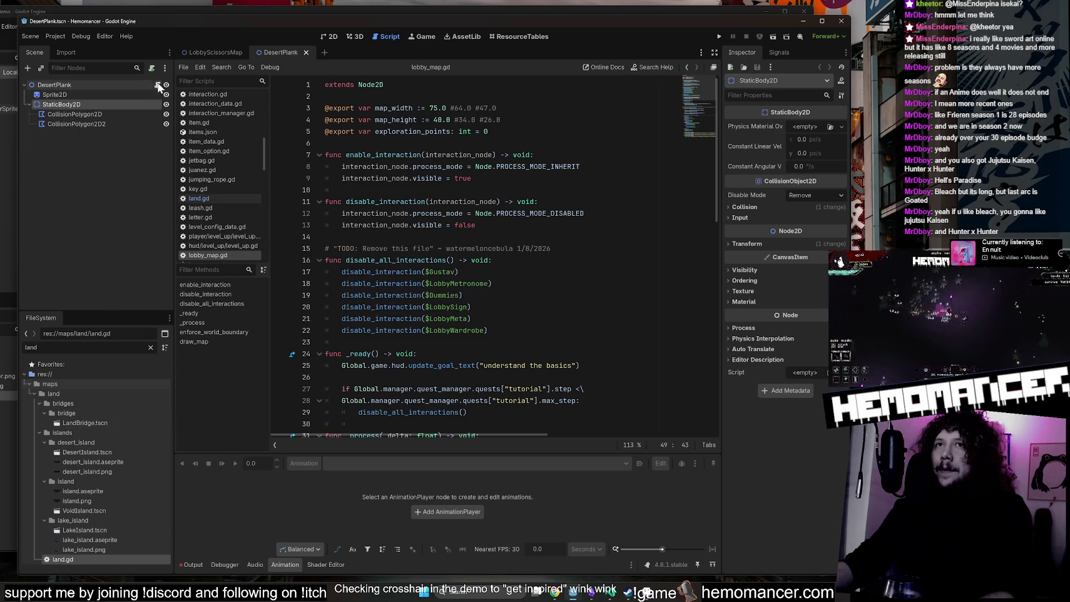
{"action": "key", "text": "Return"}
{"action": "scroll", "coordinate": [111, 242], "scroll_direction": "down", "scroll_amount": 3}
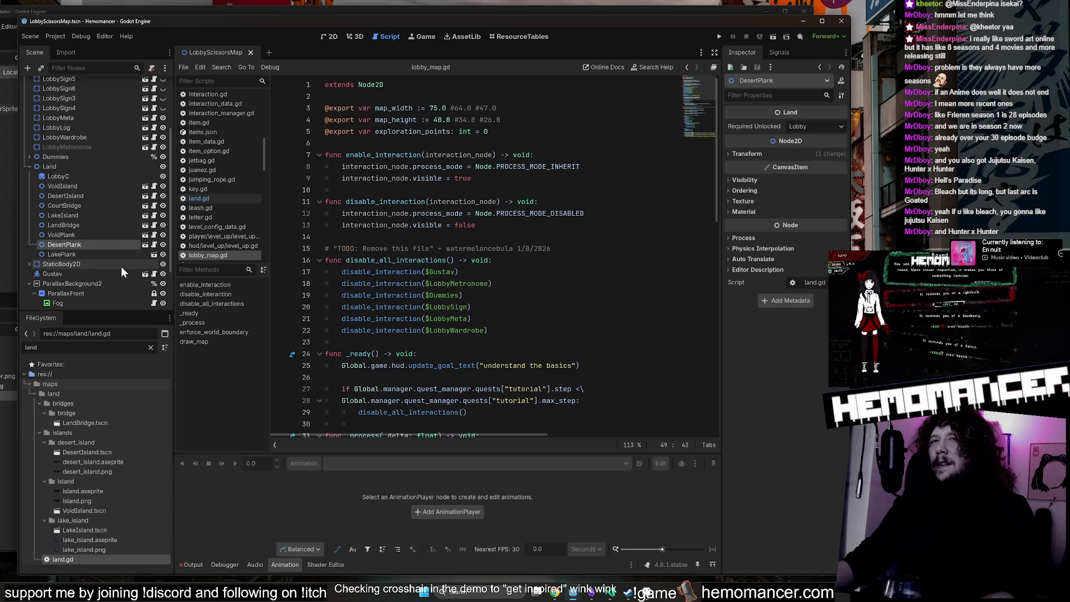
Open the LakePlank scene and attach land.gd to its root node.
{"action": "left_click", "coordinate": [120, 255]}
{"action": "left_click", "coordinate": [153, 254]}
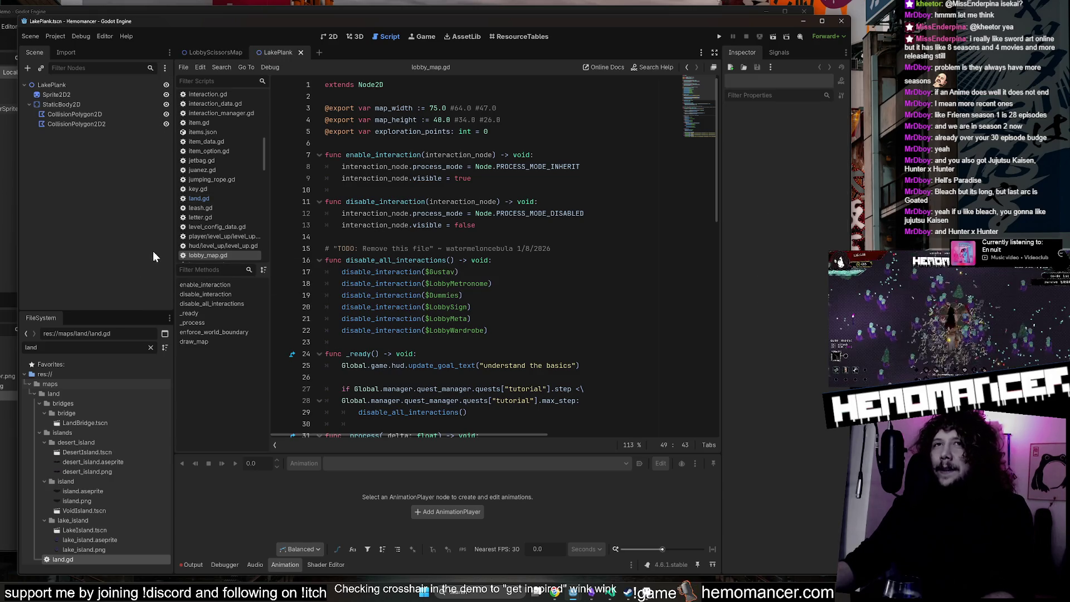
{"action": "left_click", "coordinate": [96, 94]}
{"action": "left_click", "coordinate": [103, 85]}
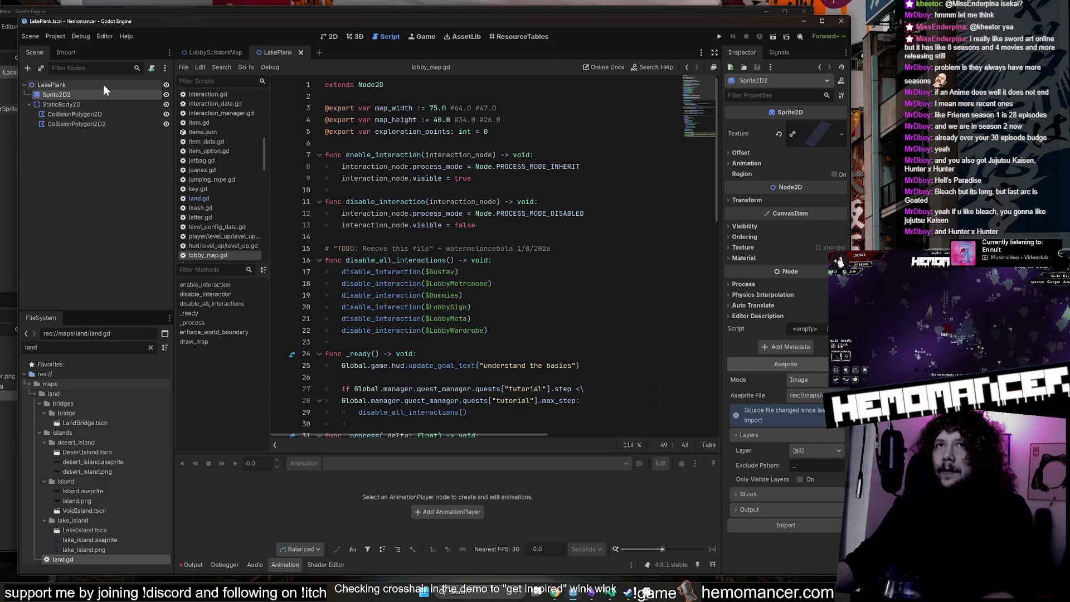
{"action": "mouse_move", "coordinate": [56, 560]}
{"action": "left_mouse_down"}
{"action": "mouse_move", "coordinate": [105, 546]}
{"action": "mouse_move", "coordinate": [87, 83]}
{"action": "left_mouse_up"}
Save and close LakePlank, then review the disable_all_interactions code in lobby_map.gd.
{"action": "left_click", "coordinate": [157, 84]}
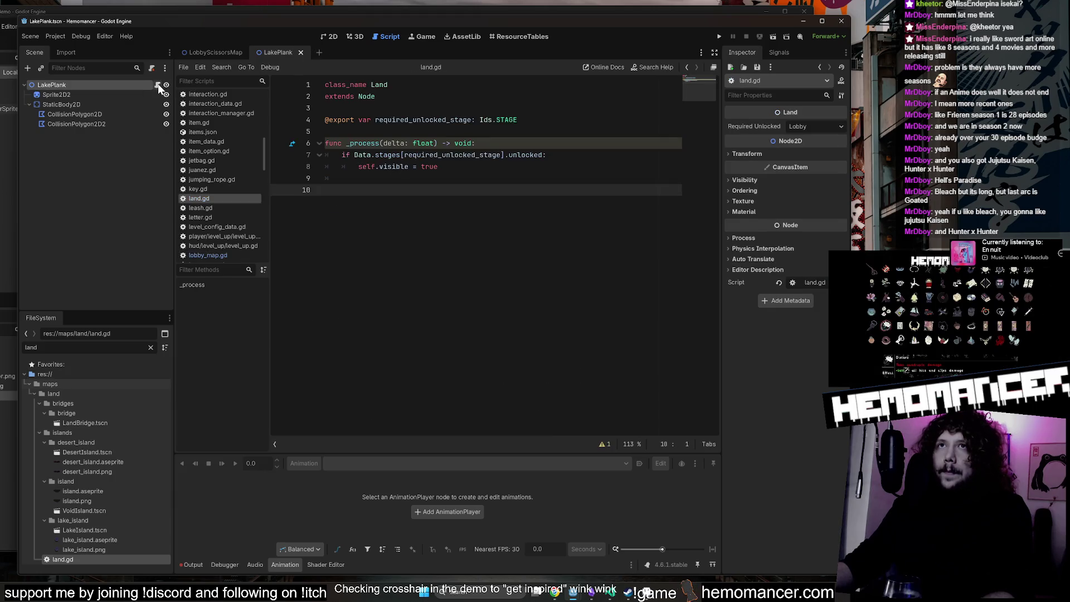
{"action": "key", "text": "ctrl+s"}
{"action": "middle_click", "coordinate": [262, 55]}
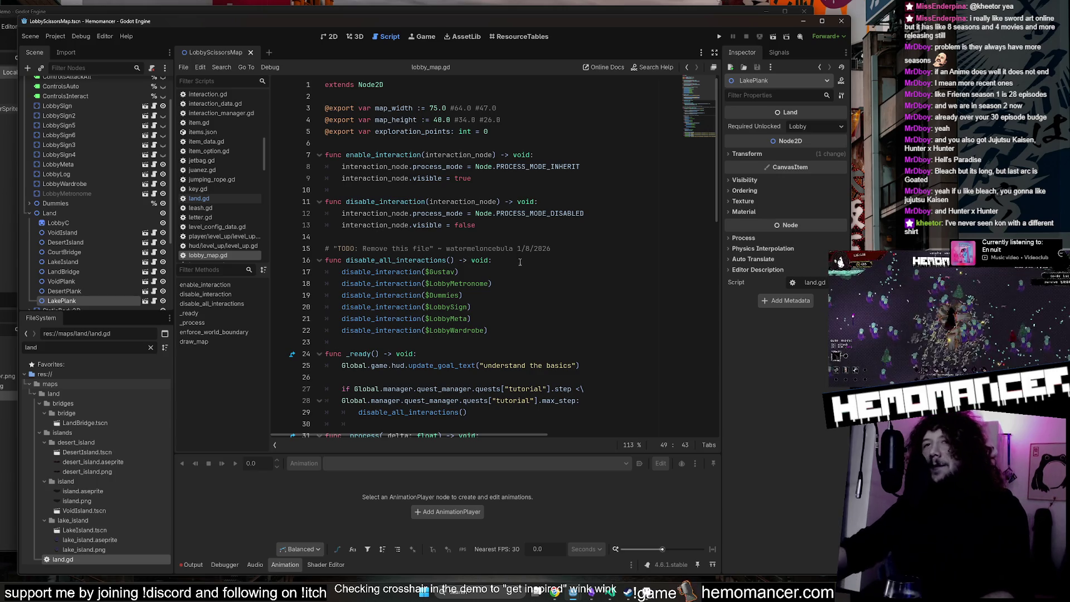
{"action": "left_click", "coordinate": [499, 260]}
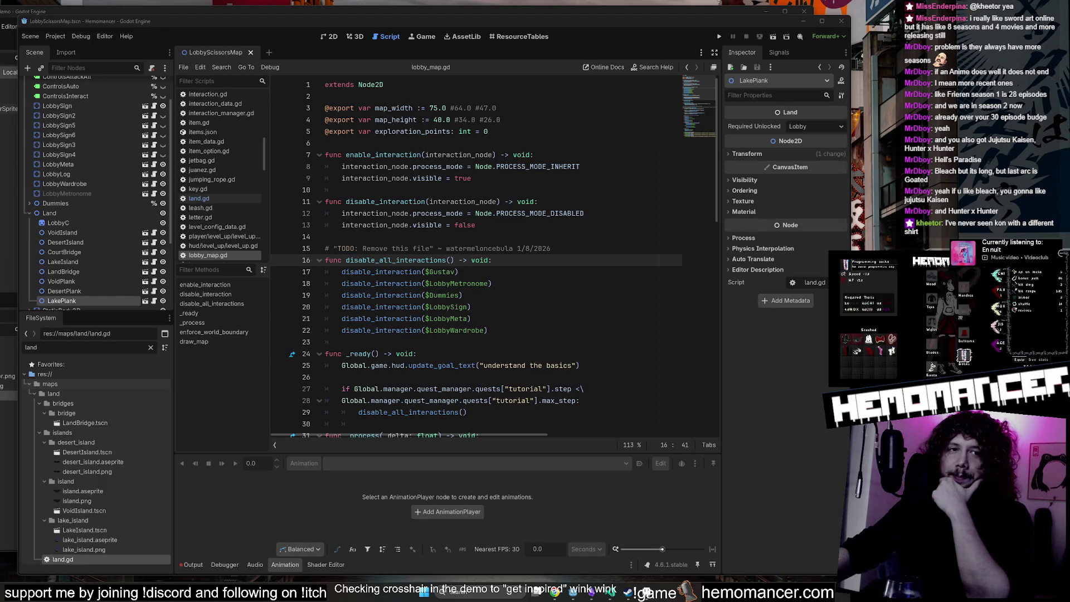
{"action": "left_click", "coordinate": [498, 214]}
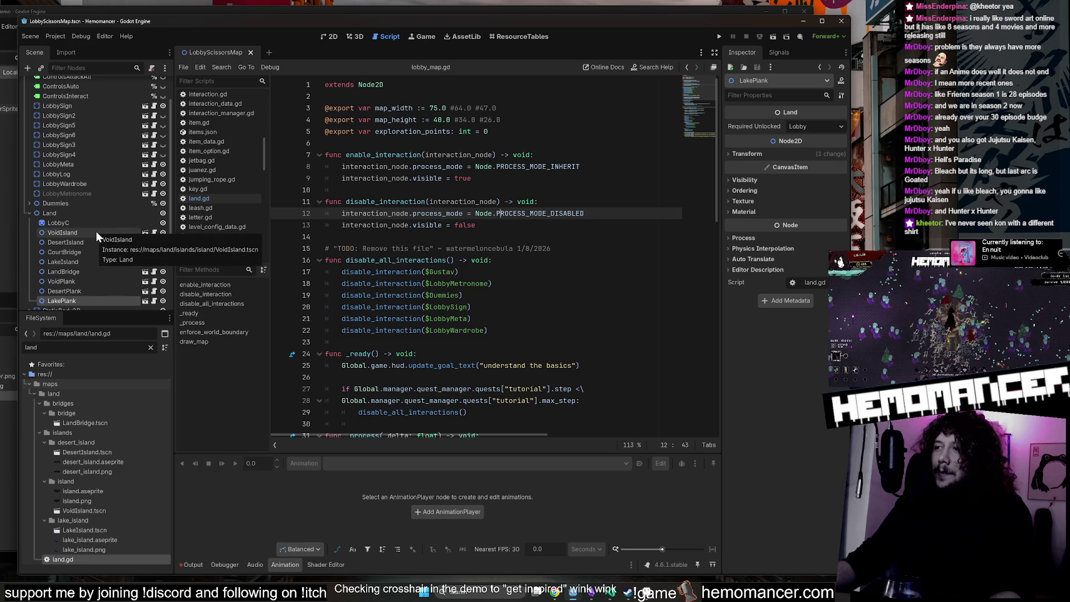
Check the Required Unlocked stage settings on LakePlank, VoidIsland and DesertIsland.
{"action": "left_click", "coordinate": [79, 214]}
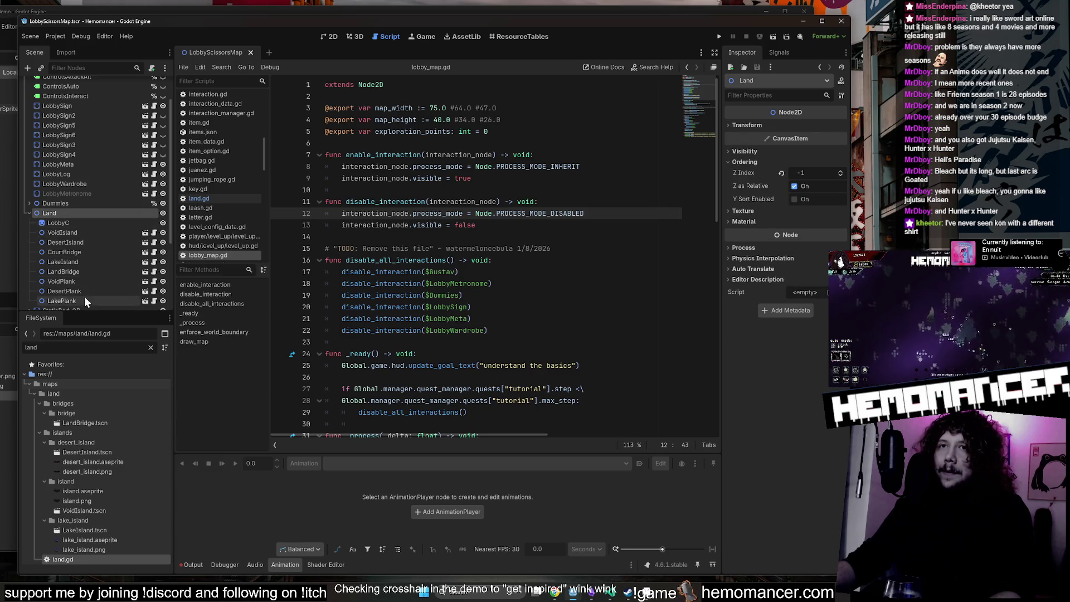
{"action": "scroll", "coordinate": [100, 262], "scroll_direction": "down", "scroll_amount": 2}
{"action": "left_click", "coordinate": [91, 245]}
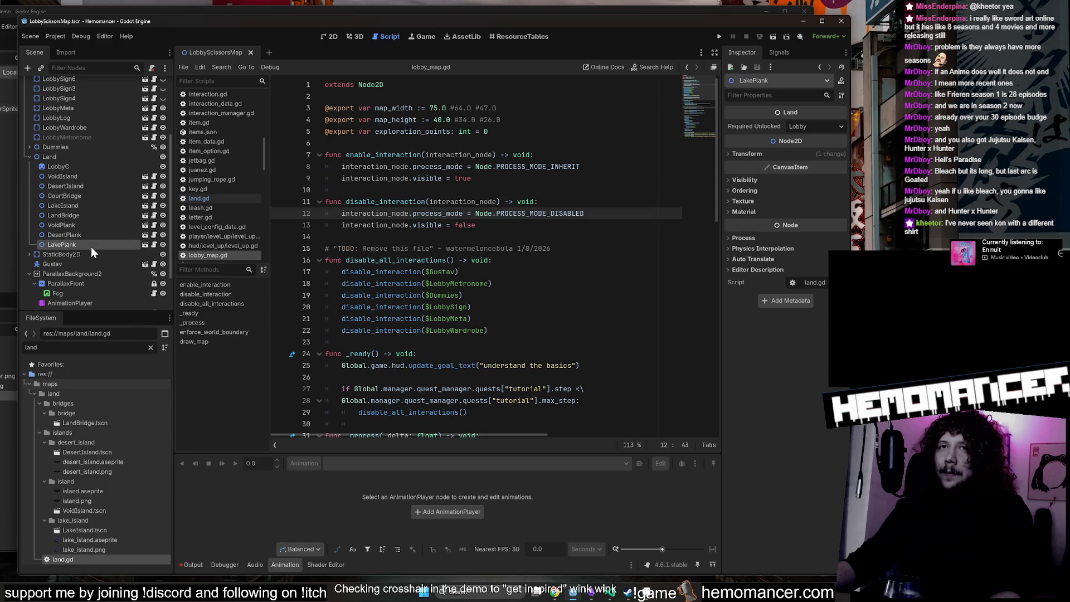
{"action": "left_click", "coordinate": [94, 178]}
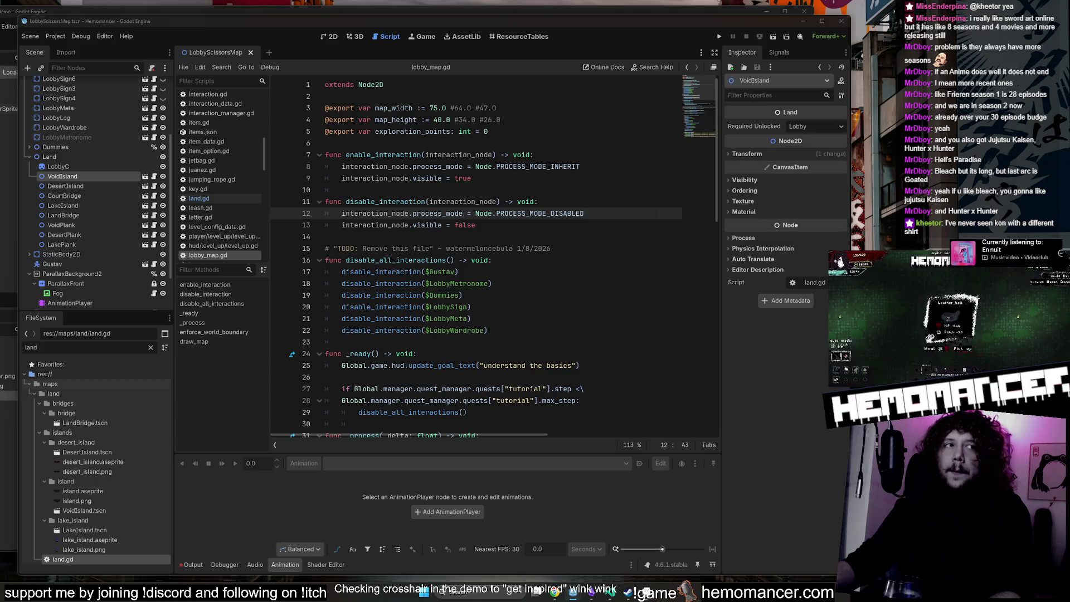
{"action": "left_click", "coordinate": [79, 187]}
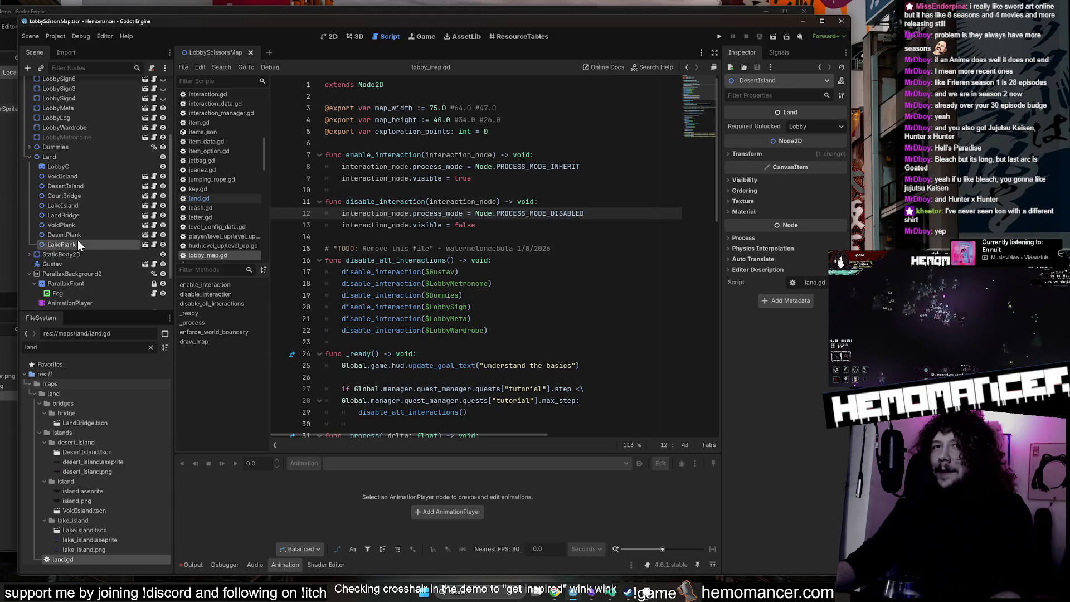
{"action": "left_click", "coordinate": [87, 176]}
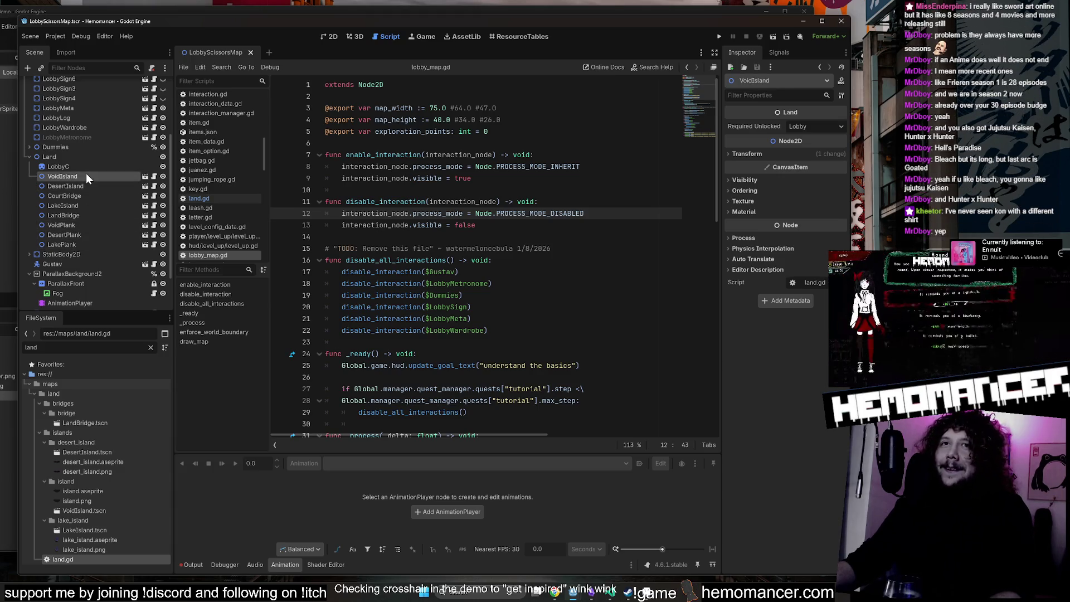
Glance at VoidIsland's land.gd, then return to the lobby map's 2D view via LobbyC.
{"action": "left_click", "coordinate": [457, 124]}
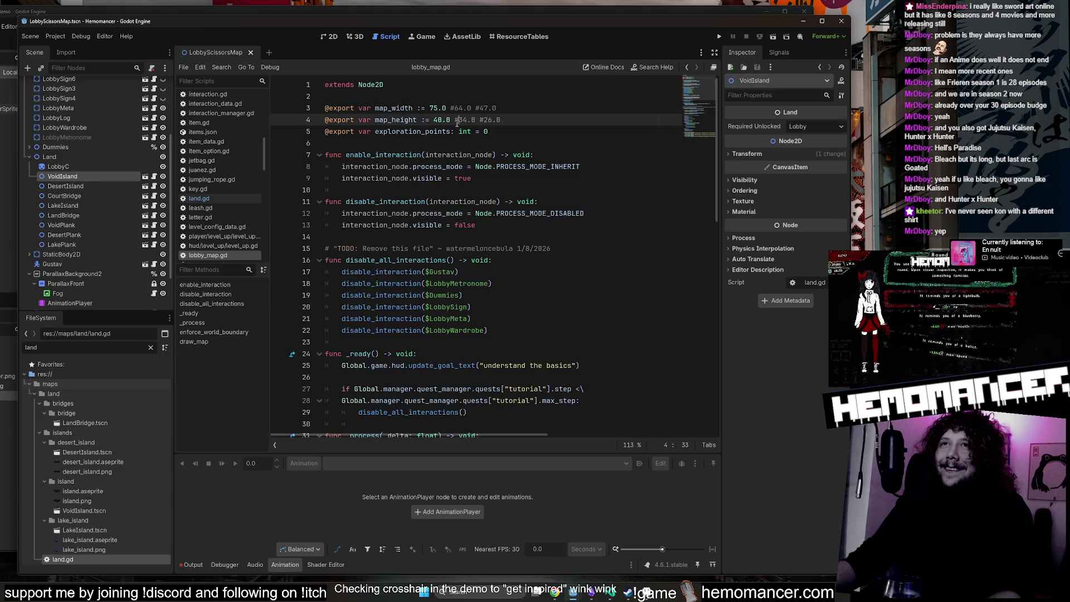
{"action": "left_click", "coordinate": [153, 176]}
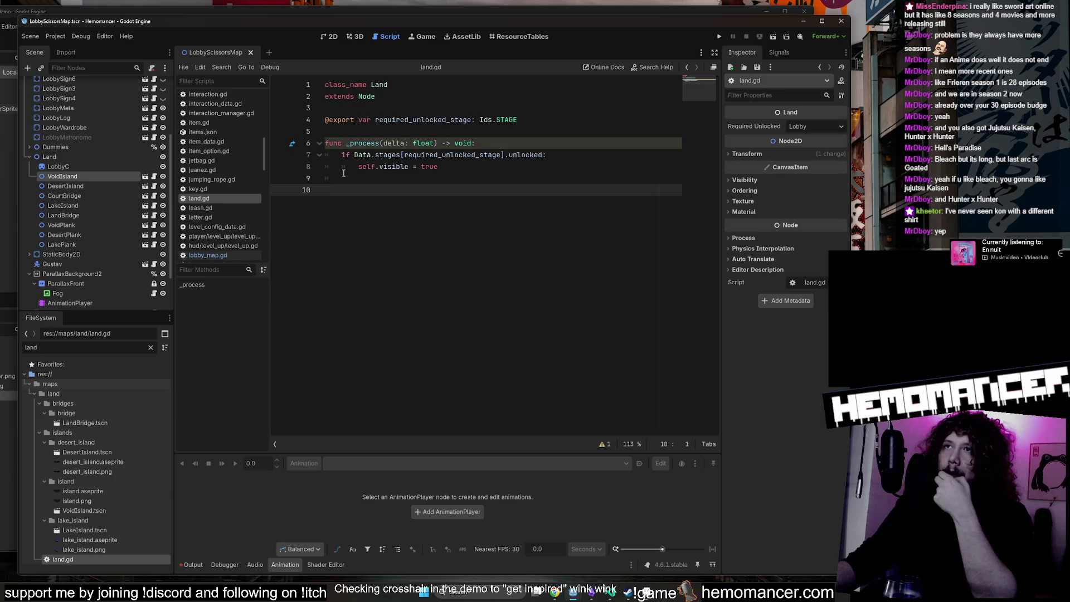
{"action": "left_click", "coordinate": [104, 170]}
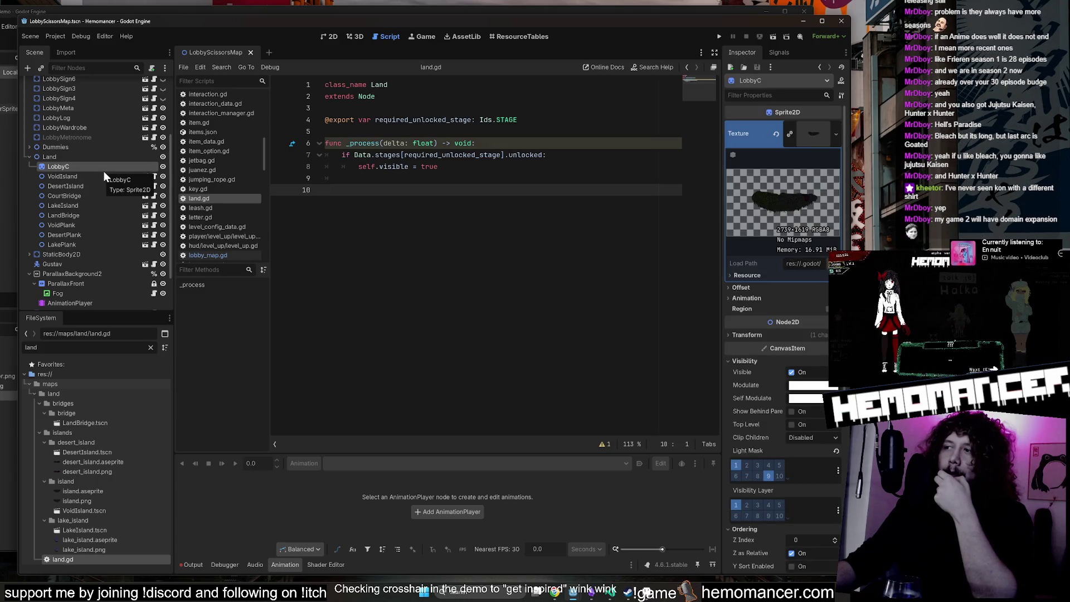
{"action": "left_click", "coordinate": [328, 39]}
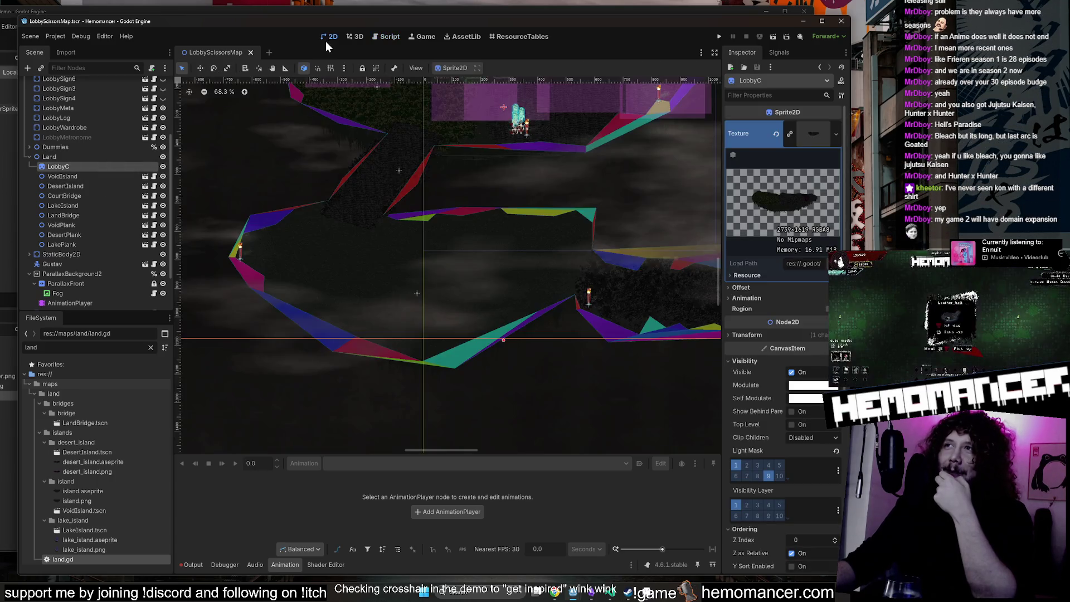
{"action": "scroll", "coordinate": [502, 289], "scroll_direction": "down", "scroll_amount": 3}
{"action": "mouse_move", "coordinate": [362, 199]}
{"action": "left_mouse_down"}
{"action": "mouse_move", "coordinate": [257, 327]}
{"action": "mouse_move", "coordinate": [268, 293]}
{"action": "left_mouse_up"}
{"action": "left_click", "coordinate": [67, 176]}
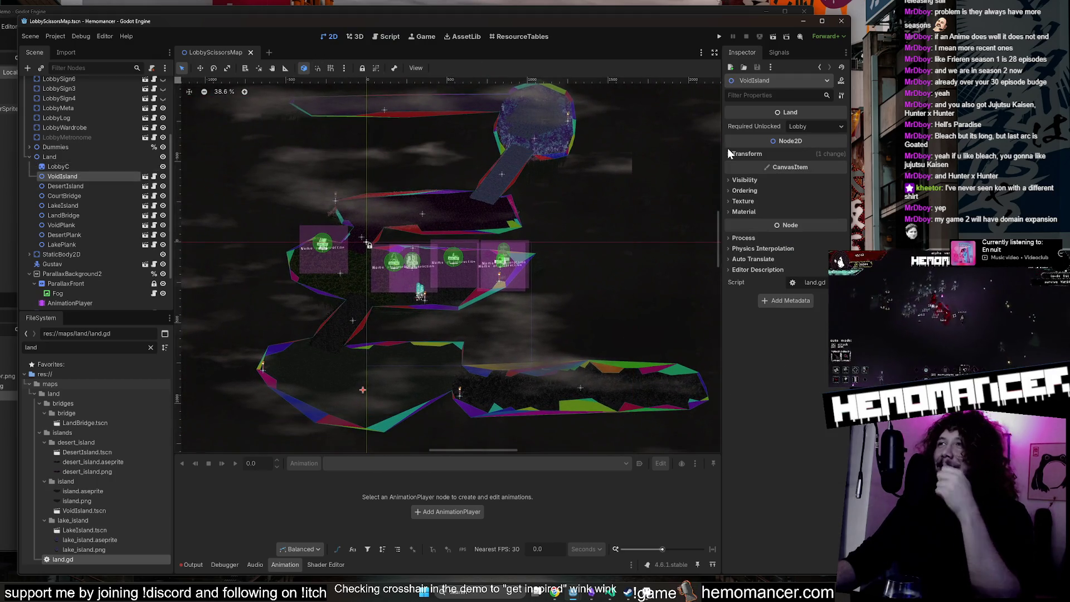
{"action": "left_click_drag", "start_coordinate": [721, 148], "coordinate": [665, 147]}
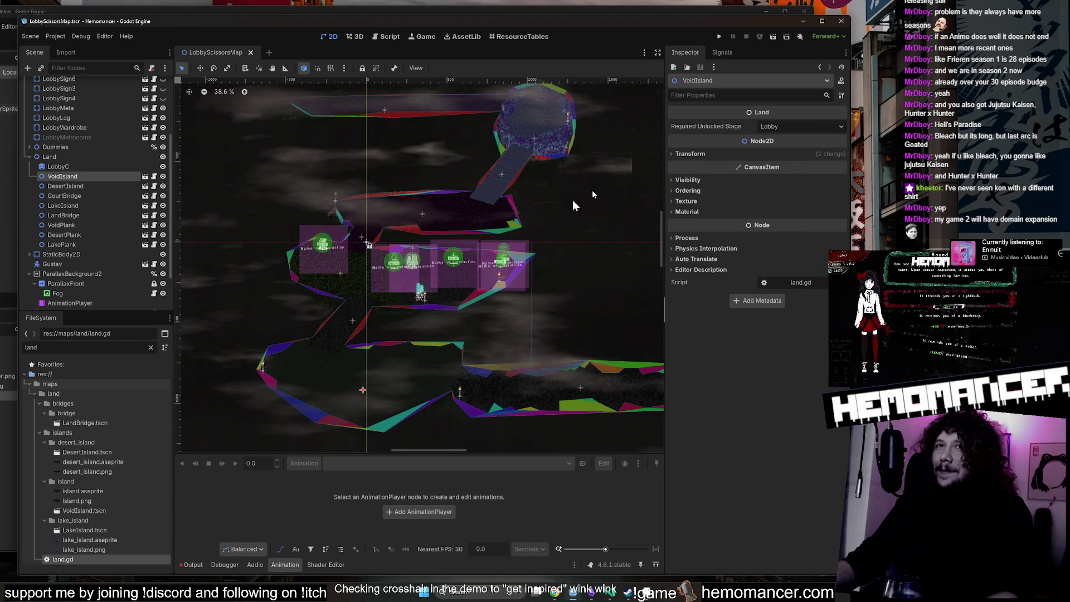
{"action": "left_click", "coordinate": [87, 242]}
{"action": "left_click", "coordinate": [91, 176]}
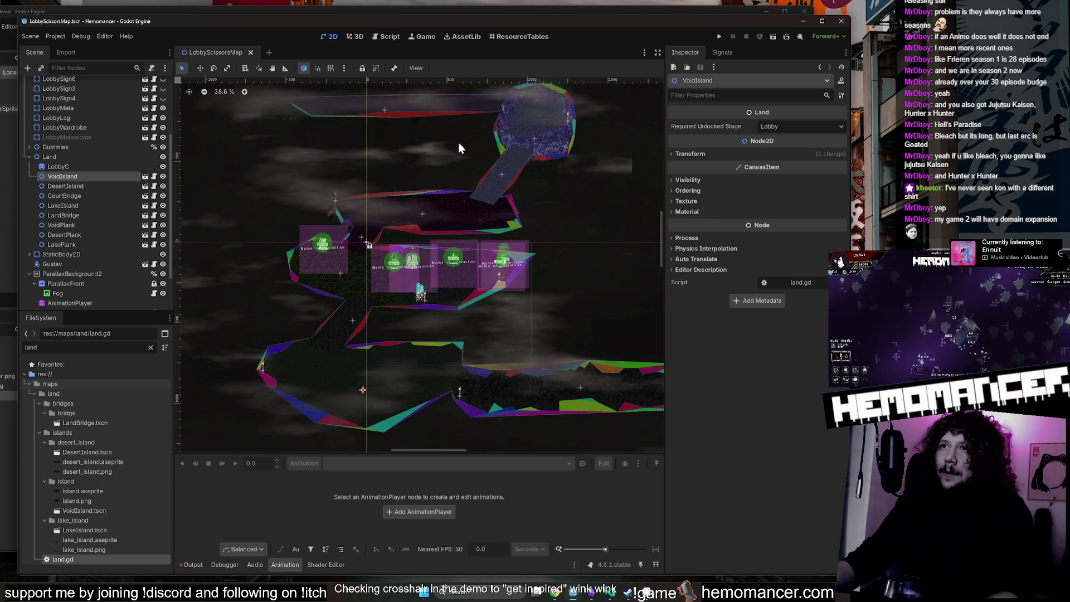
{"action": "scroll", "coordinate": [437, 173], "scroll_direction": "up", "scroll_amount": 2}
{"action": "scroll", "coordinate": [438, 173], "scroll_direction": "up", "scroll_amount": 2}
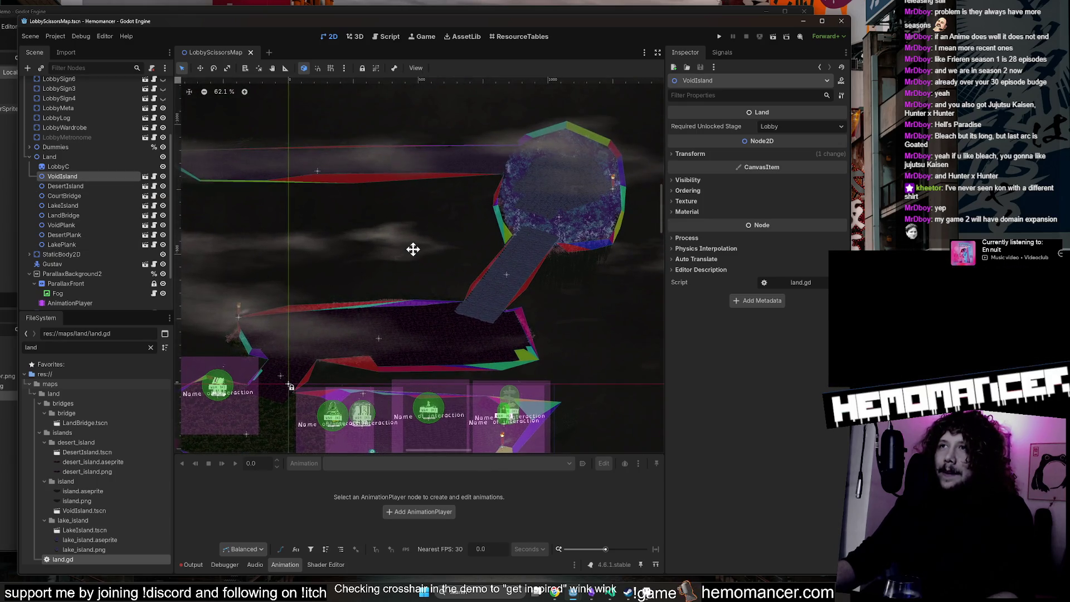
{"action": "scroll", "coordinate": [422, 251], "scroll_direction": "up", "scroll_amount": 1}
{"action": "left_click", "coordinate": [78, 244]}
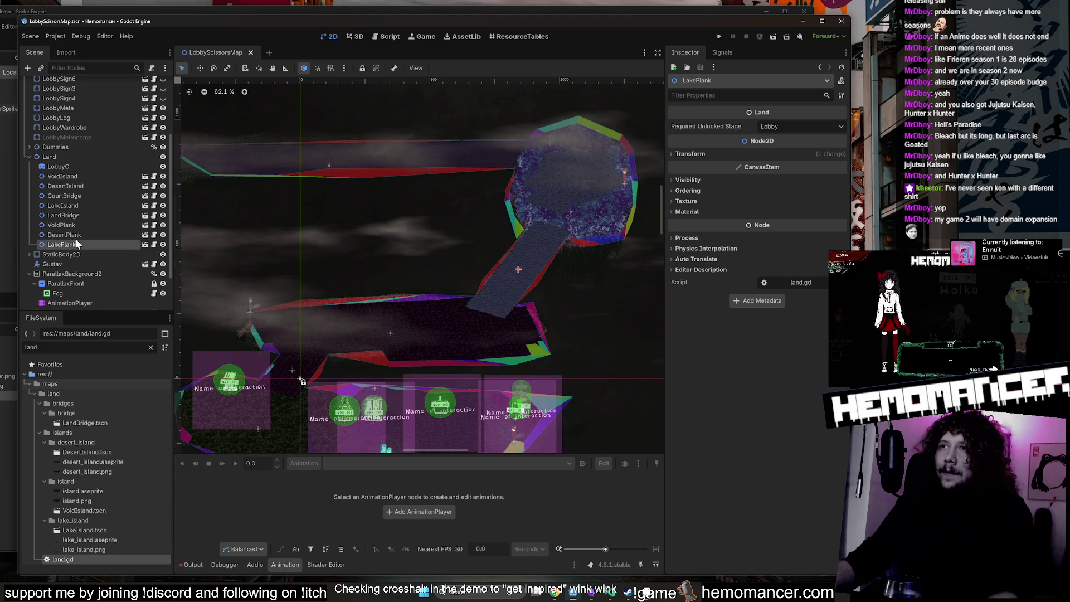
{"action": "left_click_drag", "start_coordinate": [377, 243], "coordinate": [425, 149]}
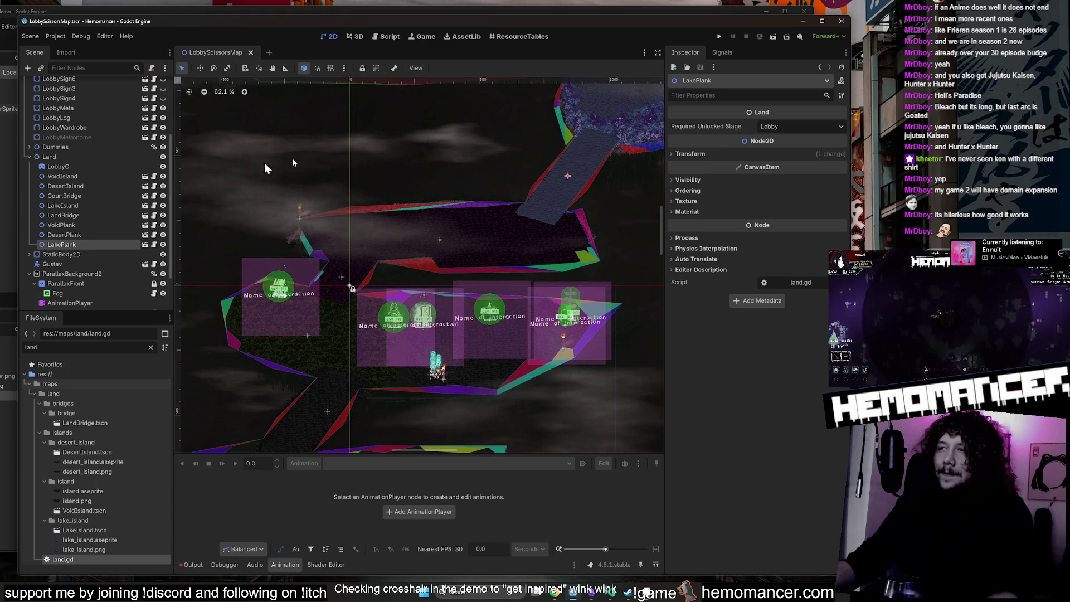
{"action": "left_click", "coordinate": [66, 235]}
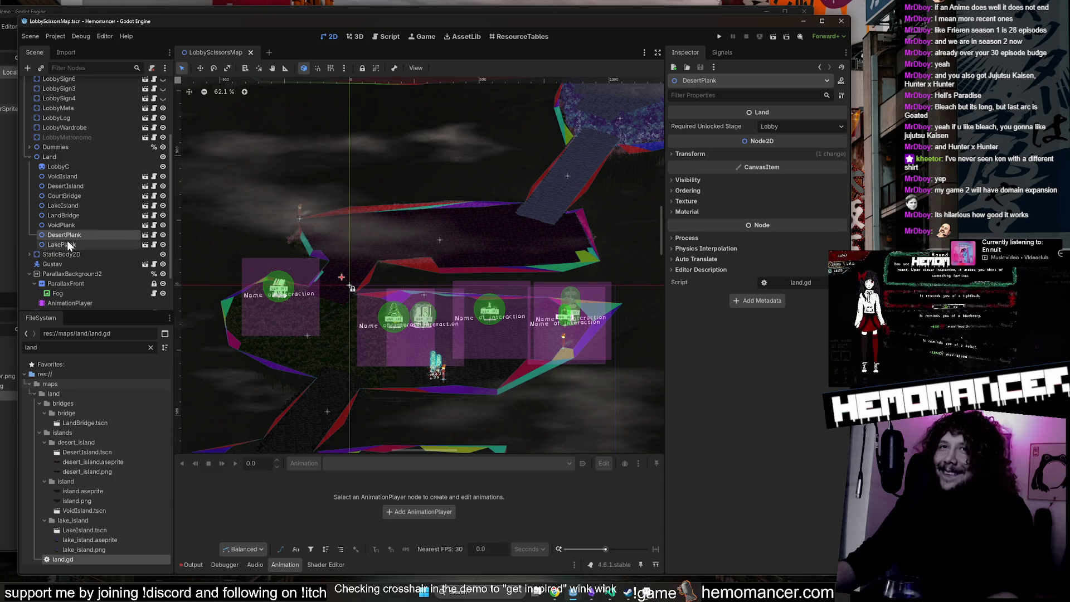
{"action": "left_click", "coordinate": [816, 128]}
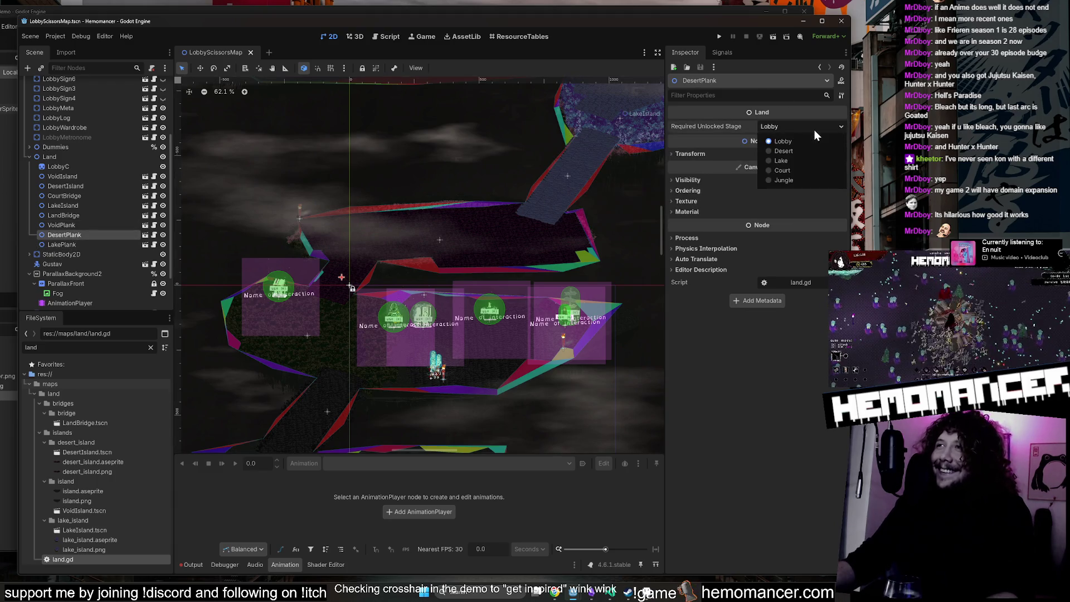
{"action": "key", "text": "Escape"}
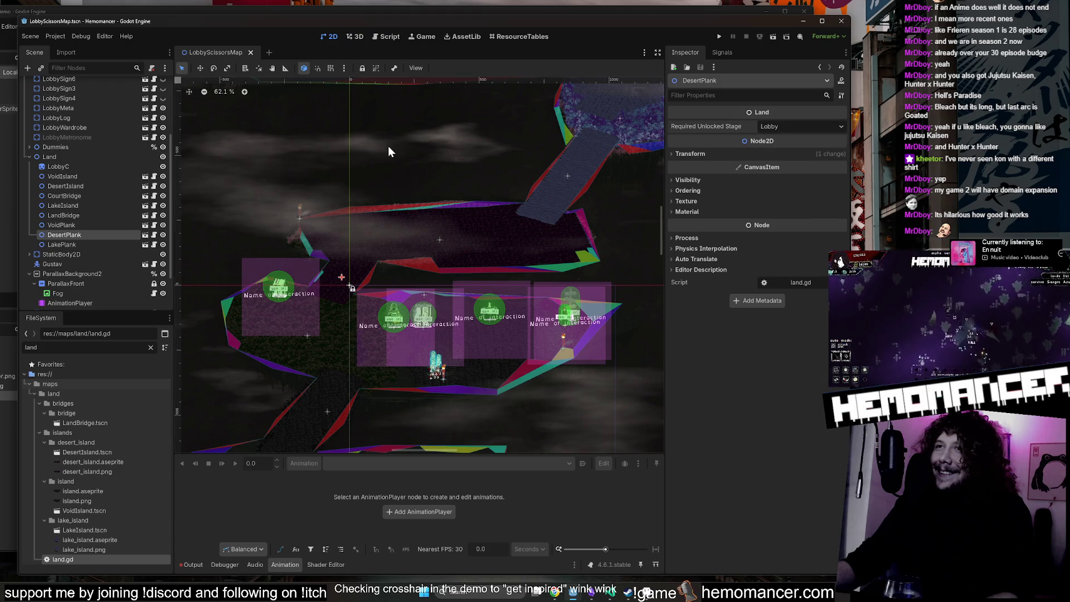
{"action": "scroll", "coordinate": [370, 266], "scroll_direction": "up", "scroll_amount": 4}
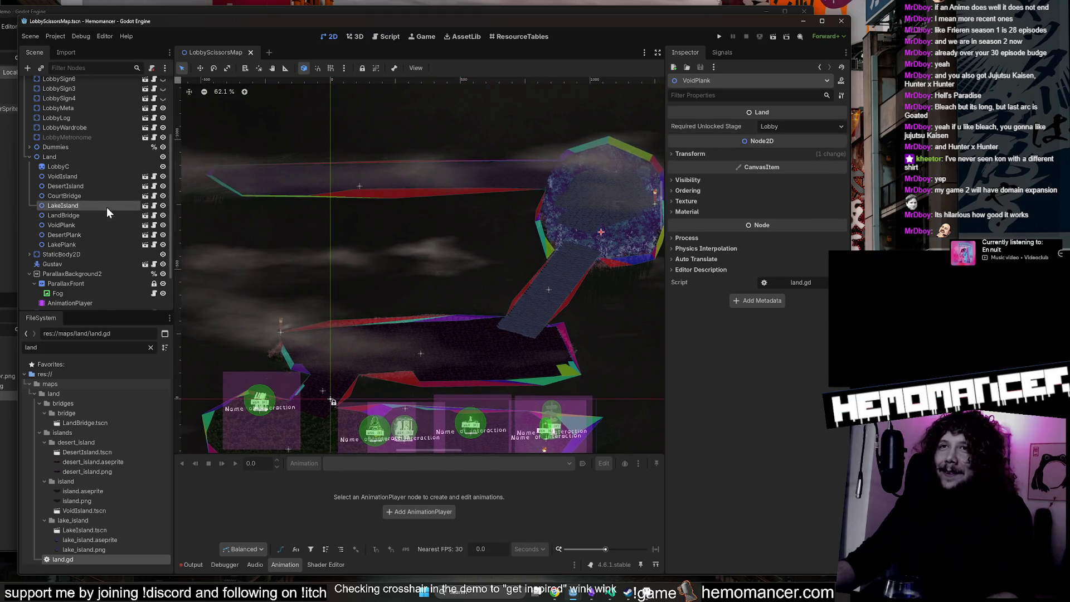
{"action": "left_click", "coordinate": [109, 196]}
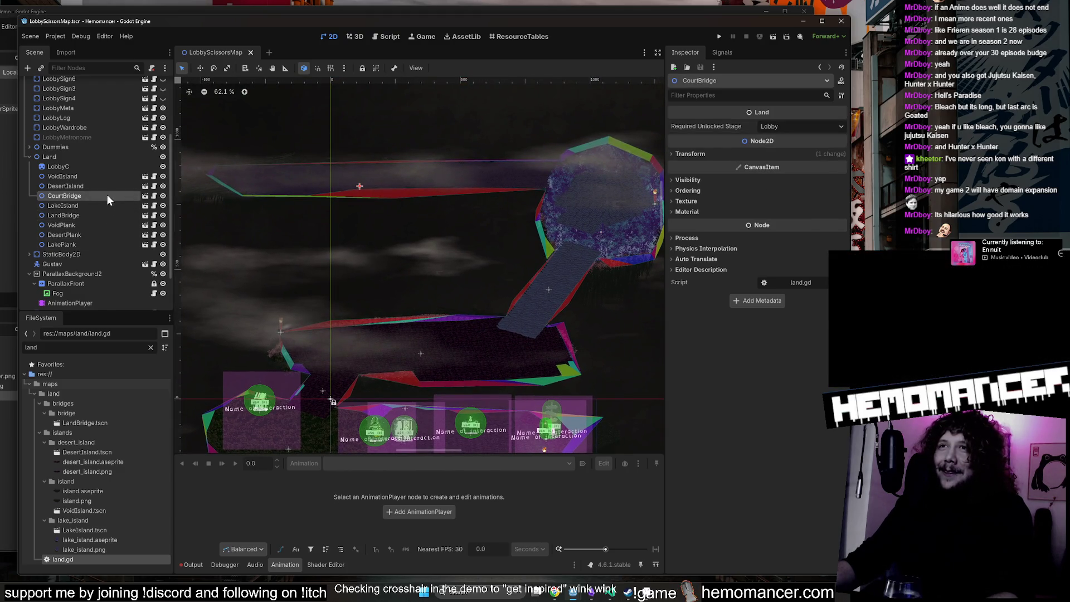
Set CourtBridge's Required Unlocked Stage to Court.
{"action": "left_click", "coordinate": [794, 126]}
{"action": "left_click", "coordinate": [793, 185]}
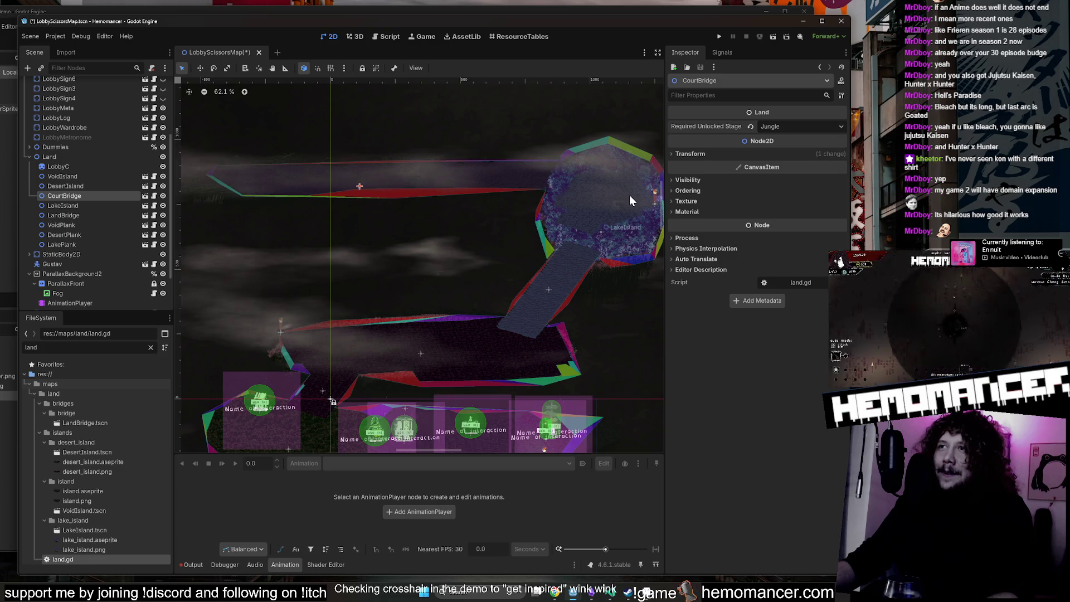
{"action": "left_click", "coordinate": [89, 205]}
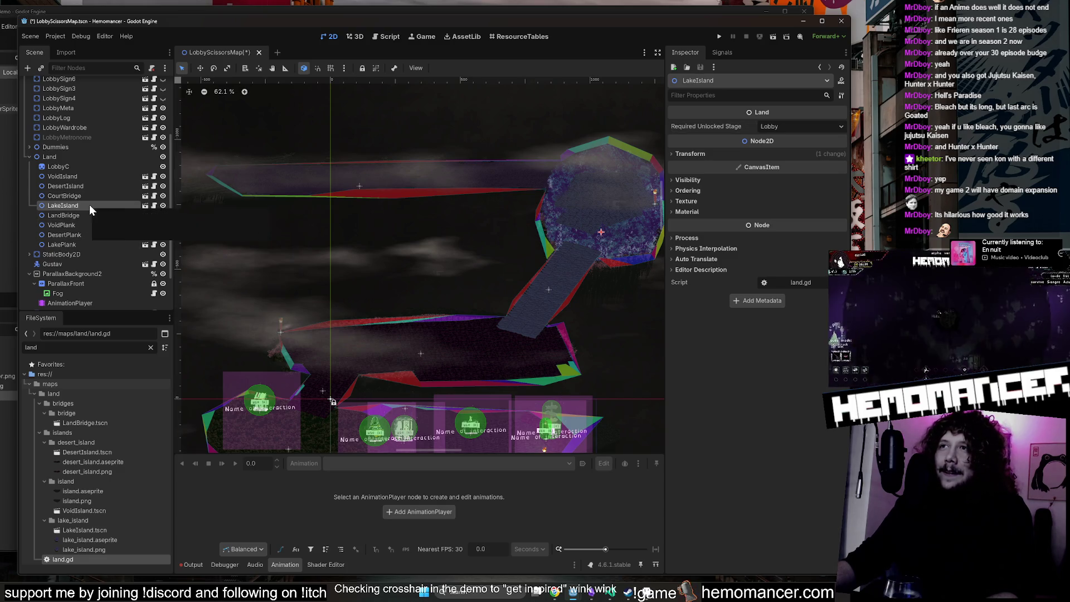
{"action": "left_click", "coordinate": [91, 196]}
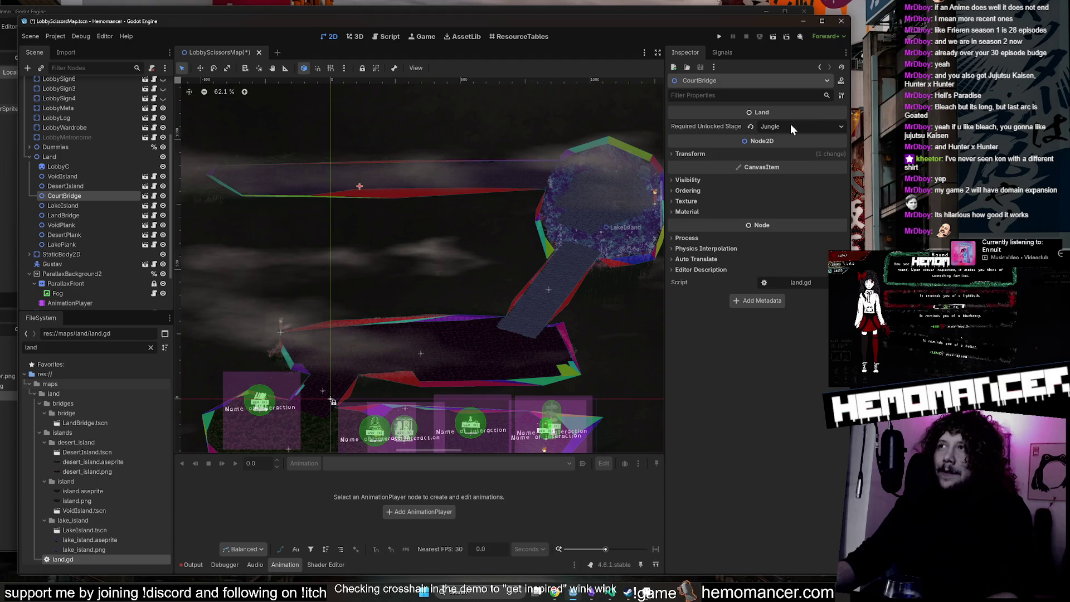
{"action": "left_click", "coordinate": [792, 127]}
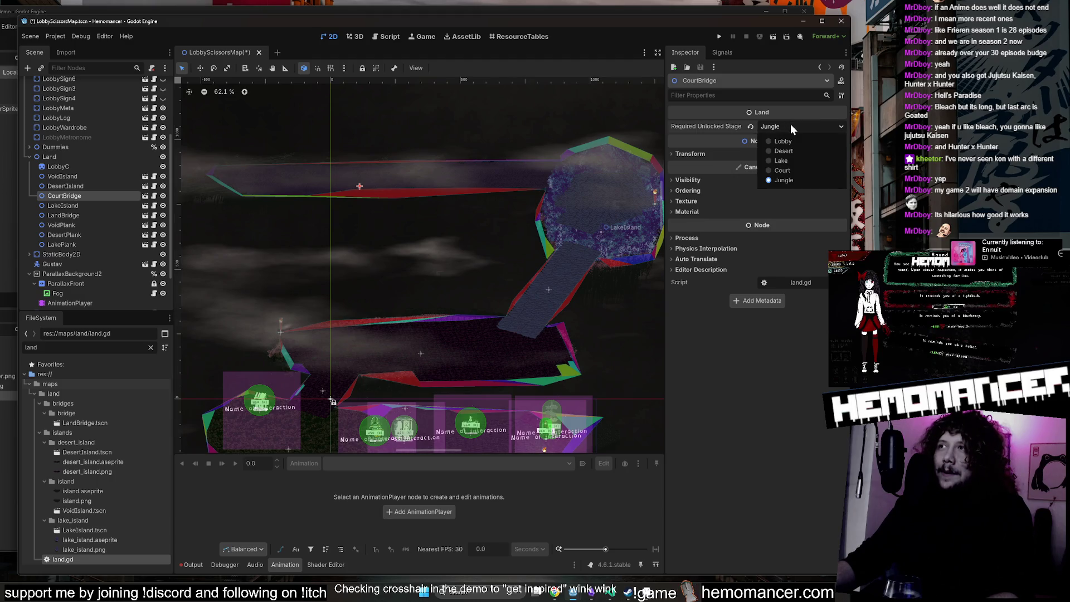
{"action": "left_click", "coordinate": [789, 160]}
{"action": "left_click", "coordinate": [792, 128]}
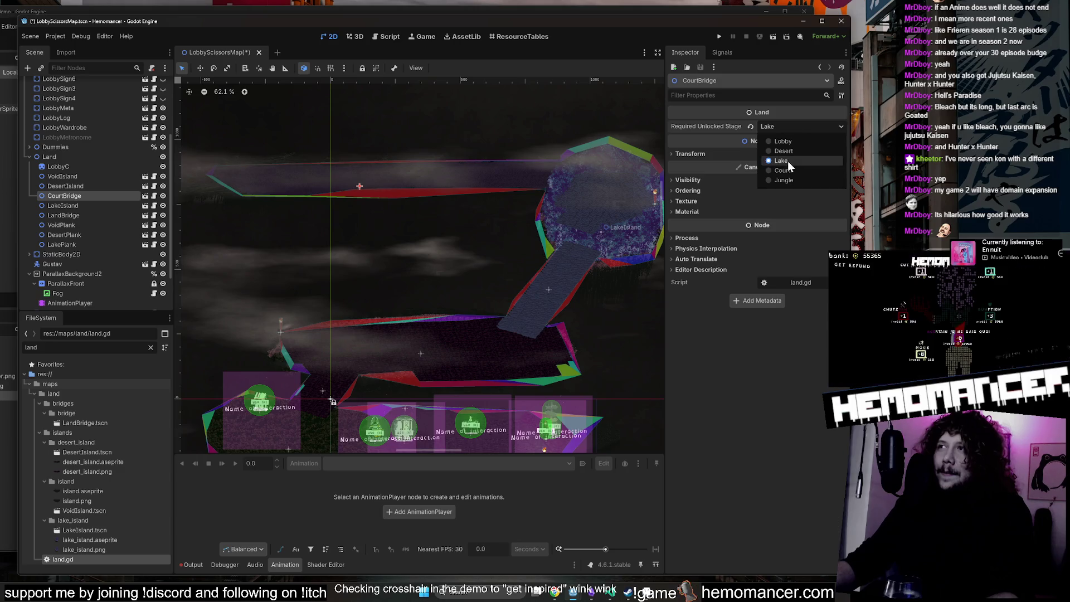
{"action": "left_click", "coordinate": [789, 169]}
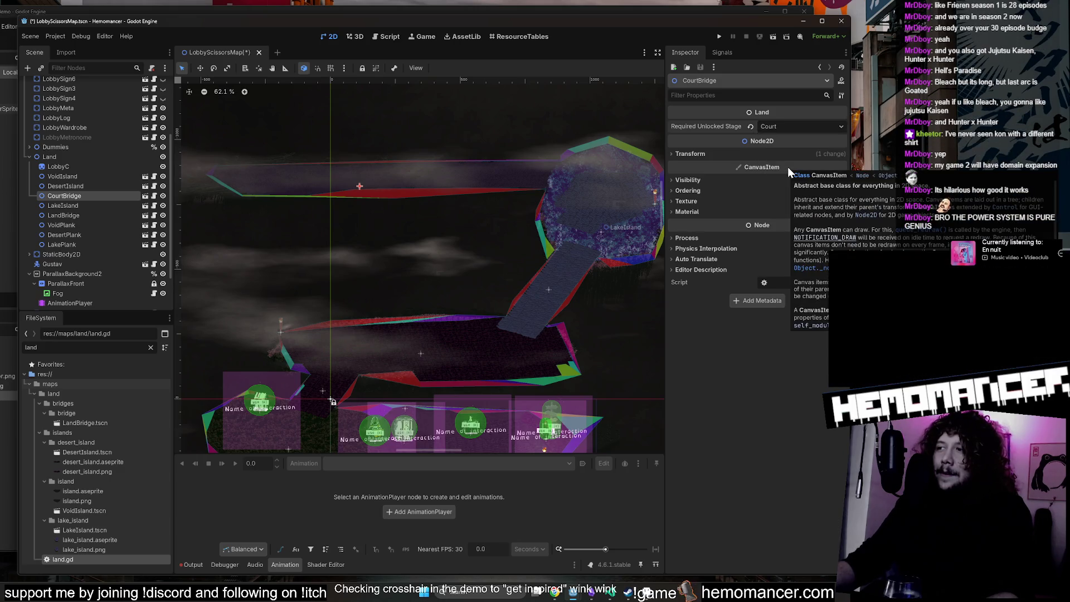
Set LakeIsland's Required Unlocked Stage to Lake.
{"action": "left_click", "coordinate": [96, 206]}
{"action": "left_click", "coordinate": [800, 127]}
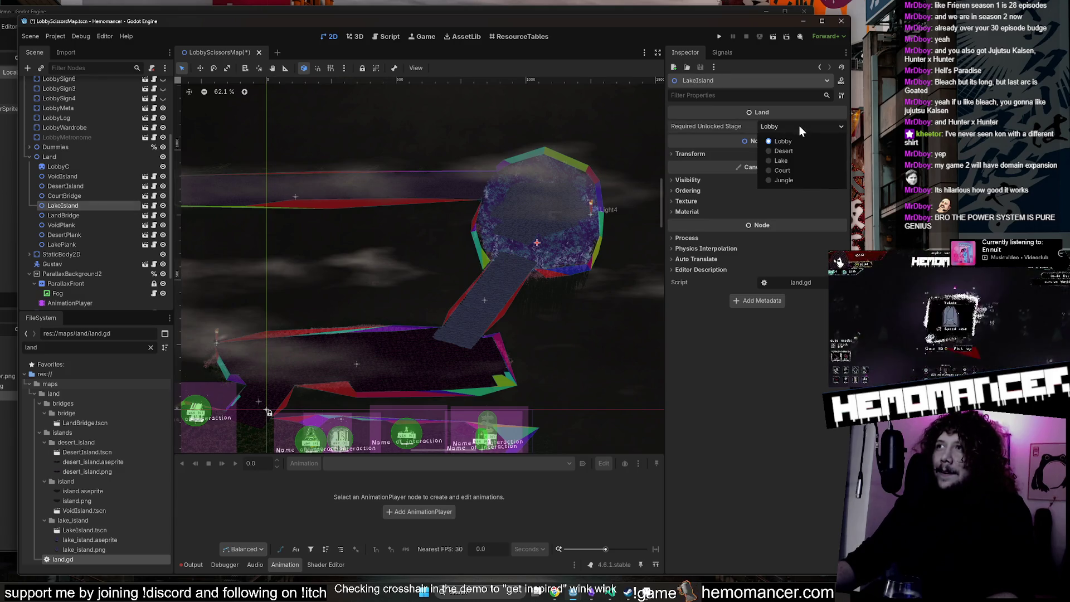
{"action": "left_click", "coordinate": [797, 162]}
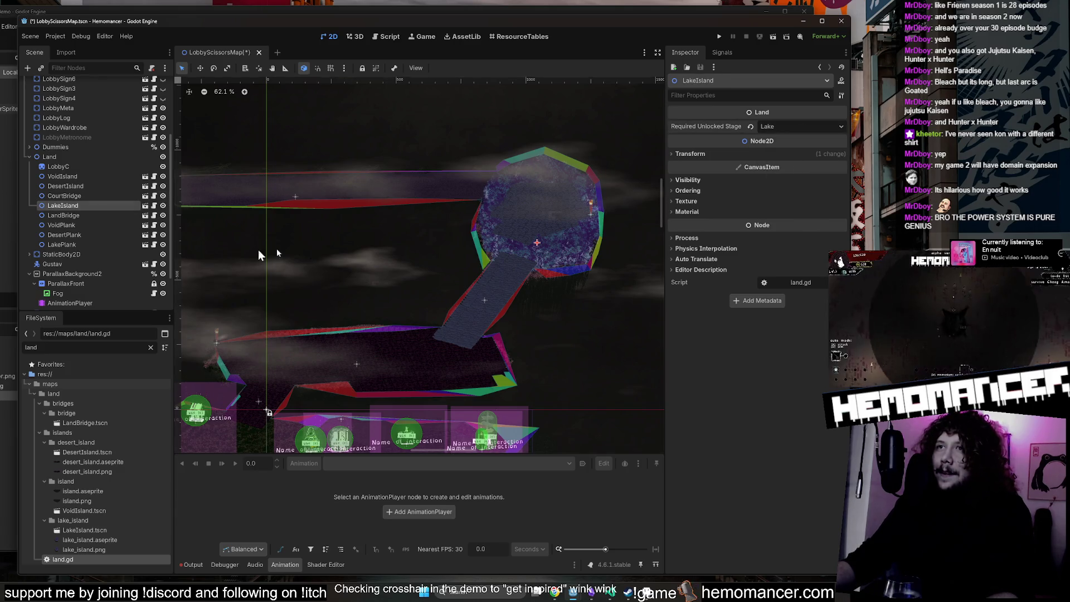
{"action": "left_click", "coordinate": [93, 225]}
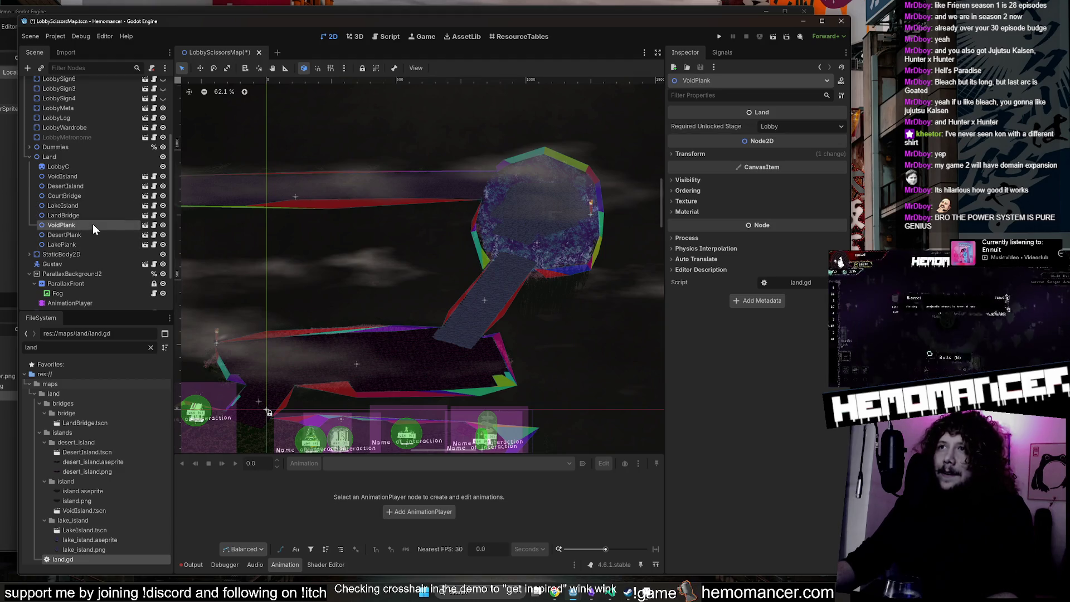
{"action": "left_click", "coordinate": [93, 205]}
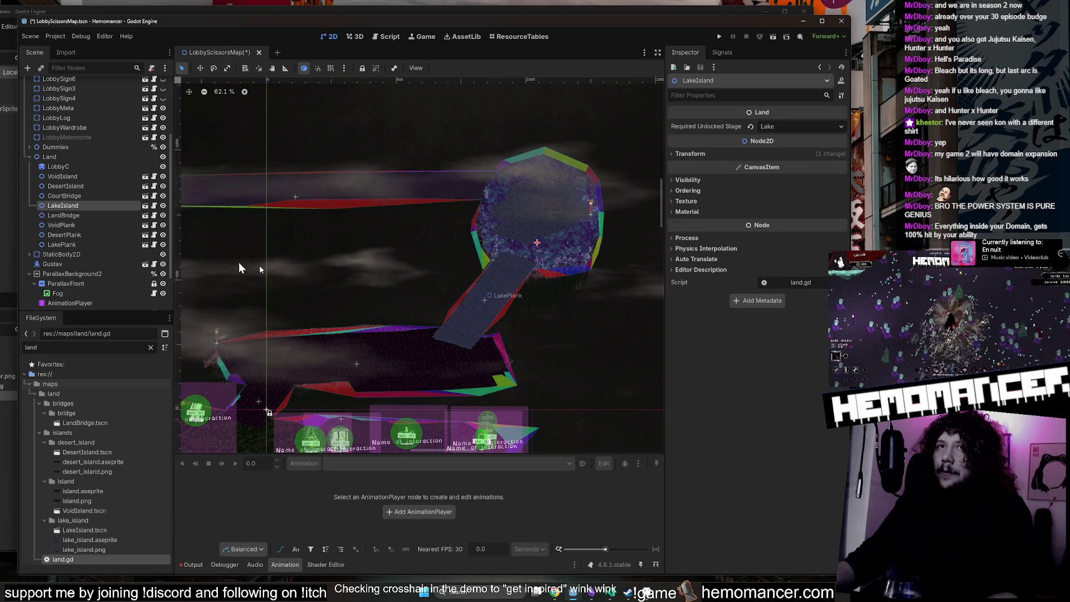
Set LakePlank's Required Unlocked Stage to Lake, leaving DesertIsland on Lobby.
{"action": "left_click", "coordinate": [97, 245]}
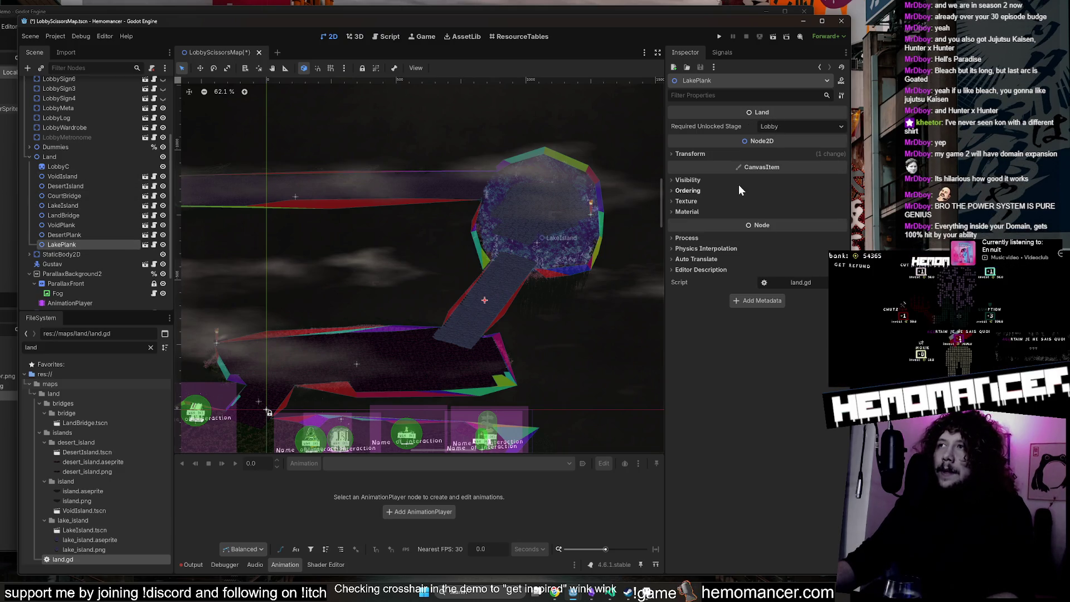
{"action": "left_click", "coordinate": [791, 128]}
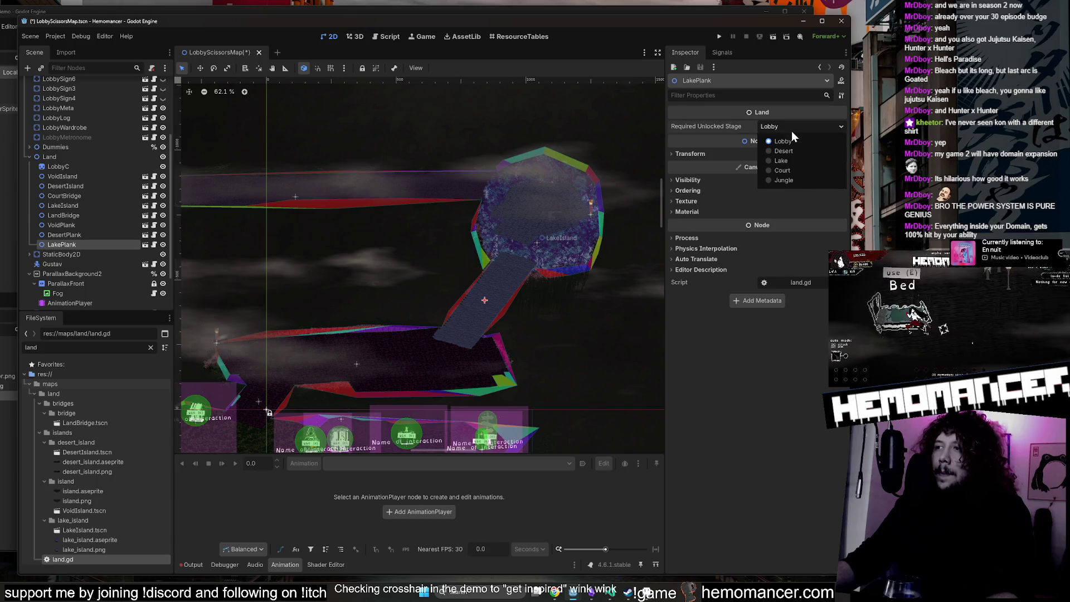
{"action": "left_click", "coordinate": [805, 164]}
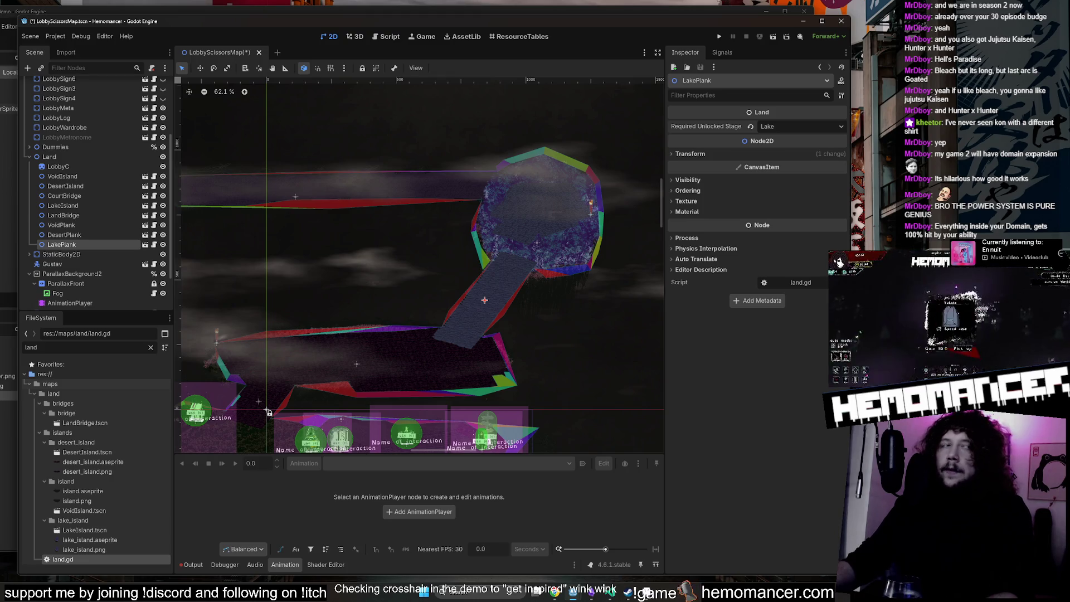
{"action": "left_click_drag", "start_coordinate": [377, 280], "coordinate": [348, 269]}
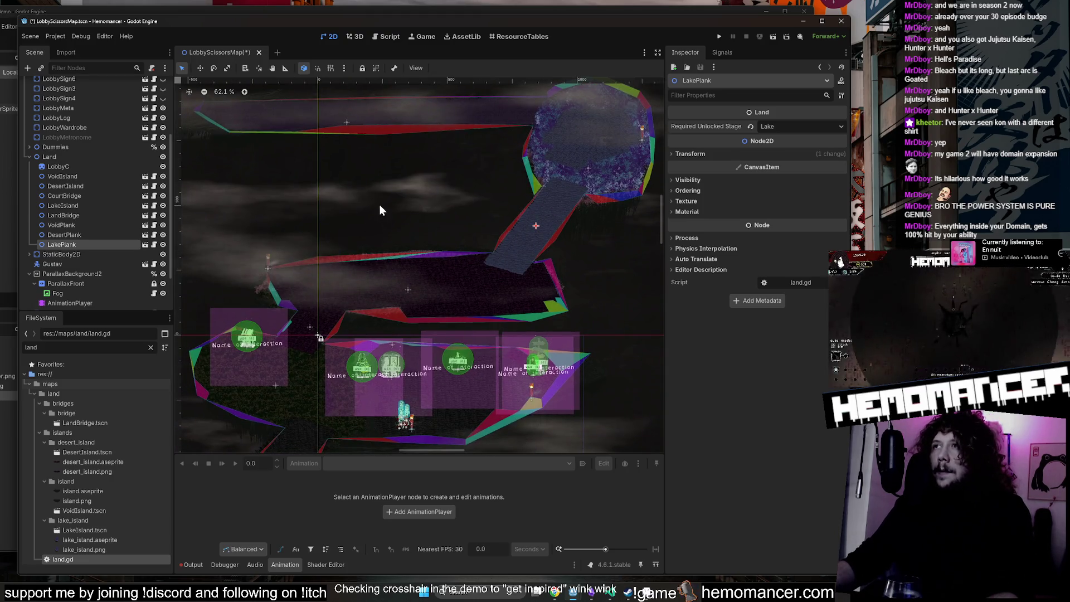
{"action": "left_click", "coordinate": [90, 187]}
{"action": "left_click_drag", "start_coordinate": [344, 163], "coordinate": [370, 100]}
{"action": "mouse_move", "coordinate": [422, 137]}
{"action": "left_mouse_down"}
{"action": "mouse_move", "coordinate": [480, 156]}
{"action": "mouse_move", "coordinate": [477, 166]}
{"action": "left_mouse_up"}
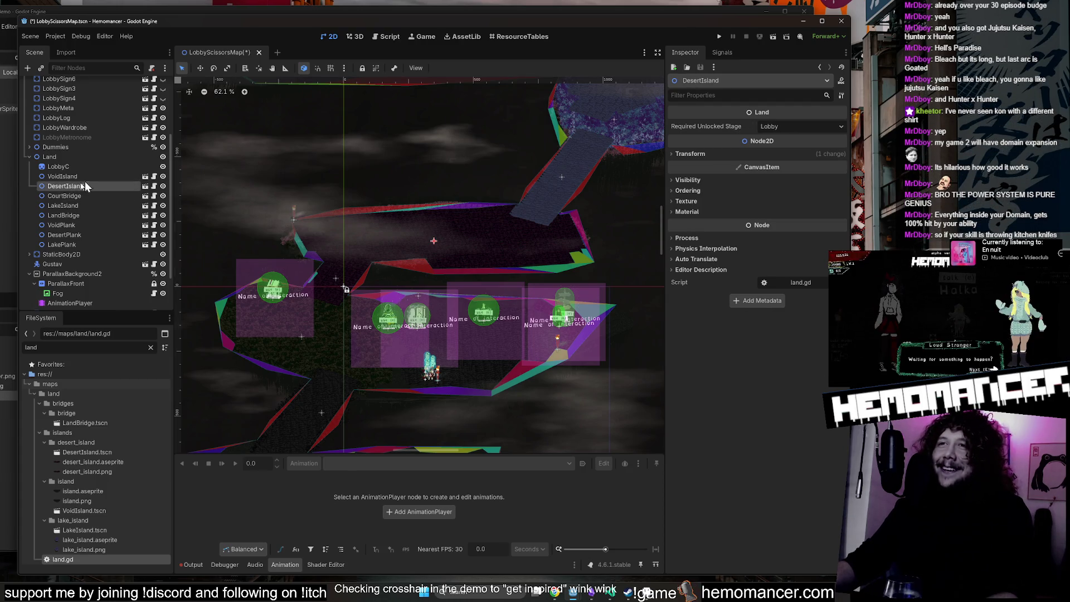
Set DesertIsland's Required Unlocked Stage to Lake, replacing an initial Desert choice.
{"action": "left_click", "coordinate": [772, 127]}
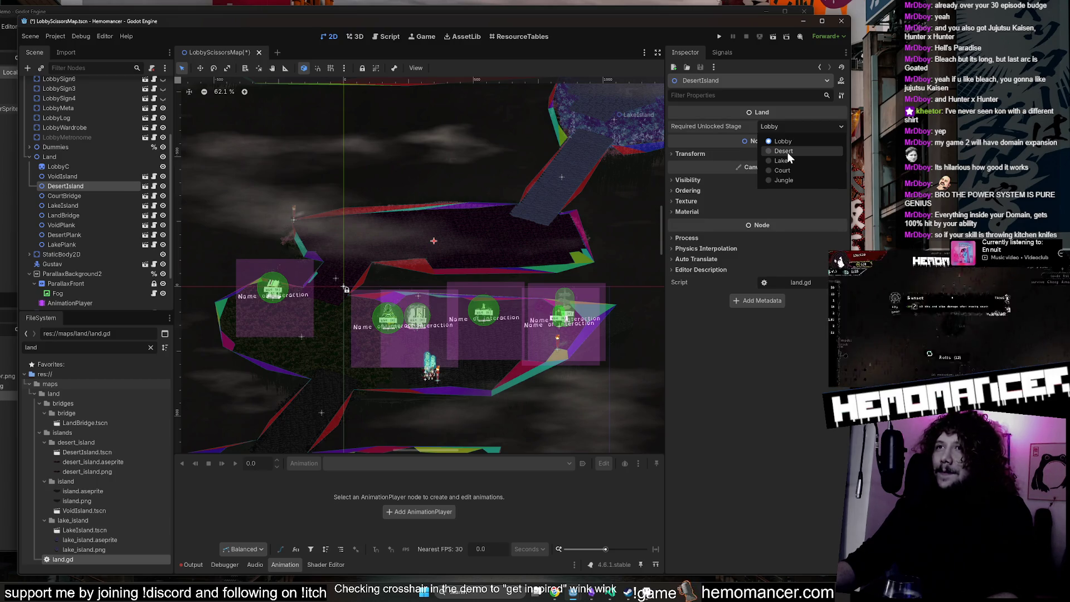
{"action": "left_click", "coordinate": [784, 151]}
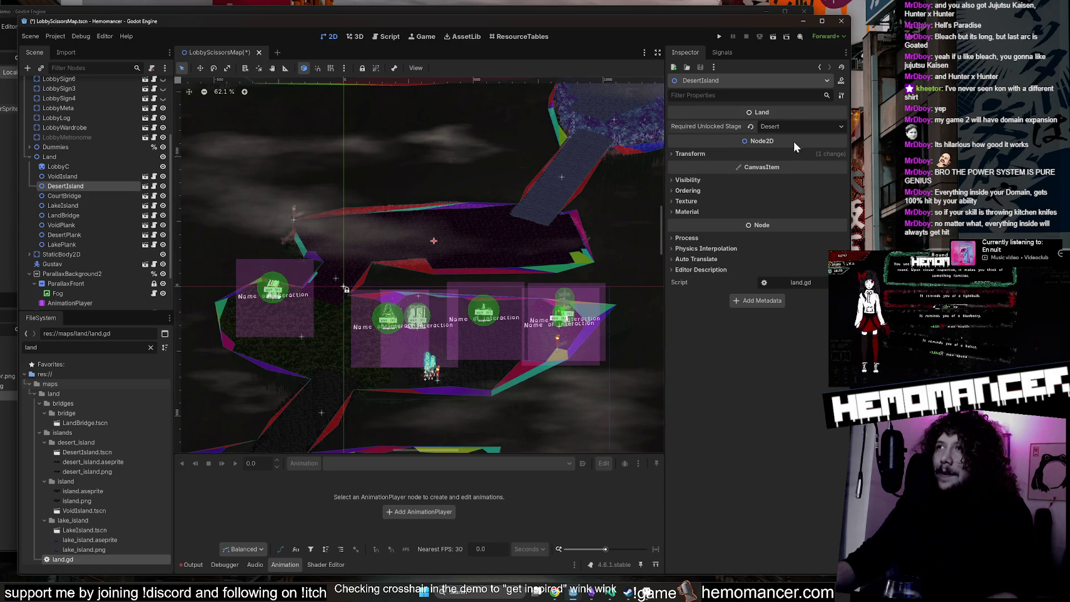
{"action": "left_click", "coordinate": [797, 127]}
{"action": "left_click", "coordinate": [792, 164]}
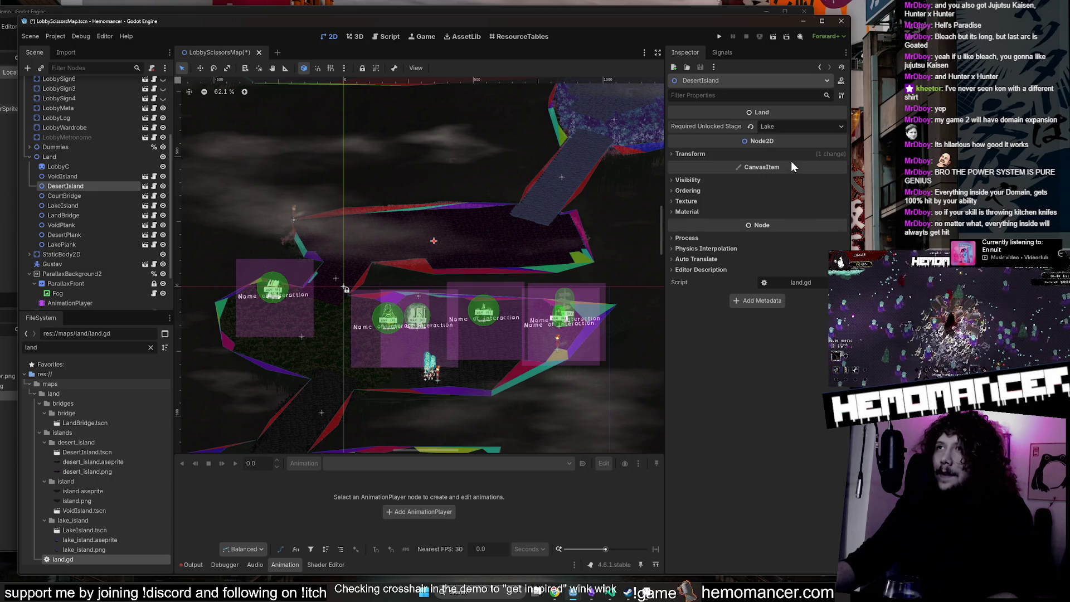
{"action": "scroll", "coordinate": [340, 290], "scroll_direction": "up", "scroll_amount": 1}
{"action": "scroll", "coordinate": [340, 289], "scroll_direction": "up", "scroll_amount": 5}
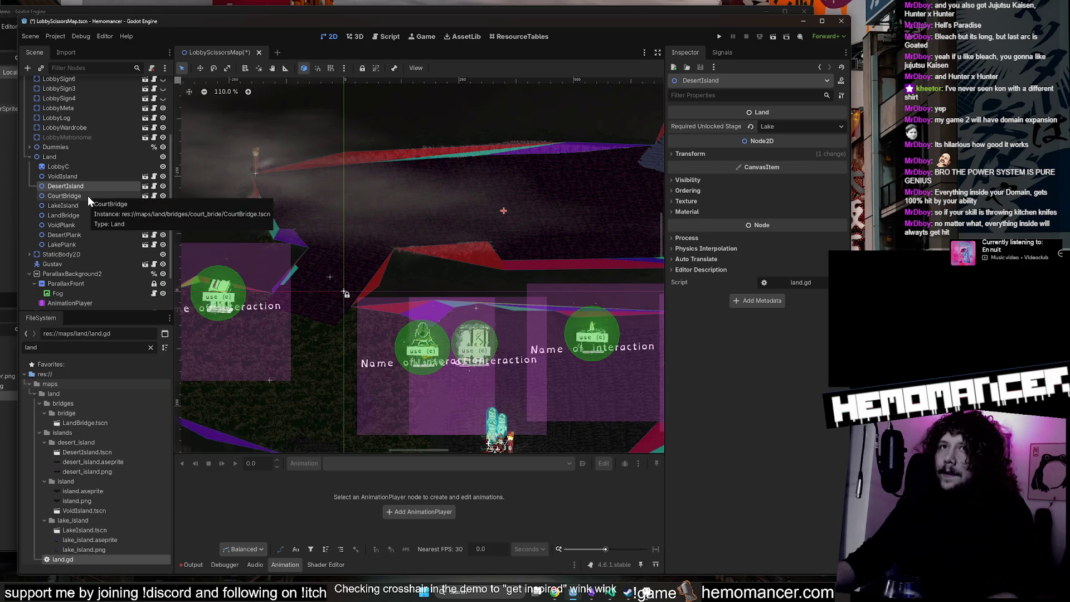
Set DesertPlank's Required Unlocked Stage to Lake and save the lobby scene.
{"action": "left_click", "coordinate": [64, 235]}
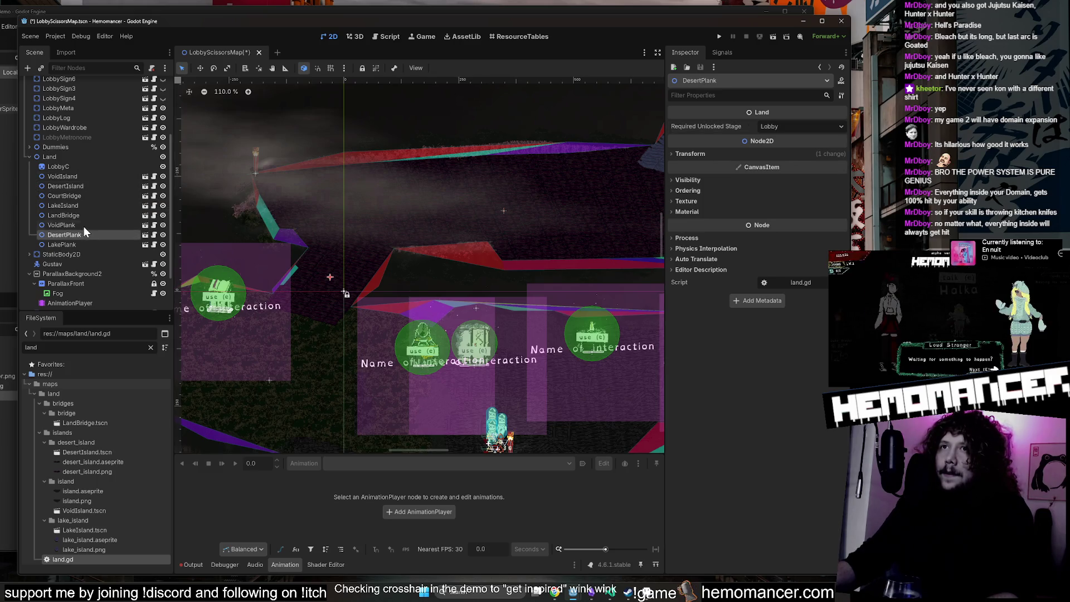
{"action": "left_click", "coordinate": [803, 126]}
{"action": "left_click", "coordinate": [799, 162]}
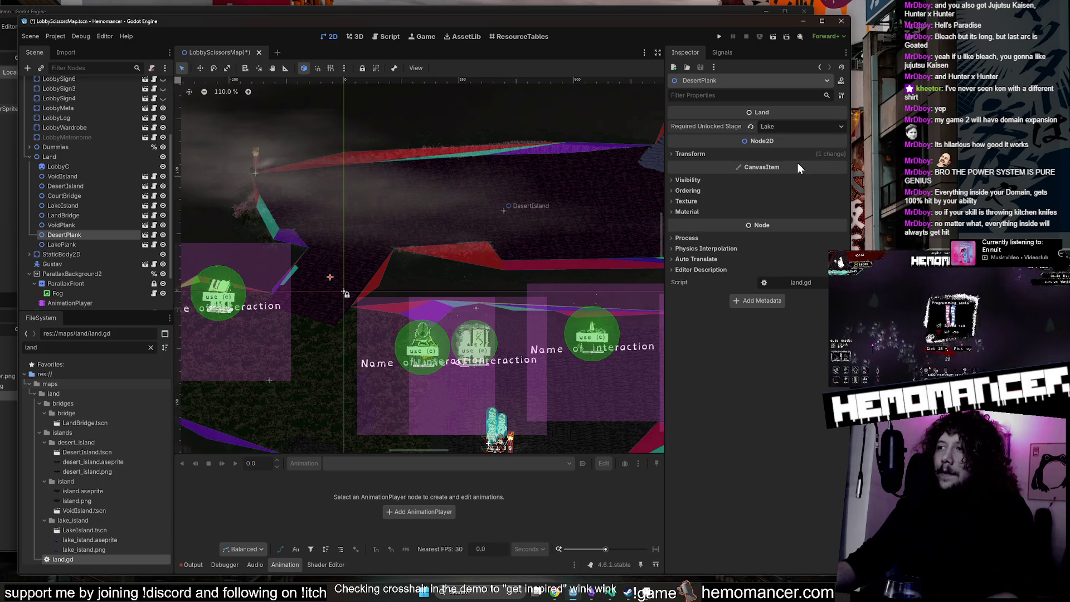
{"action": "scroll", "coordinate": [378, 198], "scroll_direction": "down", "scroll_amount": 3}
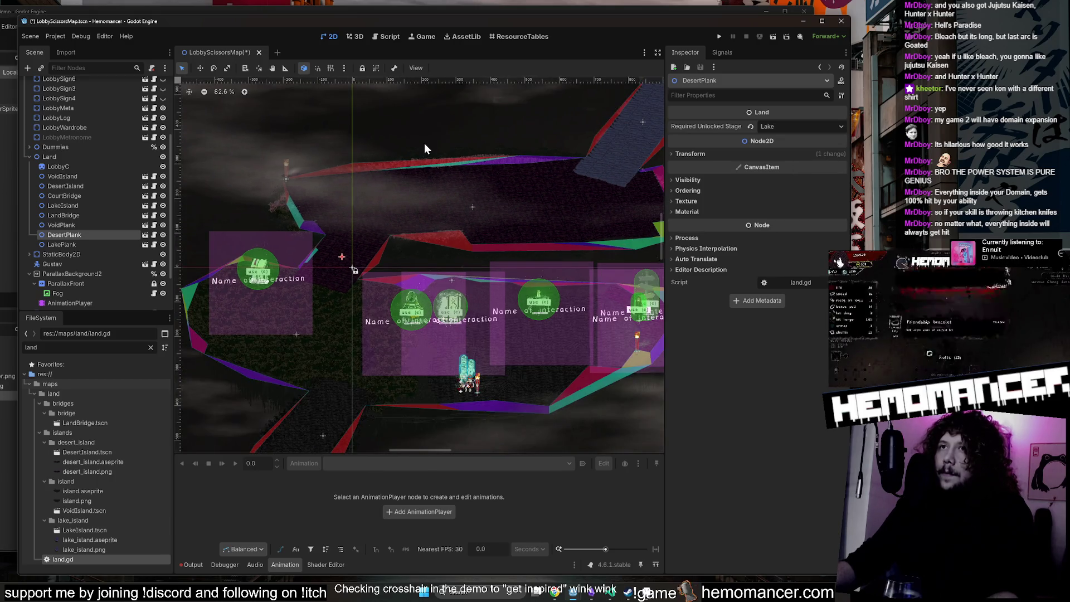
{"action": "key", "text": "ctrl+s"}
{"action": "left_click", "coordinate": [518, 36]}
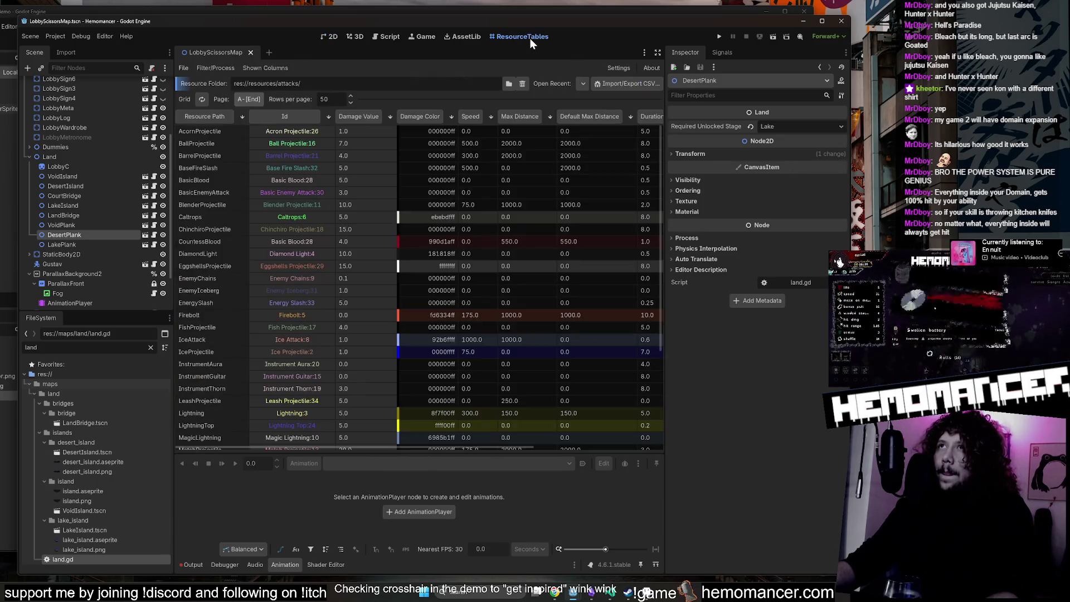
Load res://resources/stages/ in ResourceTables, switch Court and Jungle's Unlocked off, and run the game.
{"action": "left_click", "coordinate": [582, 83]}
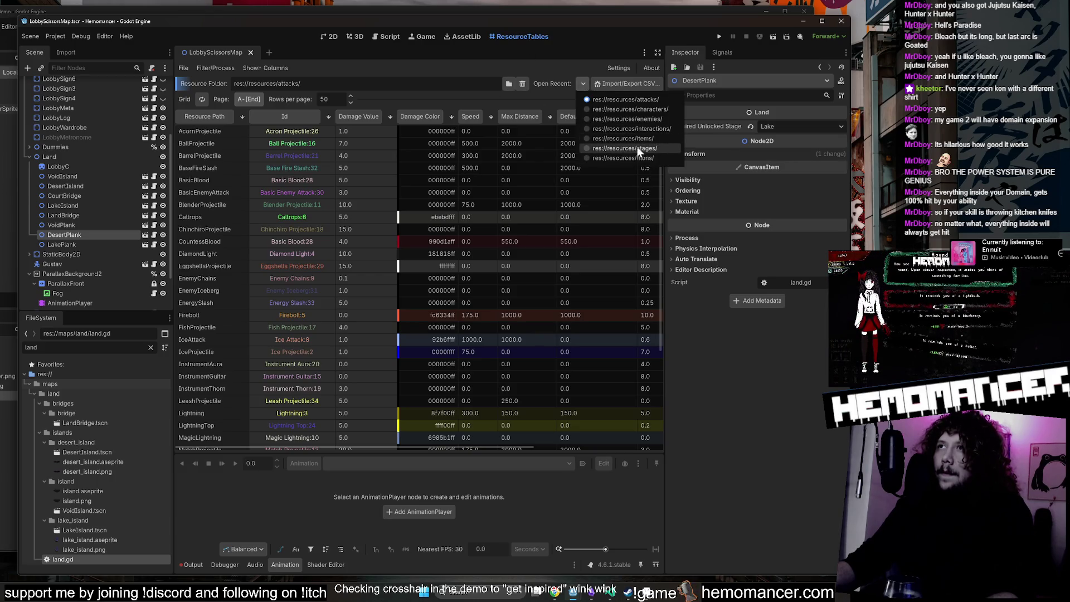
{"action": "left_click", "coordinate": [652, 148]}
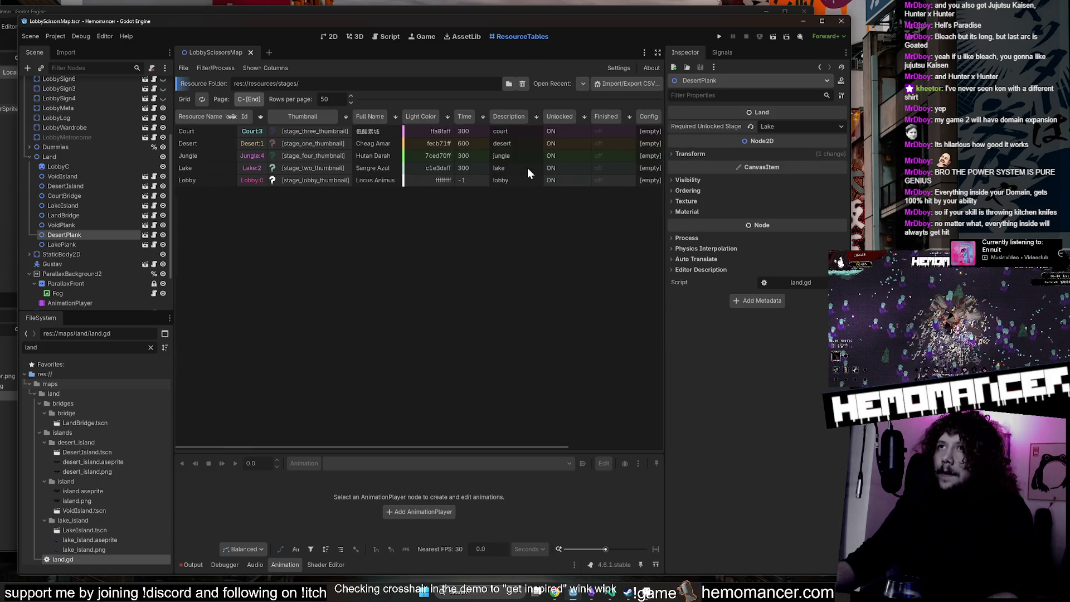
{"action": "left_click", "coordinate": [577, 137]}
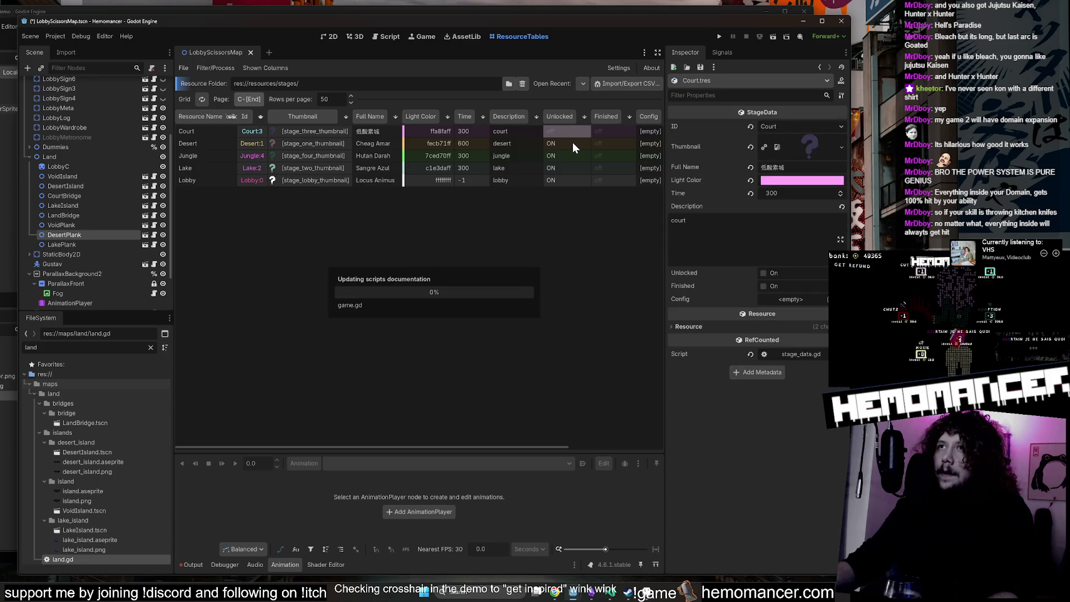
{"action": "left_click", "coordinate": [573, 143]}
{"action": "left_click", "coordinate": [573, 155]}
{"action": "left_click", "coordinate": [571, 168]}
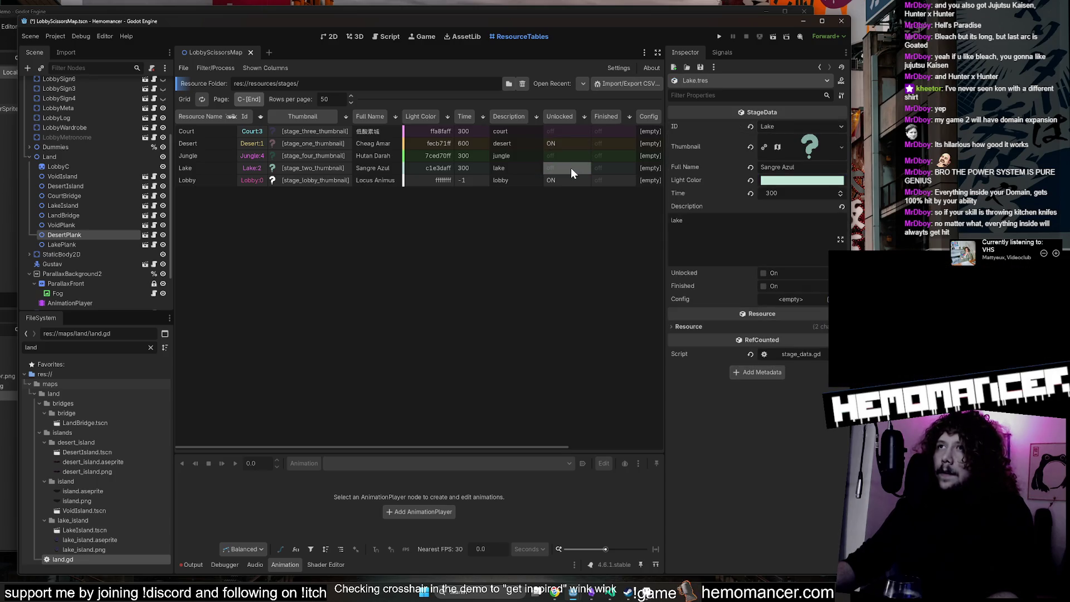
{"action": "key", "text": "F5"}
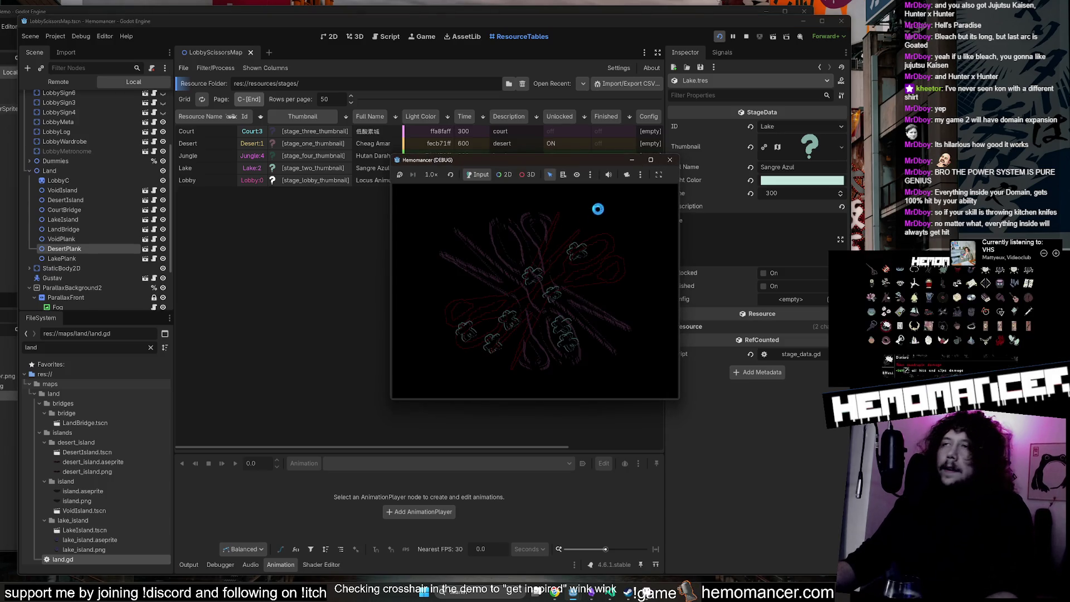
Maximize the game window and walk the character up the diagonal path onto the round top island.
{"action": "left_click", "coordinate": [650, 160]}
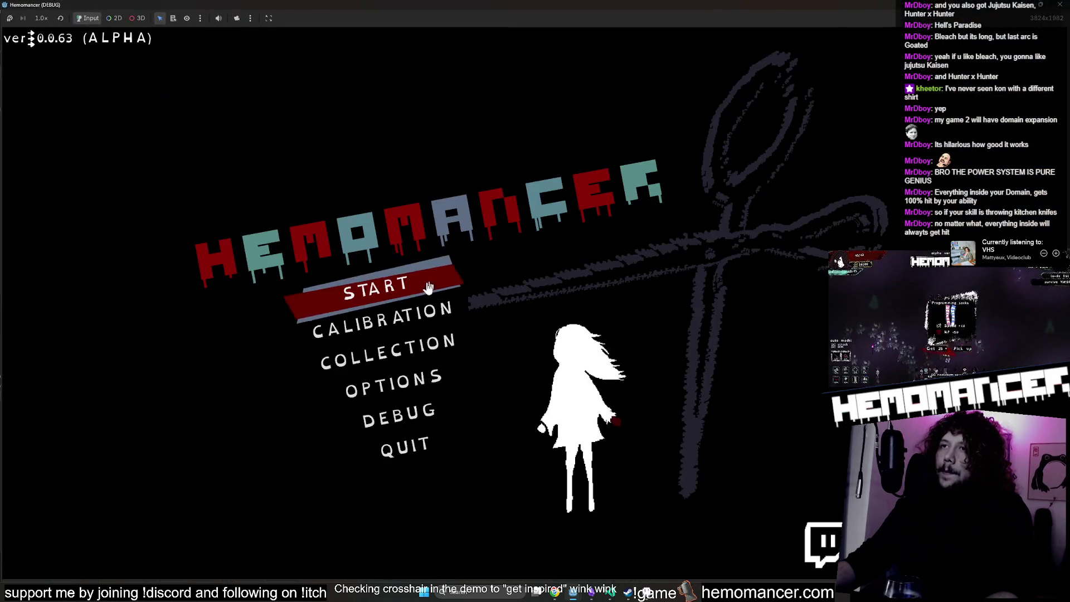
{"action": "key", "text": "a"}
{"action": "key", "text": "w"}
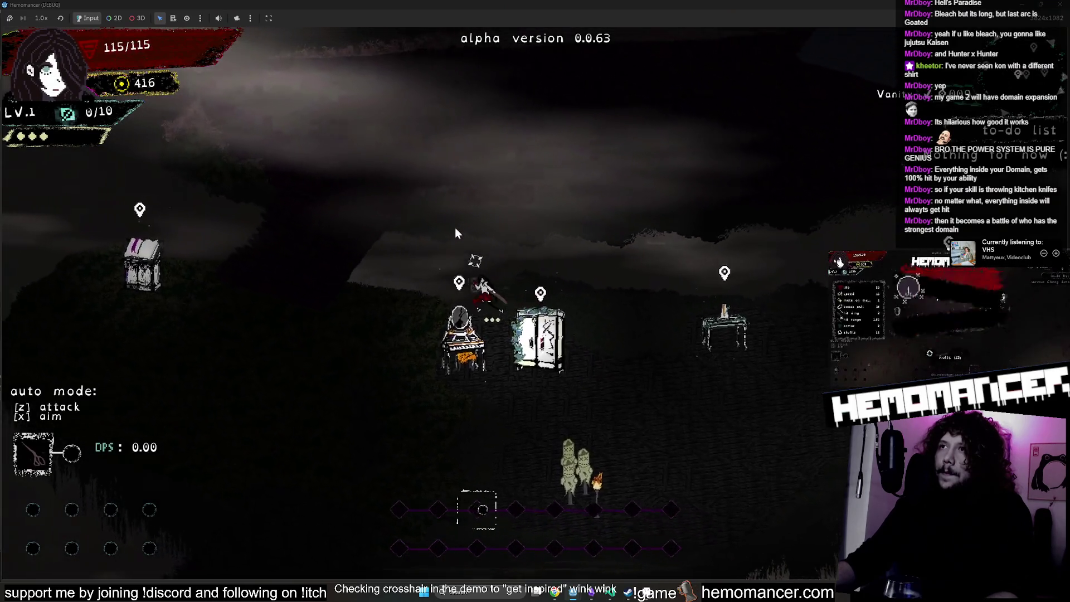
{"action": "key", "text": "a"}
{"action": "key", "text": "w"}
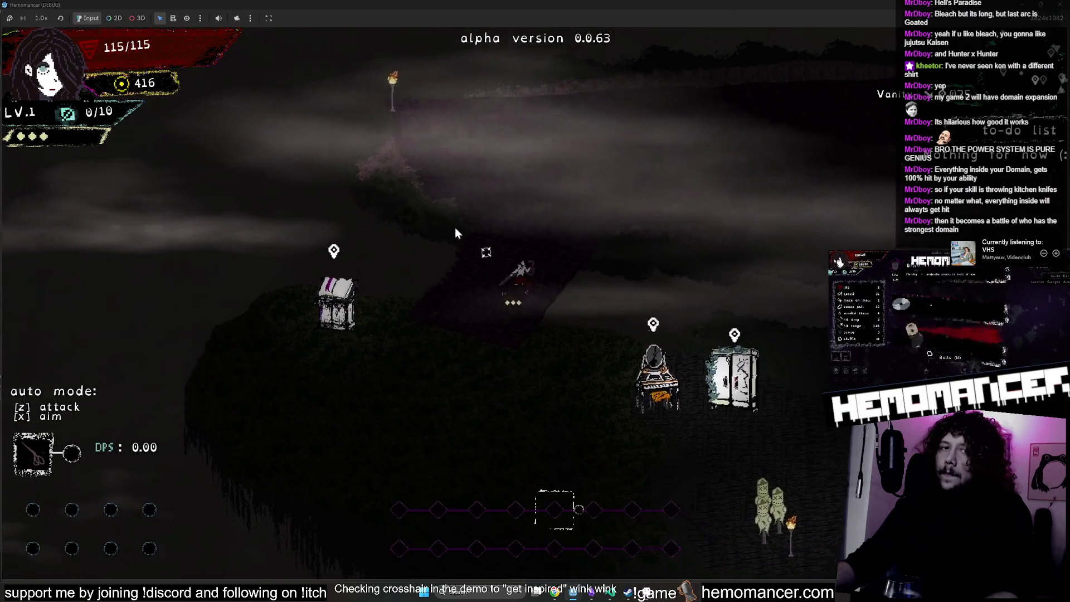
{"action": "key", "text": "d"}
{"action": "key", "text": "w"}
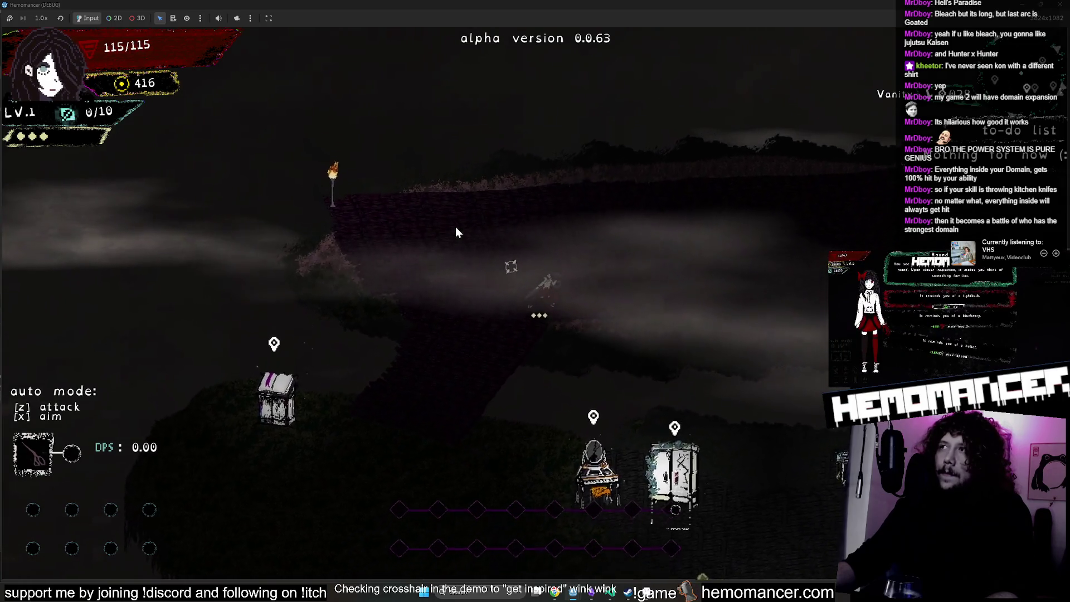
{"action": "key", "text": "d"}
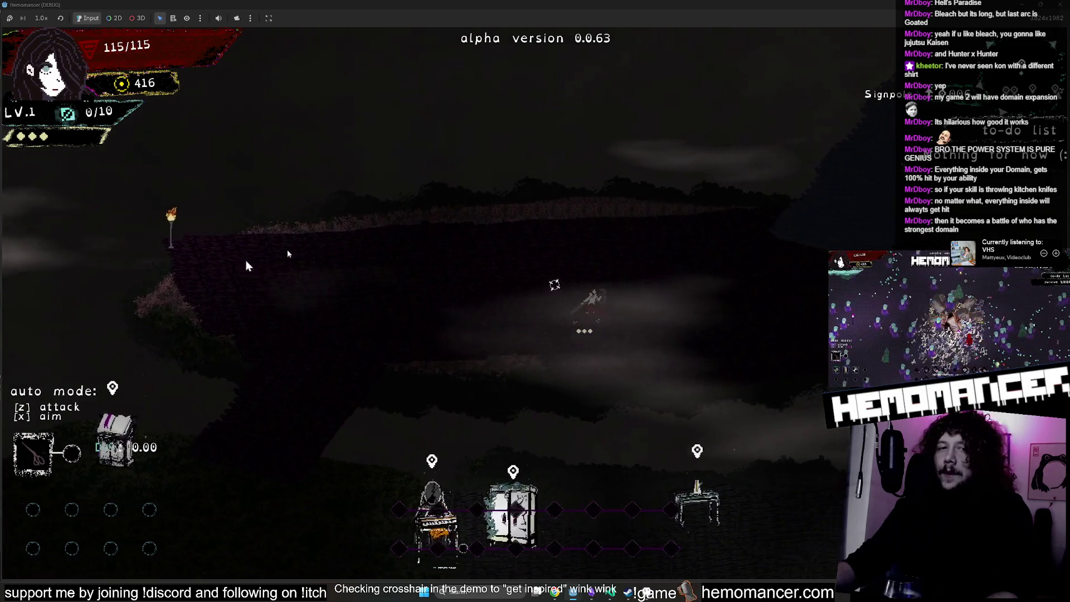
{"action": "key", "text": "d"}
{"action": "key", "text": "w"}
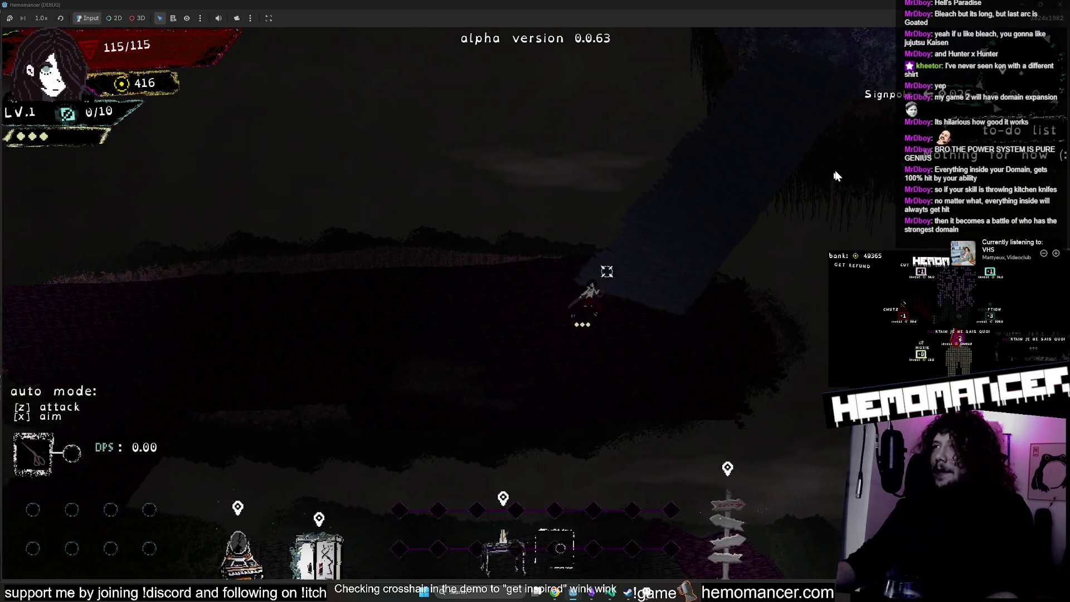
{"action": "key", "text": "d"}
{"action": "key", "text": "w"}
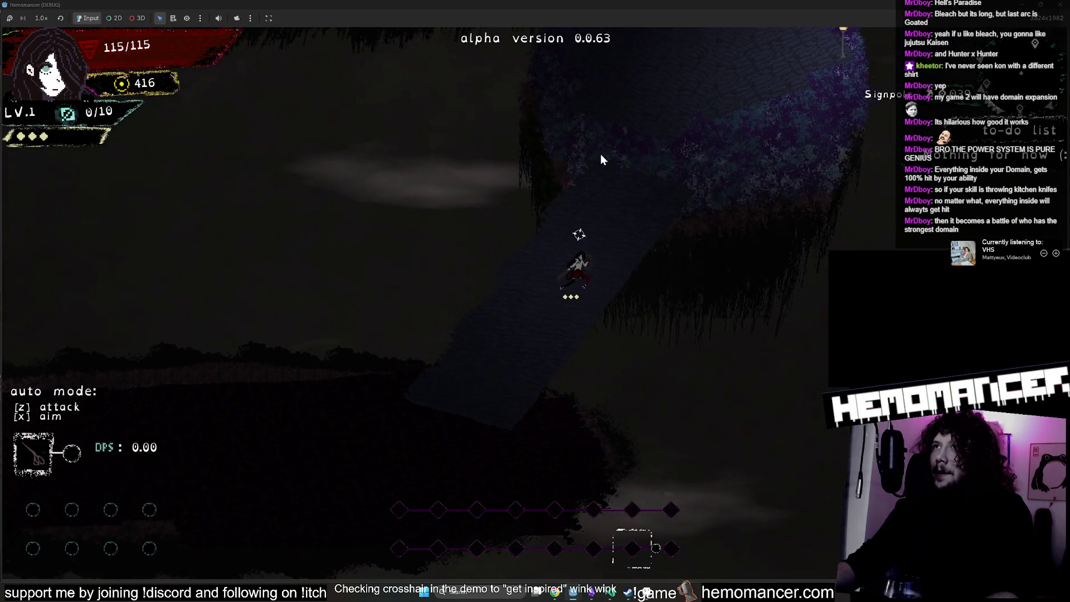
{"action": "key", "text": "w"}
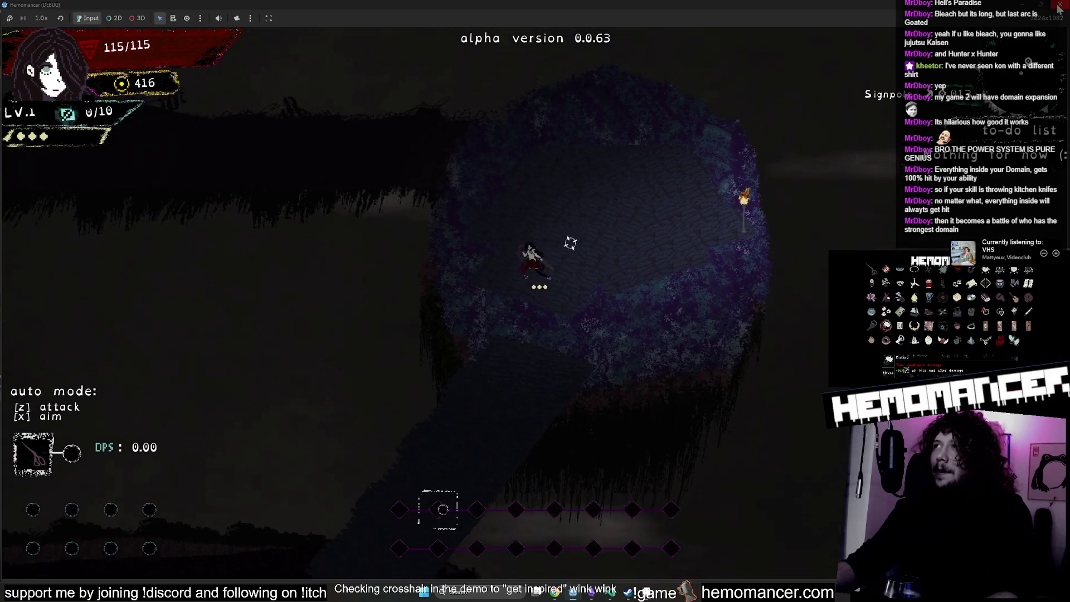
Open the pause menu's options and audio settings, back out, and close the game.
{"action": "key", "text": "Escape"}
{"action": "key", "text": "Down"}
{"action": "key", "text": "Return"}
{"action": "key", "text": "Up"}
{"action": "key", "text": "Return"}
{"action": "key", "text": "Escape"}
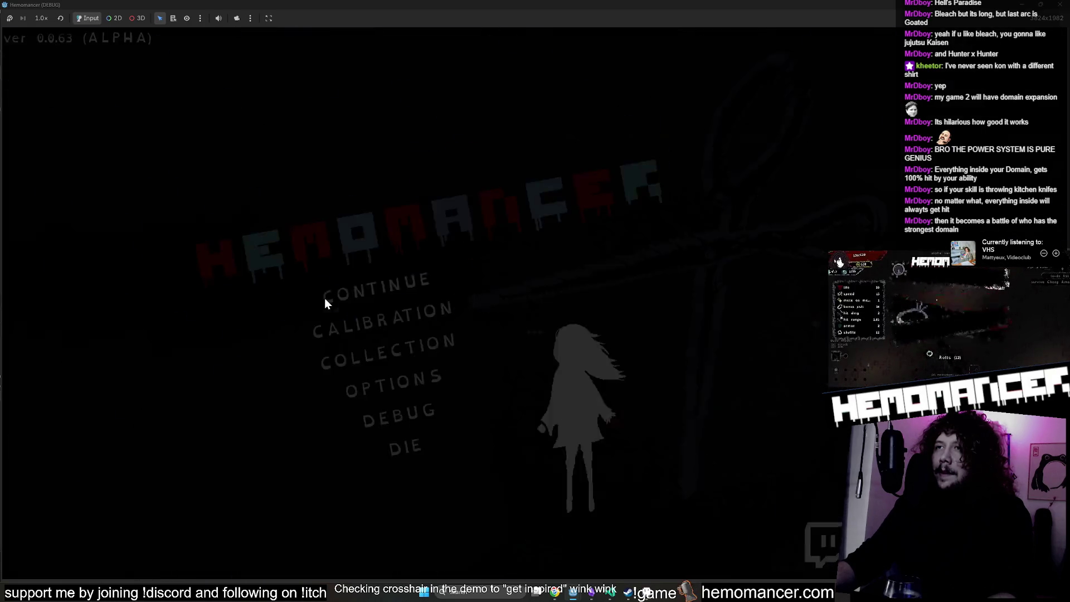
{"action": "key", "text": "Escape"}
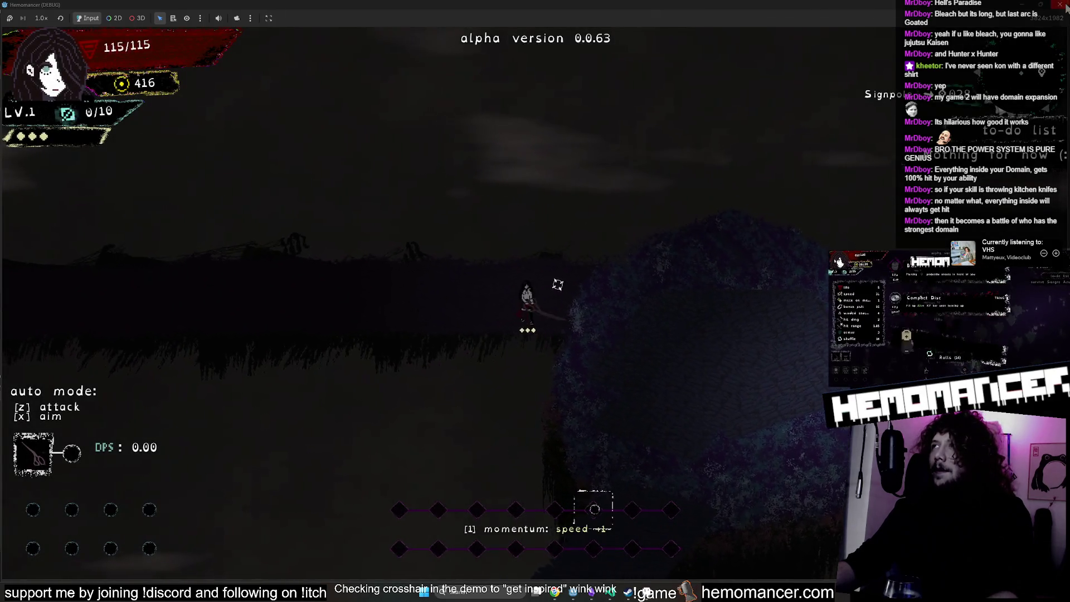
{"action": "key", "text": "alt+F4"}
{"action": "left_click", "coordinate": [821, 21]}
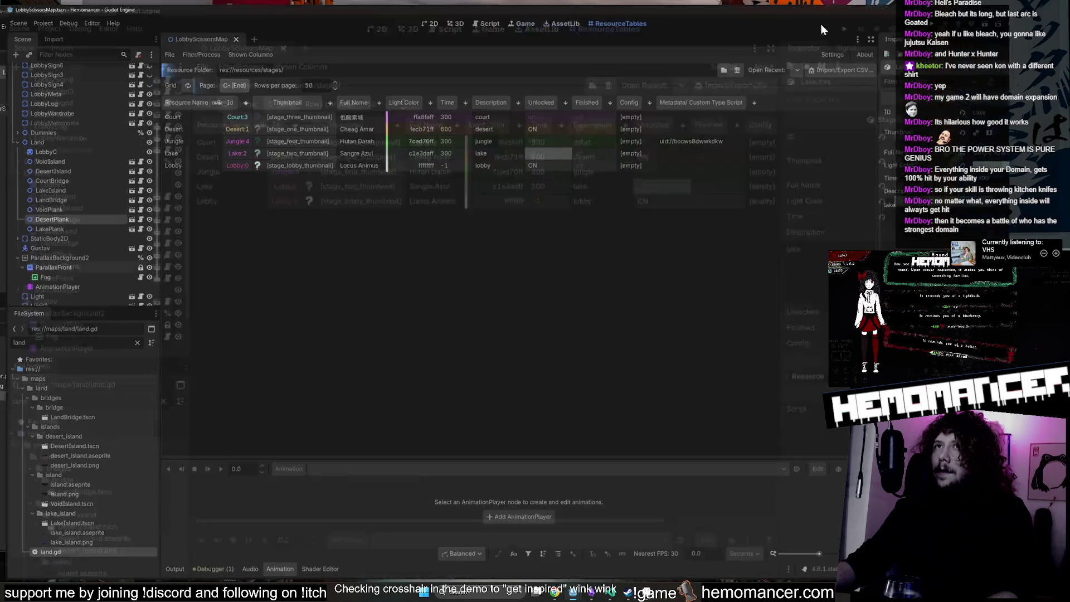
In the 2D view, select LobbyScissorsMap and inspect the CourtBridge and LakePlank nodes.
{"action": "scroll", "coordinate": [89, 105], "scroll_direction": "up", "scroll_amount": 3}
{"action": "left_click", "coordinate": [100, 67]}
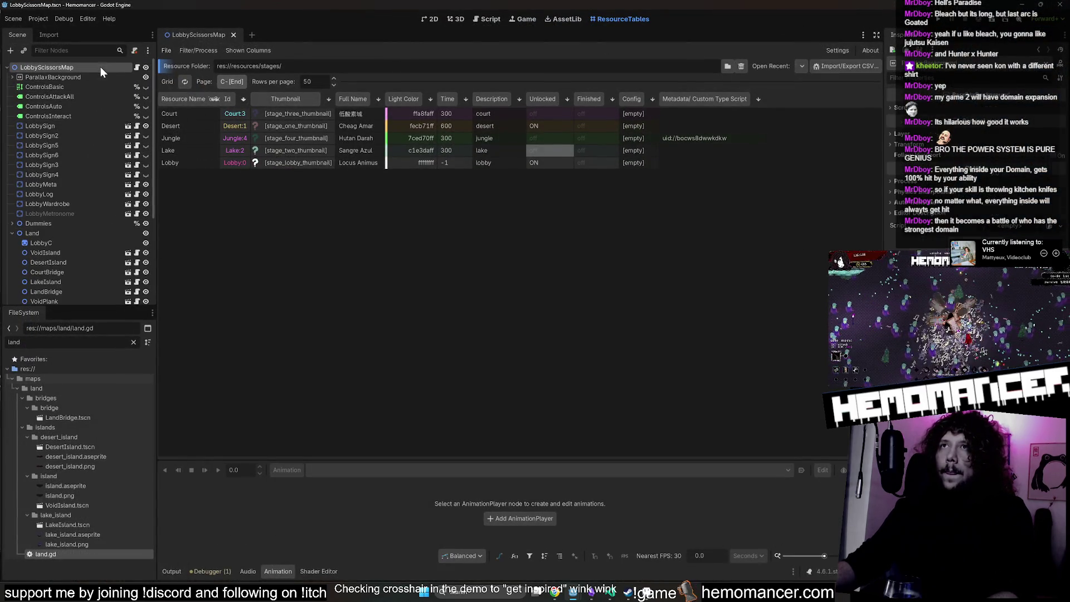
{"action": "left_click", "coordinate": [433, 20]}
{"action": "scroll", "coordinate": [508, 142], "scroll_direction": "up", "scroll_amount": 5}
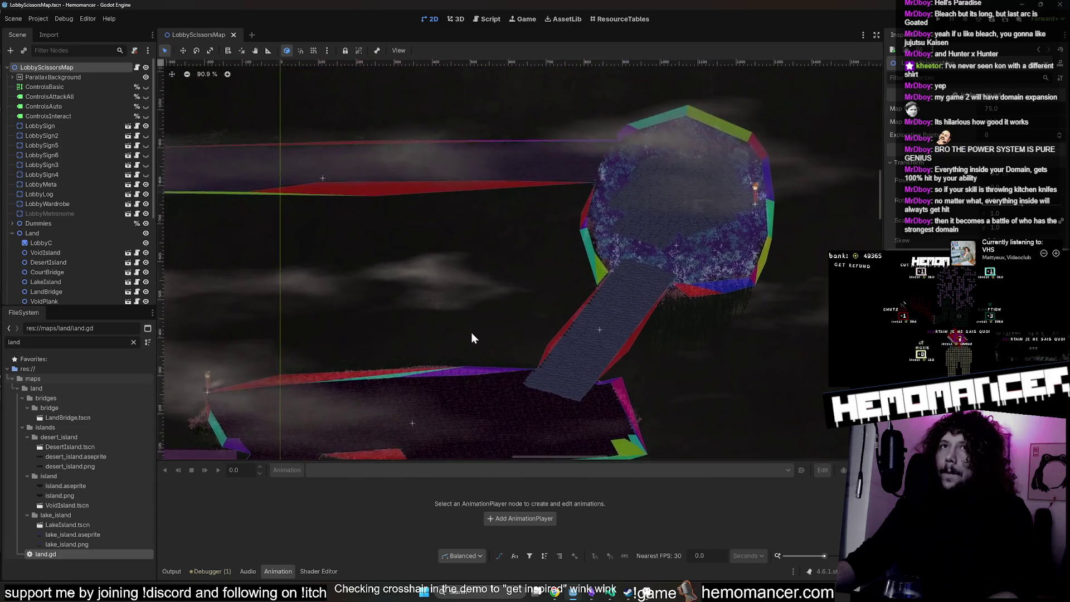
{"action": "scroll", "coordinate": [398, 191], "scroll_direction": "down", "scroll_amount": 2}
{"action": "left_click", "coordinate": [398, 191]}
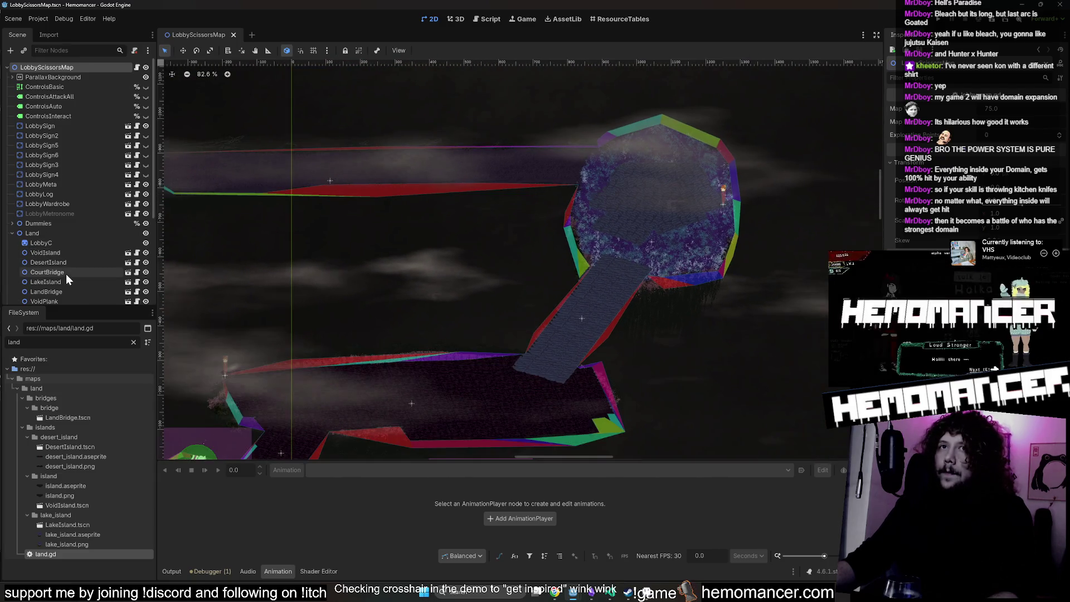
{"action": "scroll", "coordinate": [424, 223], "scroll_direction": "down", "scroll_amount": 3}
{"action": "scroll", "coordinate": [439, 248], "scroll_direction": "up", "scroll_amount": 1}
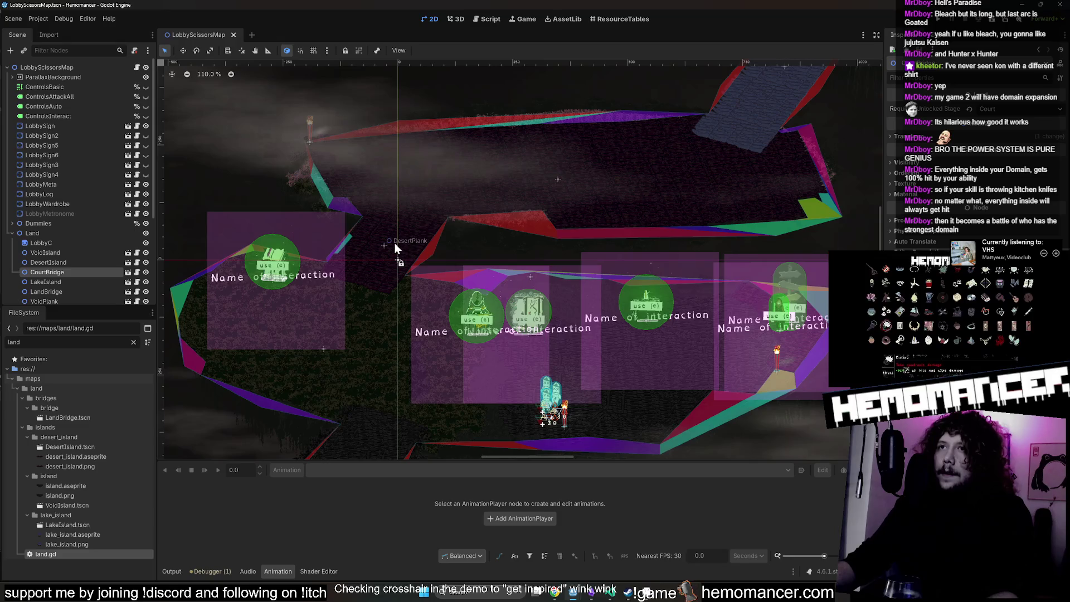
{"action": "scroll", "coordinate": [544, 172], "scroll_direction": "up", "scroll_amount": 2}
{"action": "scroll", "coordinate": [69, 265], "scroll_direction": "down", "scroll_amount": 1}
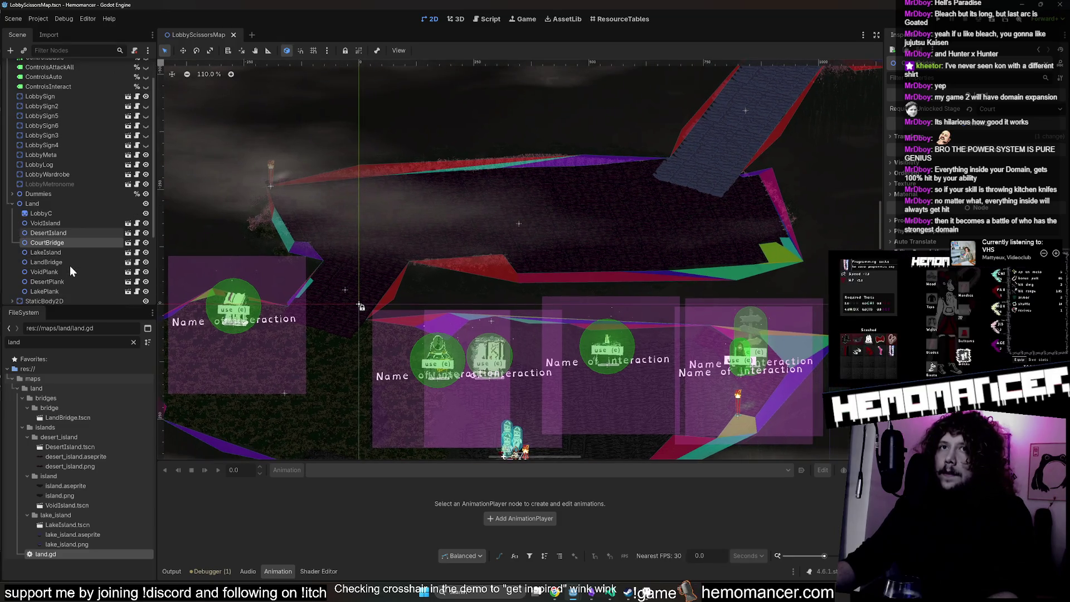
{"action": "scroll", "coordinate": [67, 267], "scroll_direction": "down", "scroll_amount": 2}
{"action": "left_click", "coordinate": [66, 231]}
Select DesertIsland and open its land.gd script and DesertIsland.tscn in a new tab.
{"action": "left_click", "coordinate": [81, 174]}
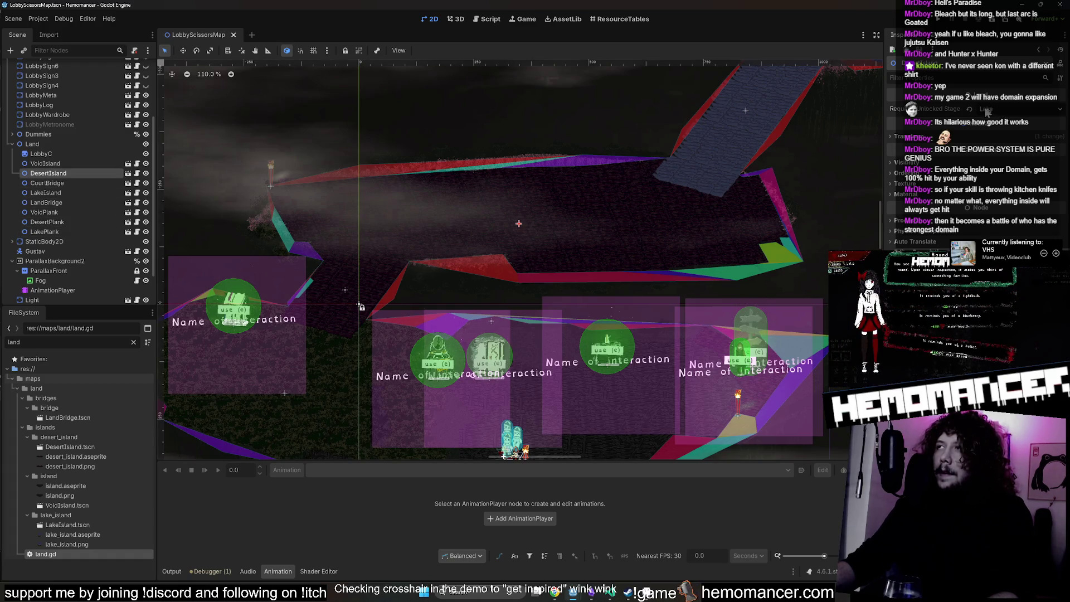
{"action": "left_click", "coordinate": [129, 174]}
{"action": "left_click", "coordinate": [128, 174]}
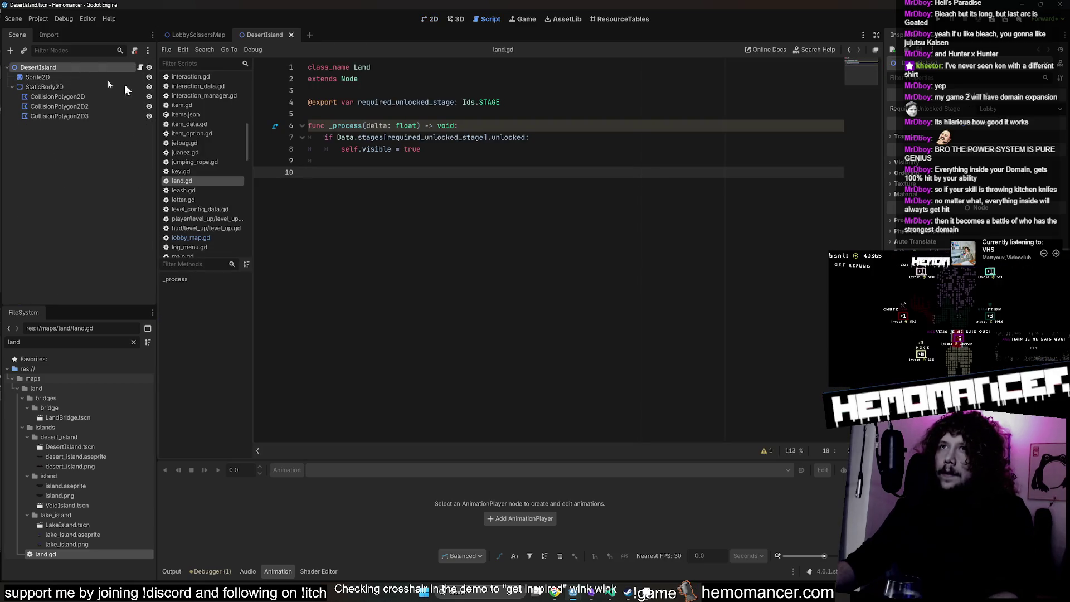
Save the DesertIsland scene after toggling the node's visibility off and back on.
{"action": "key", "text": "ctrl+s"}
{"action": "left_click", "coordinate": [429, 19]}
{"action": "left_click", "coordinate": [149, 68]}
{"action": "left_click", "coordinate": [149, 68]}
{"action": "key", "text": "ctrl+s"}
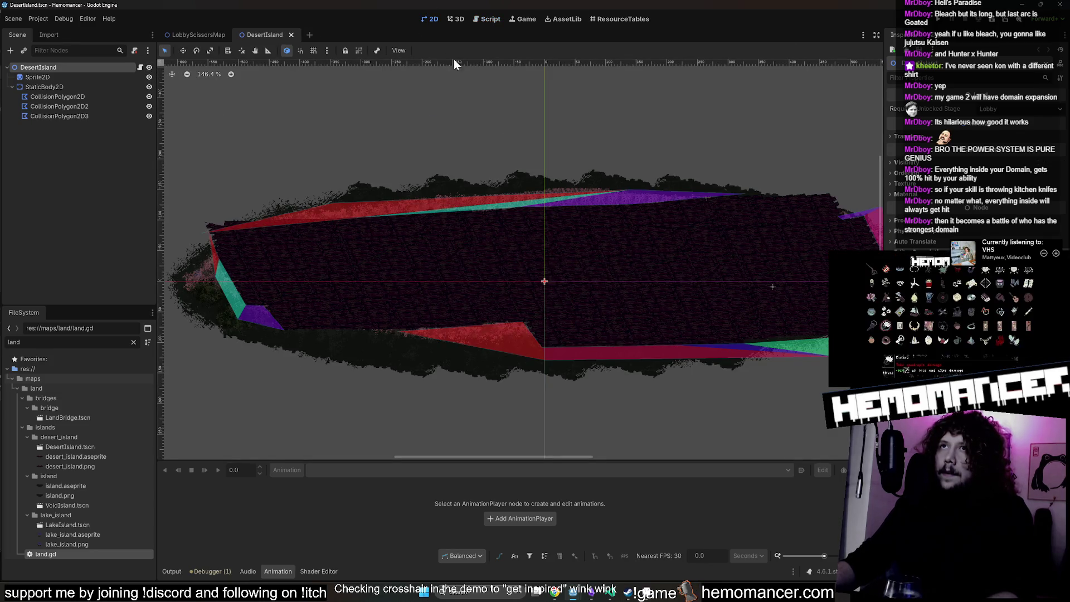
Add a print('www') line at the start of land.gd's _process and run the game.
{"action": "left_click", "coordinate": [139, 67]}
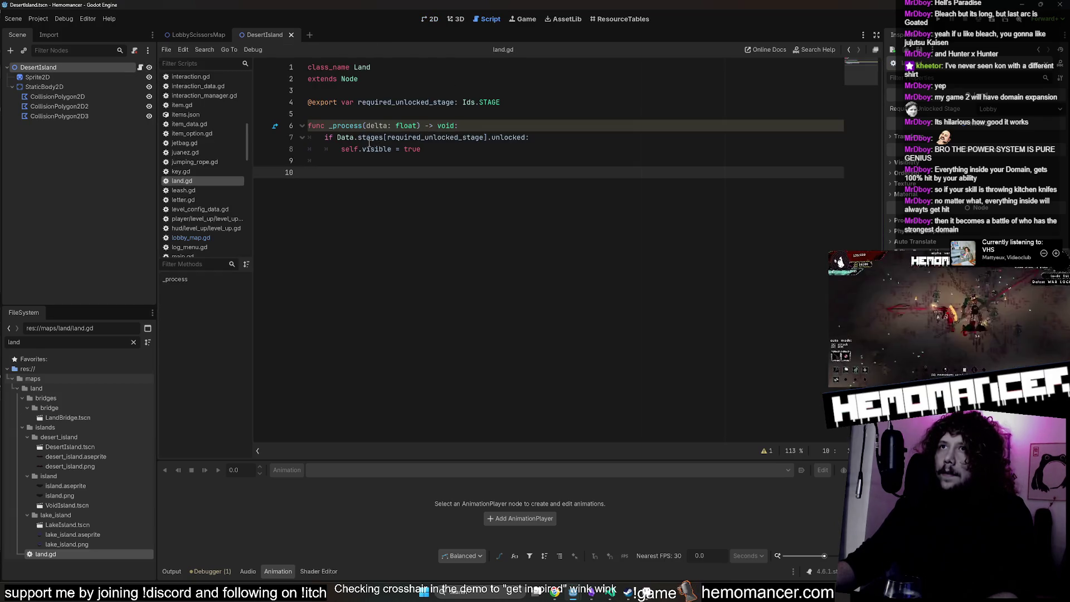
{"action": "left_click", "coordinate": [536, 122]}
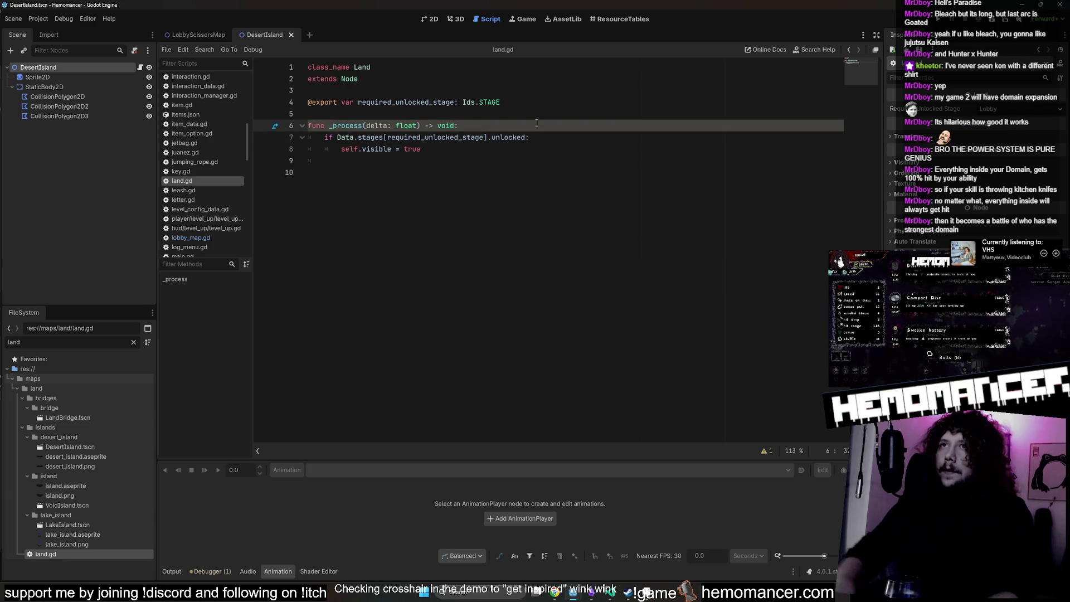
{"action": "key", "text": "Return"}
{"action": "type", "text": "print("}
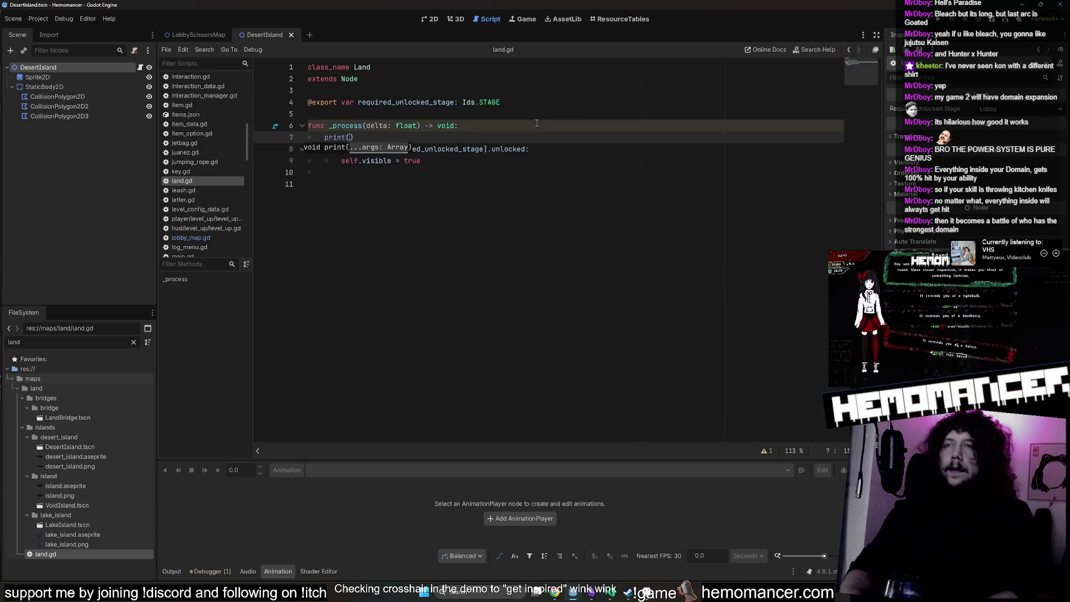
{"action": "key", "text": "F5"}
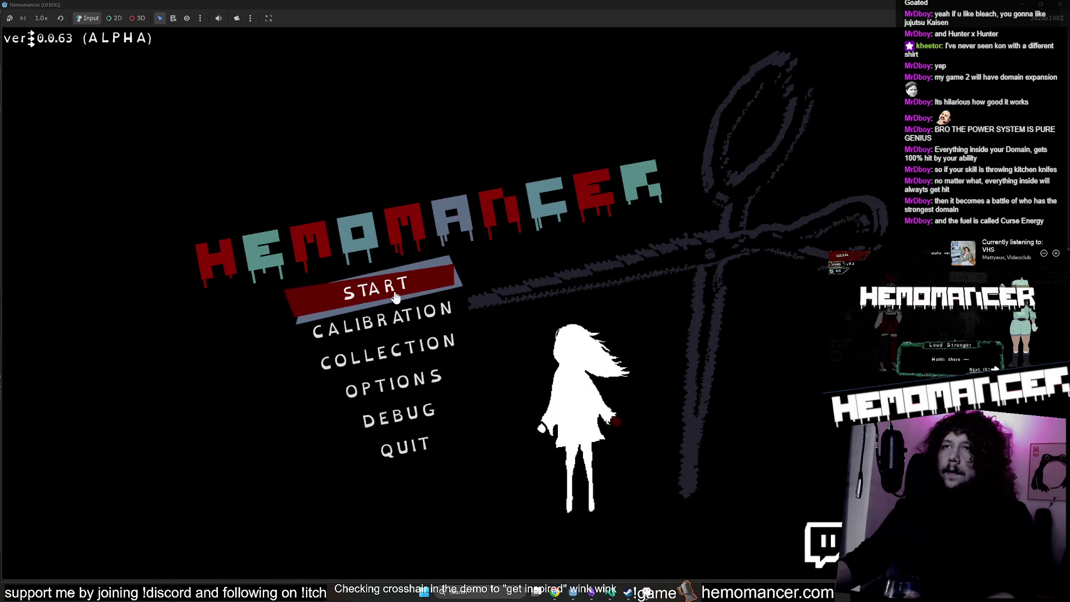
Start a game, stop it, and check the Output panel for repeated 'www' prints.
{"action": "left_click", "coordinate": [390, 292]}
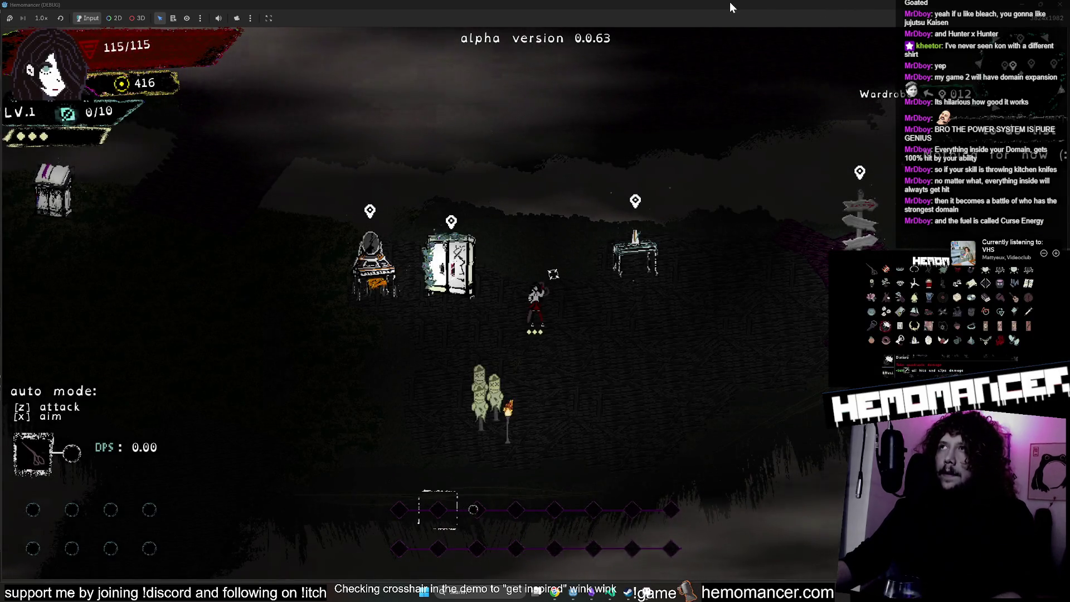
{"action": "left_click_drag", "start_coordinate": [730, 2], "coordinate": [703, 42]}
{"action": "key", "text": "F8"}
{"action": "left_click", "coordinate": [170, 571]}
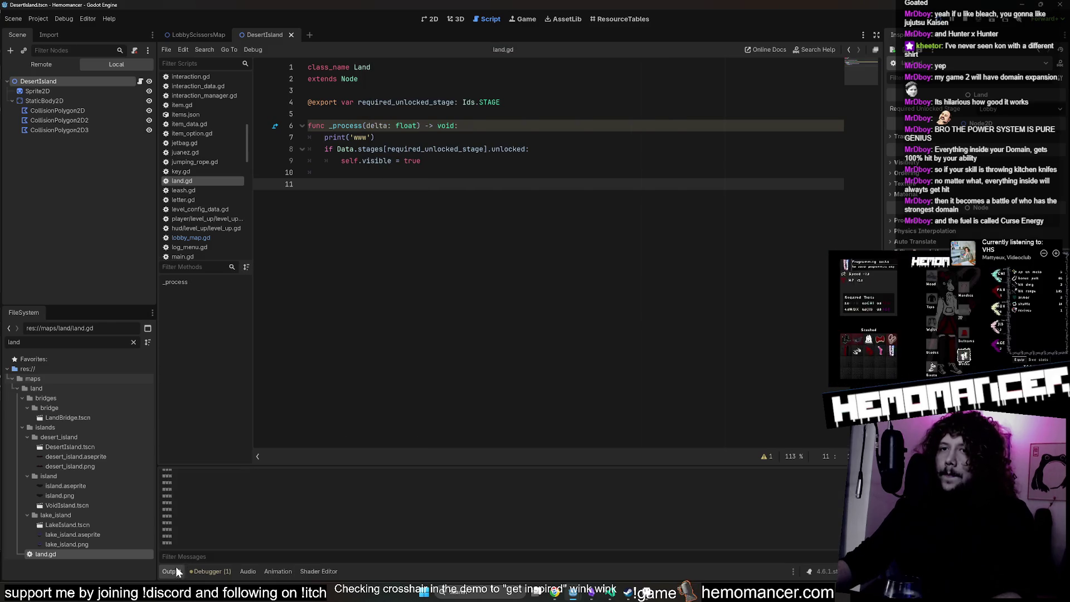
Delete the print('www') line from _process and run the game again.
{"action": "left_click", "coordinate": [441, 137]}
{"action": "key", "text": "ctrl+shift+k"}
{"action": "key", "text": "F5"}
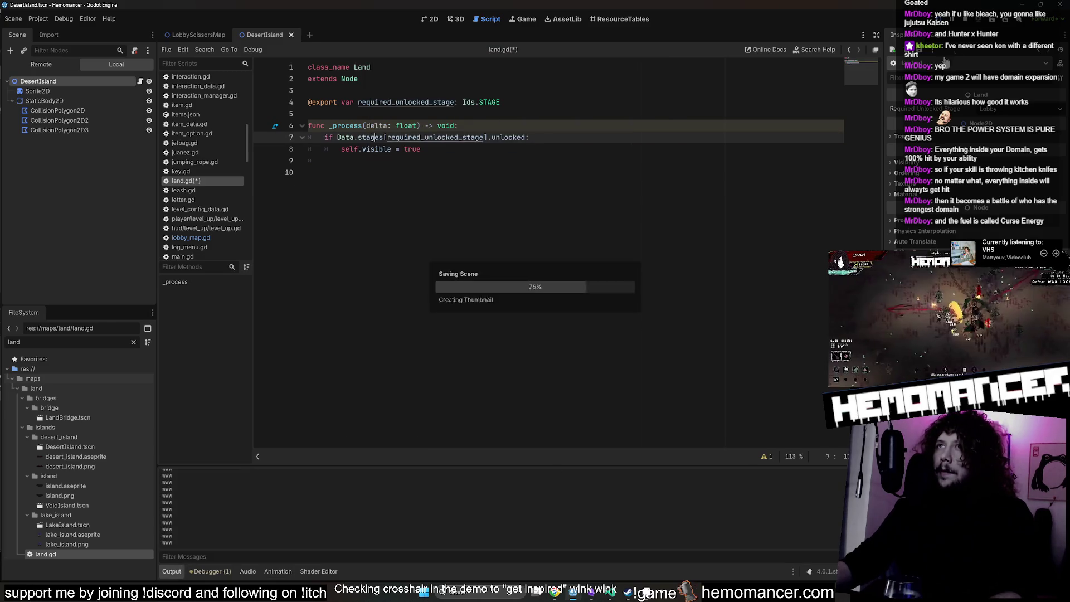
{"action": "left_click", "coordinate": [421, 149]}
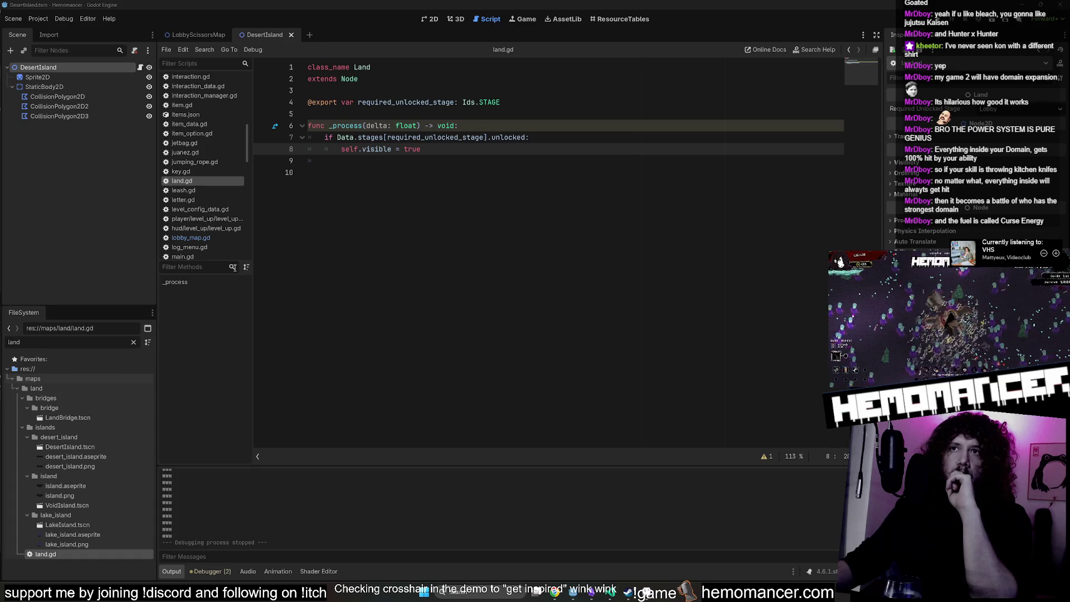
Bring up Steam, view its library page, then minimize it.
{"action": "left_click", "coordinate": [627, 595]}
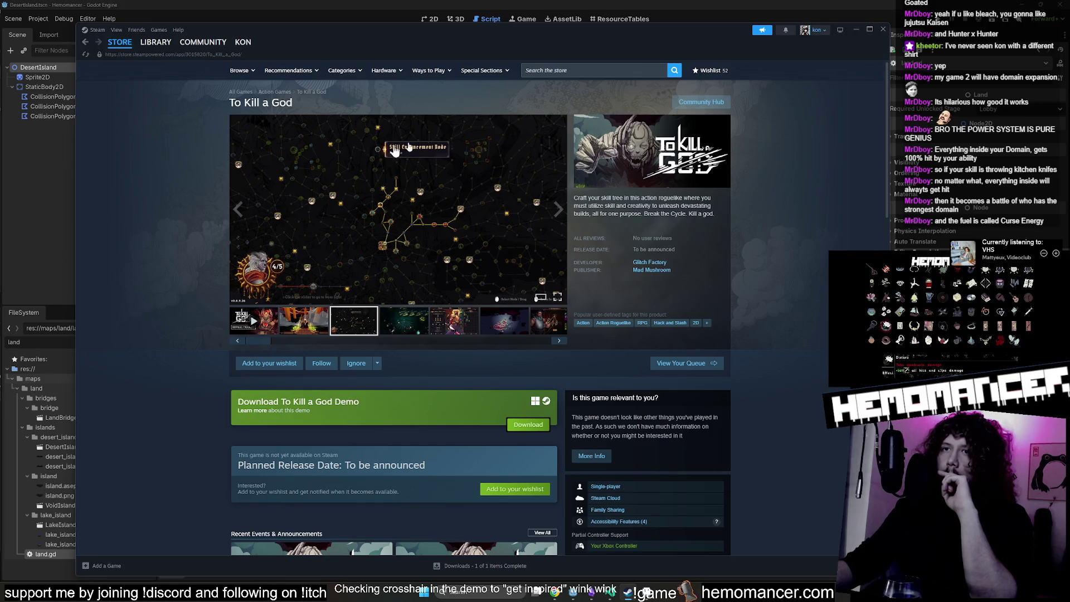
{"action": "left_click", "coordinate": [155, 41]}
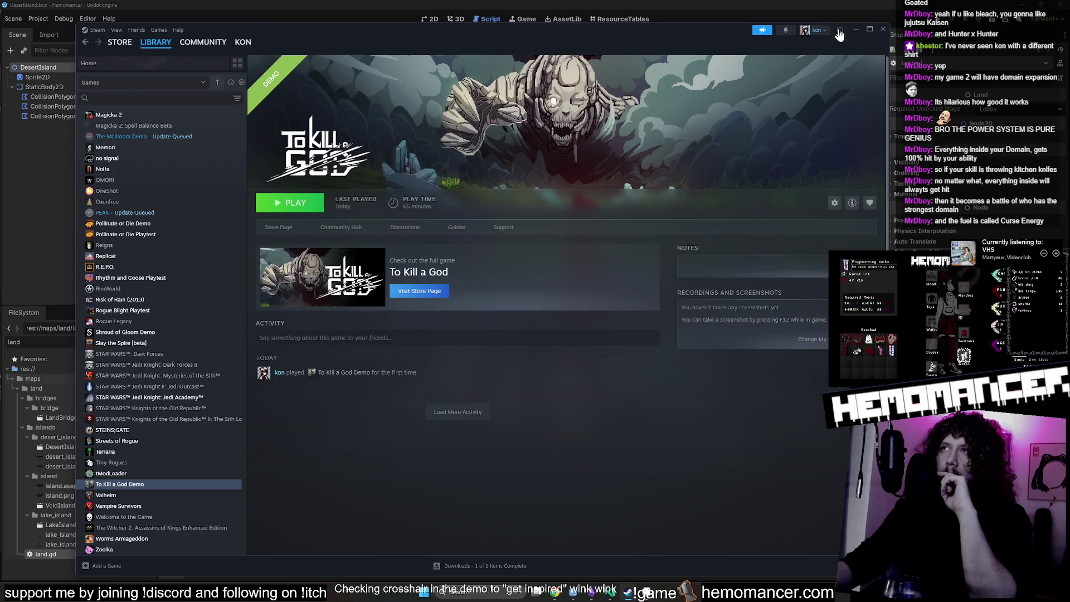
{"action": "left_click", "coordinate": [856, 31]}
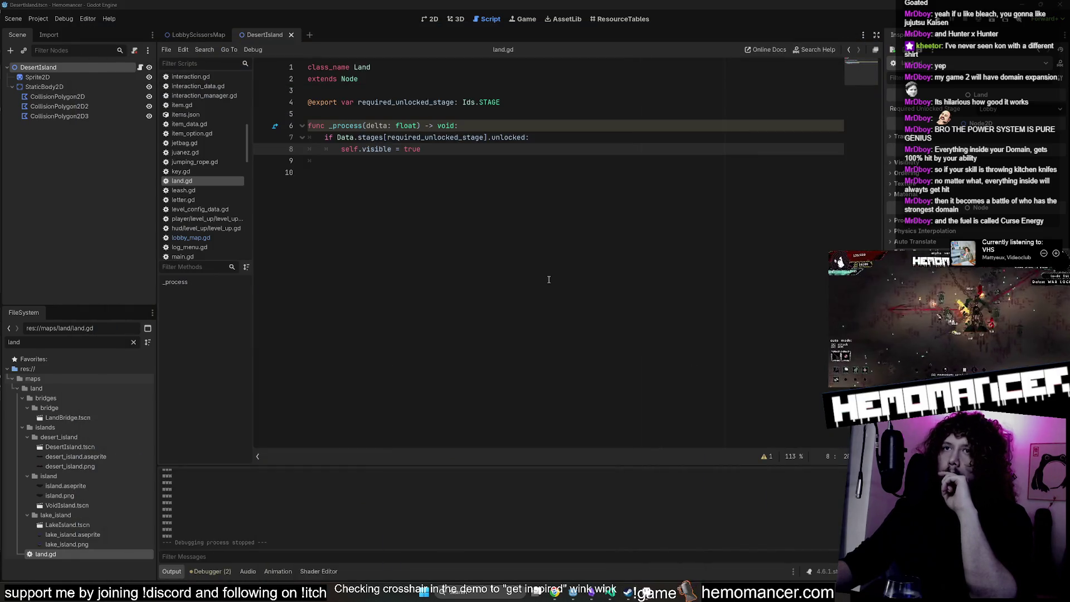
{"action": "left_click", "coordinate": [452, 187]}
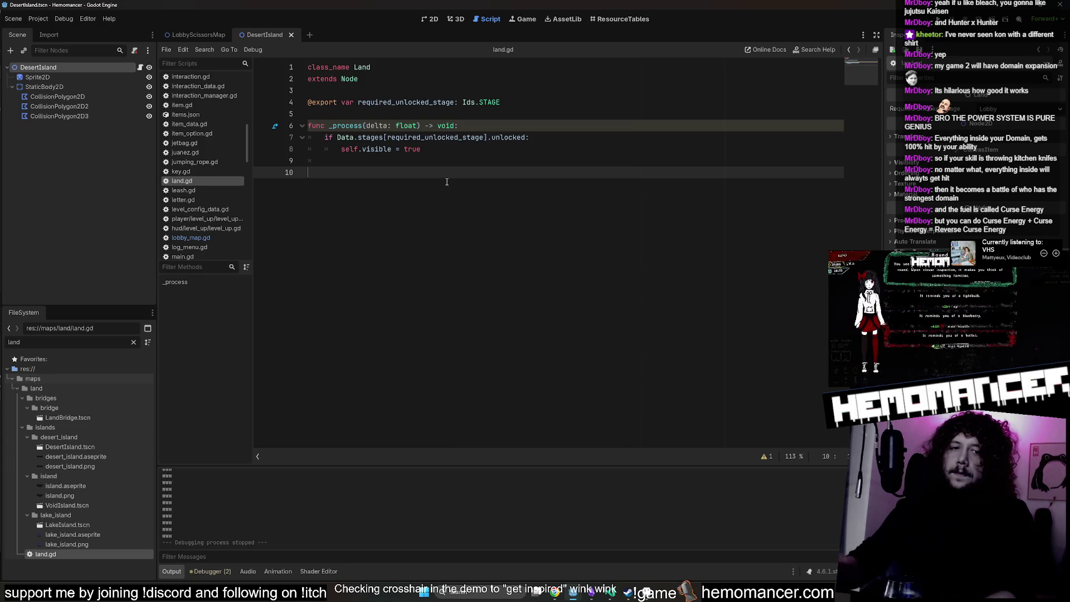
{"action": "left_click", "coordinate": [447, 161]}
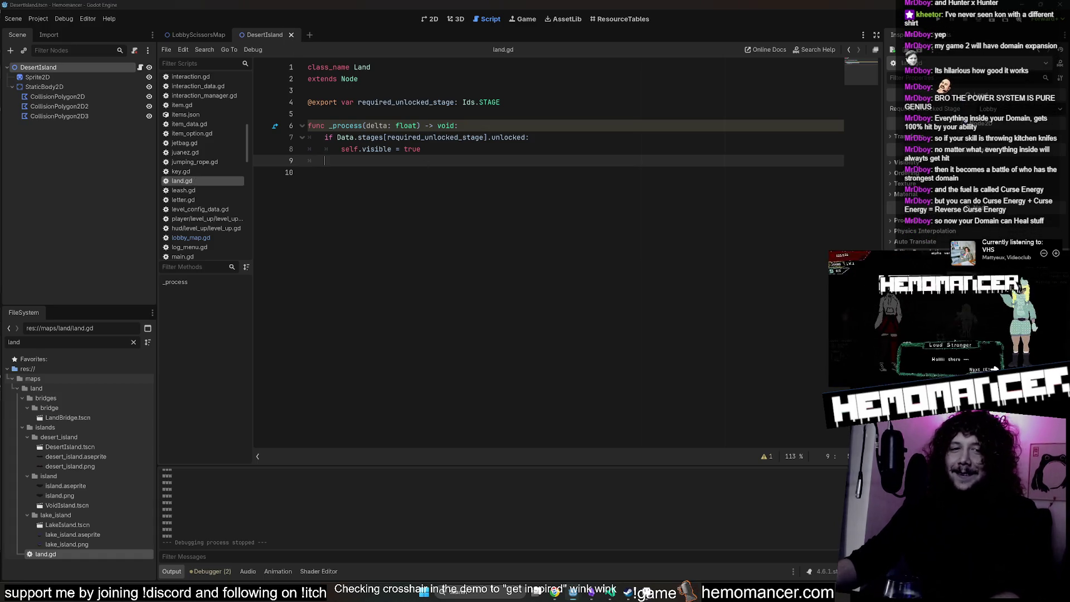
{"action": "left_click", "coordinate": [514, 272]}
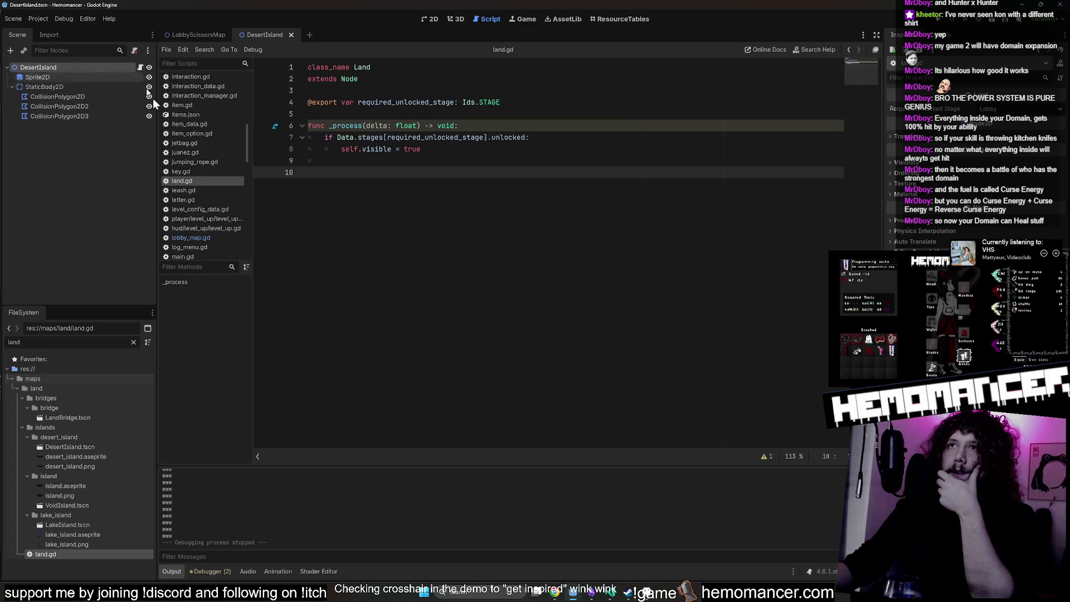
{"action": "scroll", "coordinate": [203, 232], "scroll_direction": "up", "scroll_amount": 5}
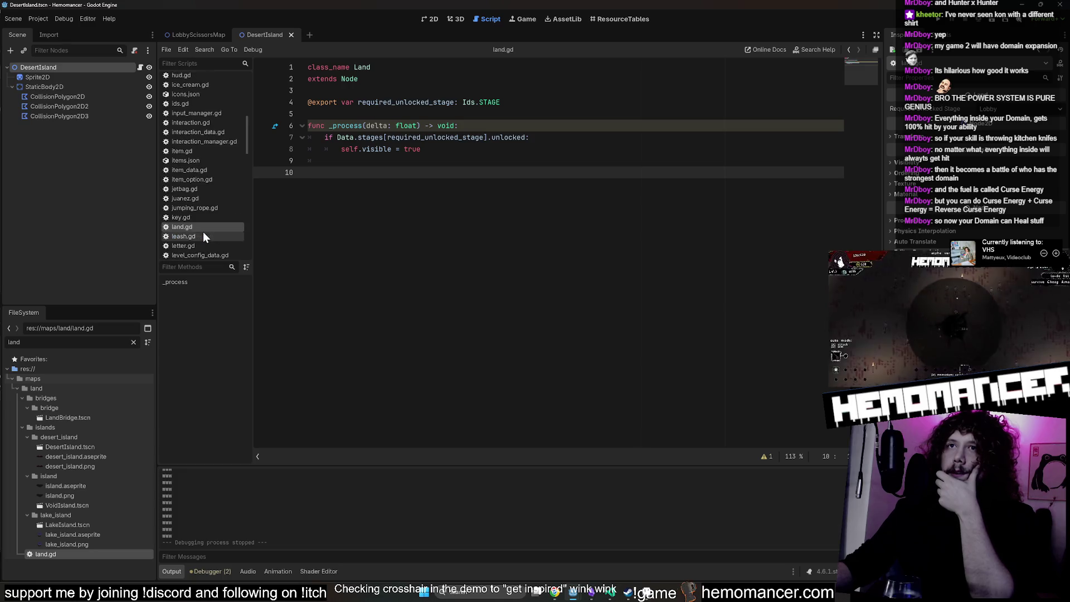
{"action": "left_click", "coordinate": [65, 526]}
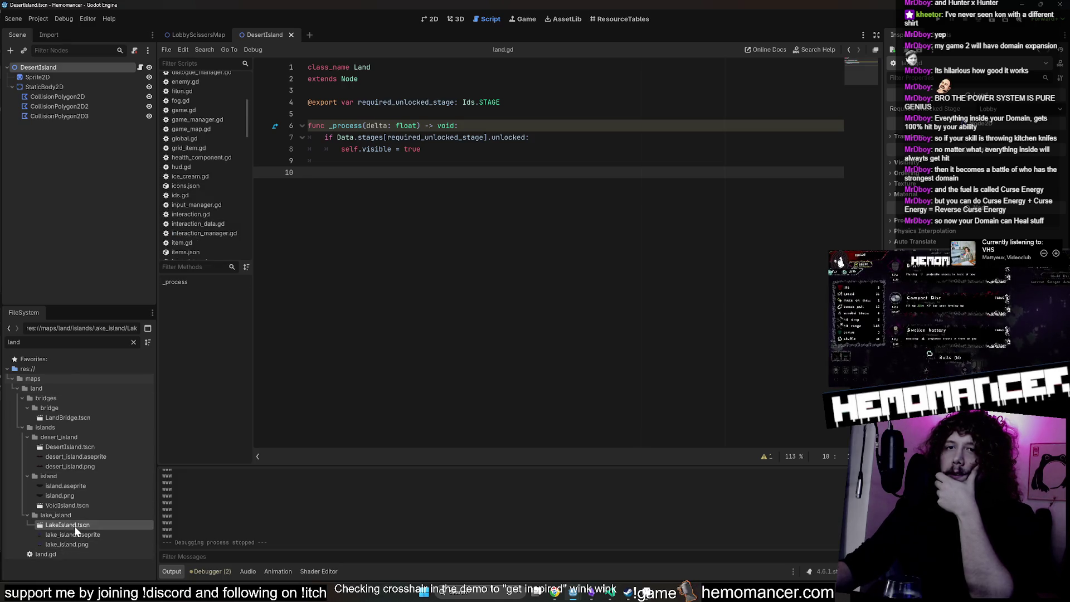
Open LakeIsland.tscn in the 2D view, then switch back to the LobbyScissorsMap tab.
{"action": "double_click", "coordinate": [75, 526]}
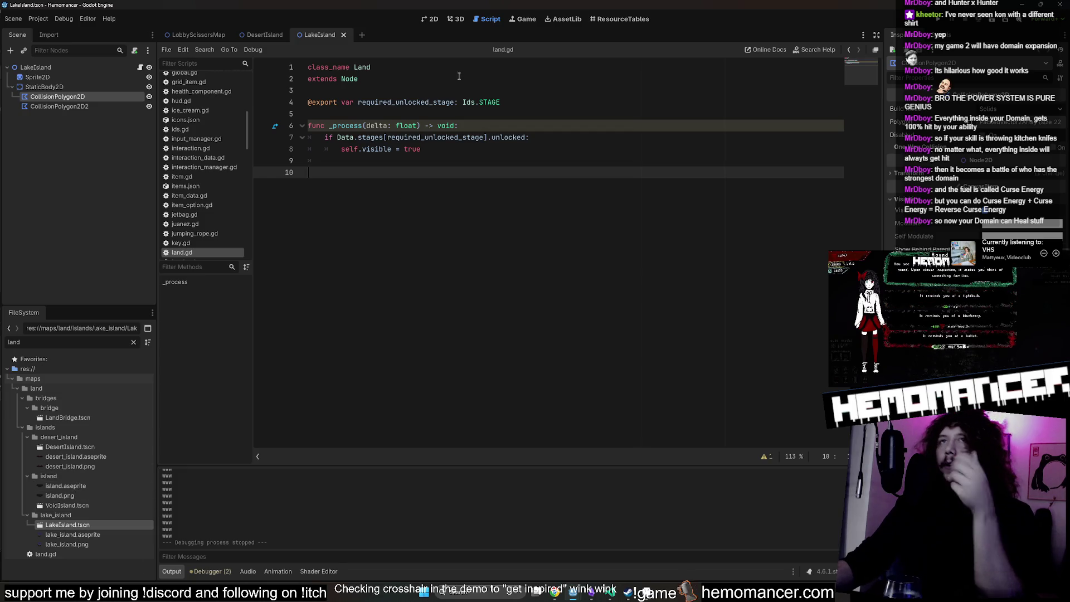
{"action": "left_click", "coordinate": [430, 19]}
{"action": "scroll", "coordinate": [507, 159], "scroll_direction": "down", "scroll_amount": 4}
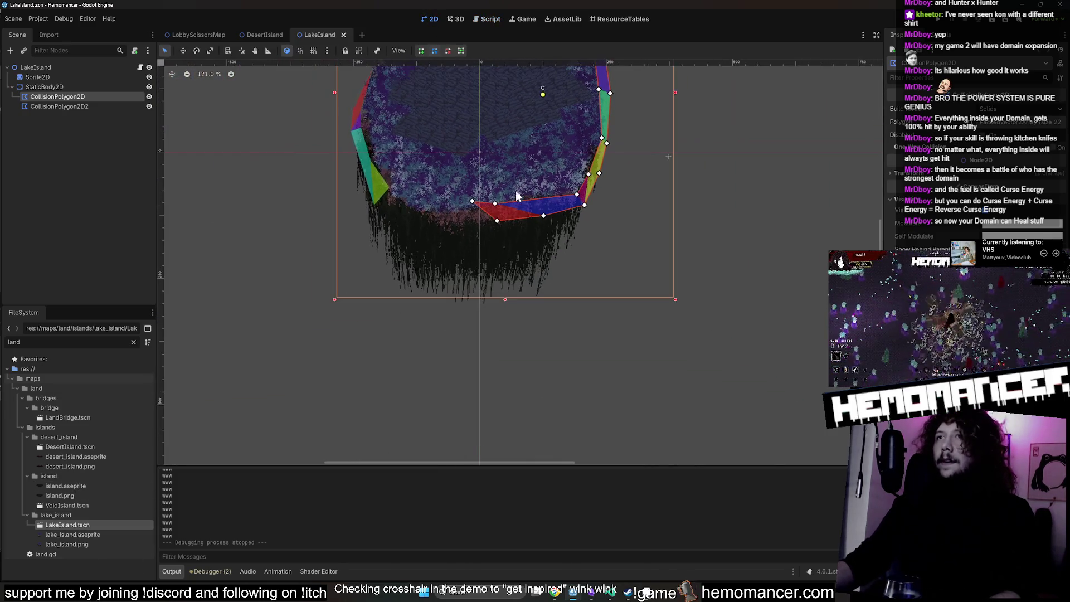
{"action": "scroll", "coordinate": [375, 394], "scroll_direction": "up", "scroll_amount": 3}
{"action": "left_click", "coordinate": [205, 32]}
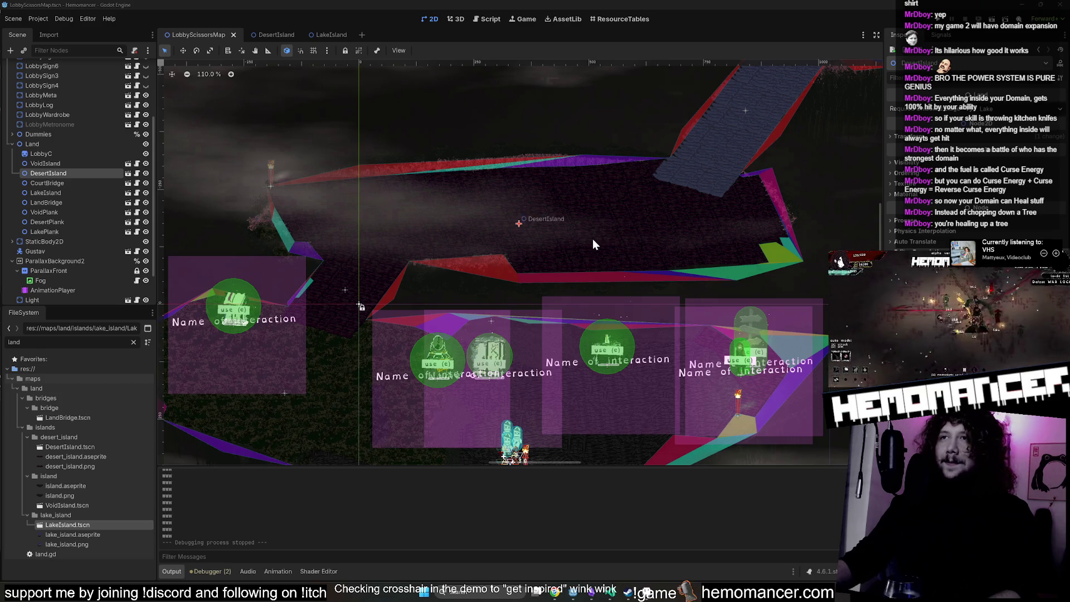
{"action": "scroll", "coordinate": [592, 243], "scroll_direction": "down", "scroll_amount": 1}
{"action": "left_click_drag", "start_coordinate": [457, 243], "coordinate": [520, 180]}
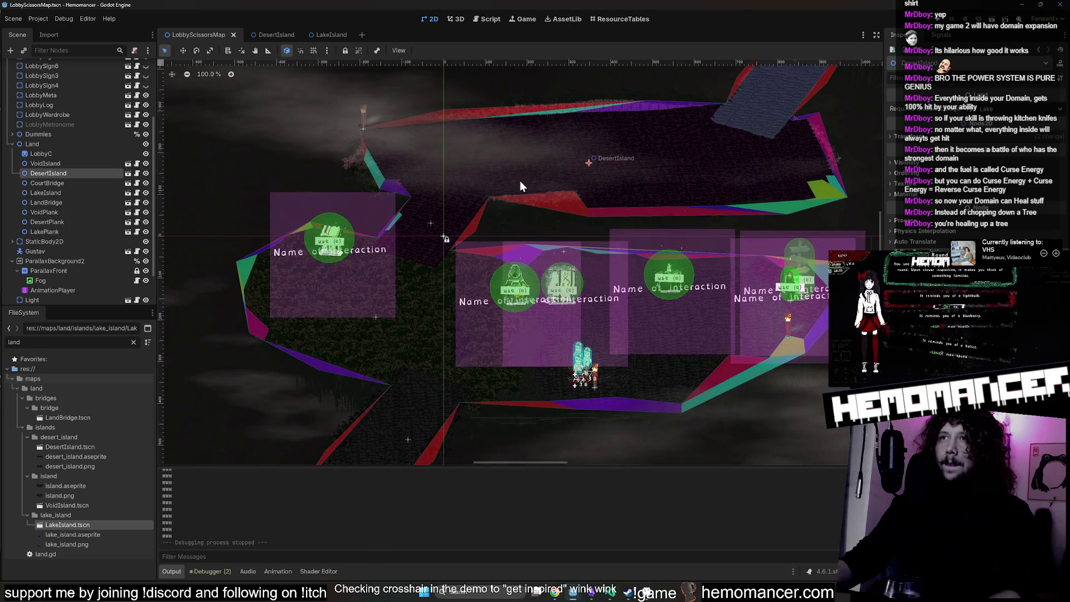
{"action": "left_click", "coordinate": [55, 223]}
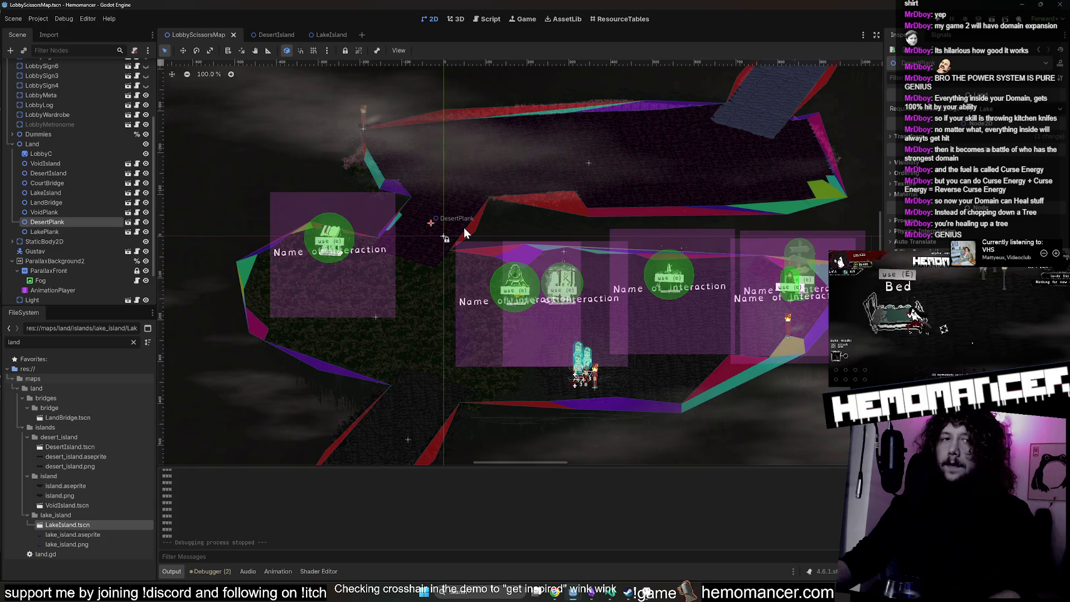
{"action": "scroll", "coordinate": [463, 227], "scroll_direction": "down", "scroll_amount": 2}
{"action": "scroll", "coordinate": [445, 292], "scroll_direction": "up", "scroll_amount": 4}
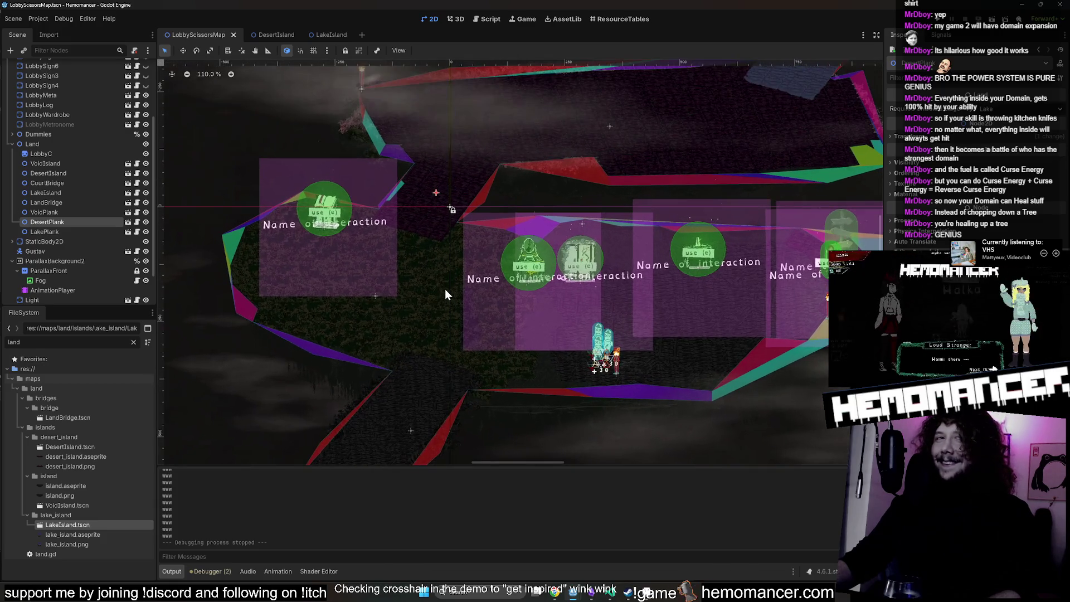
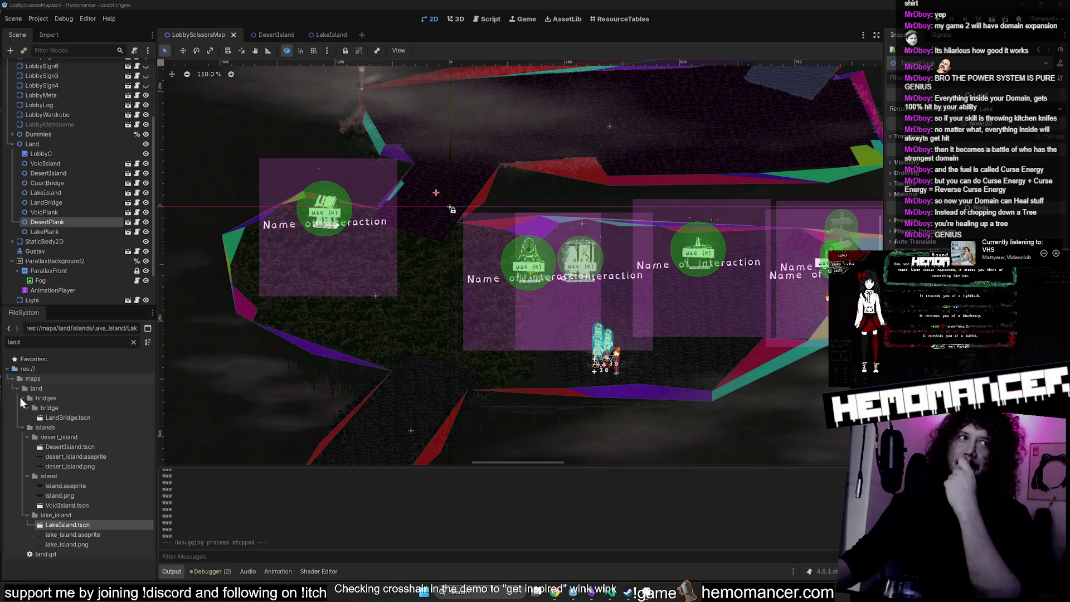
Pan and zoom along the lobby map's island collision outlines.
{"action": "scroll", "coordinate": [730, 258], "scroll_direction": "down", "scroll_amount": 2}
{"action": "left_click_drag", "start_coordinate": [689, 406], "coordinate": [529, 346]}
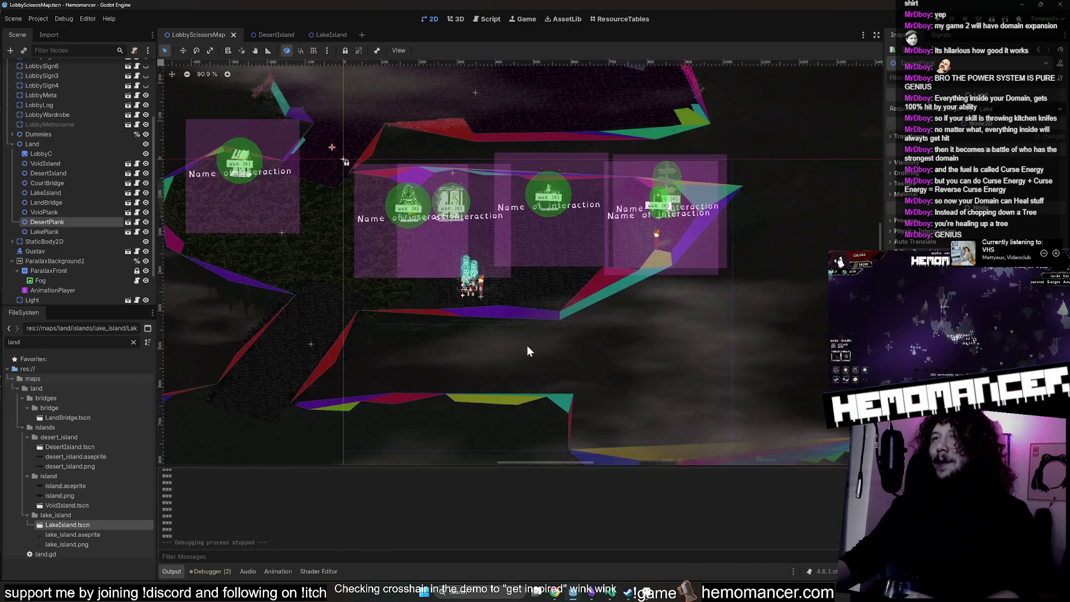
{"action": "left_click_drag", "start_coordinate": [283, 327], "coordinate": [337, 273]}
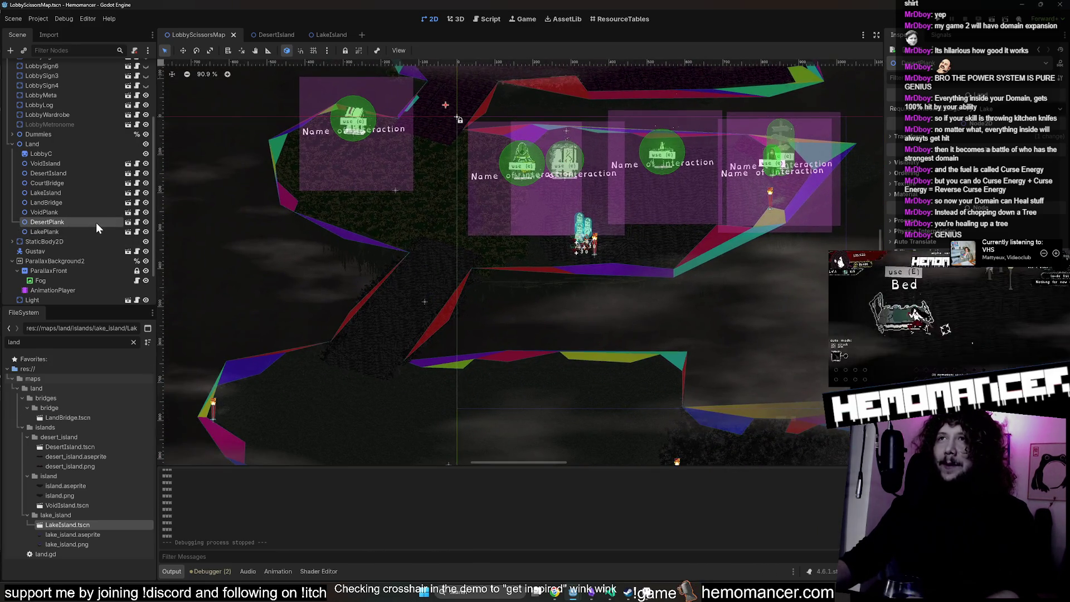
{"action": "mouse_move", "coordinate": [356, 208]}
{"action": "left_mouse_down"}
{"action": "mouse_move", "coordinate": [326, 261]}
{"action": "mouse_move", "coordinate": [291, 238]}
{"action": "mouse_move", "coordinate": [438, 234]}
{"action": "left_mouse_up"}
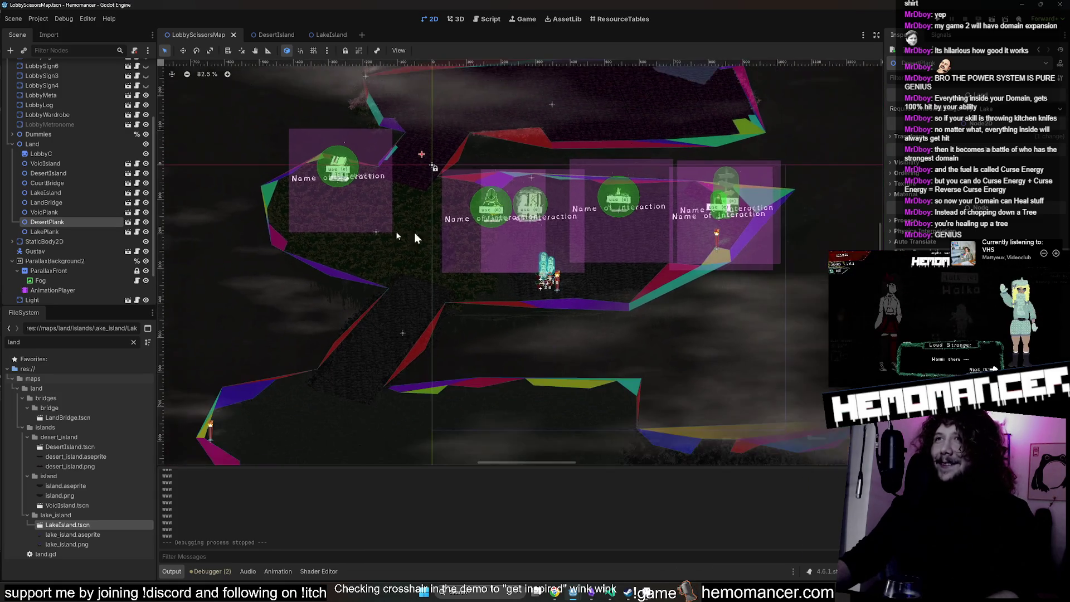
Shift to the island's left side, then bring up the lobby_map.gd script.
{"action": "scroll", "coordinate": [407, 249], "scroll_direction": "down", "scroll_amount": 1}
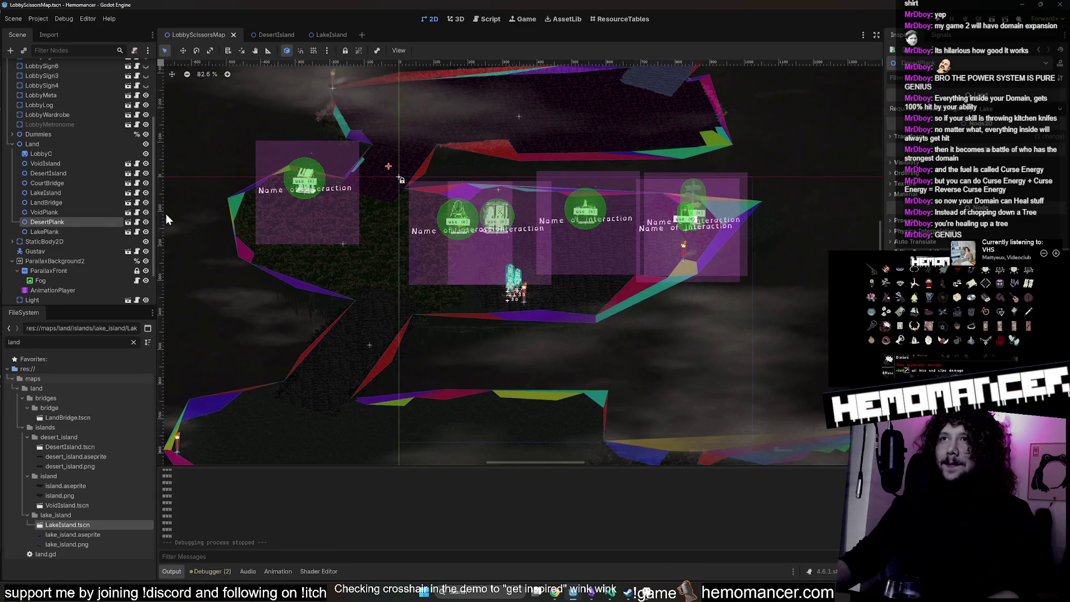
{"action": "left_click_drag", "start_coordinate": [243, 253], "coordinate": [373, 312]}
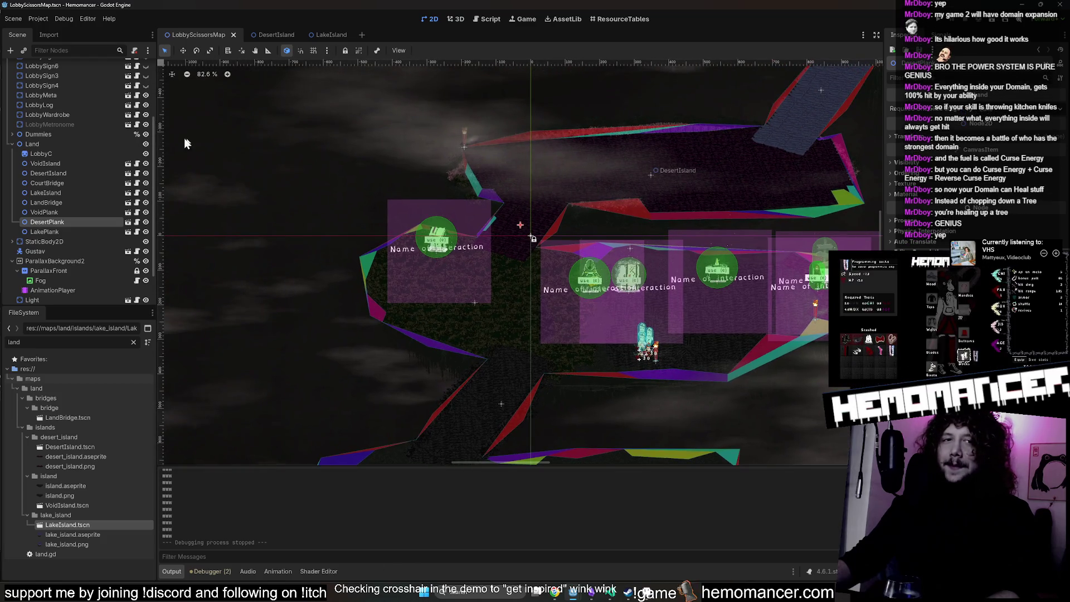
{"action": "left_click", "coordinate": [138, 69]}
{"action": "scroll", "coordinate": [108, 163], "scroll_direction": "up", "scroll_amount": 2}
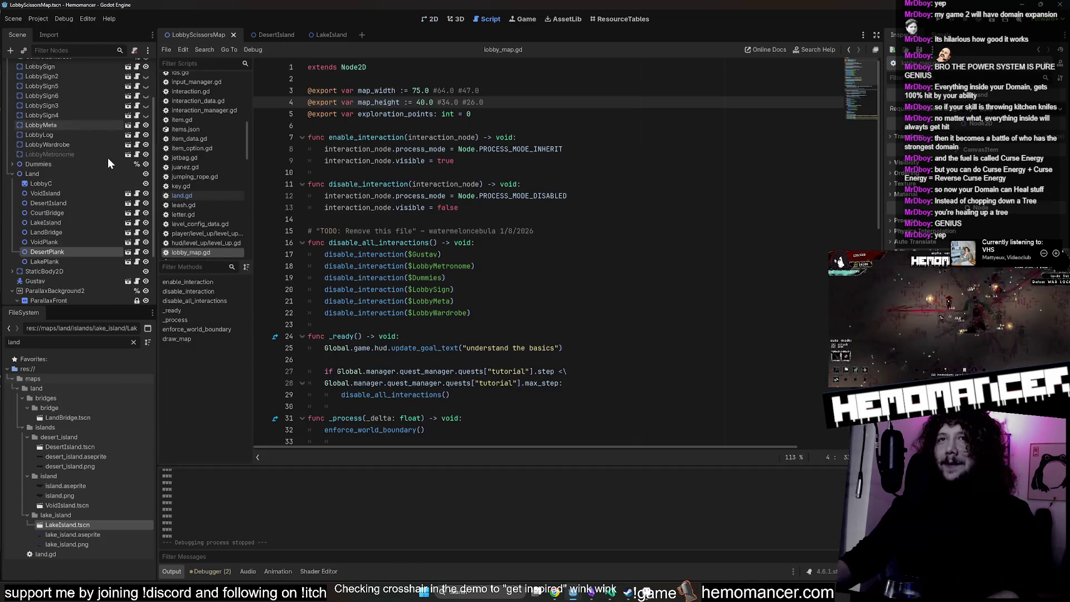
Open DesertPlank in its own tab and compare its 2D layout with LobbyScissorsMap.
{"action": "scroll", "coordinate": [109, 156], "scroll_direction": "down", "scroll_amount": 3}
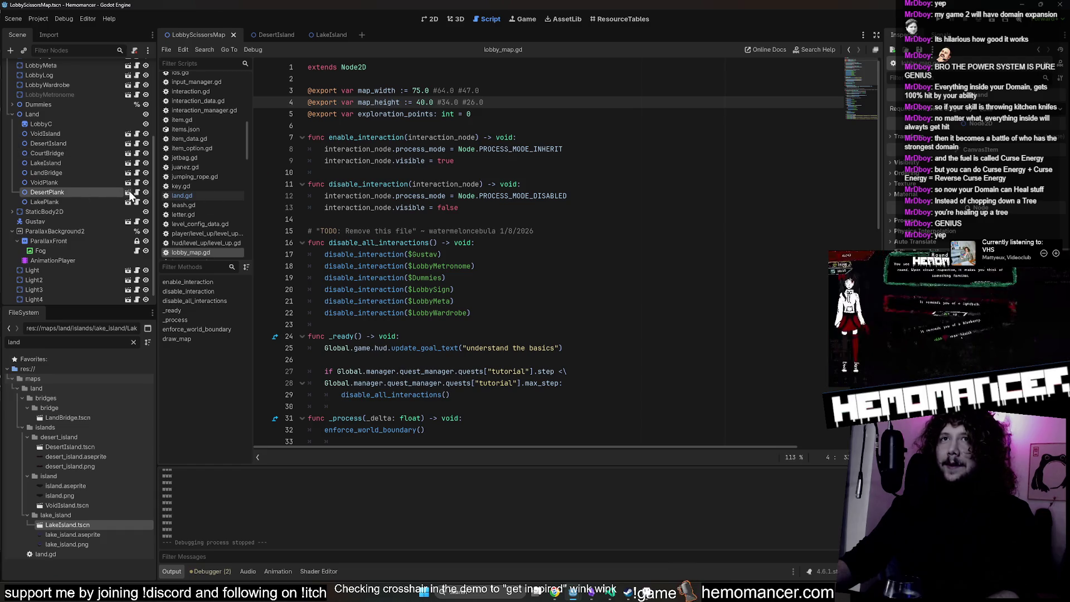
{"action": "left_click", "coordinate": [129, 191]}
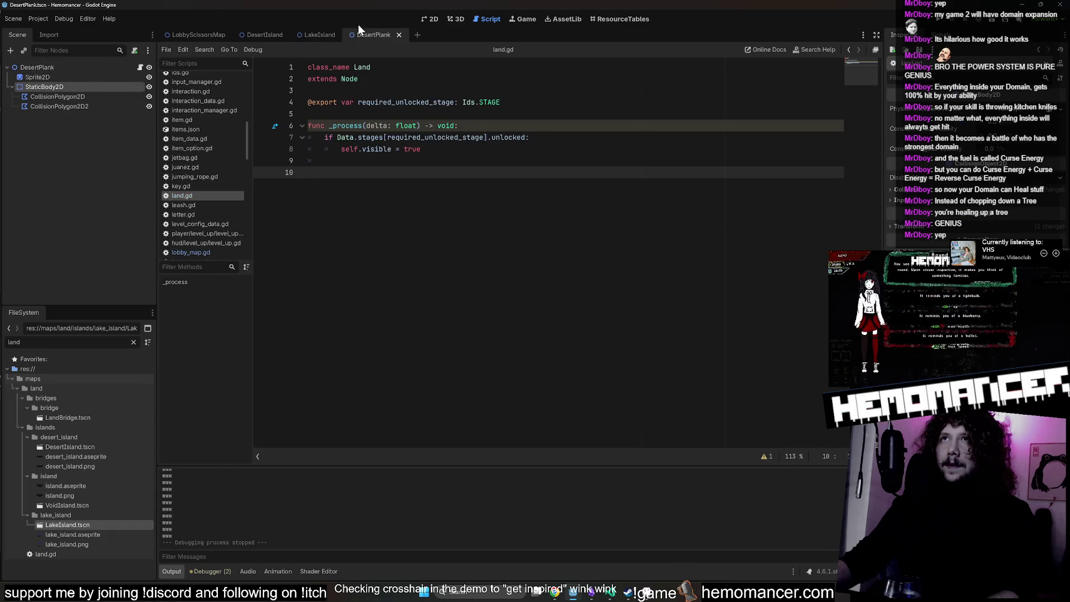
{"action": "left_click", "coordinate": [432, 19]}
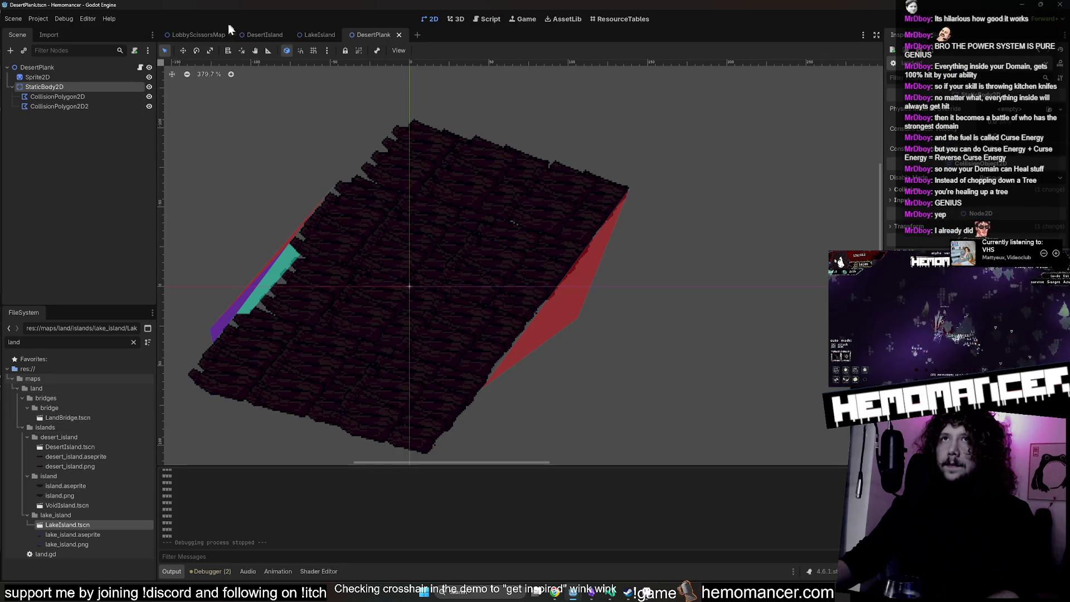
{"action": "left_click", "coordinate": [199, 35]}
{"action": "scroll", "coordinate": [346, 238], "scroll_direction": "down", "scroll_amount": 2}
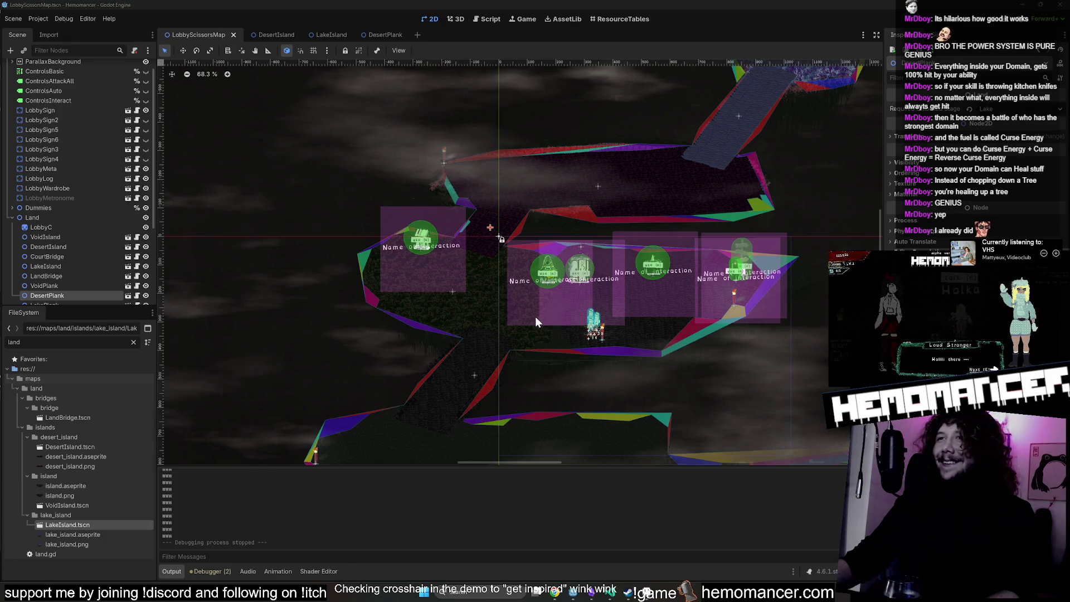
{"action": "scroll", "coordinate": [438, 137], "scroll_direction": "up", "scroll_amount": 1}
{"action": "scroll", "coordinate": [501, 166], "scroll_direction": "up", "scroll_amount": 3}
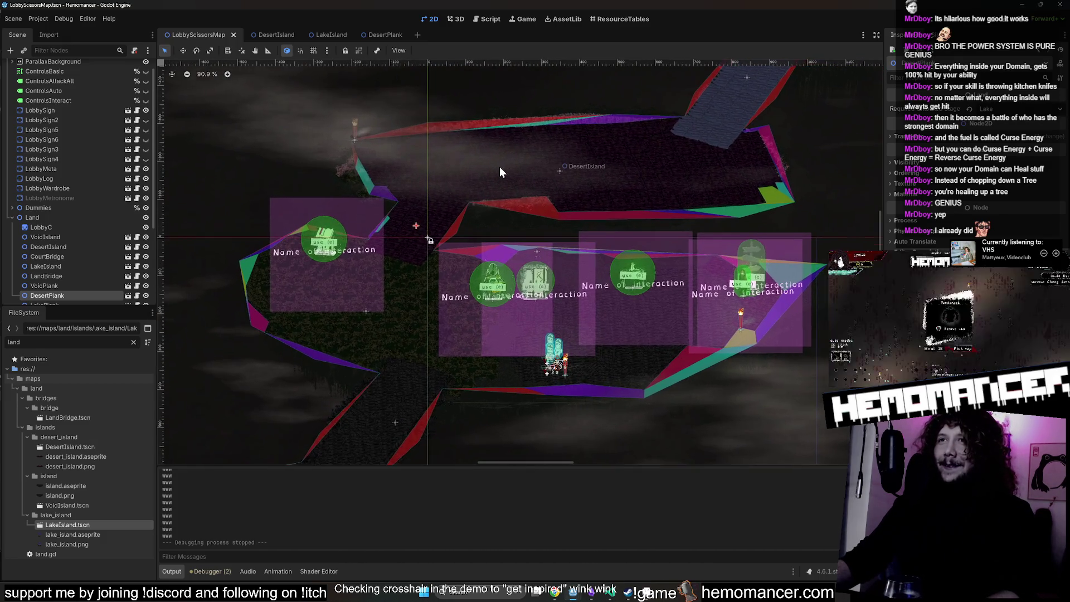
{"action": "scroll", "coordinate": [39, 280], "scroll_direction": "down", "scroll_amount": 3}
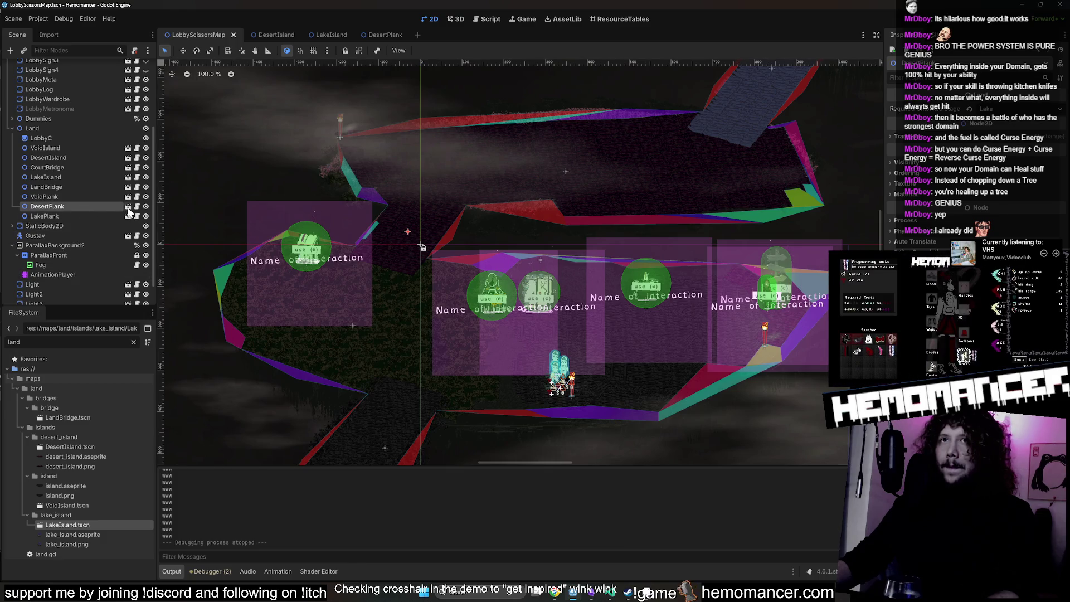
Back in DesertPlank, select the root node and open its land.gd script.
{"action": "left_click", "coordinate": [127, 207]}
{"action": "left_click", "coordinate": [89, 68]}
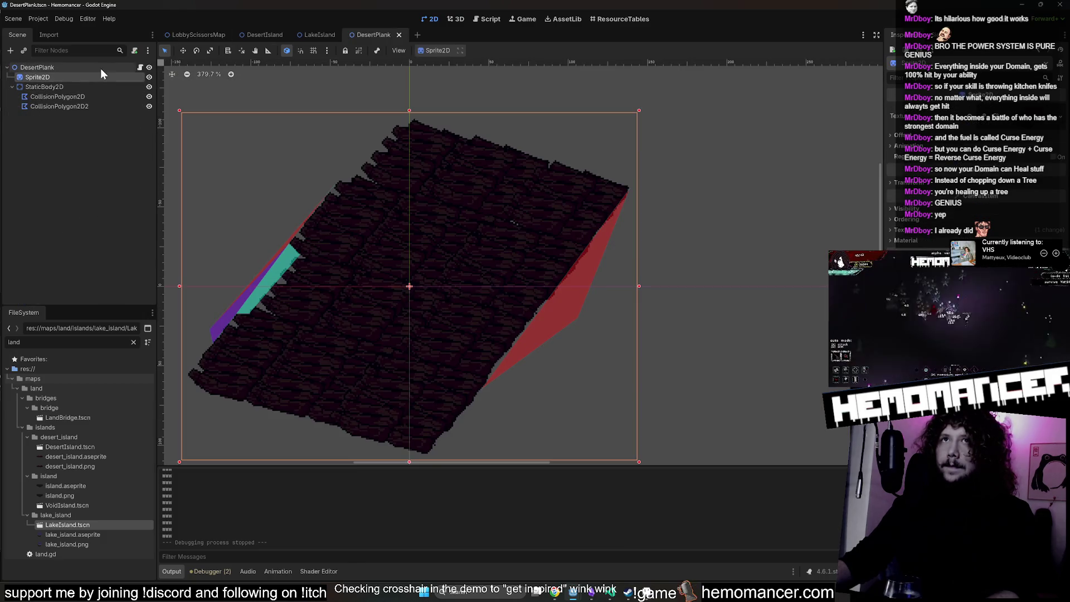
{"action": "left_click", "coordinate": [140, 67]}
{"action": "left_click", "coordinate": [429, 149]}
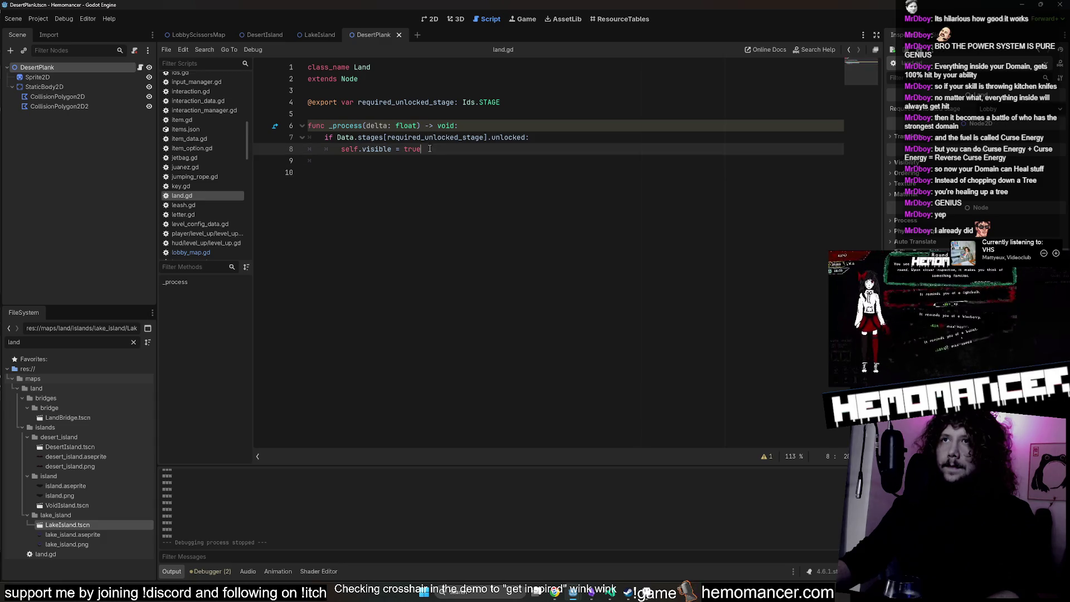
Accept a code-completion fix on line 8 and save land.gd.
{"action": "key", "text": "Left"}
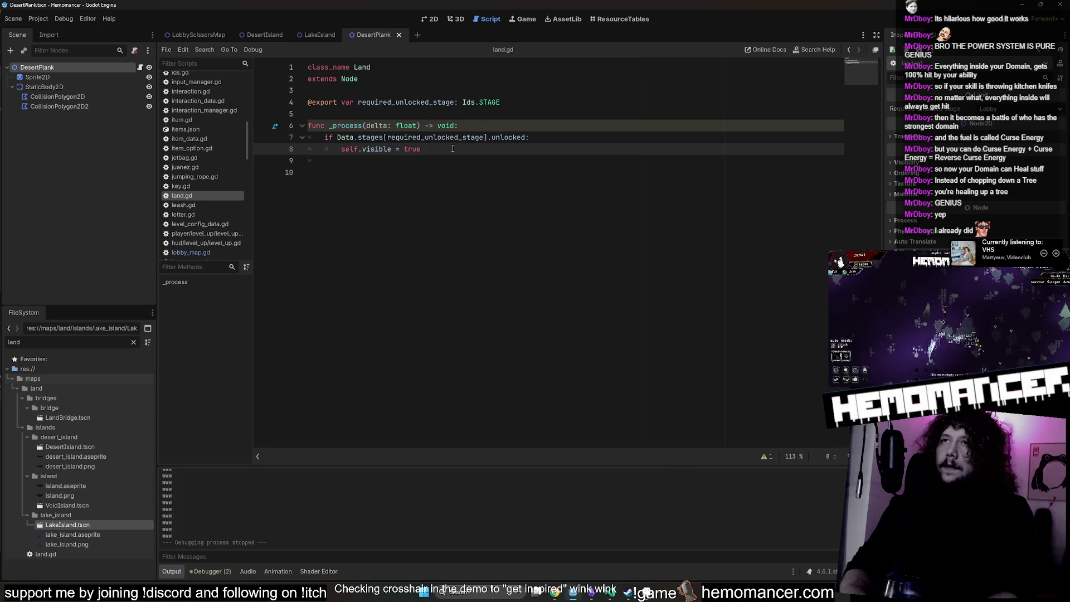
{"action": "key", "text": "Left"}
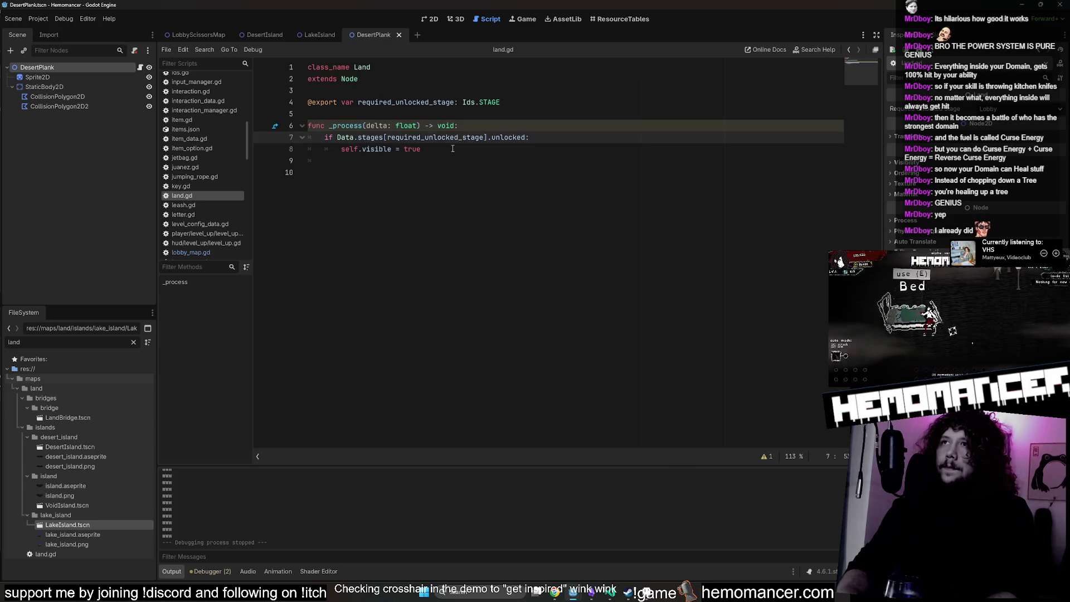
{"action": "key", "text": "ctrl+space"}
{"action": "key", "text": "Return"}
{"action": "key", "text": "ctrl+s"}
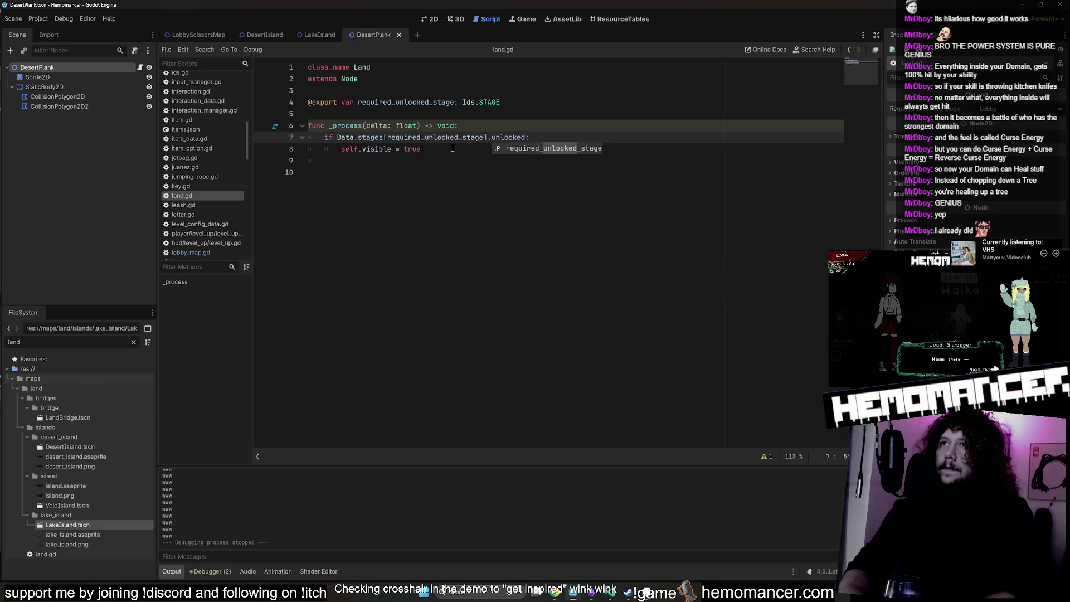
Insert an empty print() line at the top of _process.
{"action": "key", "text": "Up"}
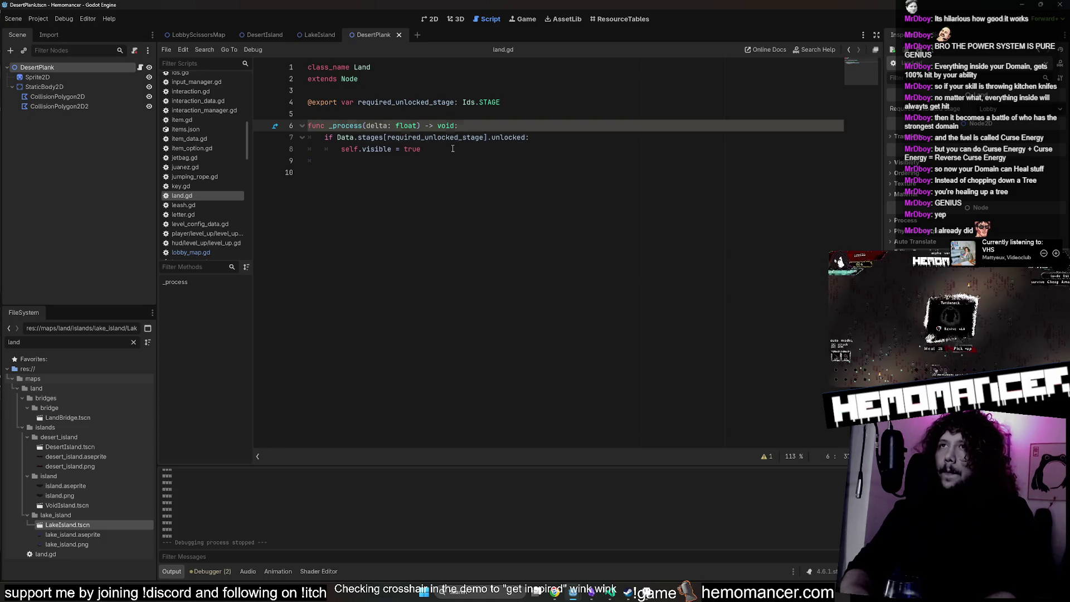
{"action": "key", "text": "Return"}
{"action": "type", "text": "print("}
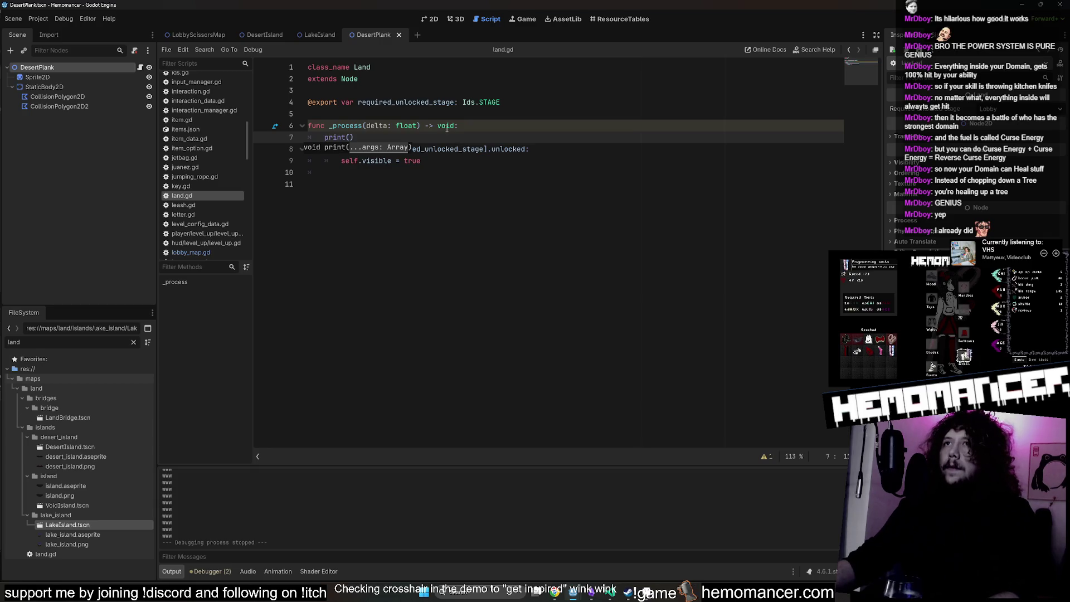
{"action": "double_click", "coordinate": [432, 106]}
{"action": "left_click", "coordinate": [349, 138]}
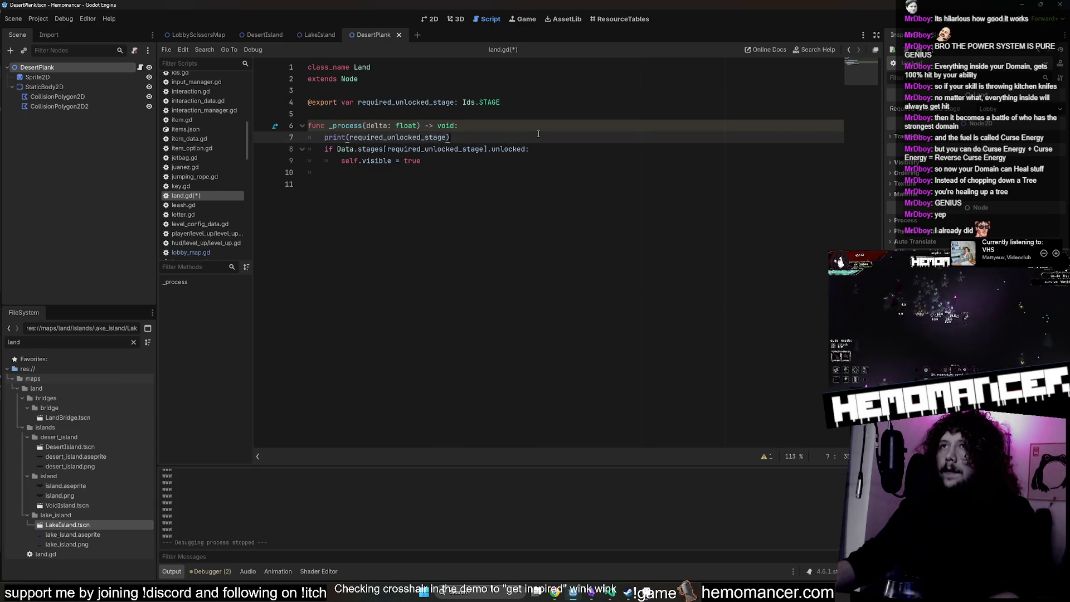
{"action": "key", "text": "ctrl+z"}
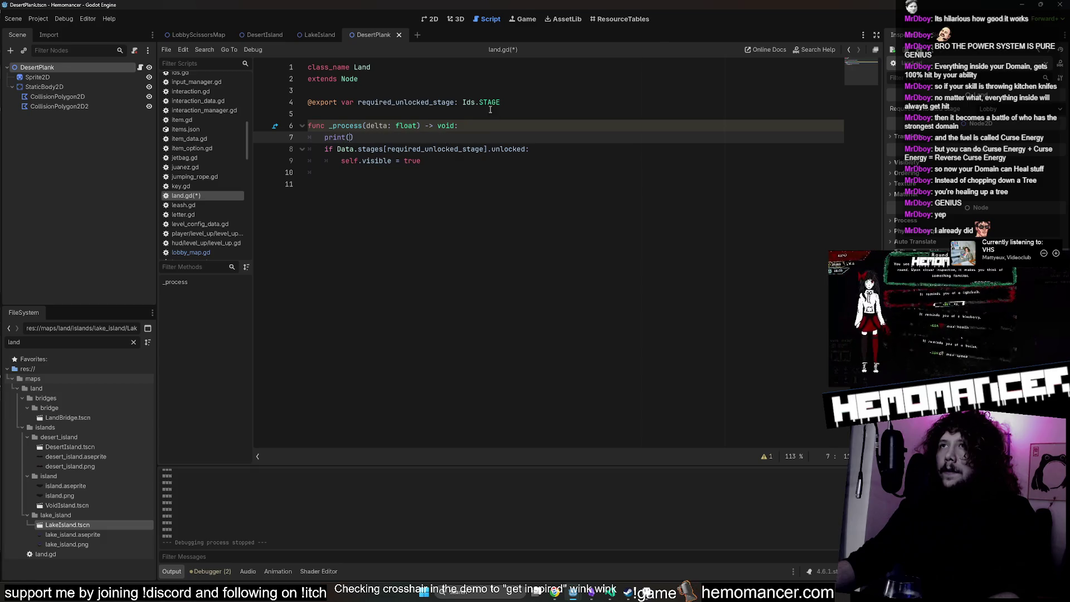
{"action": "key", "text": "ctrl+shift+z"}
{"action": "key", "text": "ctrl+z"}
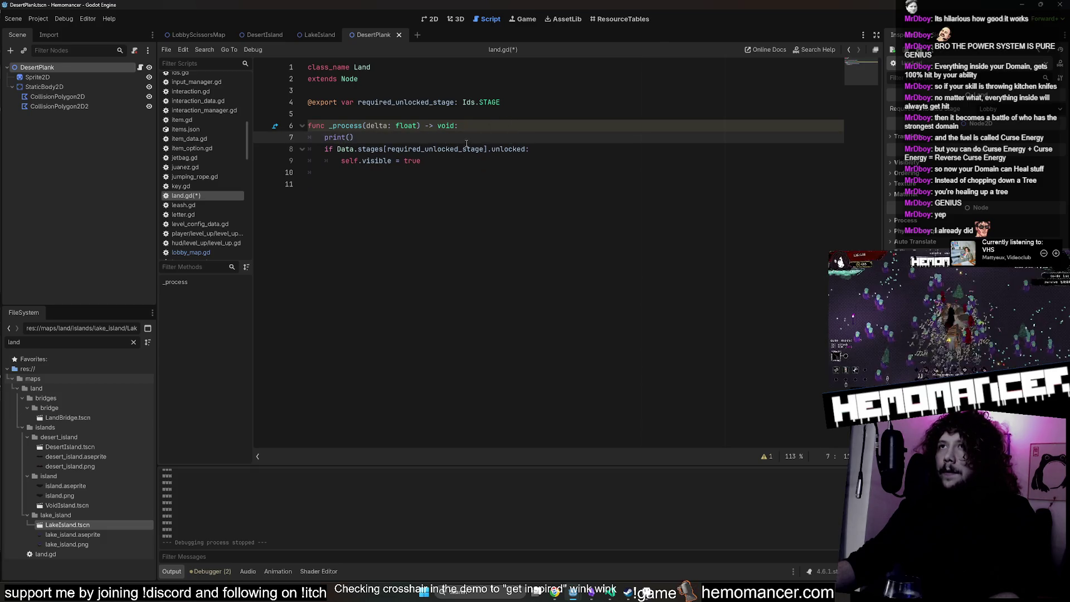
Fill the print with required_unlocked_stage and duplicate the print line.
{"action": "double_click", "coordinate": [415, 106]}
{"action": "key", "text": "ctrl+c"}
{"action": "left_click", "coordinate": [350, 137]}
{"action": "key", "text": "ctrl+v"}
{"action": "key", "text": "ctrl+shift+d"}
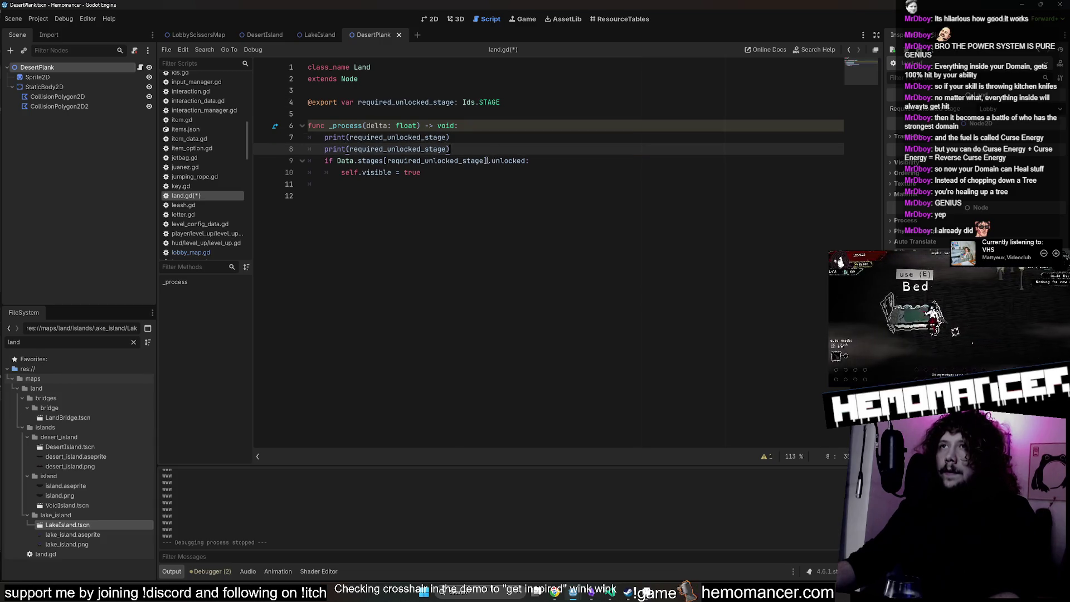
Make the second print output Data.stages[required_unlocked_stage].unlocked, then run with F5.
{"action": "left_click", "coordinate": [487, 160]}
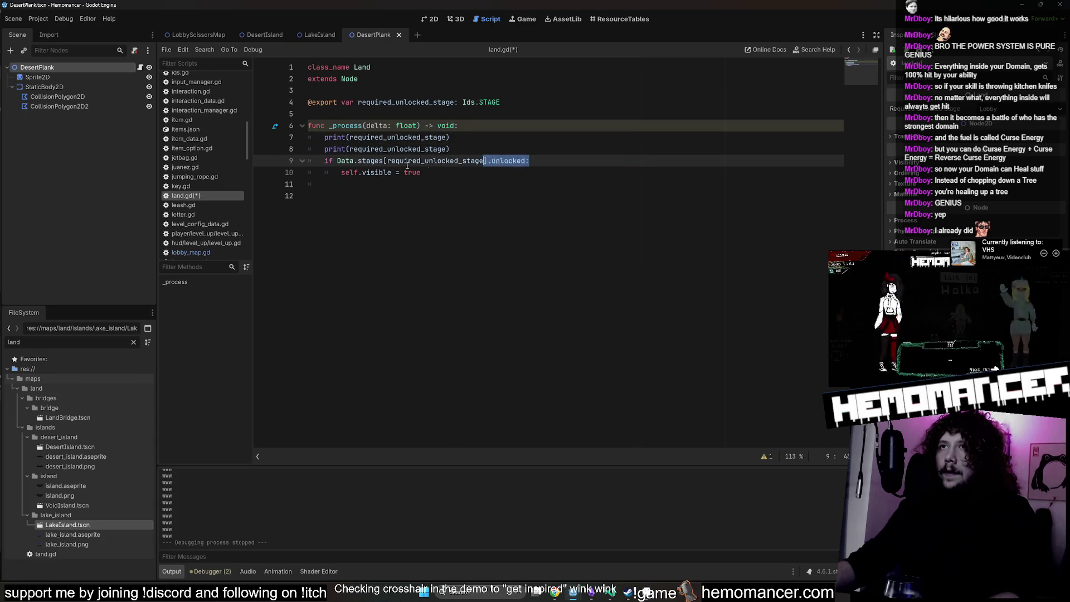
{"action": "left_click", "coordinate": [336, 161], "text": "shift"}
{"action": "key", "text": "ctrl+c"}
{"action": "double_click", "coordinate": [439, 149]}
{"action": "key", "text": "ctrl+v"}
{"action": "key", "text": "F5"}
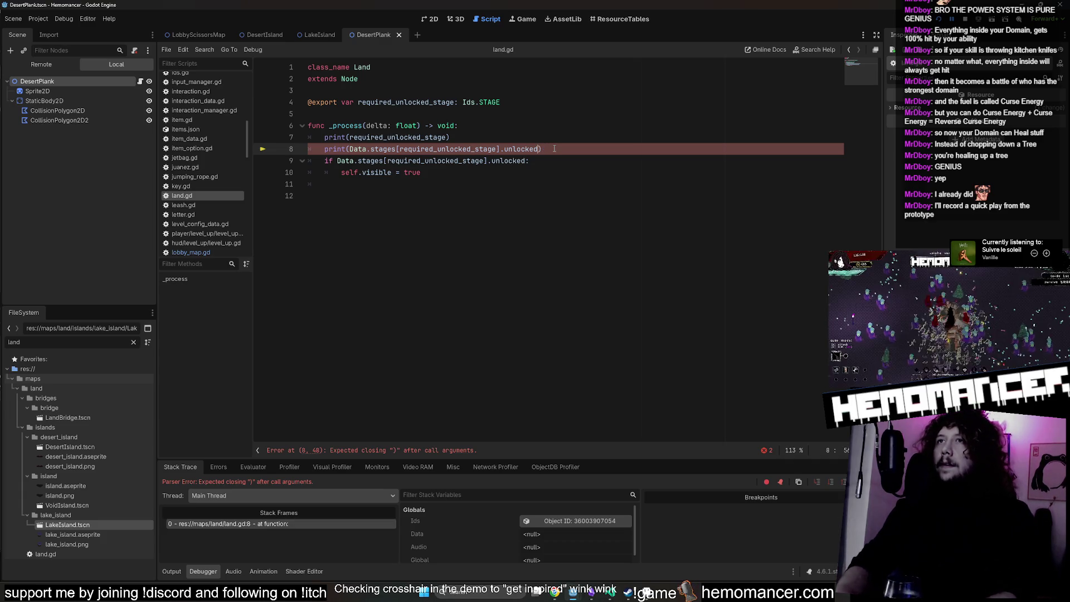
Remove the stray colon in the print call, relaunch the game, and show the output log.
{"action": "key", "text": "Left"}
{"action": "key", "text": "BackSpace"}
{"action": "key", "text": "F5"}
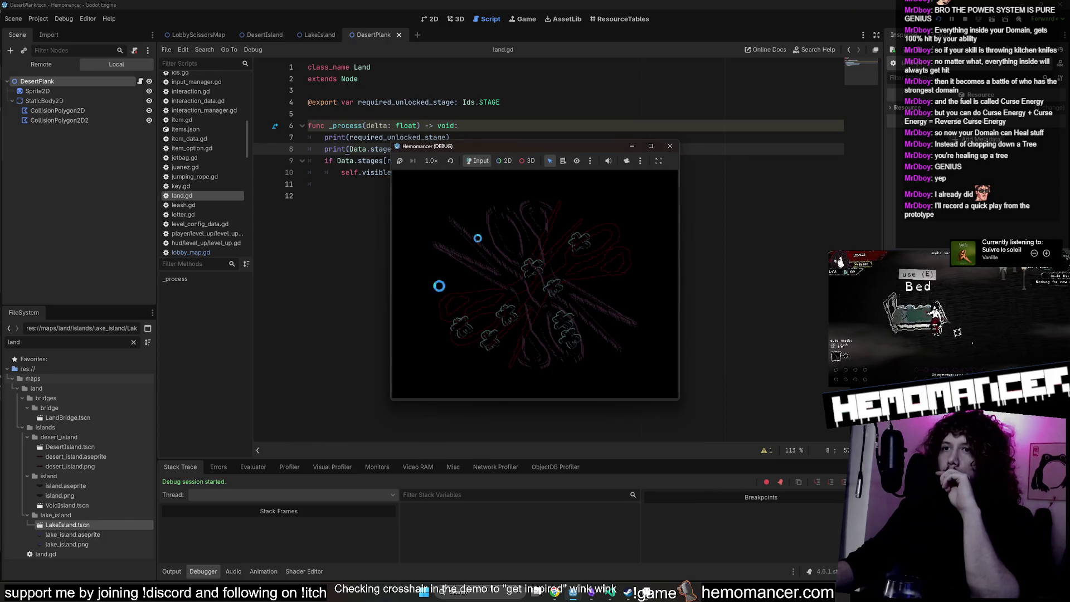
{"action": "left_click", "coordinate": [175, 570]}
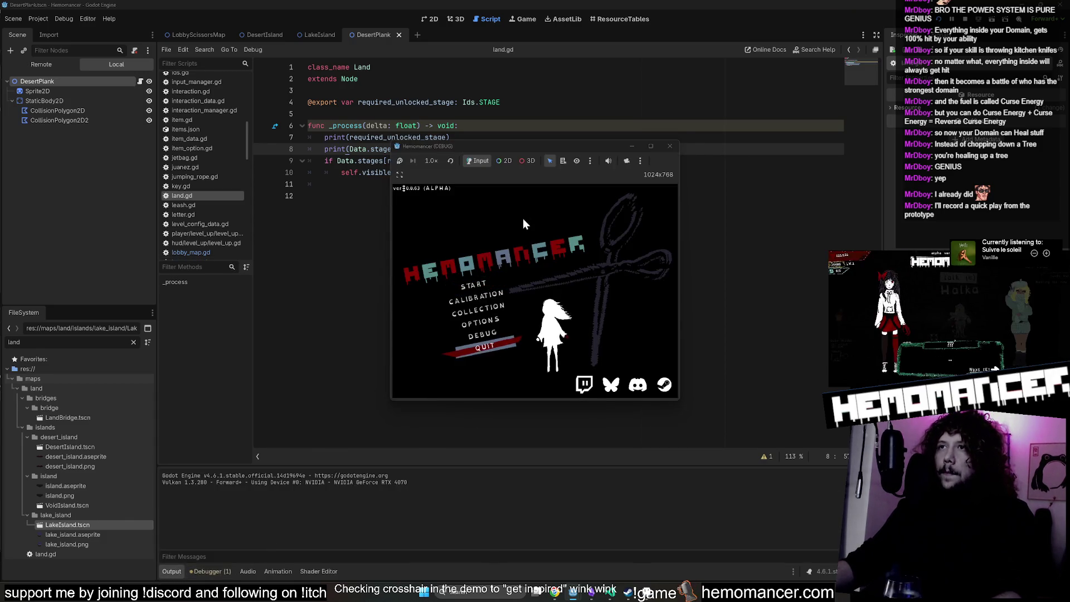
Start the game, pause and resume it, walk left, then stop the run.
{"action": "left_click", "coordinate": [492, 287]}
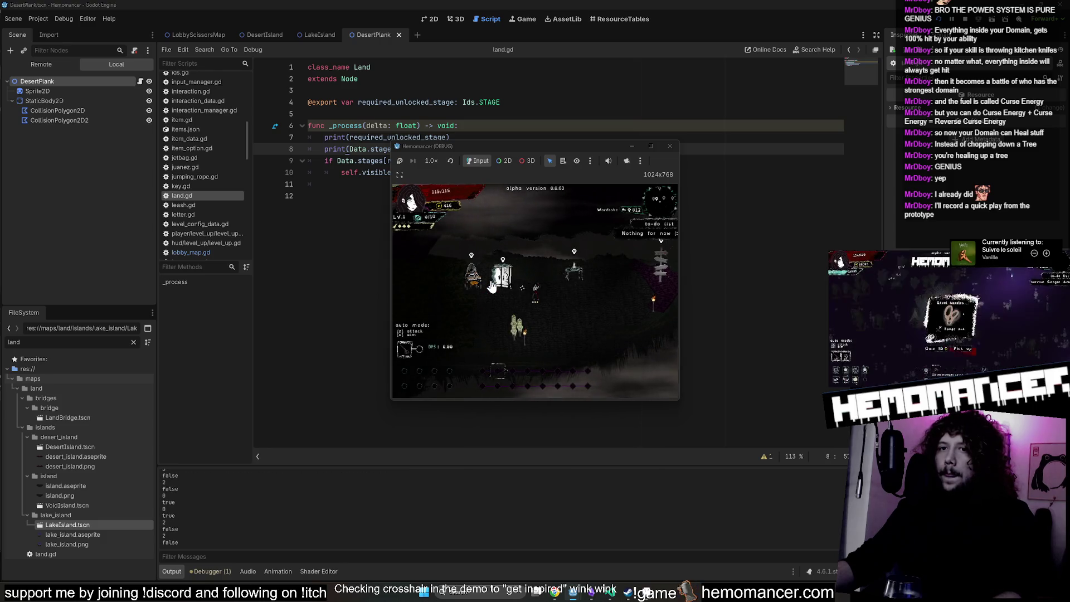
{"action": "key", "text": "Escape"}
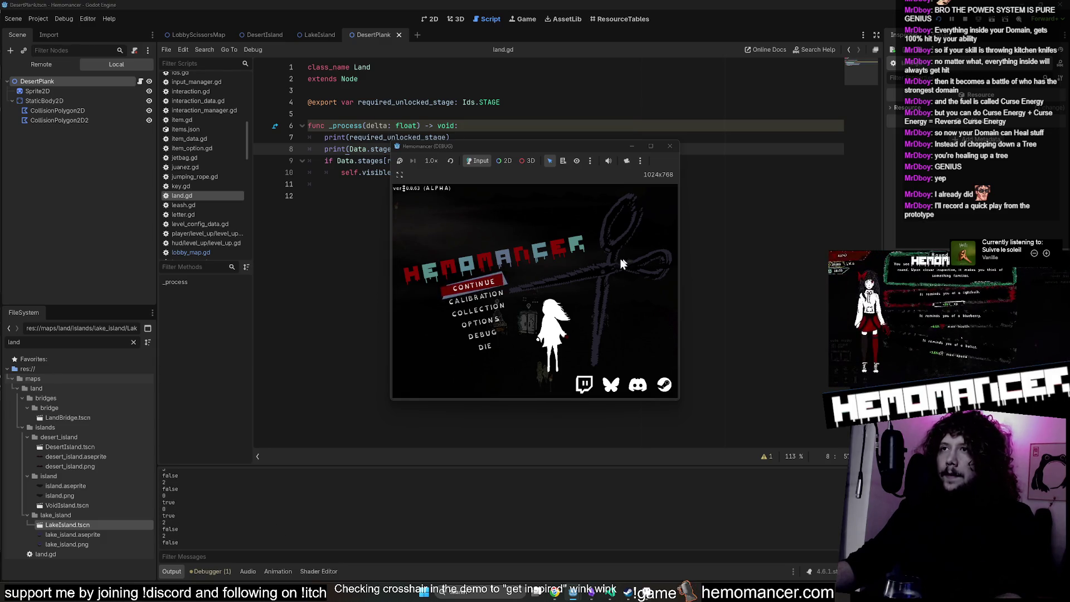
{"action": "left_click", "coordinate": [480, 283]}
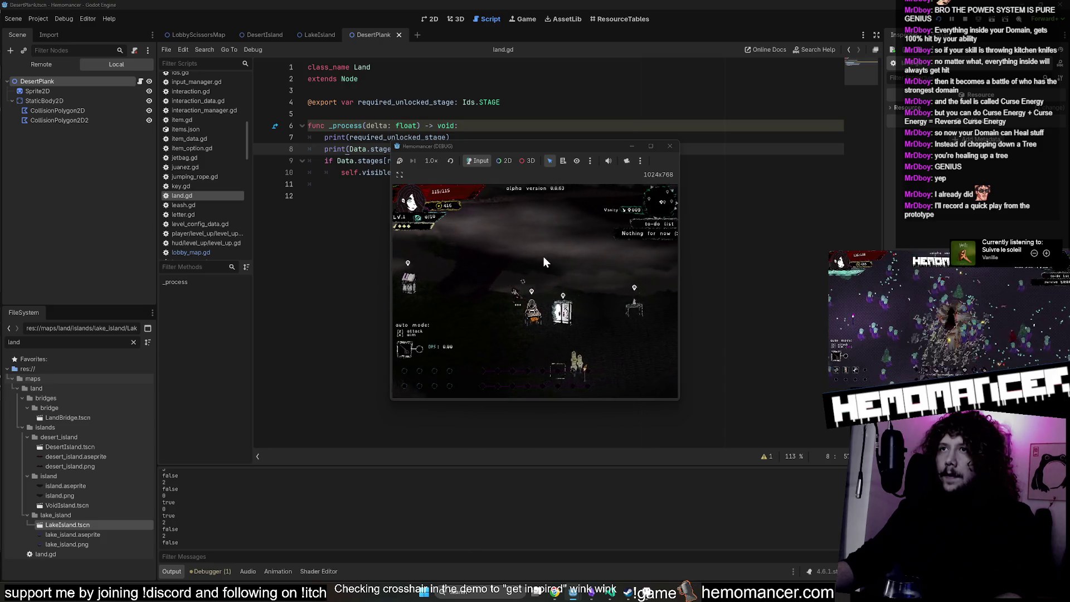
{"action": "key", "text": "a"}
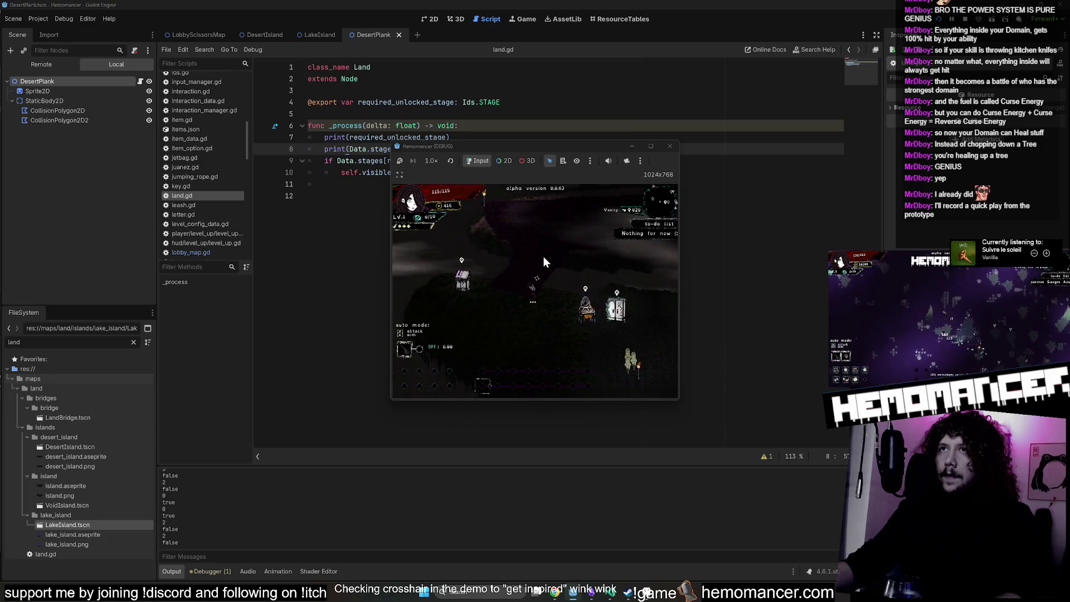
{"action": "left_click", "coordinate": [670, 146]}
{"action": "left_click", "coordinate": [559, 157]}
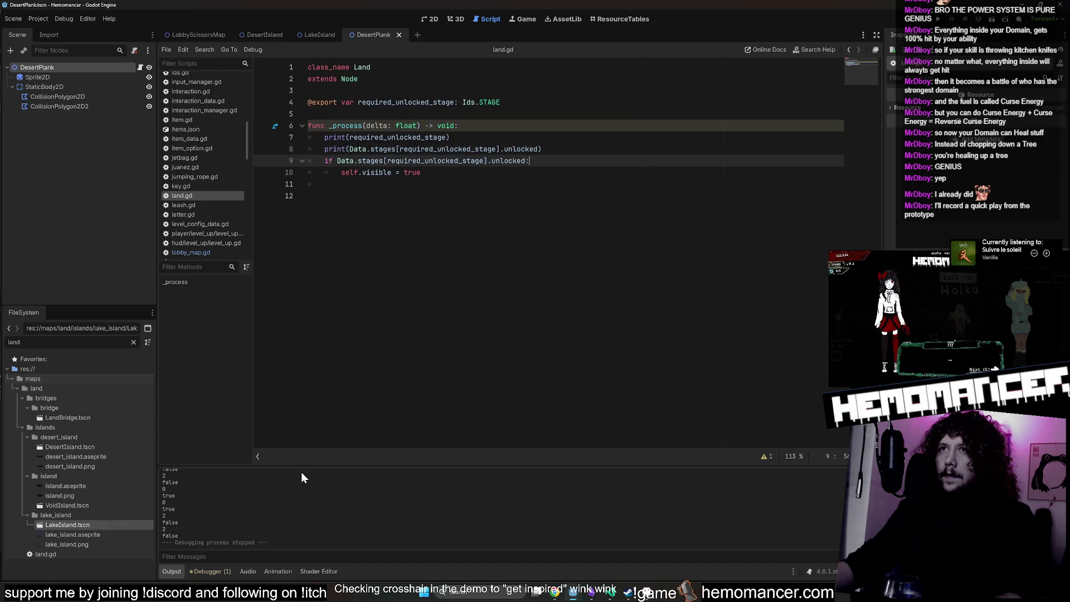
Delete the two debug print lines and retype true in the visibility assignment.
{"action": "left_click_drag", "start_coordinate": [557, 150], "coordinate": [566, 129]}
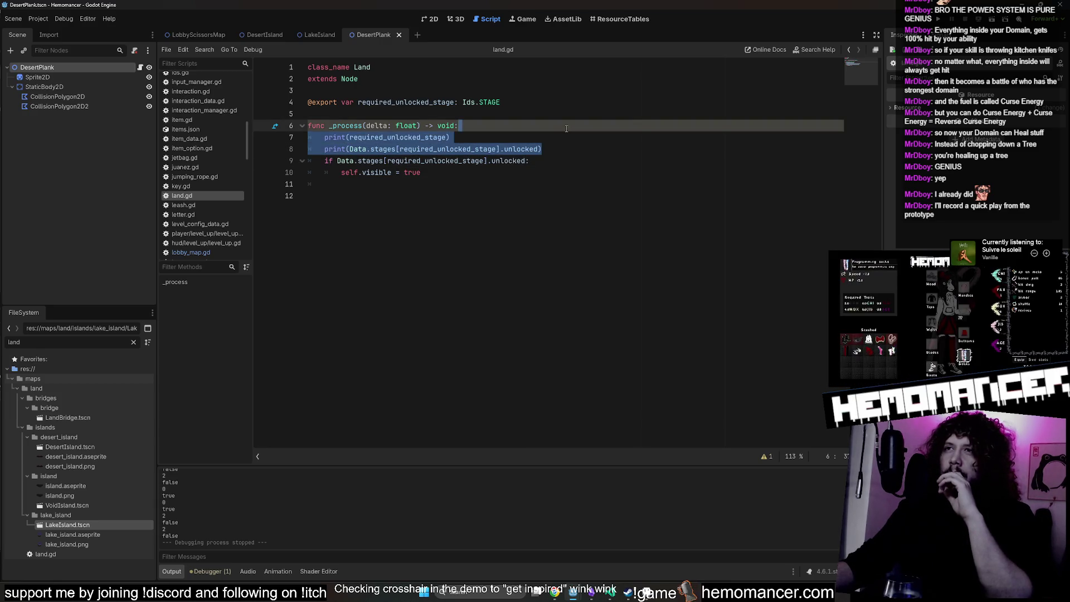
{"action": "key", "text": "BackSpace"}
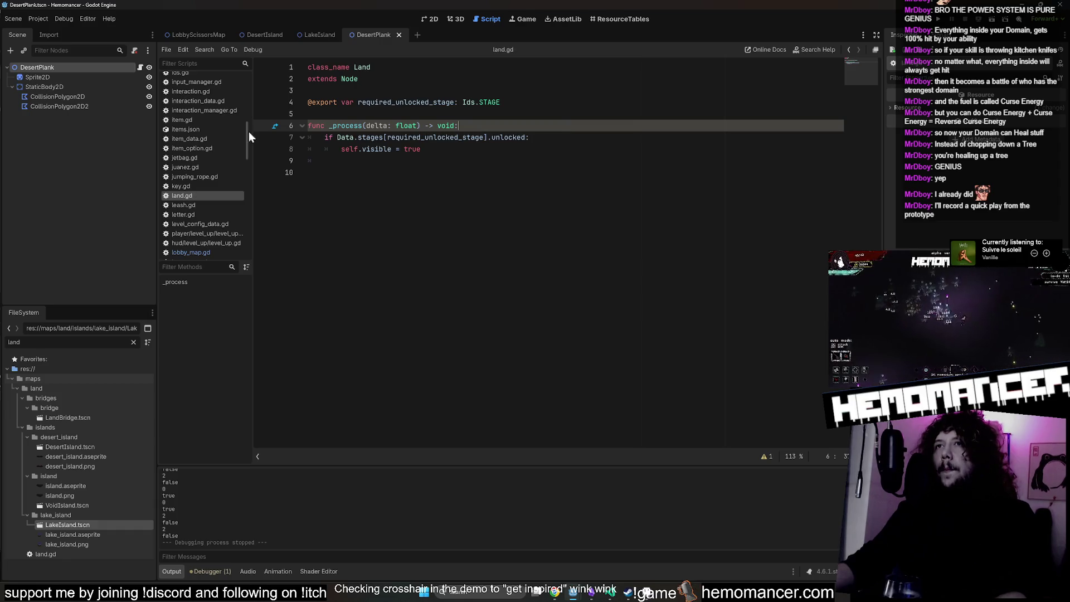
{"action": "double_click", "coordinate": [418, 148]}
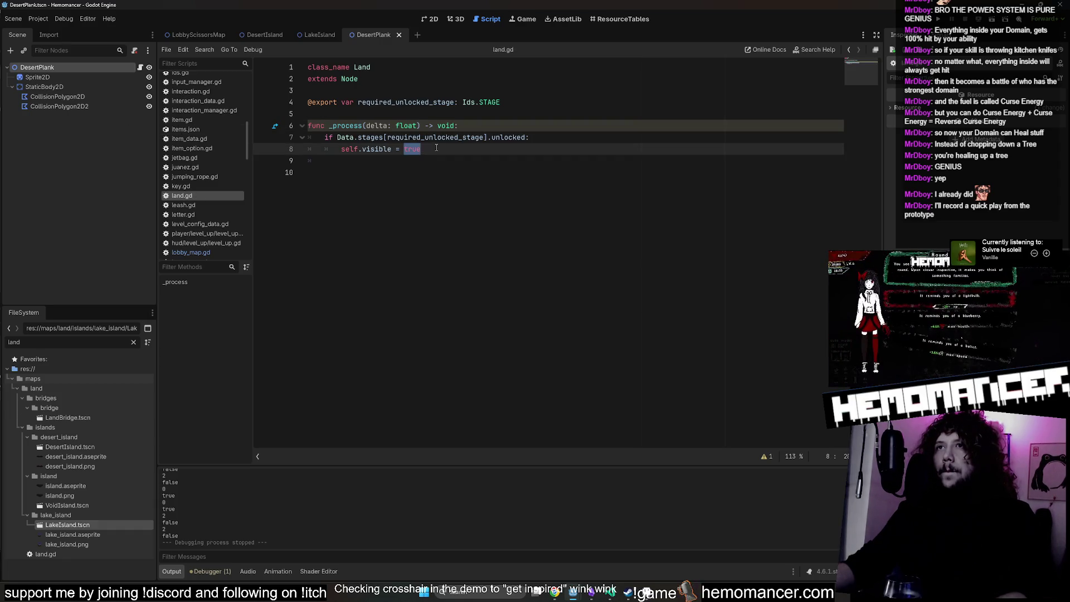
{"action": "type", "text": "true"}
Add an else: branch setting self.visible to false, then run the game with F5.
{"action": "key", "text": "Return"}
{"action": "type", "text": "else:"}
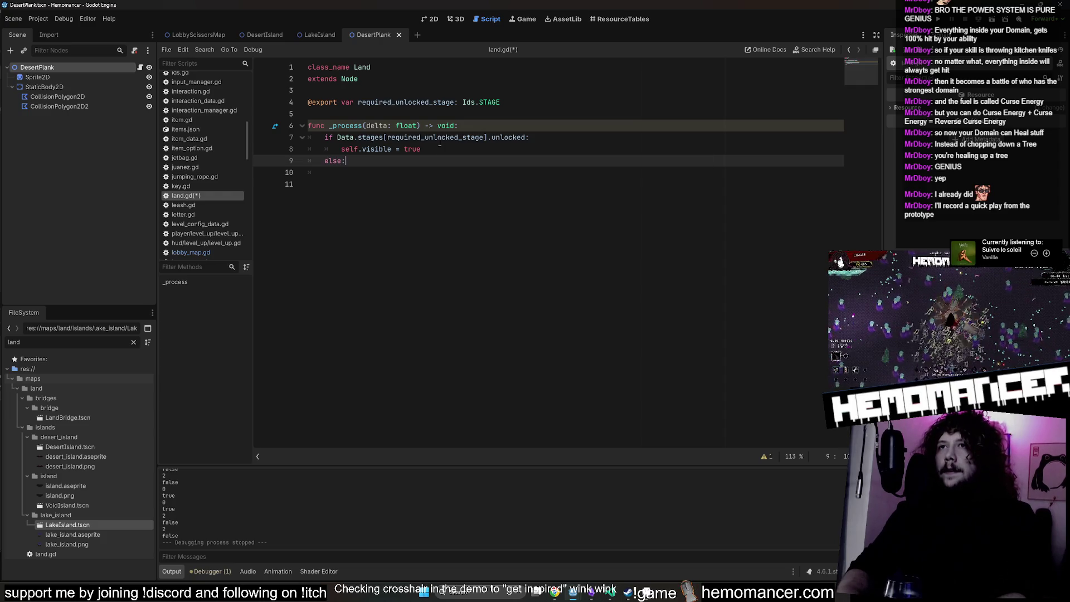
{"action": "key", "text": "Return"}
{"action": "key", "text": "Up"}
{"action": "key", "text": "Up"}
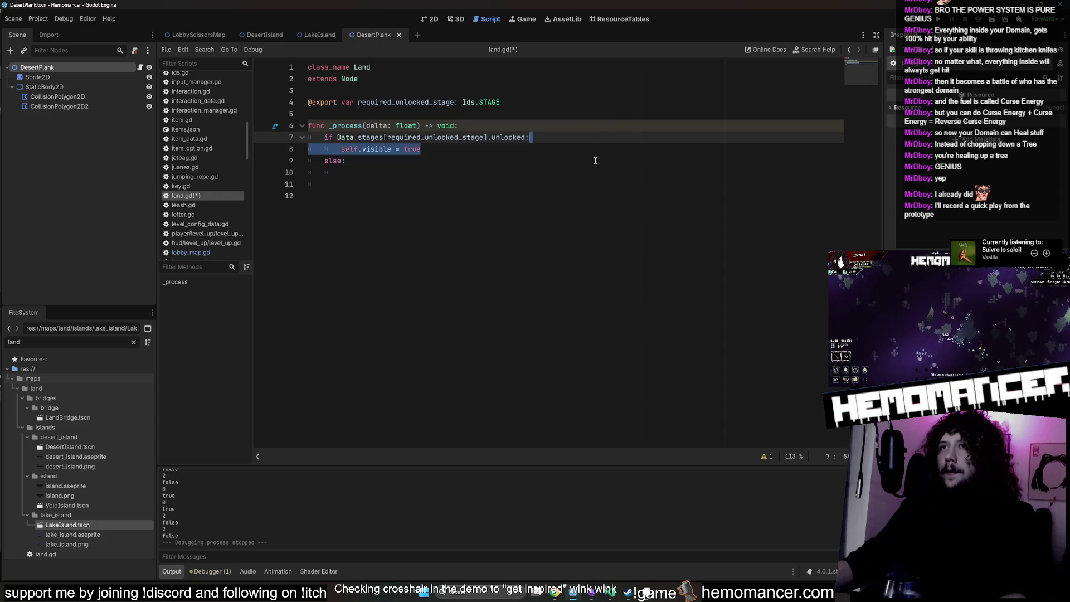
{"action": "key", "text": "ctrl+c"}
{"action": "key", "text": "Down"}
{"action": "key", "text": "Down"}
{"action": "key", "text": "ctrl+v"}
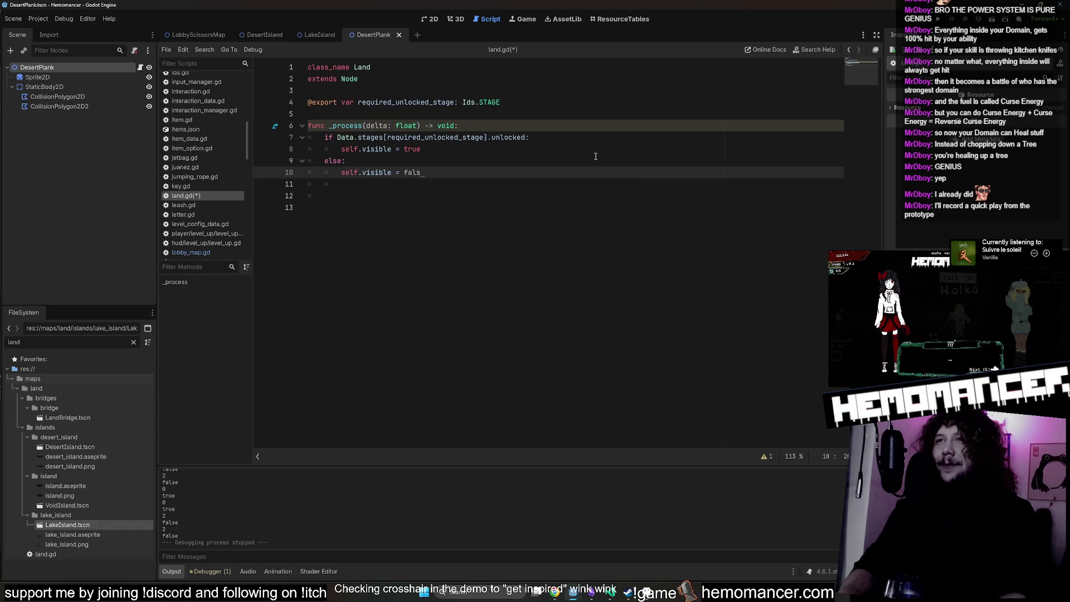
{"action": "key", "text": "F5"}
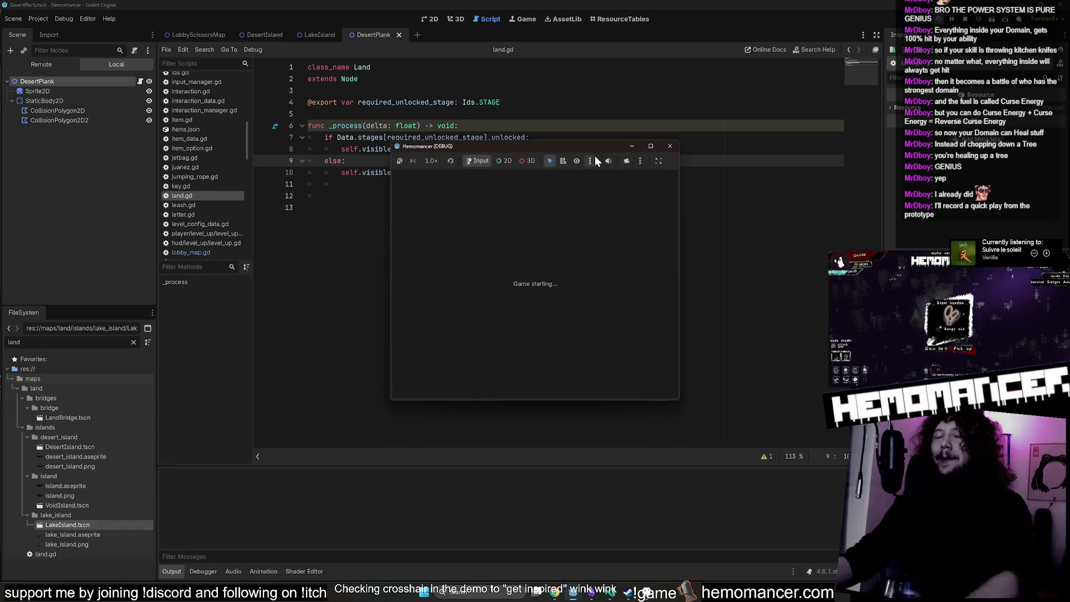
Maximize the game window, start the game, zoom out and walk up and left.
{"action": "left_click", "coordinate": [650, 146]}
{"action": "left_click", "coordinate": [422, 227]}
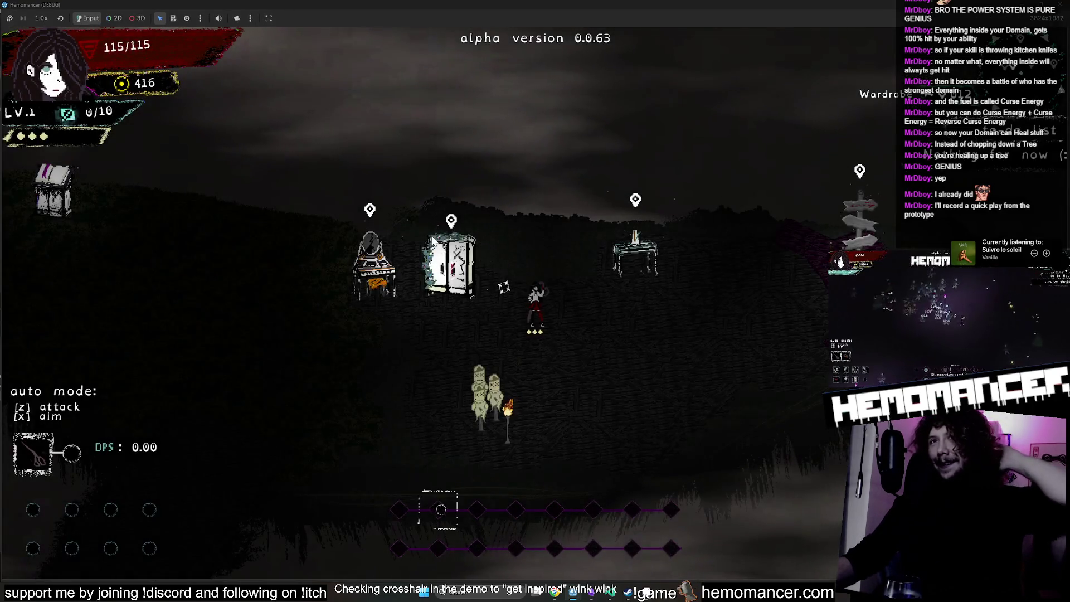
{"action": "scroll", "coordinate": [483, 220], "scroll_direction": "down", "scroll_amount": 3}
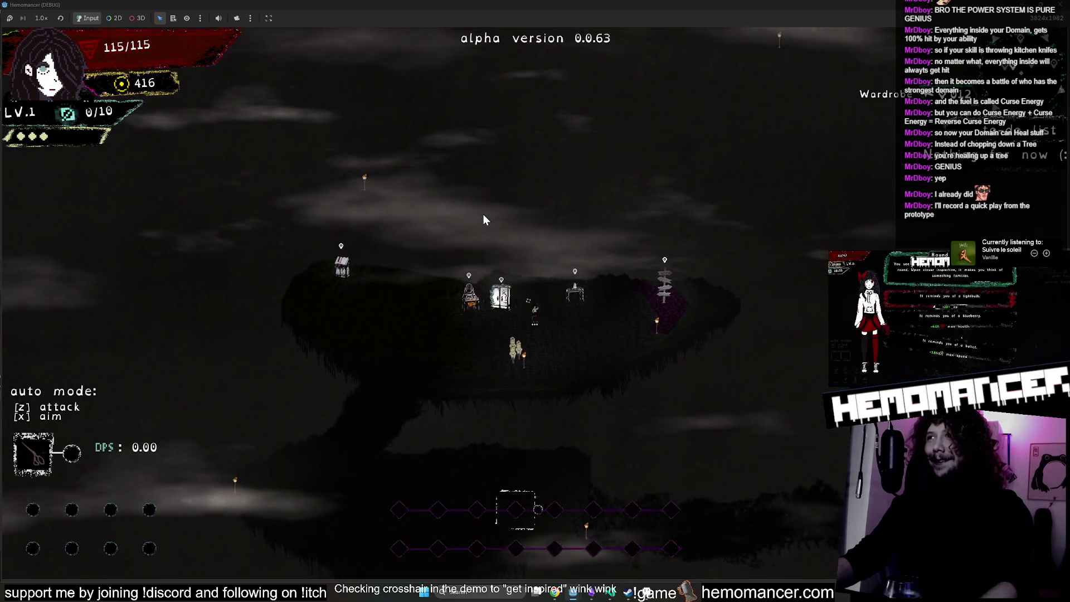
{"action": "key", "text": "w"}
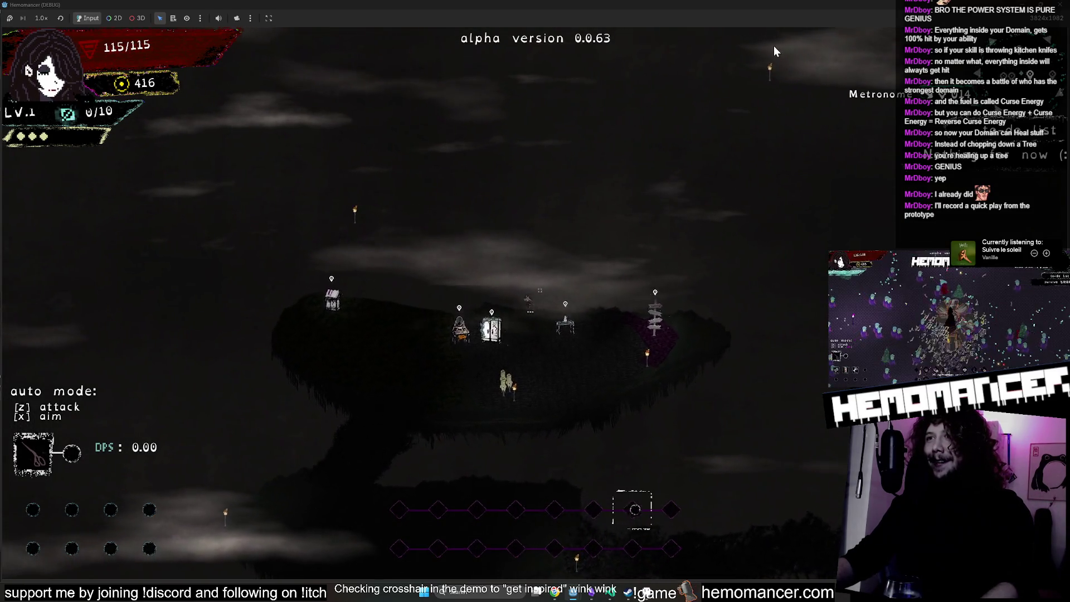
{"action": "key", "text": "a"}
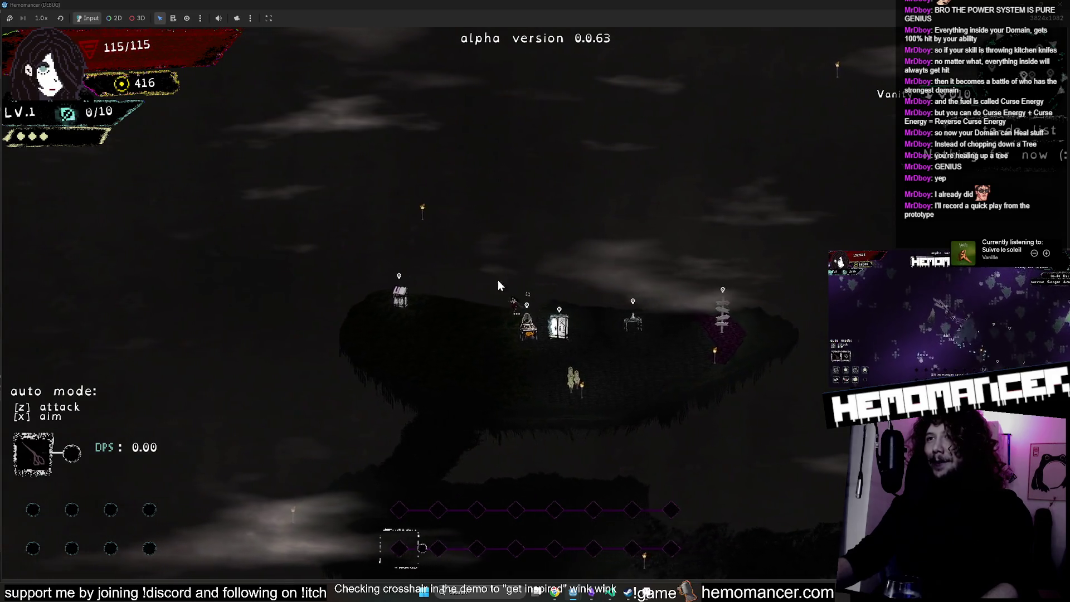
Walk past the island's upper-left edge and back, then stop with F8 and show the 2D view.
{"action": "scroll", "coordinate": [522, 272], "scroll_direction": "up", "scroll_amount": 3}
{"action": "key", "text": "w"}
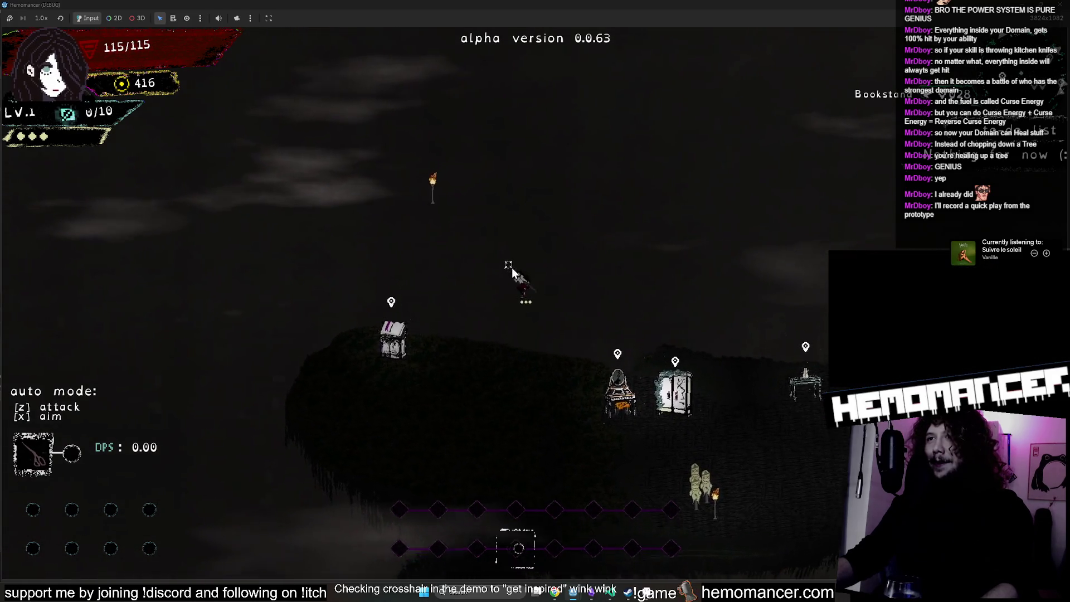
{"action": "key", "text": "w"}
{"action": "key", "text": "a"}
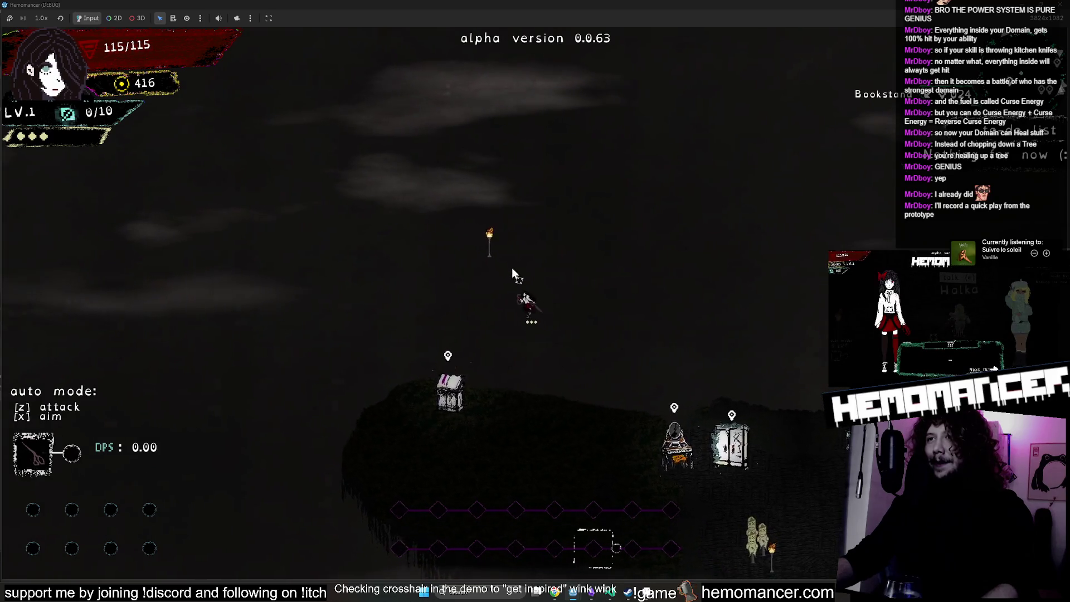
{"action": "key", "text": "w"}
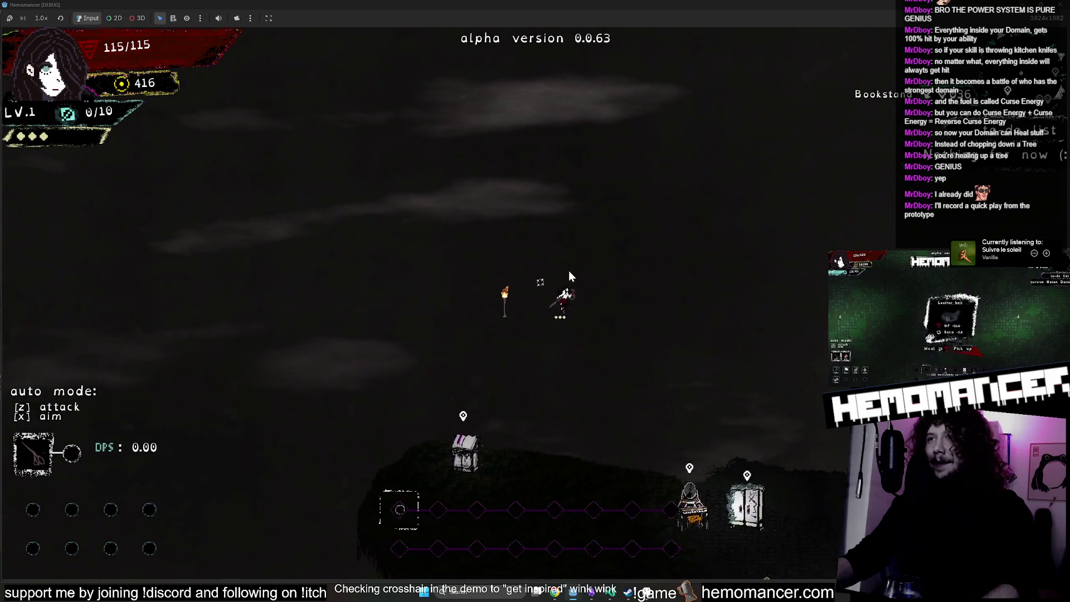
{"action": "key", "text": "d"}
{"action": "key", "text": "s"}
{"action": "key", "text": "s"}
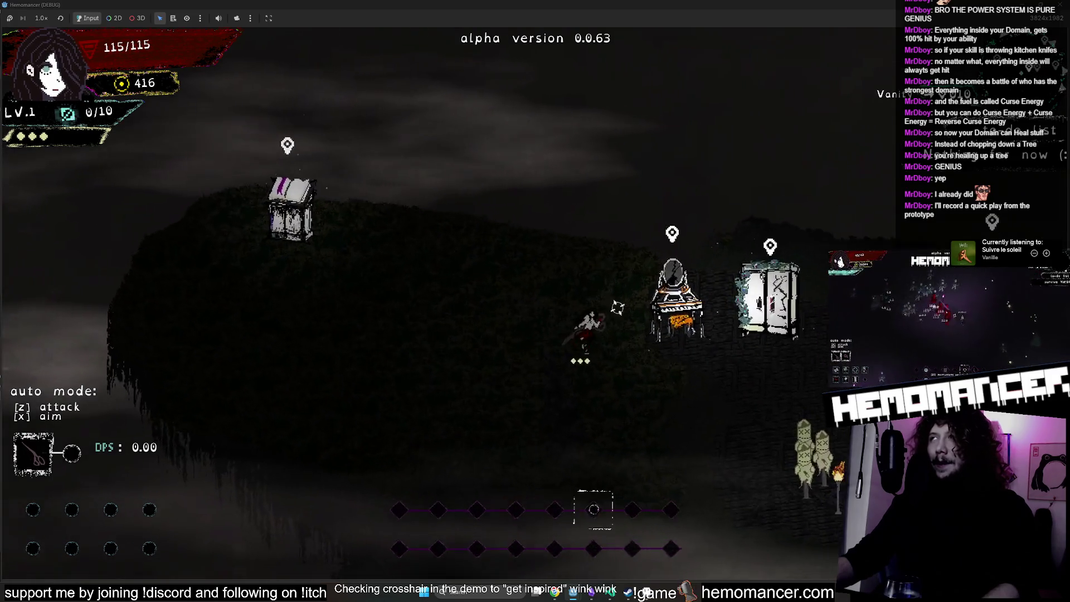
{"action": "key", "text": "F8"}
{"action": "left_click", "coordinate": [425, 18]}
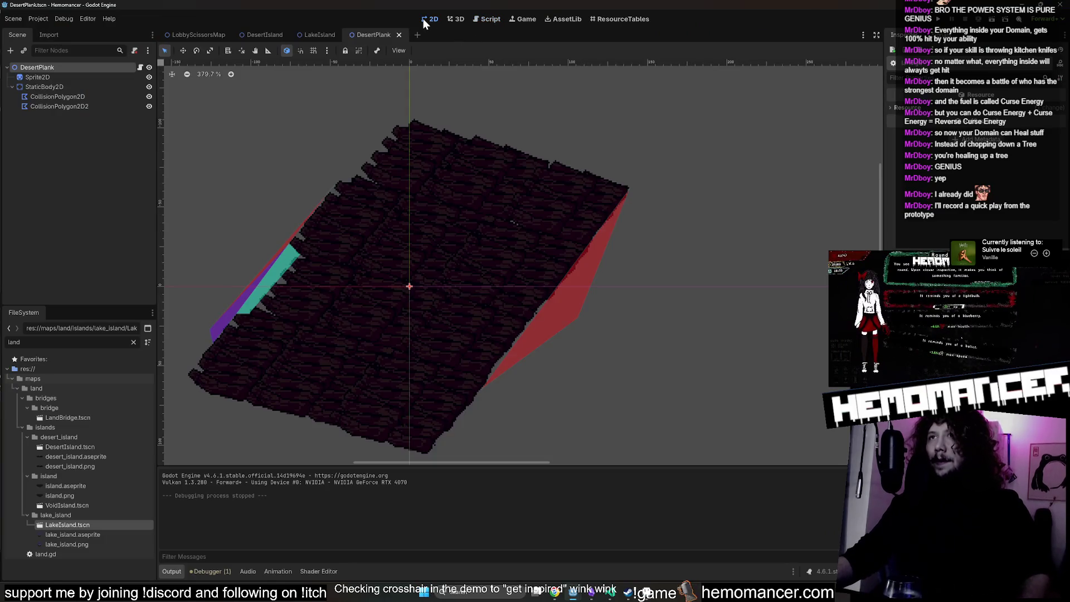
Glance at the LobbyScissorsMap and LakeIsland scenes, then return to DesertPlank.
{"action": "left_click", "coordinate": [179, 36]}
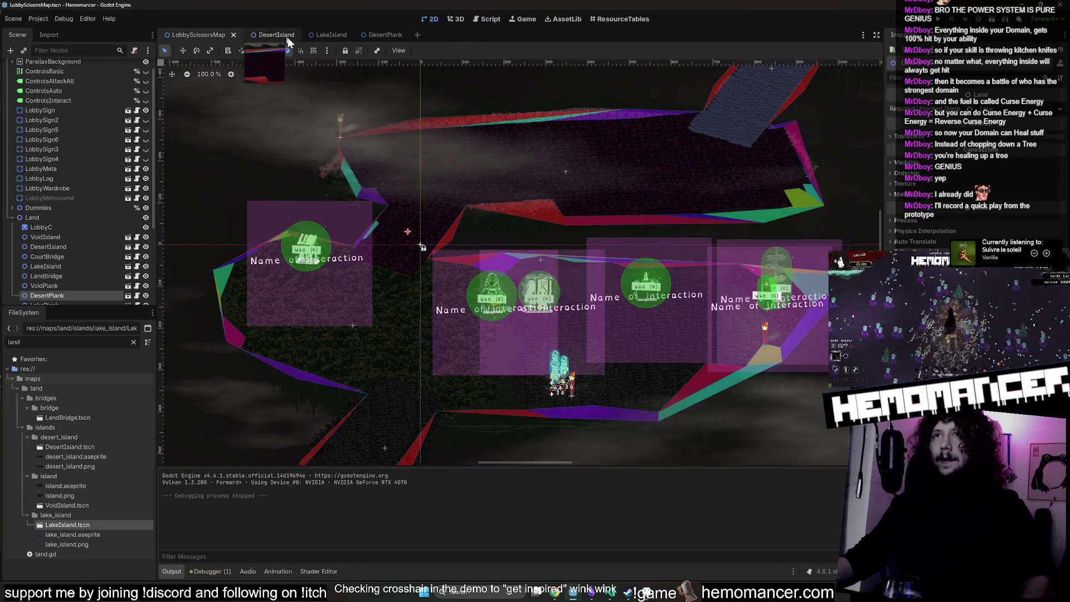
{"action": "left_click", "coordinate": [334, 35]}
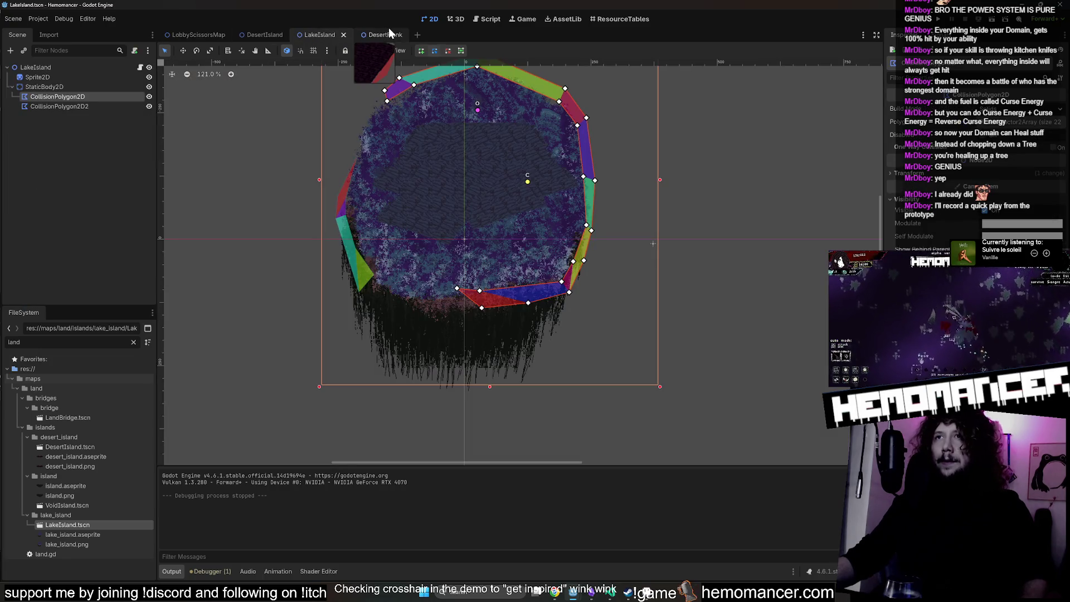
{"action": "left_click", "coordinate": [378, 33]}
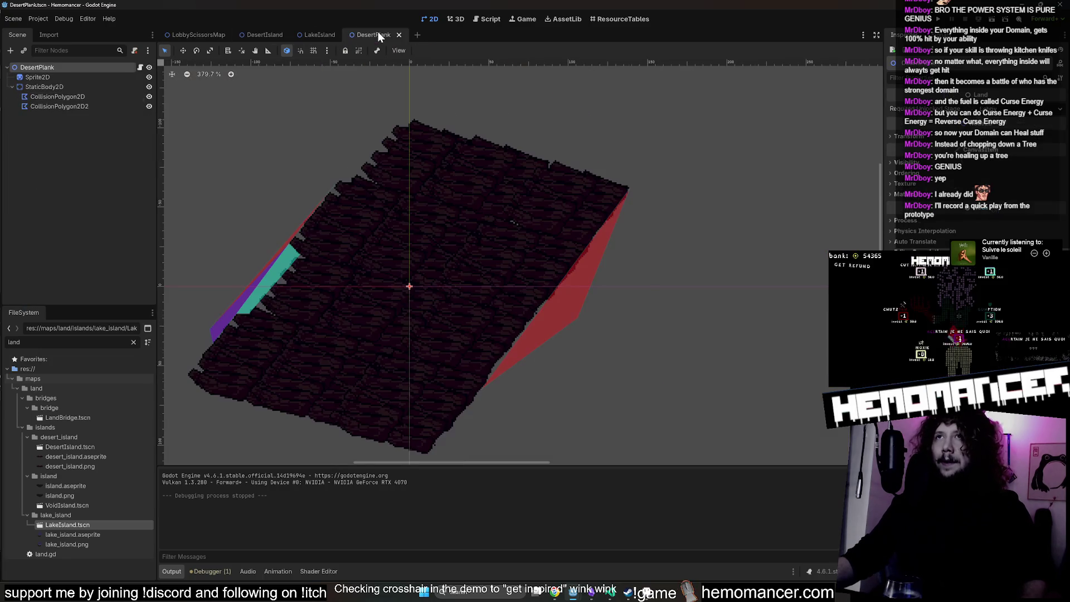
Select DesertPlank's two CollisionPolygon2D nodes, then choose Add Child Node on StaticBody2D.
{"action": "left_click", "coordinate": [77, 106]}
{"action": "left_click", "coordinate": [81, 97]}
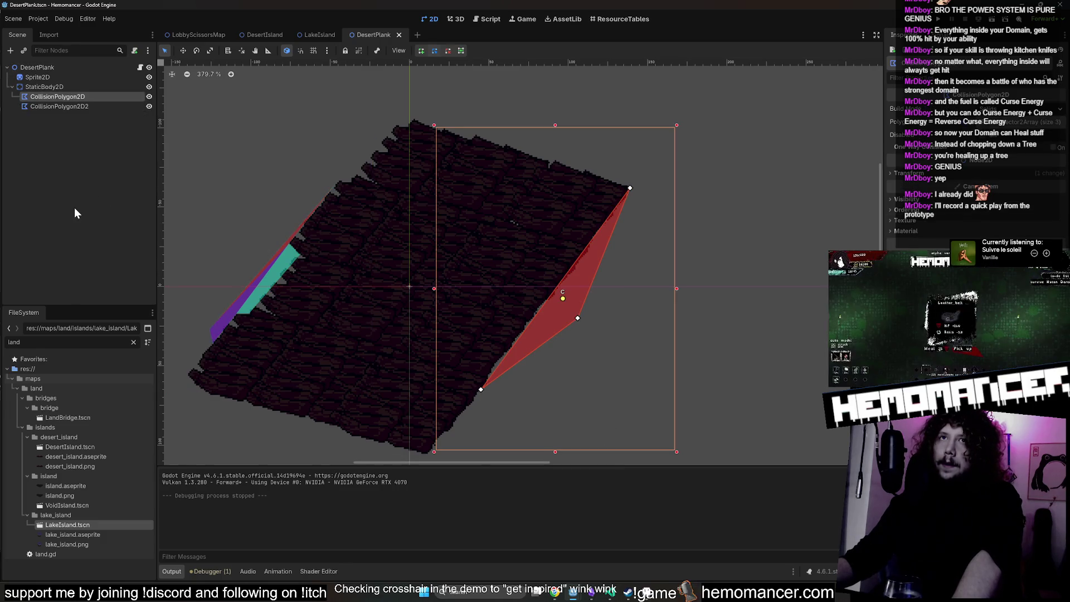
{"action": "left_click", "coordinate": [115, 84]}
{"action": "right_click", "coordinate": [116, 85]}
{"action": "left_click", "coordinate": [135, 88]}
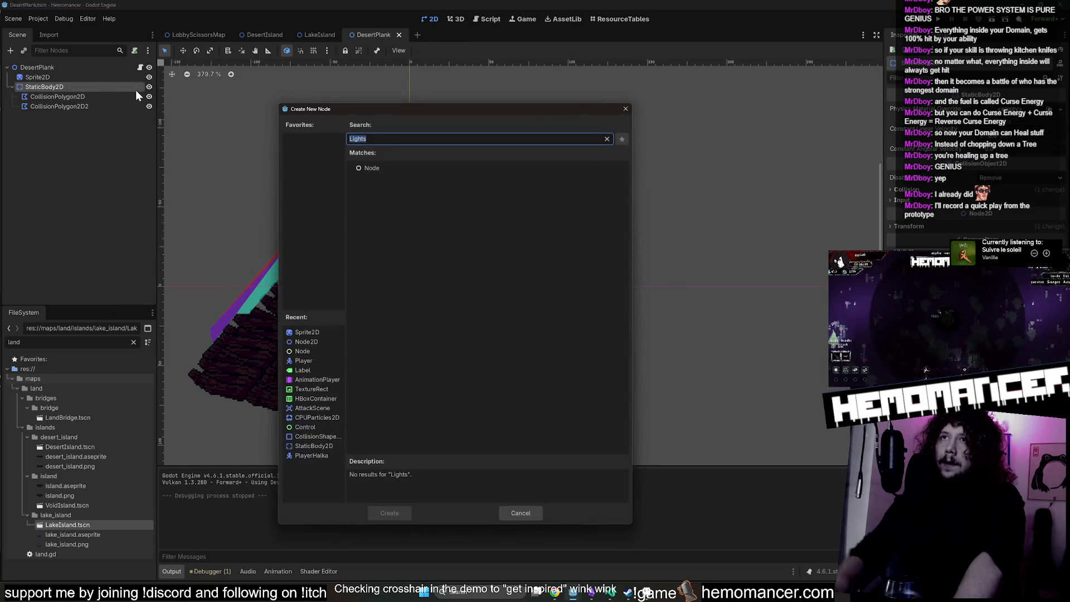
Add a CollisionShape2D with a shape under StaticBody2D and move it on the plank.
{"action": "key", "text": "BackSpace"}
{"action": "type", "text": "c"}
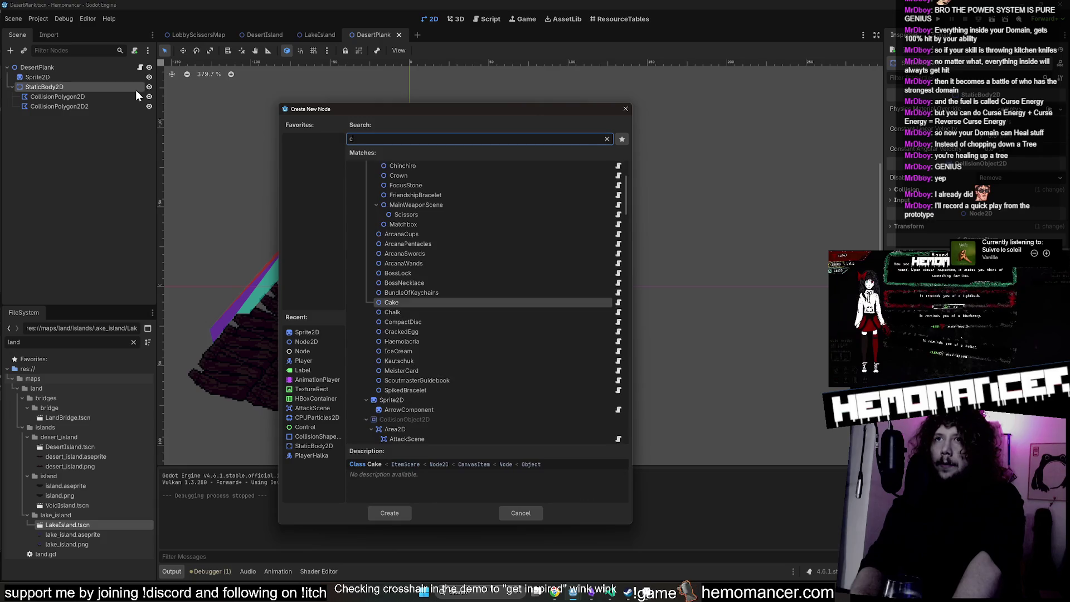
{"action": "type", "text": "ollisionshape"}
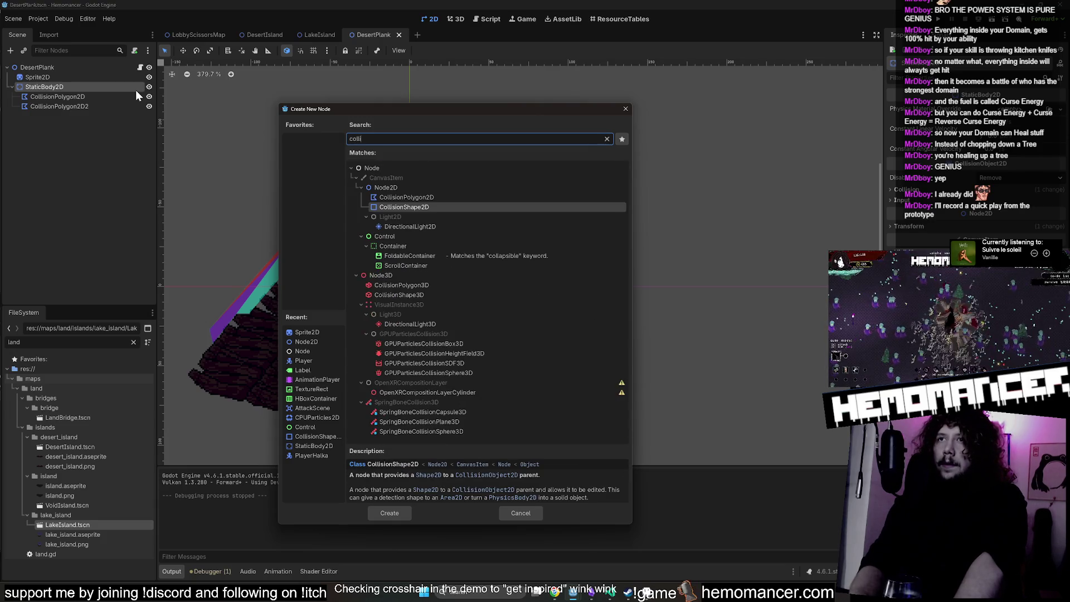
{"action": "key", "text": "Return"}
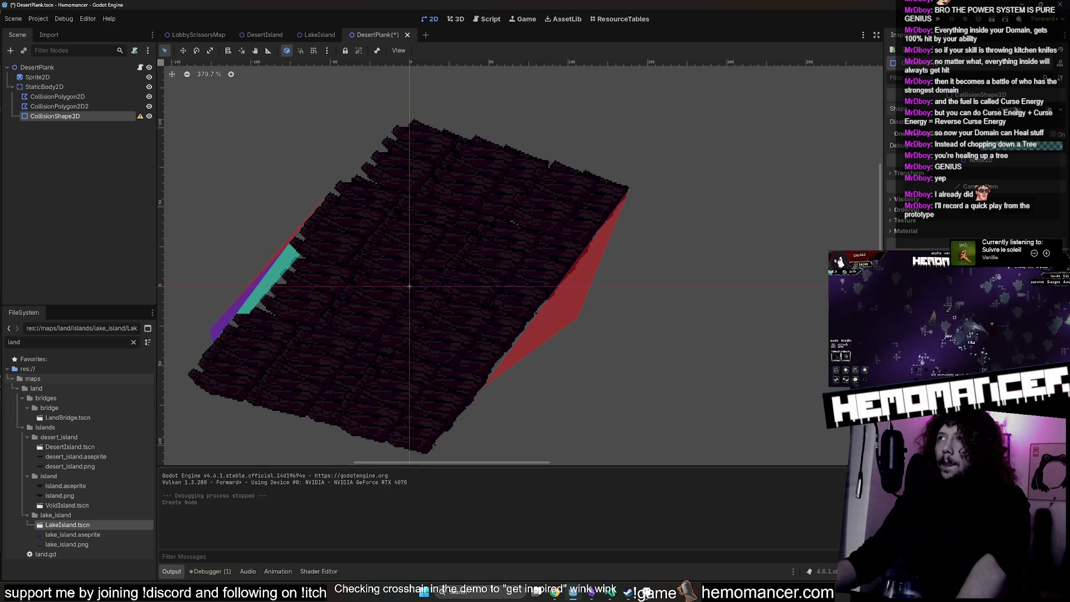
{"action": "left_click", "coordinate": [1014, 109]}
{"action": "left_click", "coordinate": [1009, 173]}
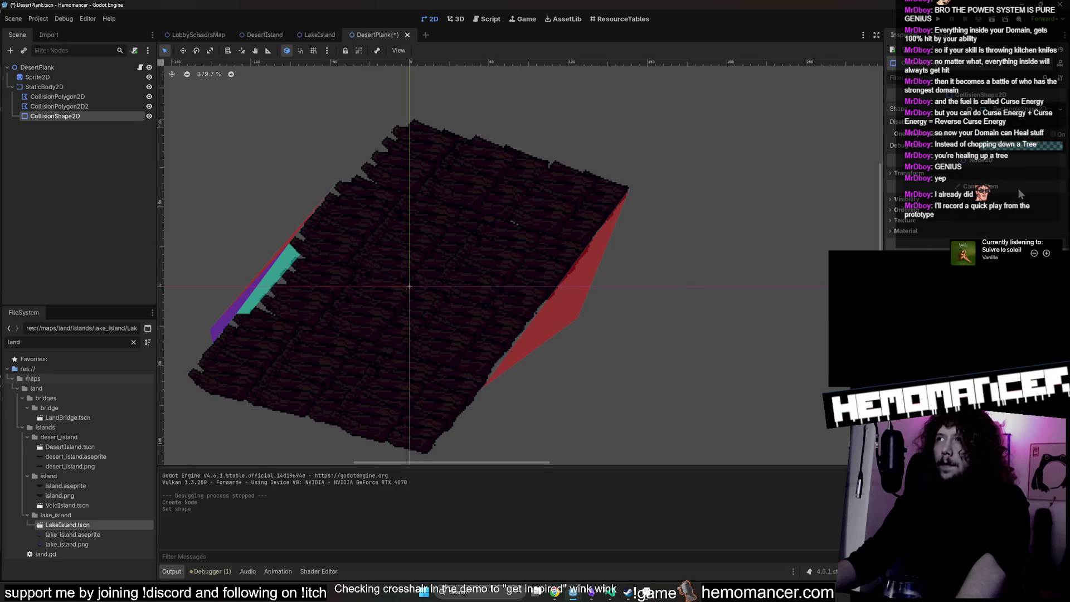
{"action": "left_click", "coordinate": [1013, 111]}
{"action": "scroll", "coordinate": [697, 215], "scroll_direction": "down", "scroll_amount": 3}
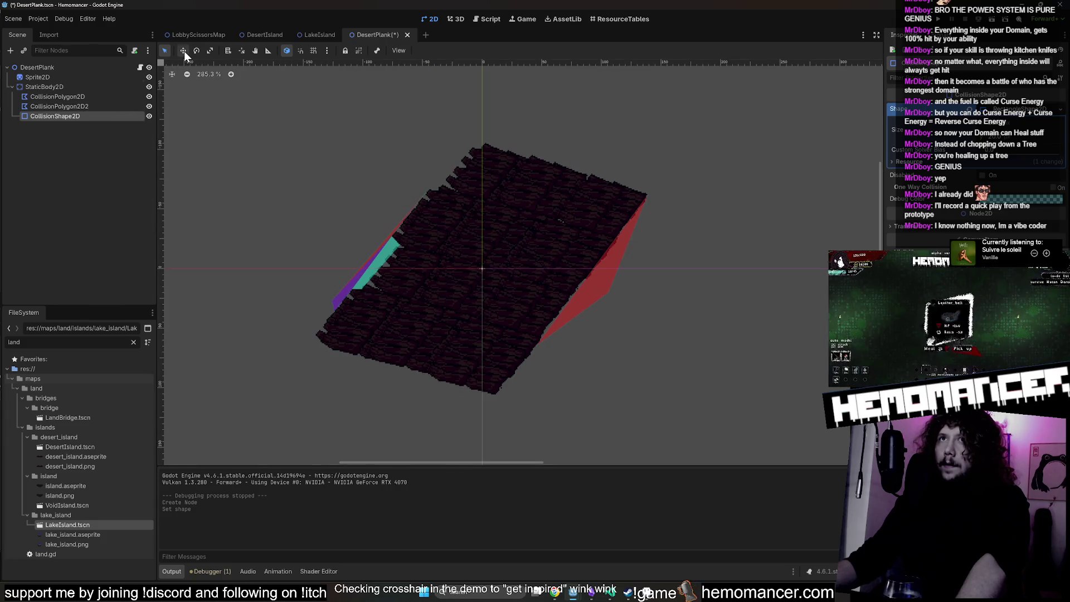
{"action": "left_click_drag", "start_coordinate": [641, 197], "coordinate": [649, 198]}
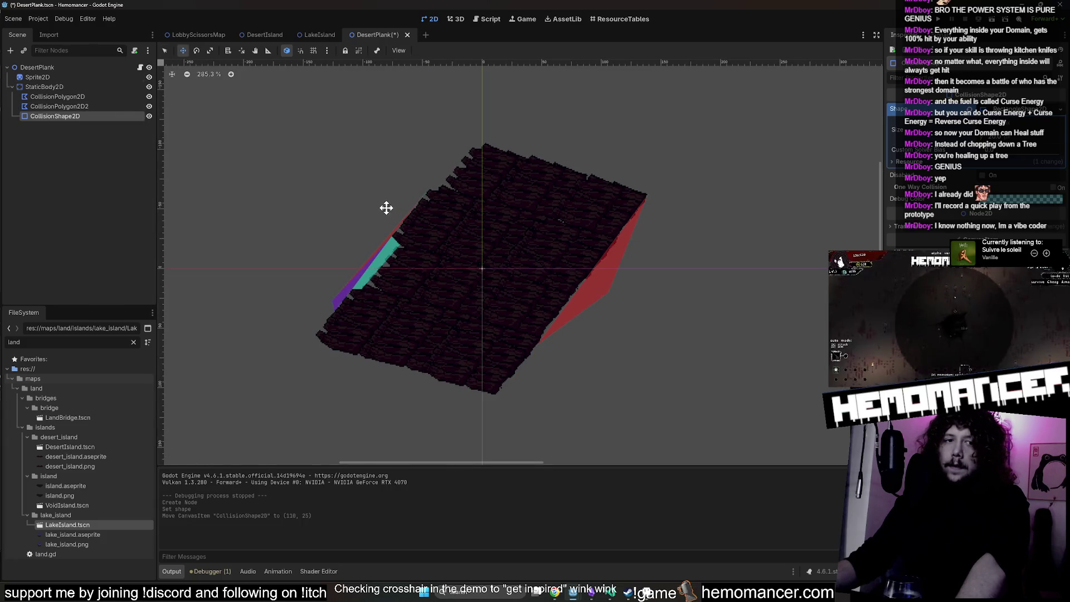
Delete the extra CollisionShape2D, undo the added polygon vertex, and save DesertPlank.
{"action": "left_click", "coordinate": [74, 115]}
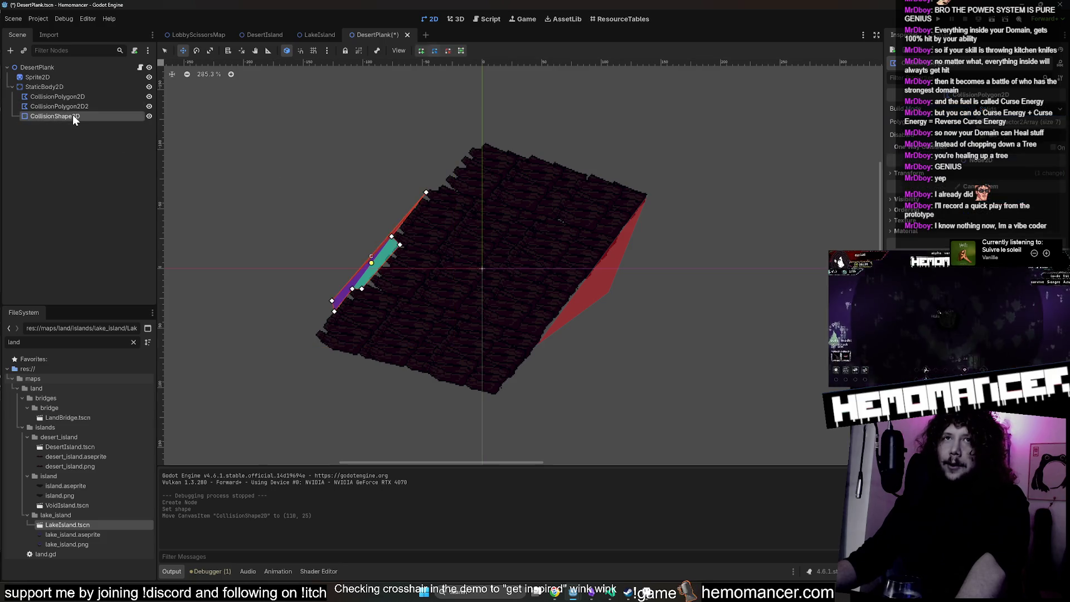
{"action": "key", "text": "Delete"}
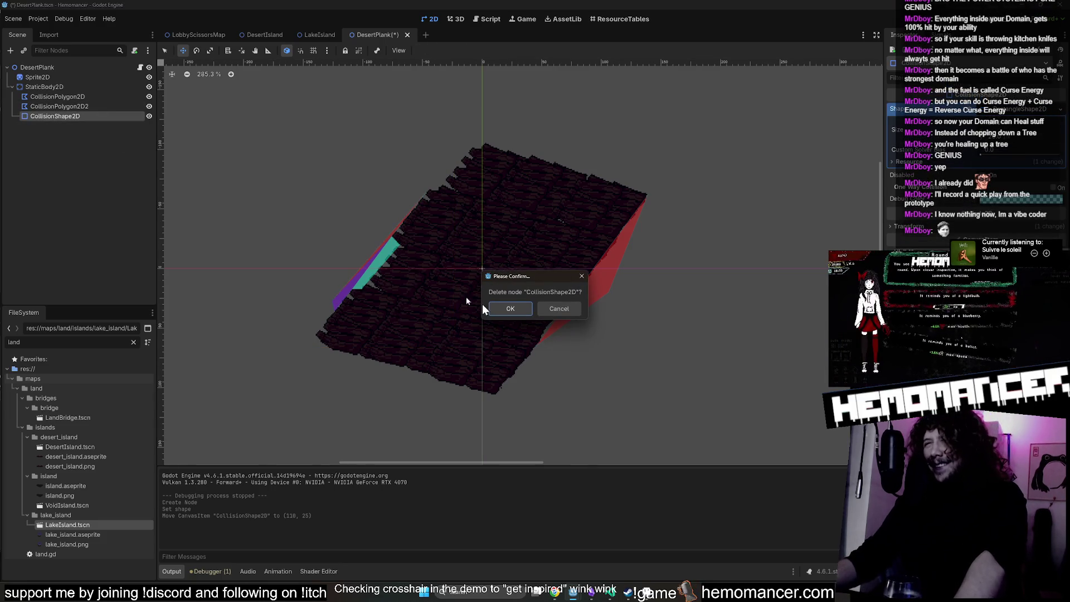
{"action": "left_click", "coordinate": [510, 308]}
{"action": "left_click", "coordinate": [616, 240]}
{"action": "mouse_move", "coordinate": [616, 237]}
{"action": "left_mouse_down"}
{"action": "mouse_move", "coordinate": [513, 191]}
{"action": "mouse_move", "coordinate": [477, 144]}
{"action": "left_mouse_up"}
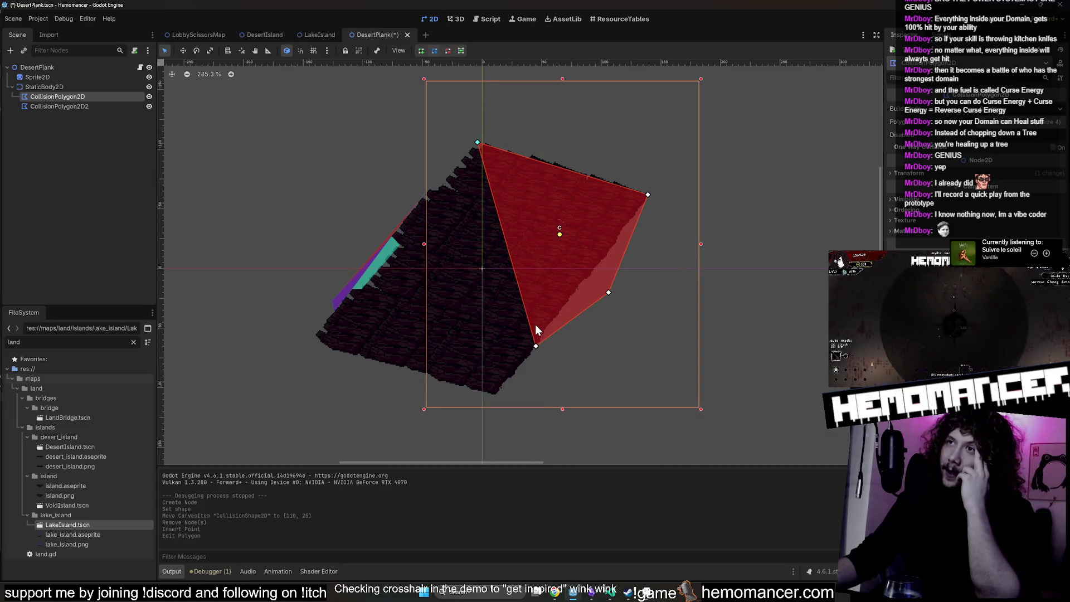
{"action": "key", "text": "ctrl+z"}
{"action": "key", "text": "ctrl+s"}
{"action": "left_click", "coordinate": [320, 34]}
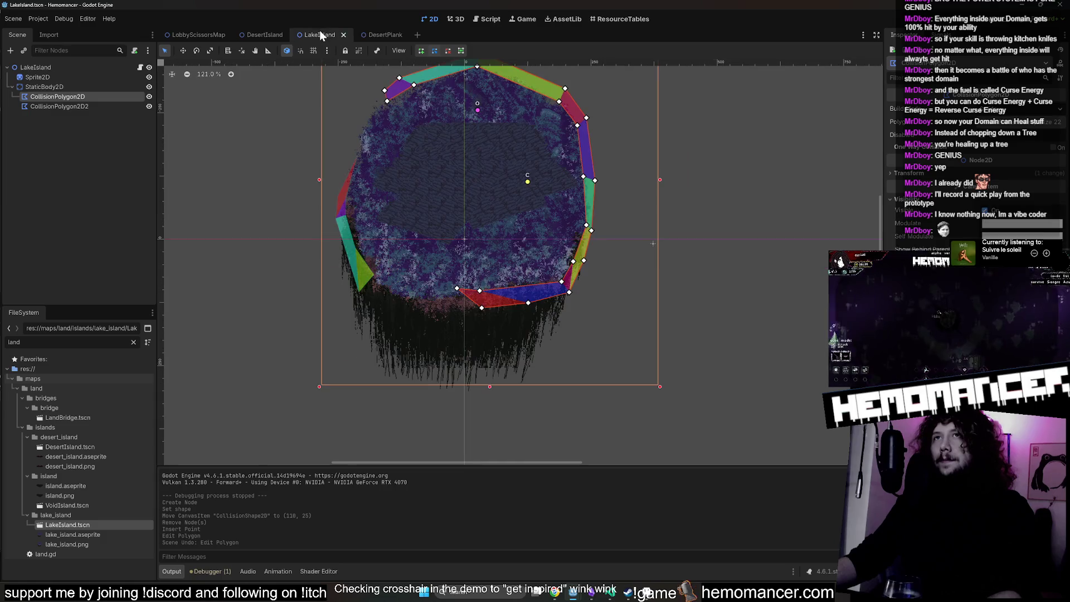
Pan across LakeIsland, then switch to the DesertIsland scene and navigate its view.
{"action": "left_click", "coordinate": [287, 129]}
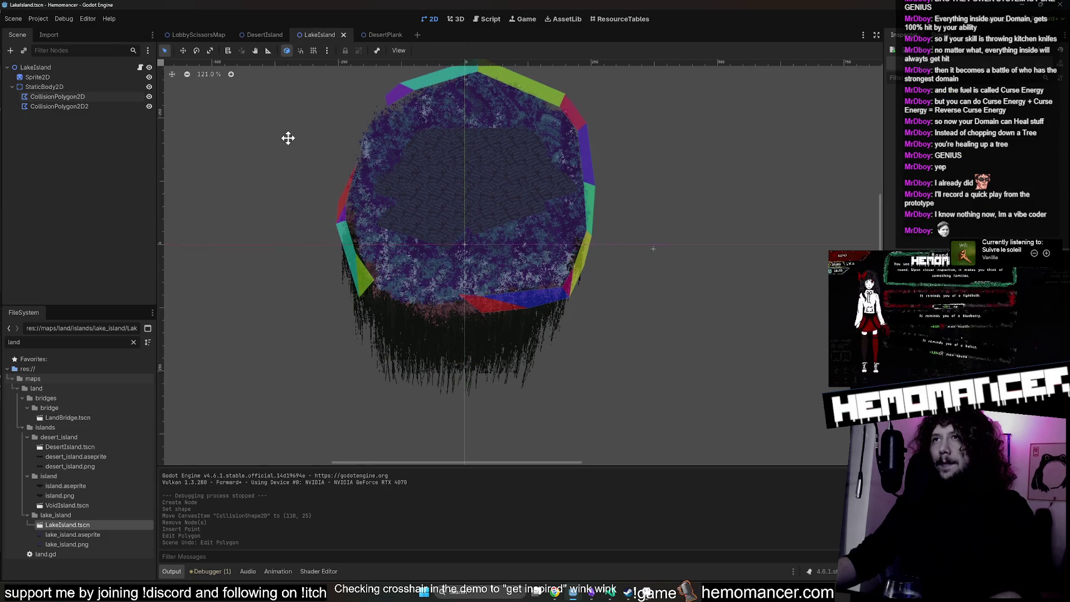
{"action": "left_click_drag", "start_coordinate": [286, 136], "coordinate": [276, 198]}
{"action": "scroll", "coordinate": [390, 159], "scroll_direction": "up", "scroll_amount": 2}
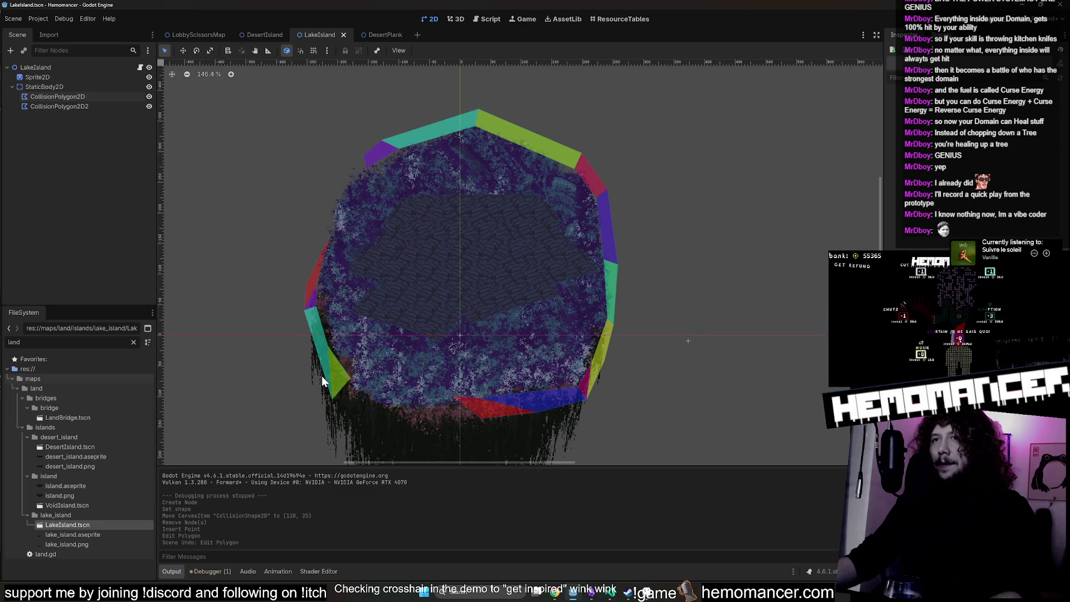
{"action": "left_click", "coordinate": [253, 34]}
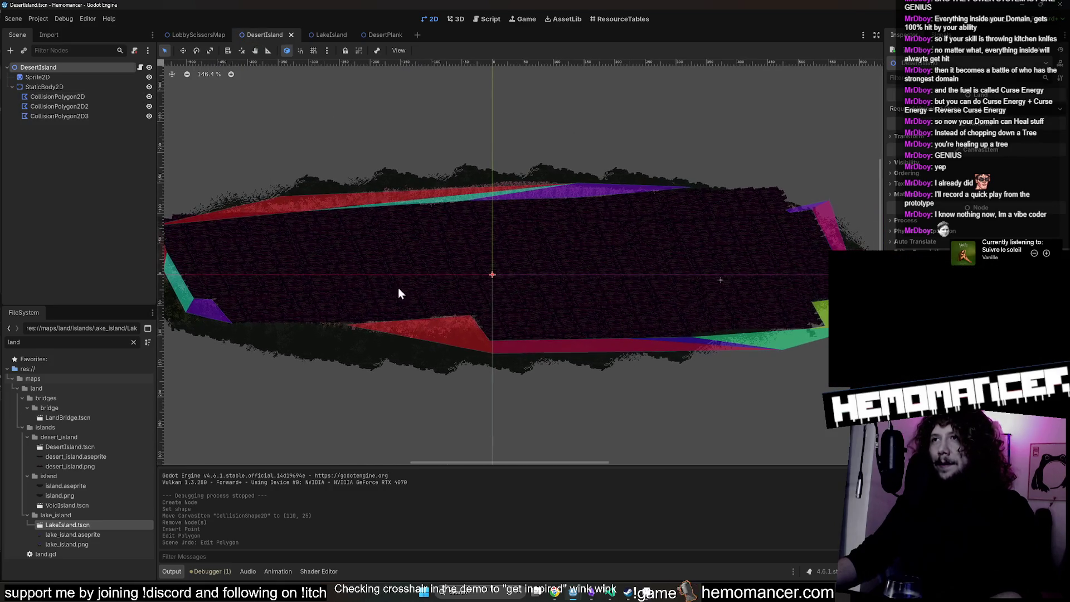
{"action": "scroll", "coordinate": [401, 291], "scroll_direction": "up", "scroll_amount": 1}
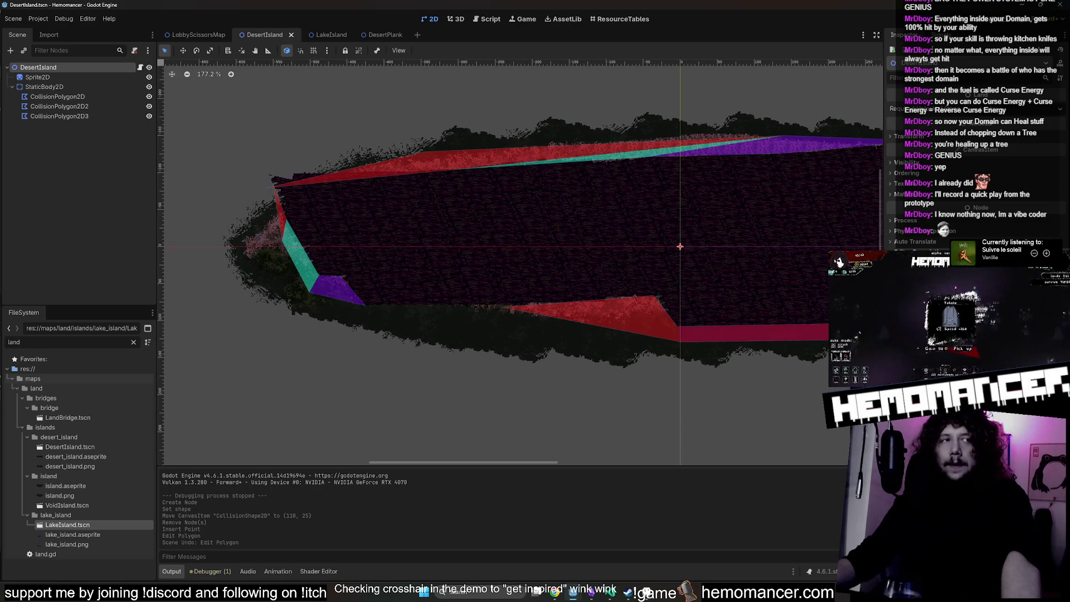
{"action": "scroll", "coordinate": [666, 216], "scroll_direction": "down", "scroll_amount": 1}
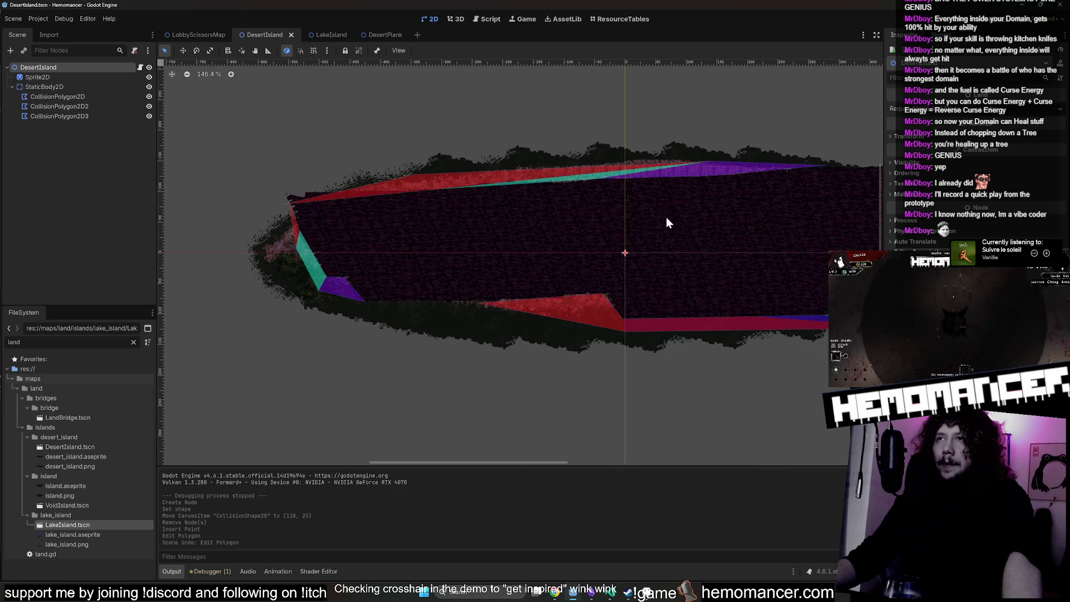
{"action": "scroll", "coordinate": [611, 220], "scroll_direction": "left", "scroll_amount": 3}
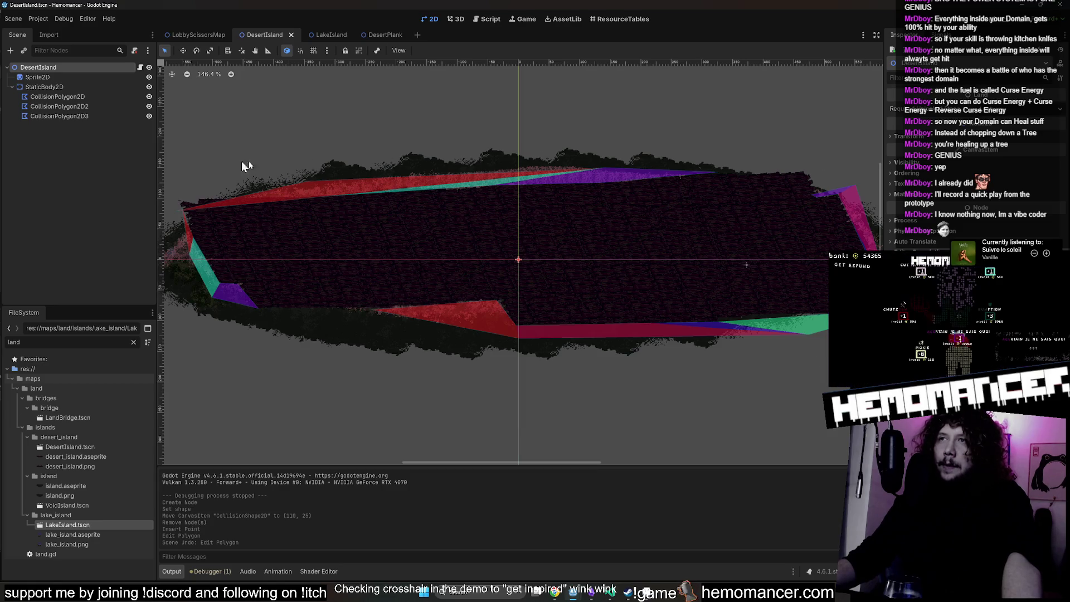
Step through DesertIsland's CollisionPolygon2D, CollisionPolygon2D2 and CollisionPolygon2D3 outlines.
{"action": "left_click", "coordinate": [64, 116]}
{"action": "left_click", "coordinate": [74, 106]}
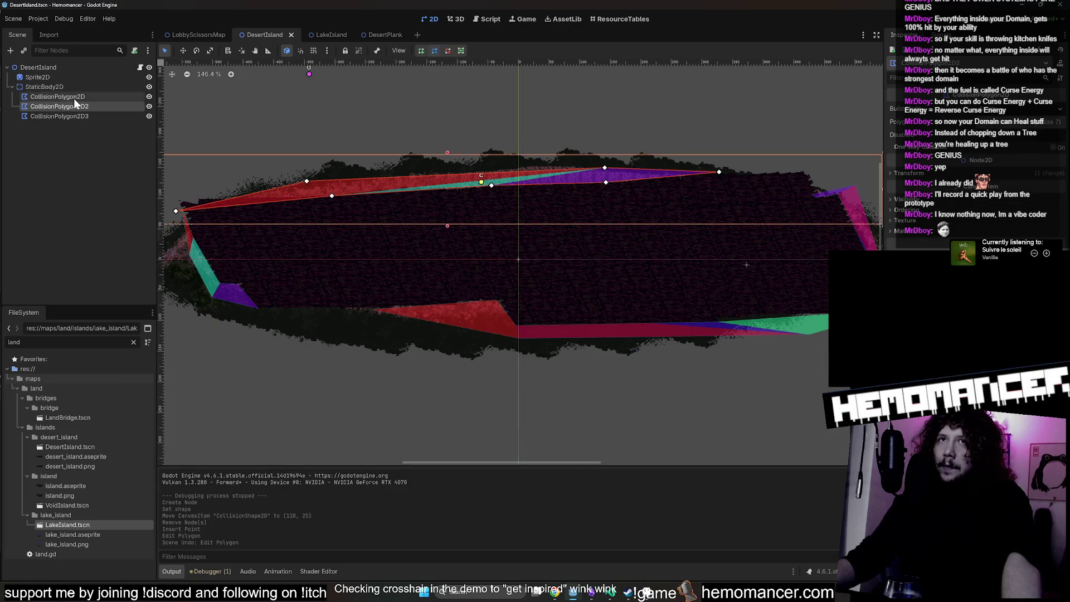
{"action": "key", "text": "Up"}
{"action": "left_click", "coordinate": [75, 106]}
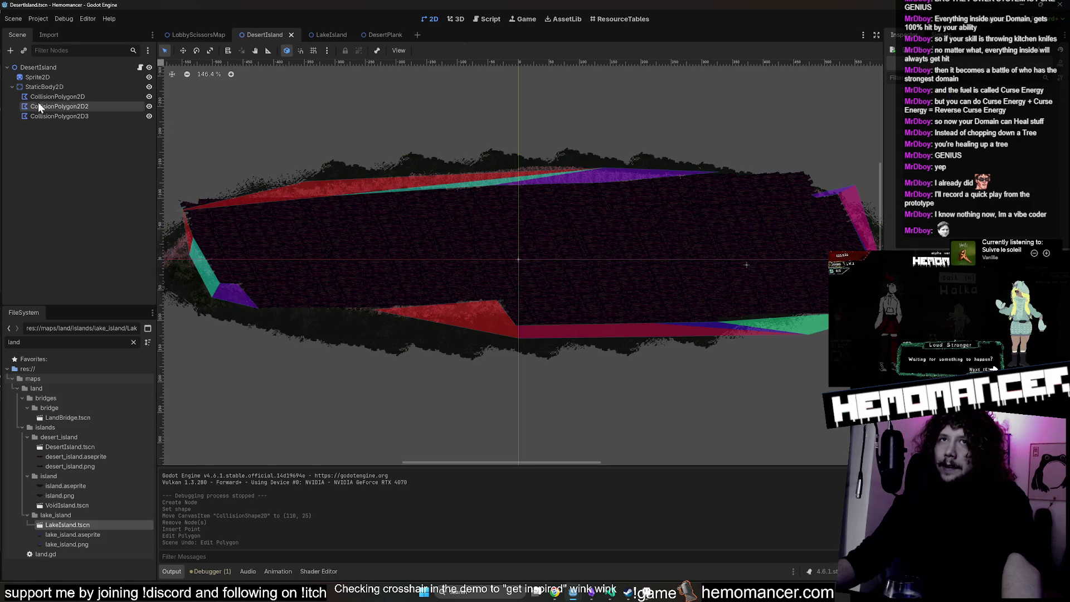
{"action": "left_click", "coordinate": [66, 97]}
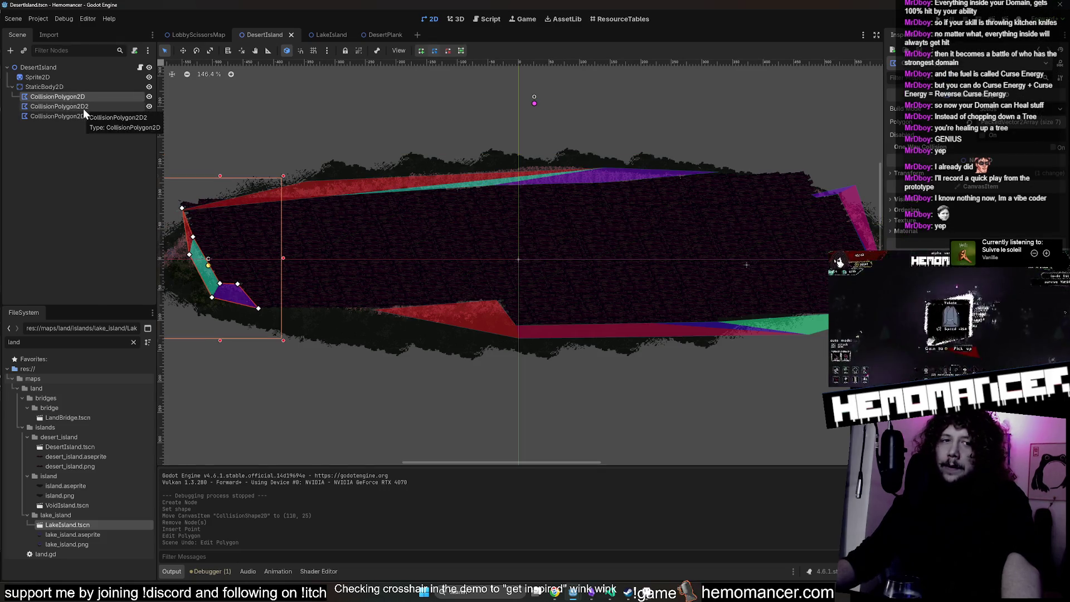
{"action": "left_click", "coordinate": [81, 106]}
{"action": "left_click", "coordinate": [74, 116]}
{"action": "left_click", "coordinate": [73, 105]}
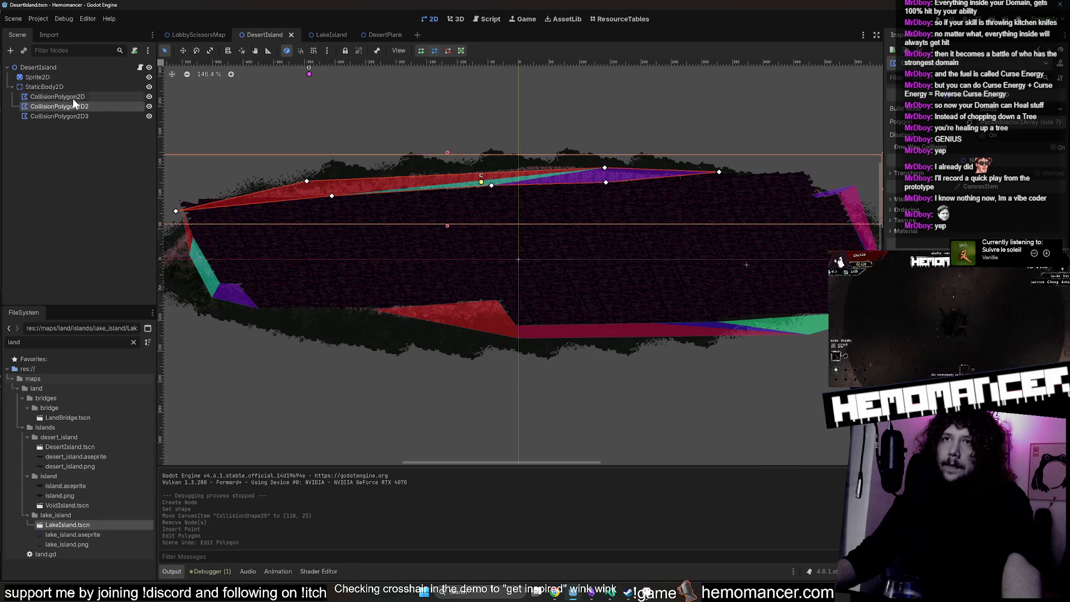
{"action": "left_click", "coordinate": [72, 95]}
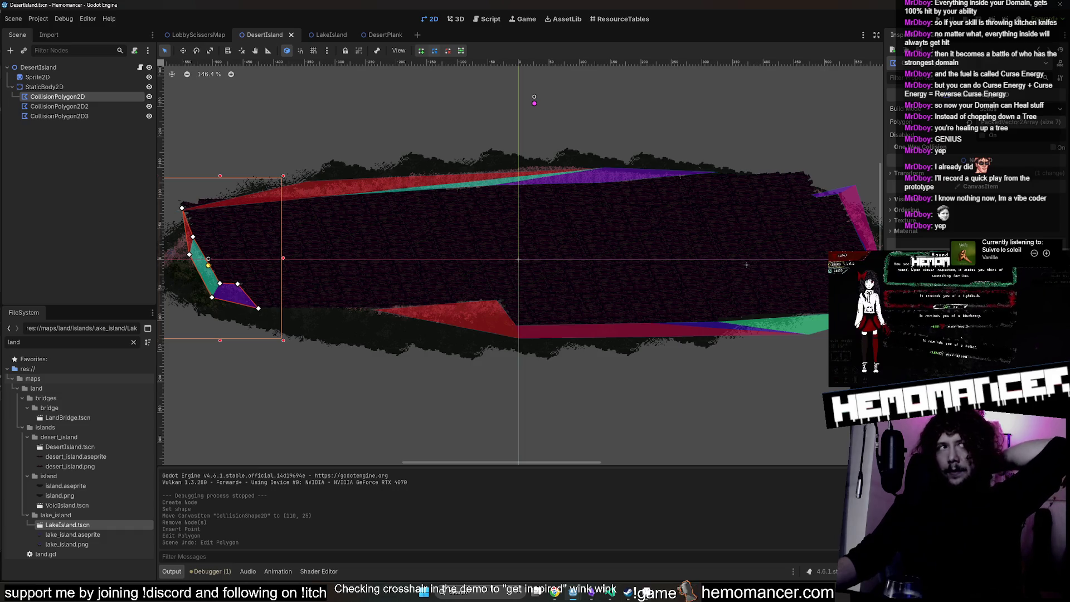
Back in LakeIsland, choose Add Child Node on the root node.
{"action": "left_click", "coordinate": [323, 34]}
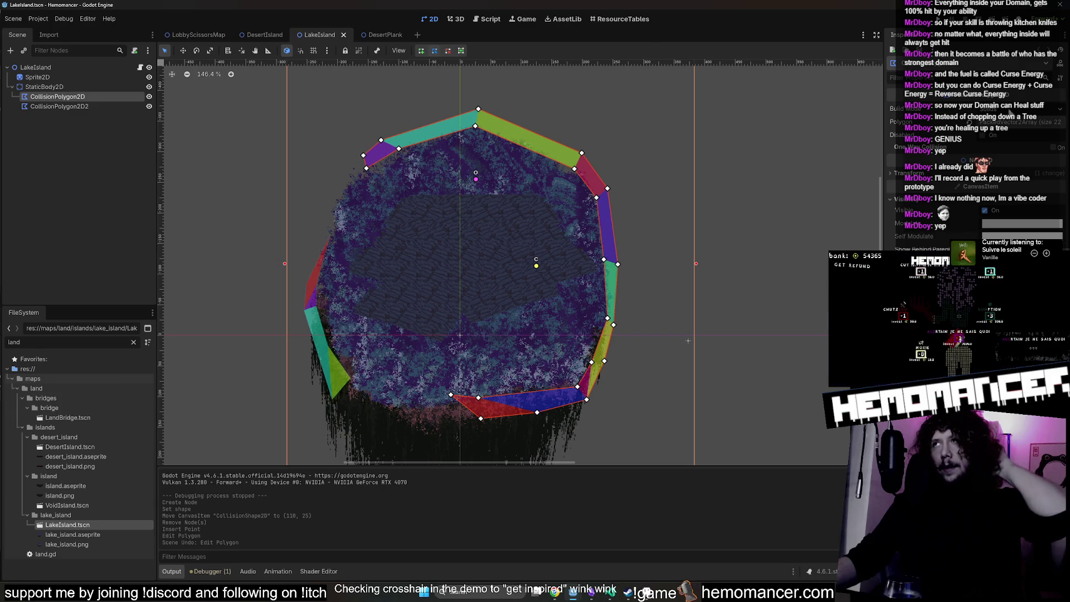
{"action": "left_click", "coordinate": [84, 67]}
{"action": "right_click", "coordinate": [85, 68]}
{"action": "left_click", "coordinate": [134, 85]}
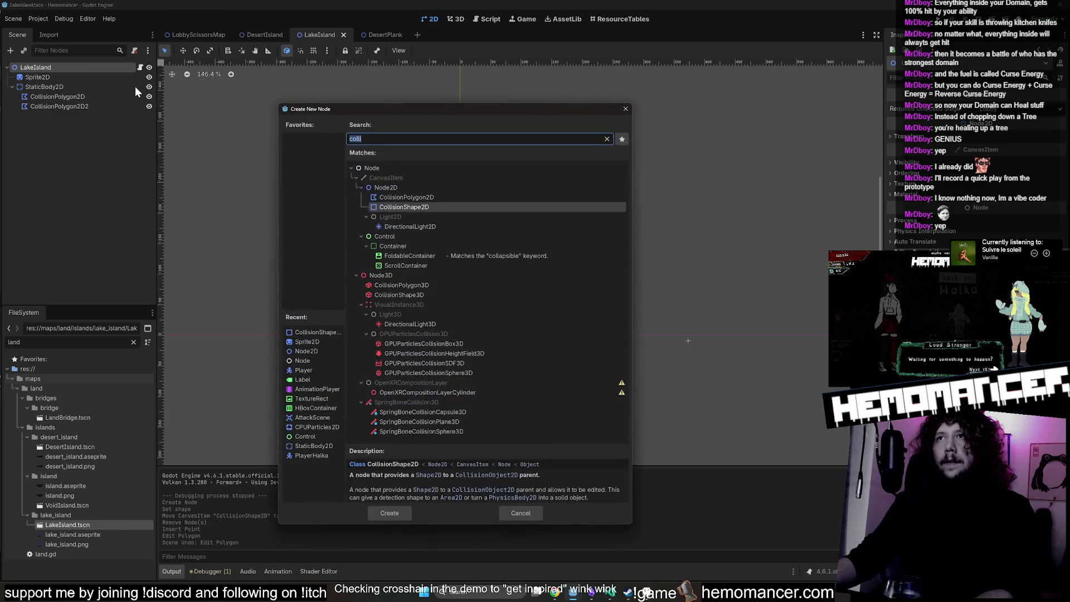
Cancel the node dialog, open LakeIsland's land.gd and add pass inside _process.
{"action": "left_click", "coordinate": [625, 109]}
{"action": "left_click", "coordinate": [139, 67]}
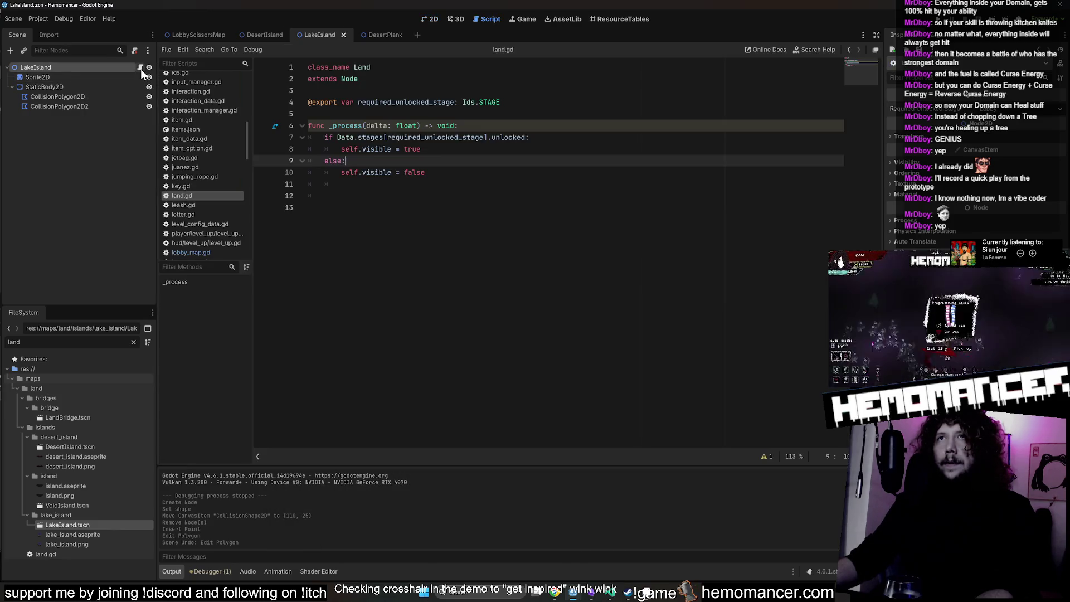
{"action": "left_click", "coordinate": [431, 172]}
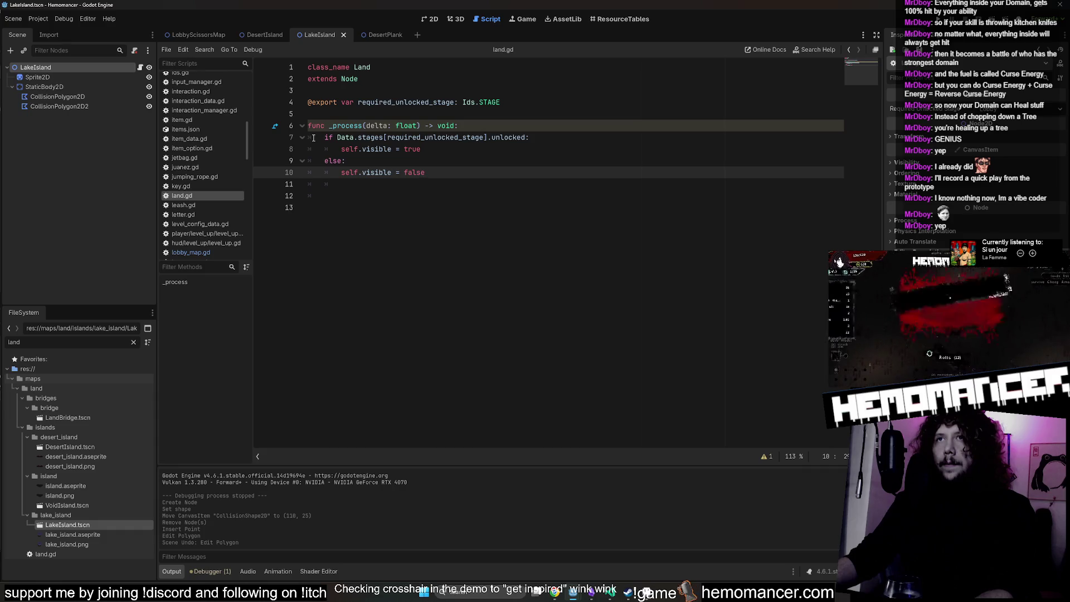
{"action": "left_click", "coordinate": [490, 125]}
{"action": "key", "text": "Return"}
{"action": "type", "text": "pass"}
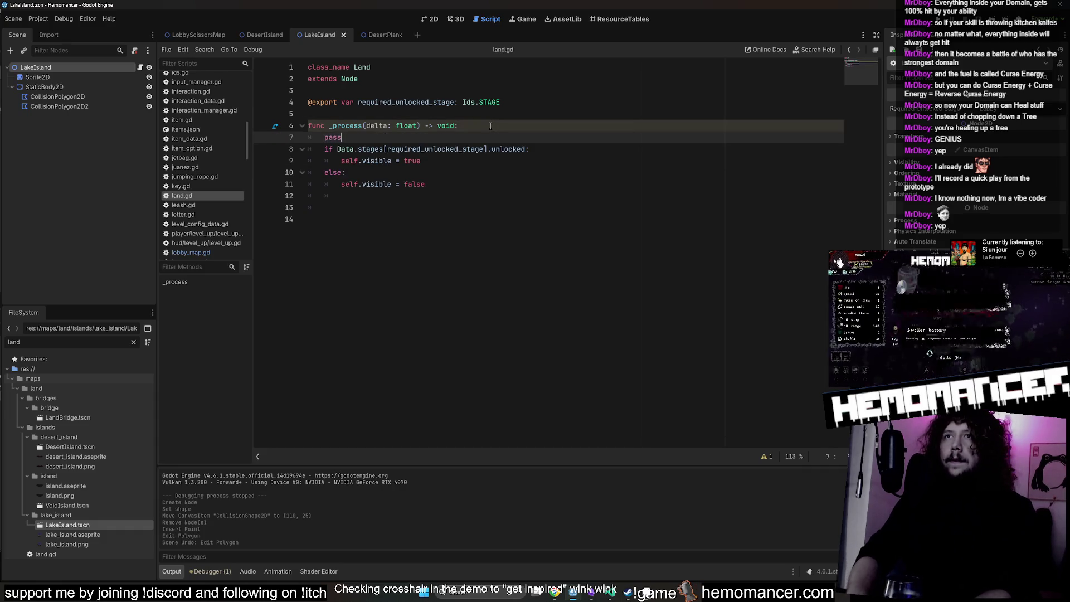
Comment out the visibility if/else on lines 8–11, save, and return to 2D.
{"action": "mouse_move", "coordinate": [319, 149]}
{"action": "left_mouse_down"}
{"action": "mouse_move", "coordinate": [479, 170]}
{"action": "mouse_move", "coordinate": [503, 187]}
{"action": "left_mouse_up"}
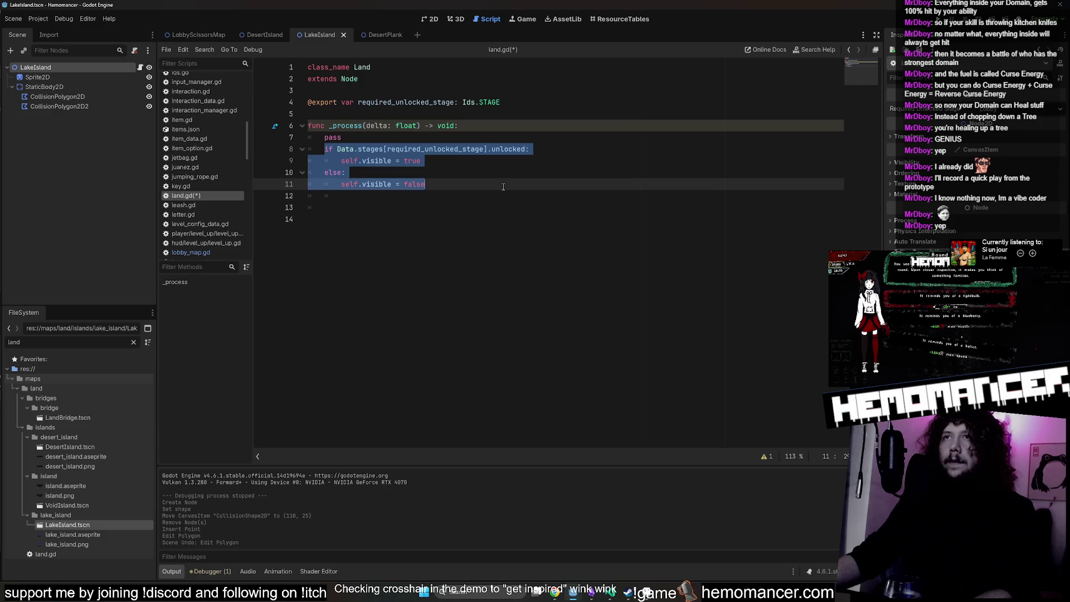
{"action": "key", "text": "ctrl+k"}
{"action": "key", "text": "ctrl+s"}
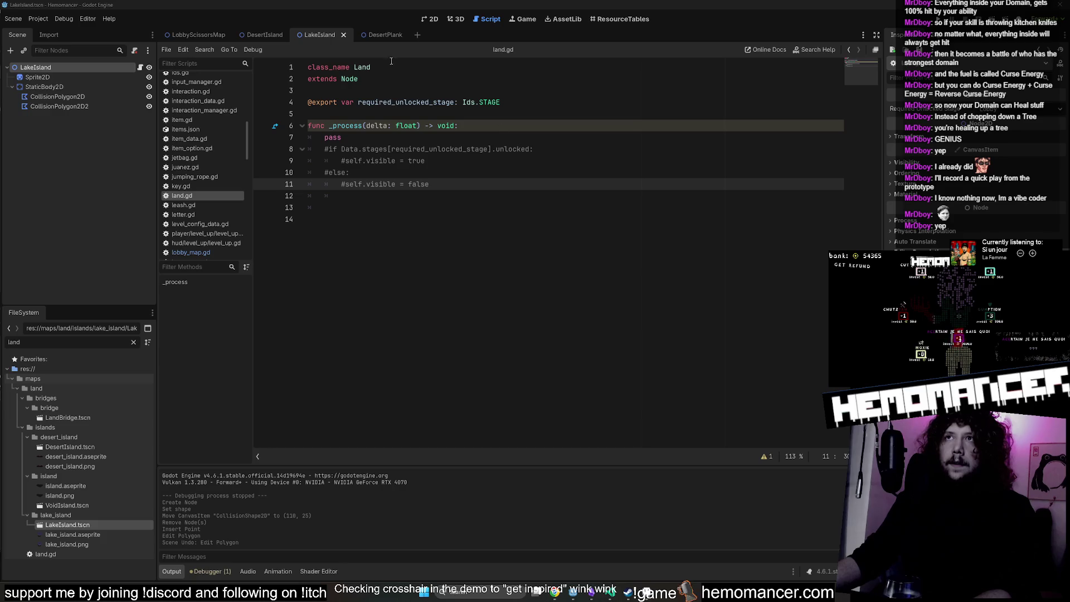
{"action": "left_click", "coordinate": [429, 19]}
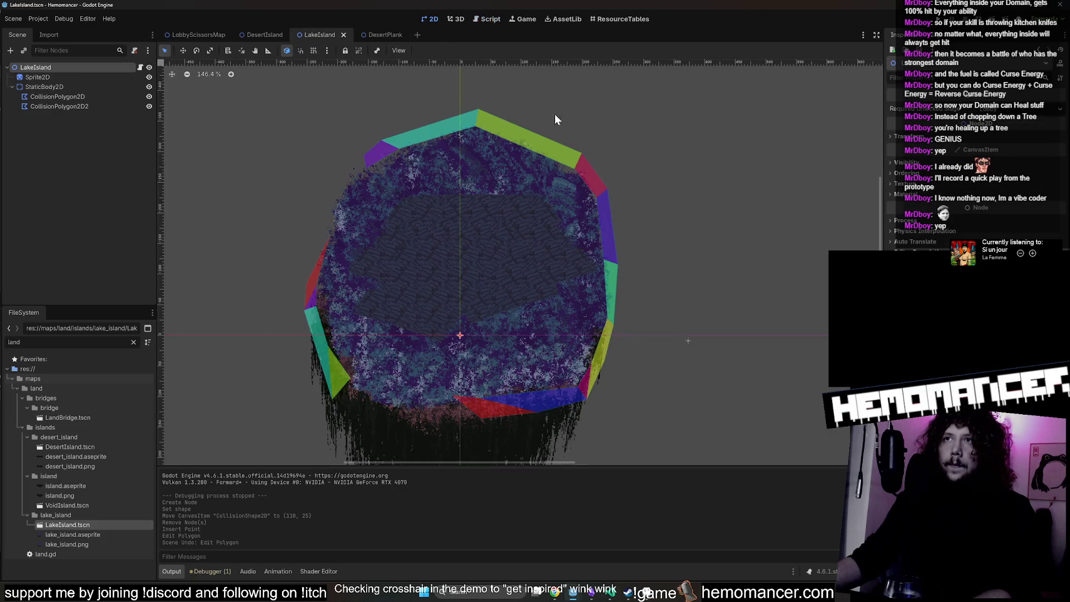
{"action": "key", "text": "F5"}
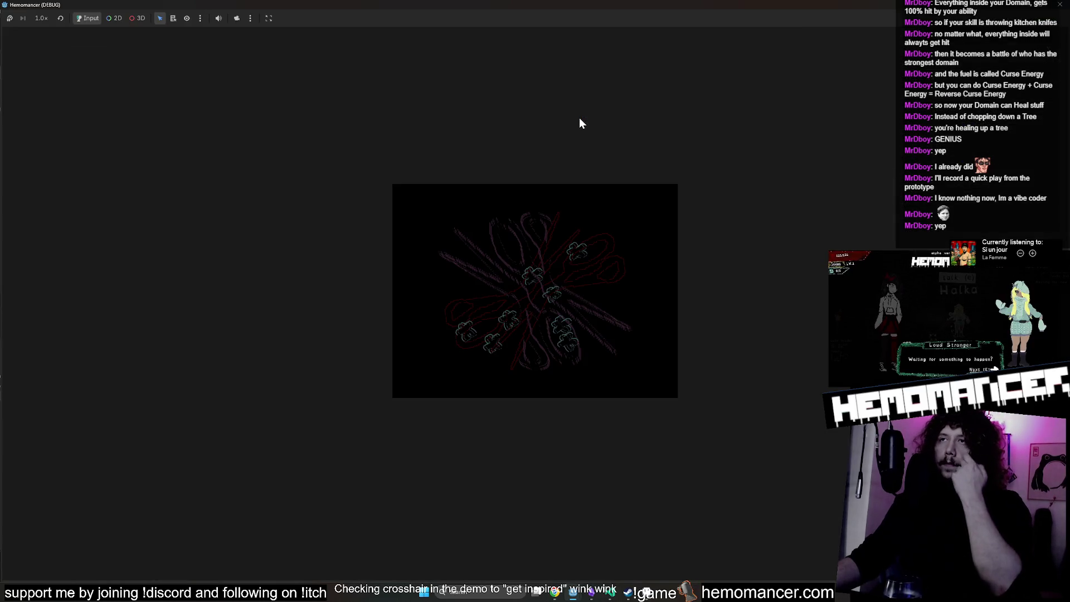
{"action": "key", "text": "Return"}
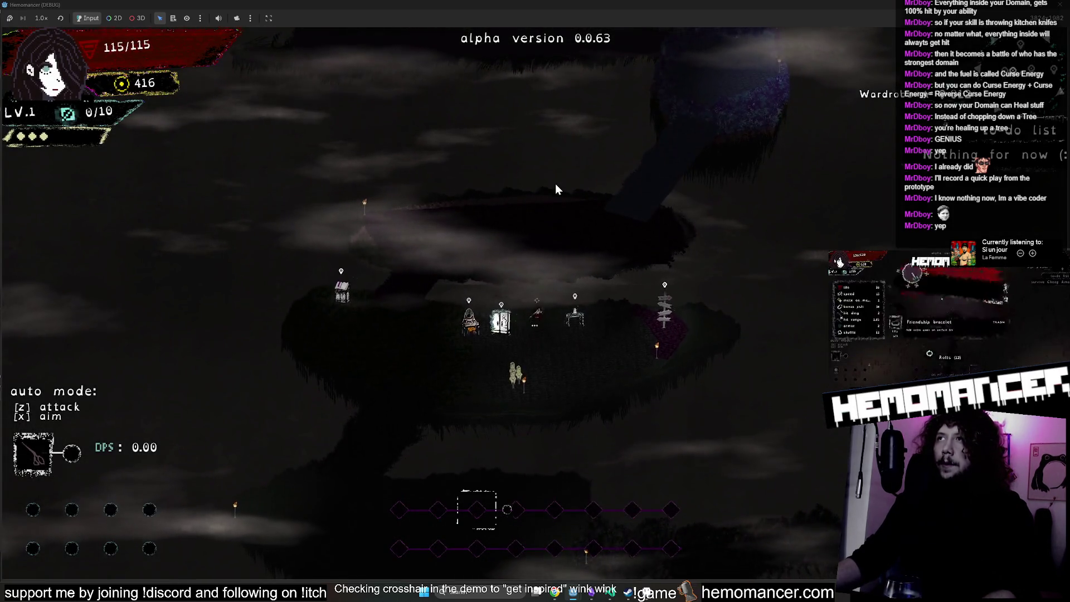
{"action": "key", "text": "F8"}
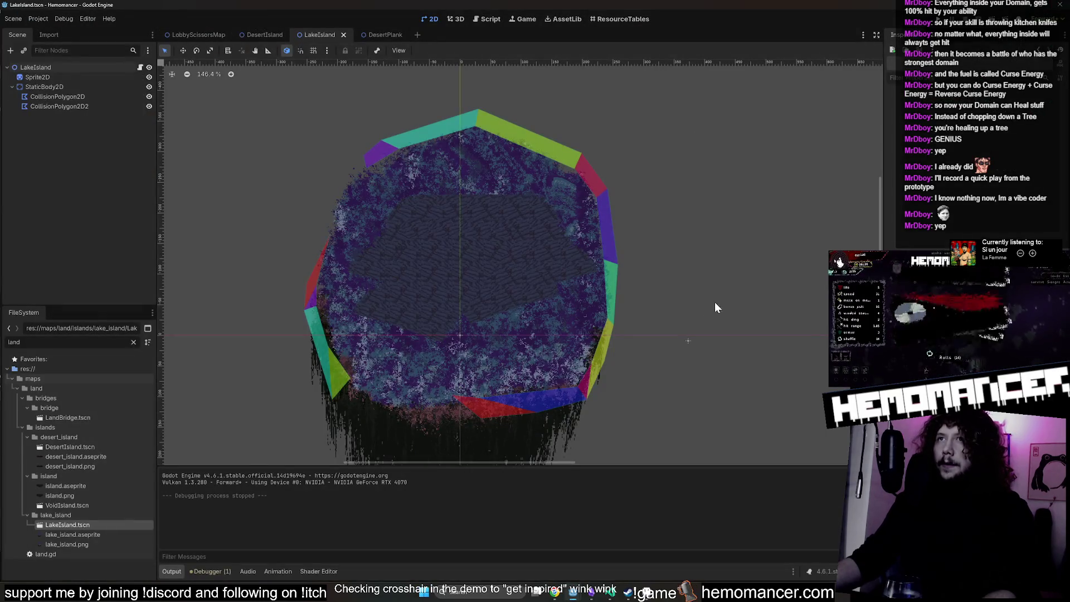
Add a second StaticBody2D, StaticBody2D2, as a child of the LakeIsland root.
{"action": "right_click", "coordinate": [39, 66]}
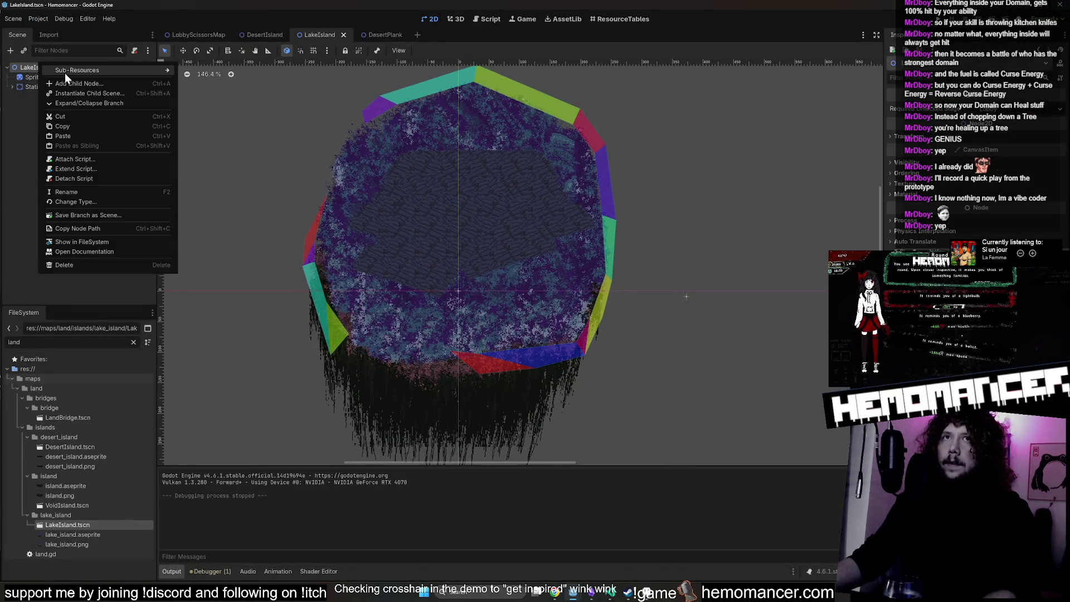
{"action": "left_click", "coordinate": [72, 82]}
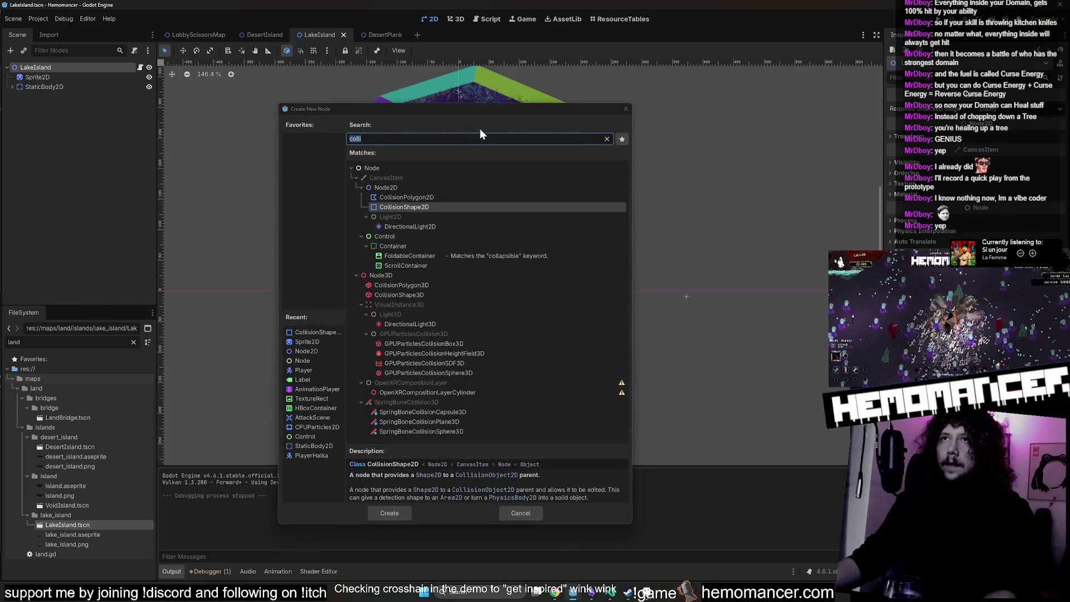
{"action": "type", "text": "staticbo"}
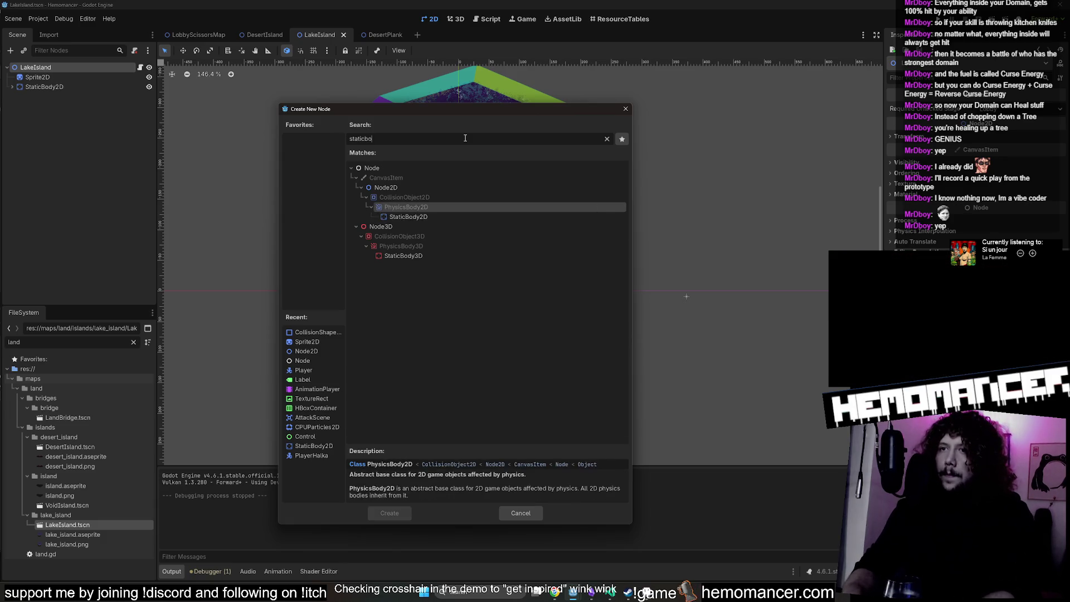
{"action": "key", "text": "Return"}
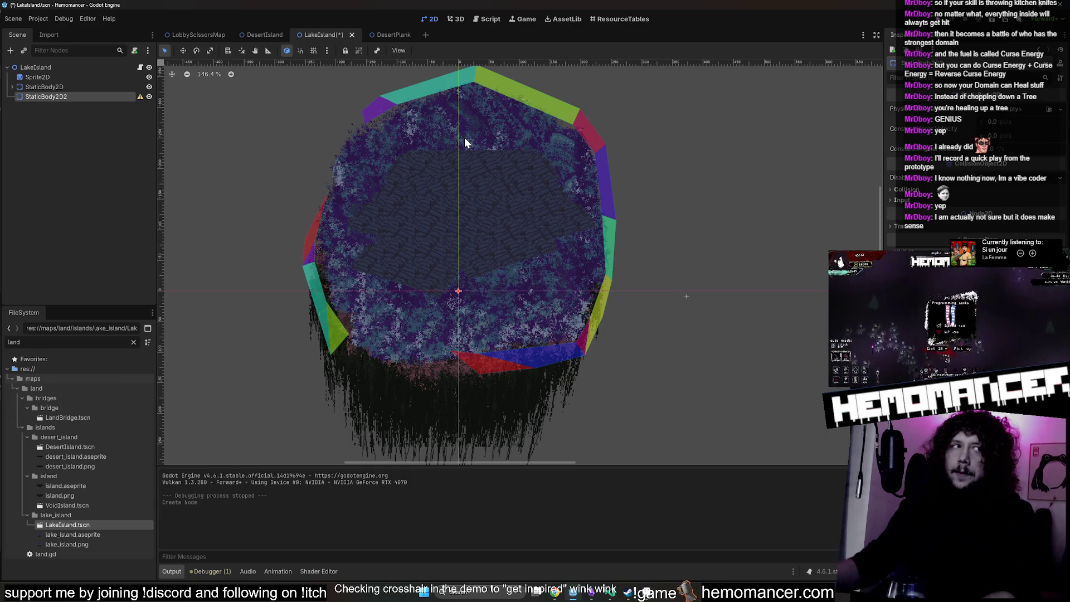
{"action": "left_click", "coordinate": [1006, 111]}
{"action": "key", "text": "Escape"}
Collapse the original StaticBody2D's children and start adding a child node under StaticBody2D2.
{"action": "left_click", "coordinate": [54, 87]}
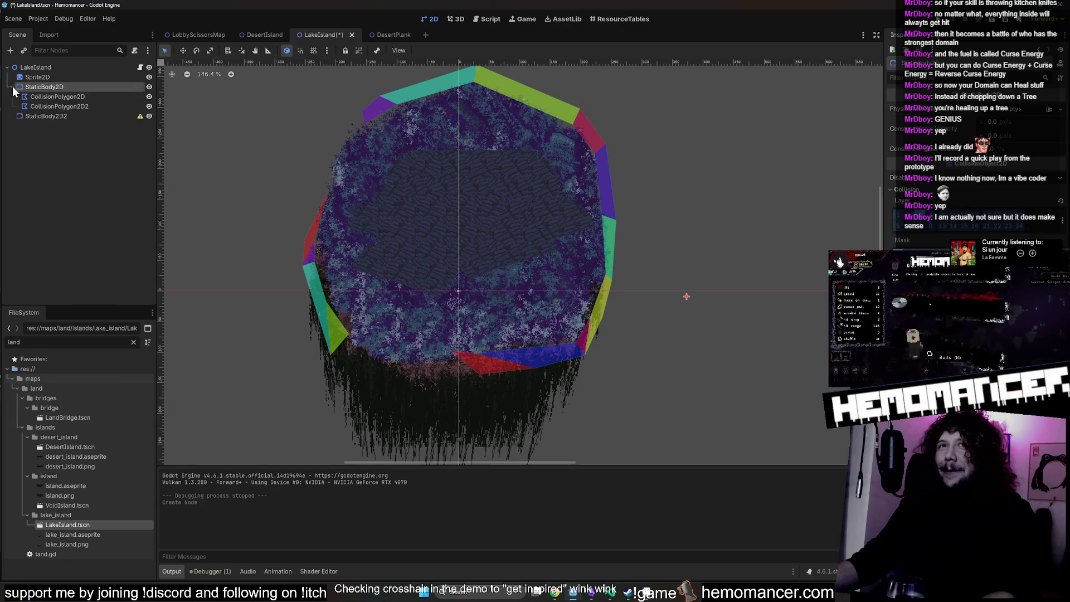
{"action": "left_click", "coordinate": [12, 87]}
{"action": "right_click", "coordinate": [64, 100]}
{"action": "key", "text": "Escape"}
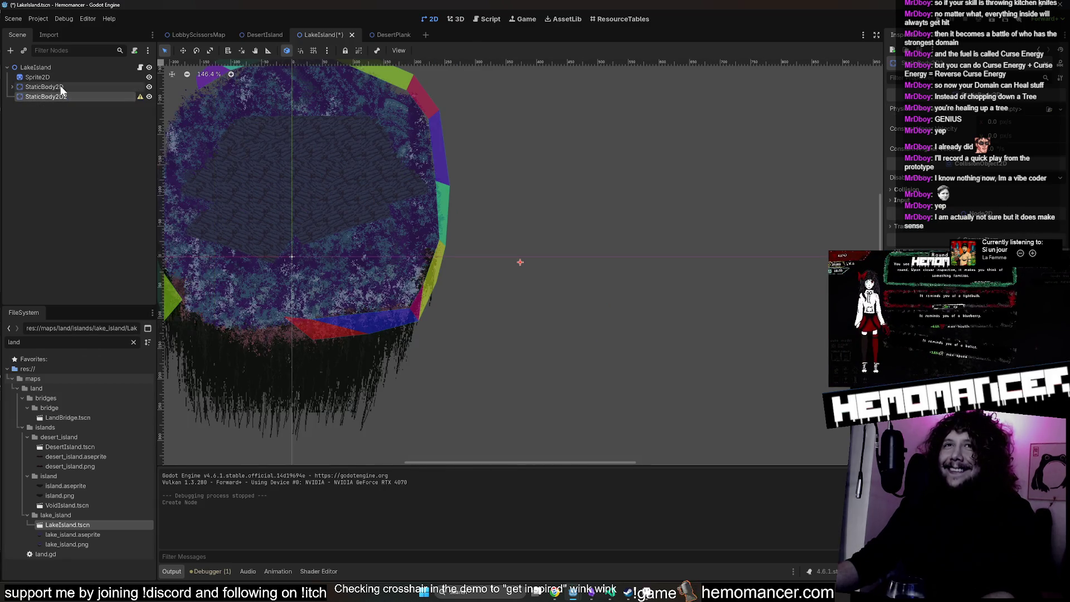
{"action": "scroll", "coordinate": [524, 162], "scroll_direction": "left", "scroll_amount": 5}
{"action": "right_click", "coordinate": [89, 96]}
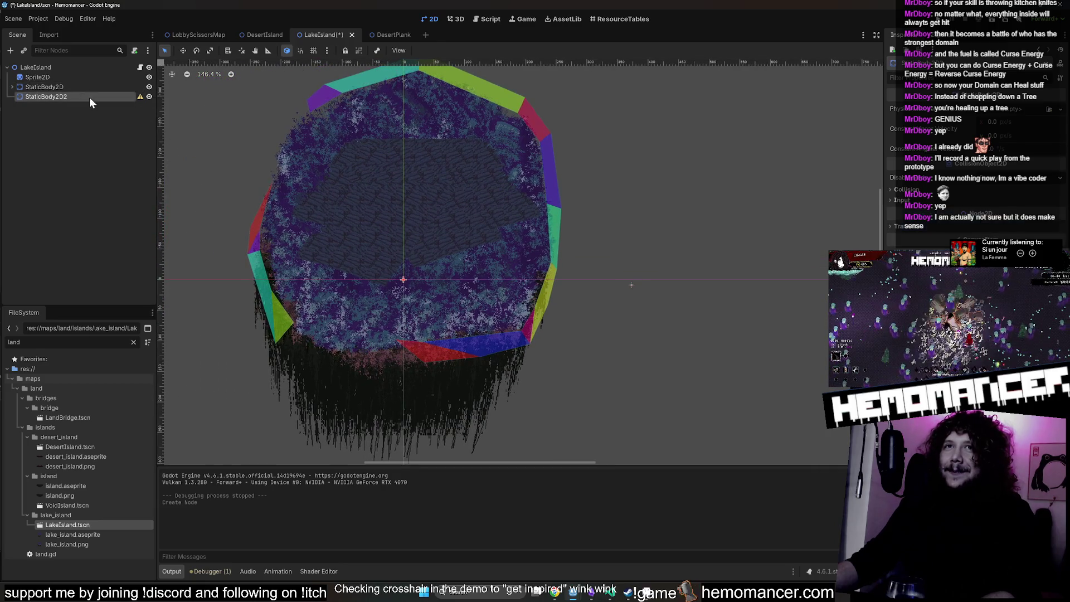
{"action": "left_click", "coordinate": [132, 107]}
Add a CollisionShape2D under StaticBody2D2 with a new CircleShape2D enlarged over the island.
{"action": "type", "text": "colli"}
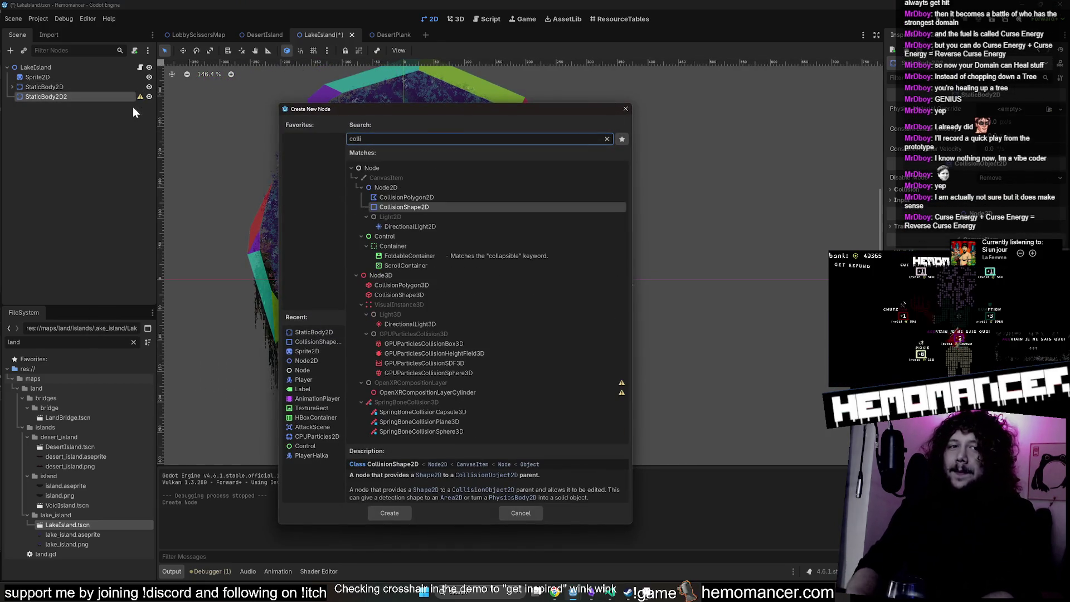
{"action": "type", "text": "sion"}
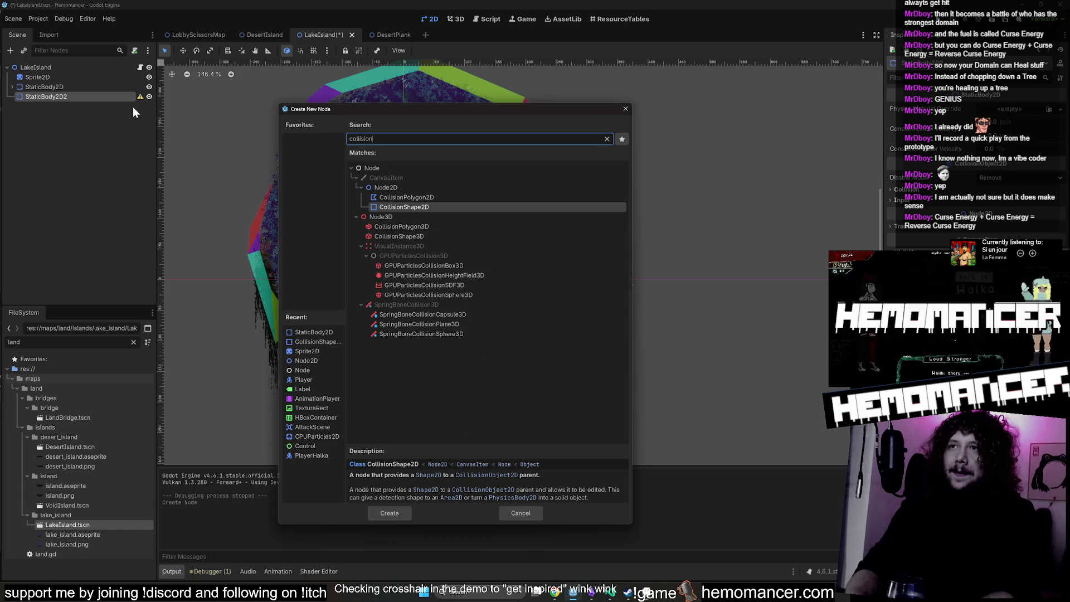
{"action": "key", "text": "Return"}
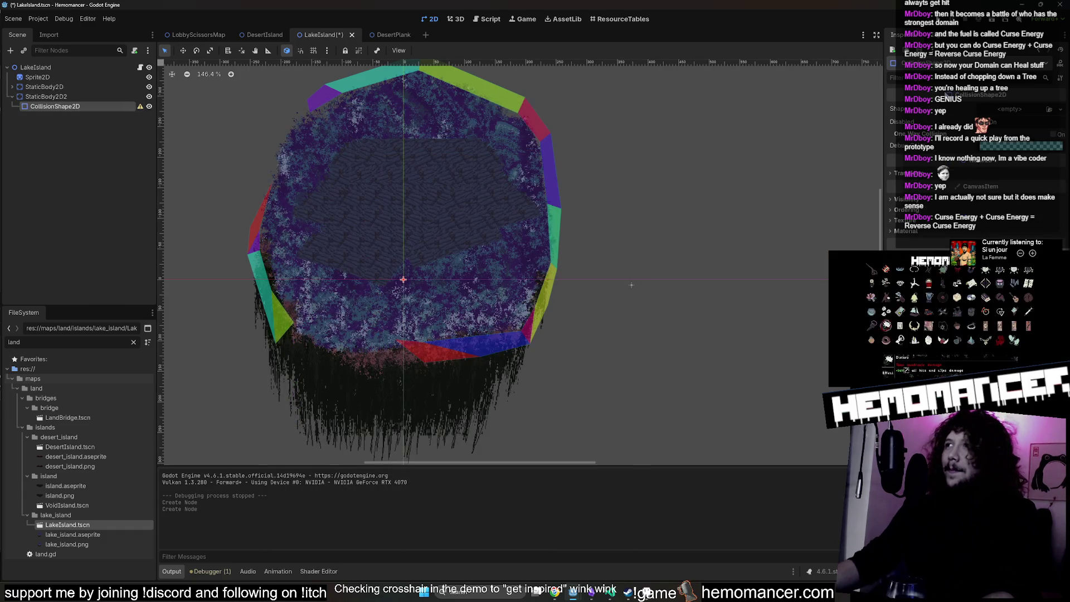
{"action": "left_click", "coordinate": [1007, 109]}
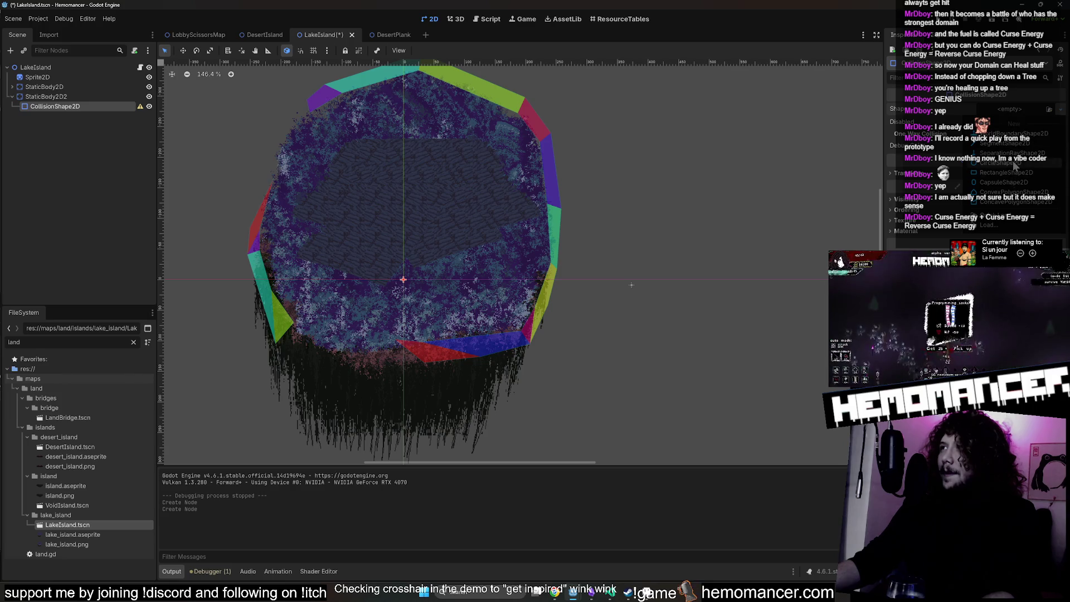
{"action": "left_click", "coordinate": [1015, 162]}
{"action": "left_click_drag", "start_coordinate": [413, 279], "coordinate": [564, 294]}
Move and resize the circle over the island, hiding the original StaticBody2D's polygons.
{"action": "left_click", "coordinate": [183, 51]}
{"action": "mouse_move", "coordinate": [358, 199]}
{"action": "left_mouse_down"}
{"action": "mouse_move", "coordinate": [356, 153]}
{"action": "mouse_move", "coordinate": [367, 144]}
{"action": "left_mouse_up"}
{"action": "left_click_drag", "start_coordinate": [577, 229], "coordinate": [559, 223]}
{"action": "left_click_drag", "start_coordinate": [455, 238], "coordinate": [451, 234]}
{"action": "left_click", "coordinate": [148, 87]}
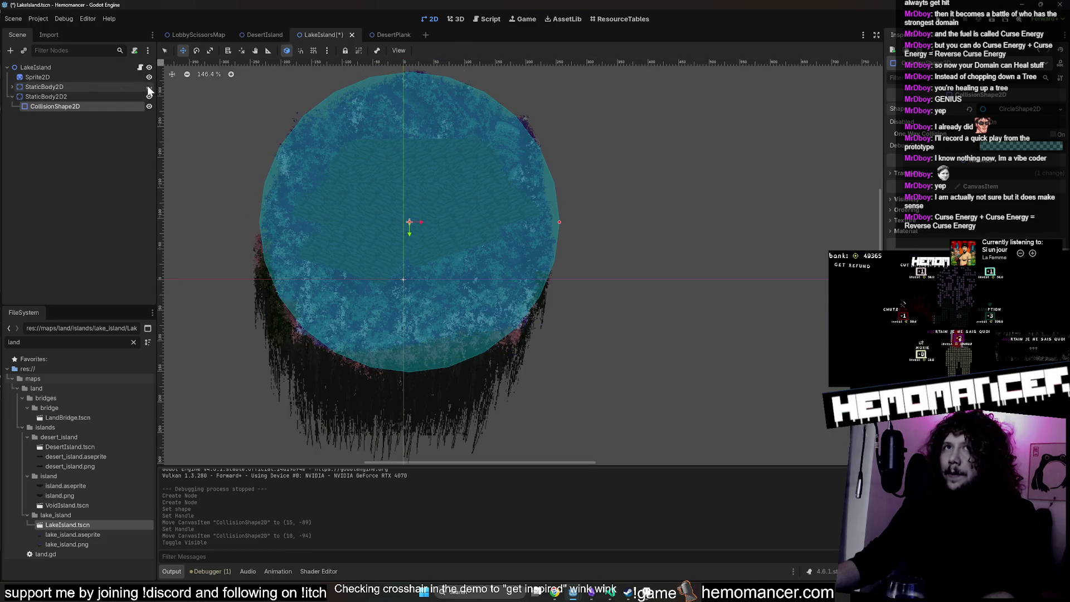
{"action": "left_click", "coordinate": [72, 98]}
{"action": "left_click", "coordinate": [71, 106]}
{"action": "left_click_drag", "start_coordinate": [412, 206], "coordinate": [410, 202]}
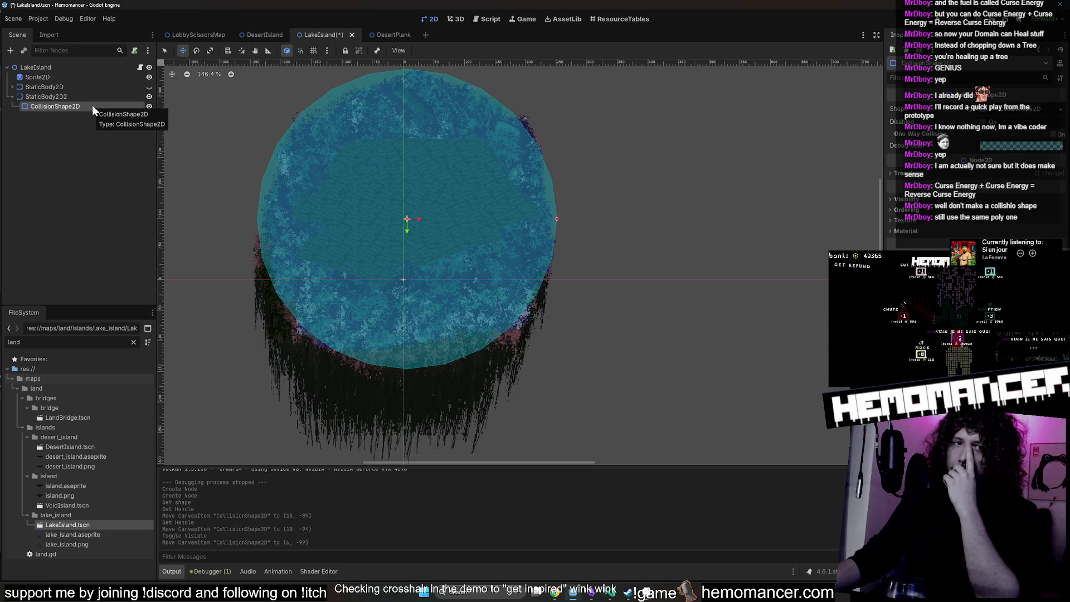
Expand the original body in the tree, nudge the circle down, and check its radius (about 245).
{"action": "left_click", "coordinate": [81, 96]}
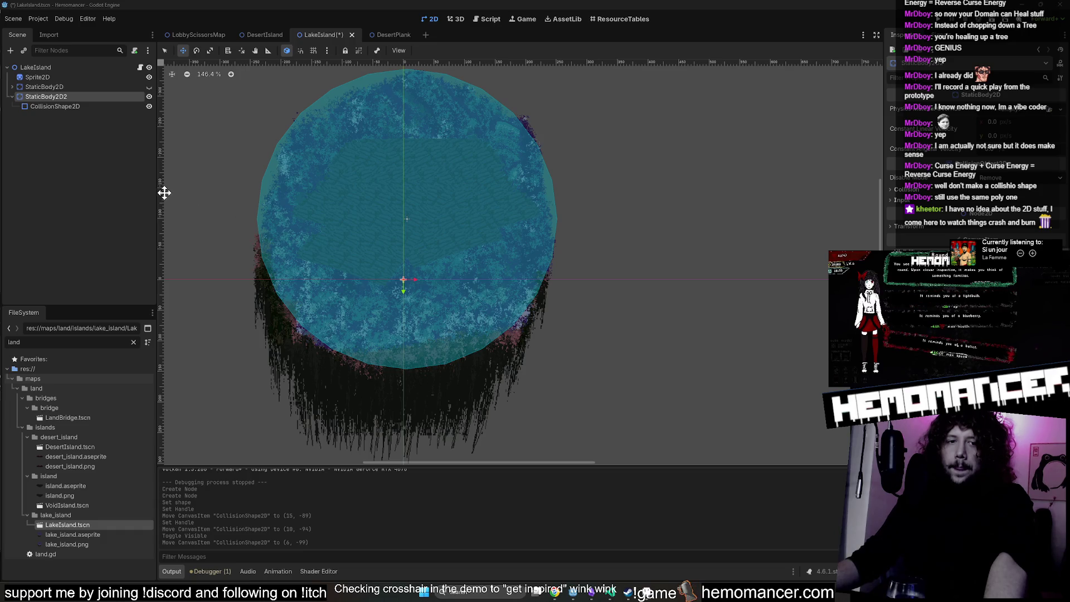
{"action": "left_click", "coordinate": [71, 88]}
{"action": "left_click", "coordinate": [12, 86]}
{"action": "left_click", "coordinate": [65, 115]}
{"action": "left_click", "coordinate": [72, 126]}
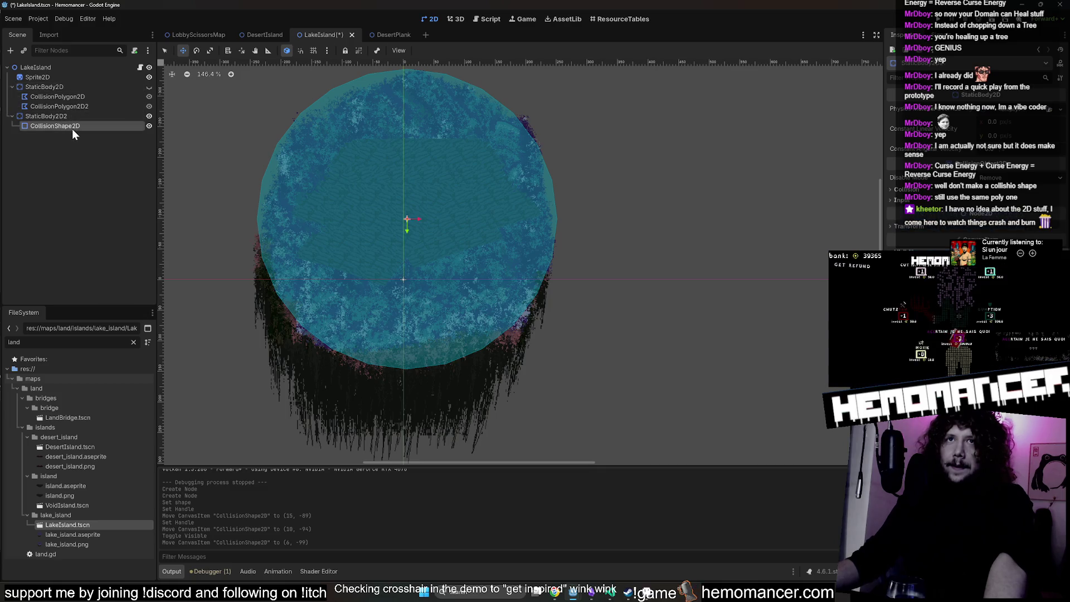
{"action": "scroll", "coordinate": [387, 159], "scroll_direction": "up", "scroll_amount": 2}
{"action": "left_click_drag", "start_coordinate": [386, 161], "coordinate": [382, 176]}
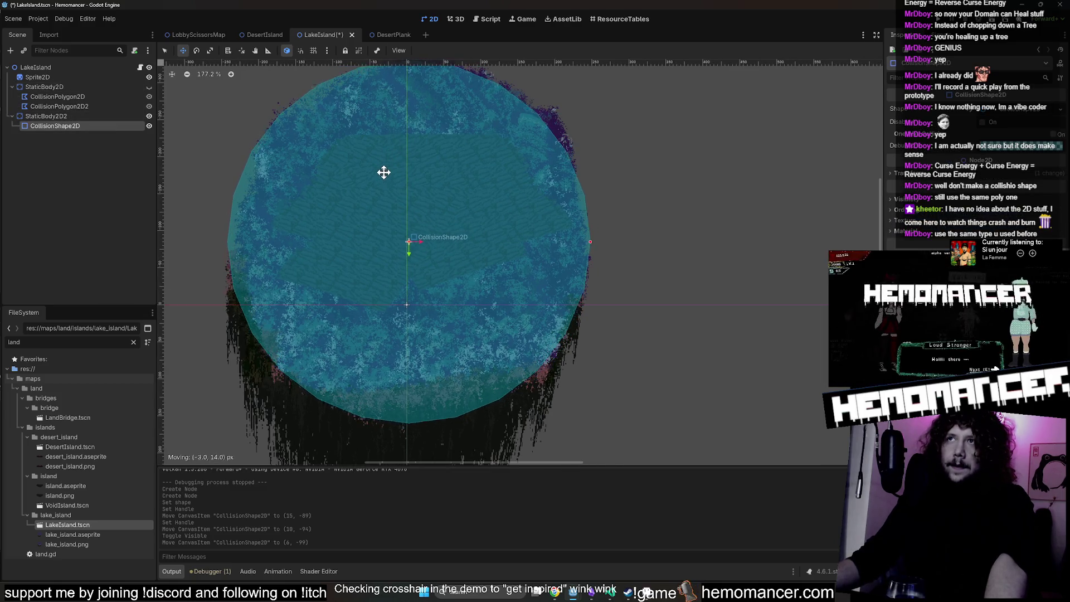
{"action": "scroll", "coordinate": [382, 167], "scroll_direction": "down", "scroll_amount": 2}
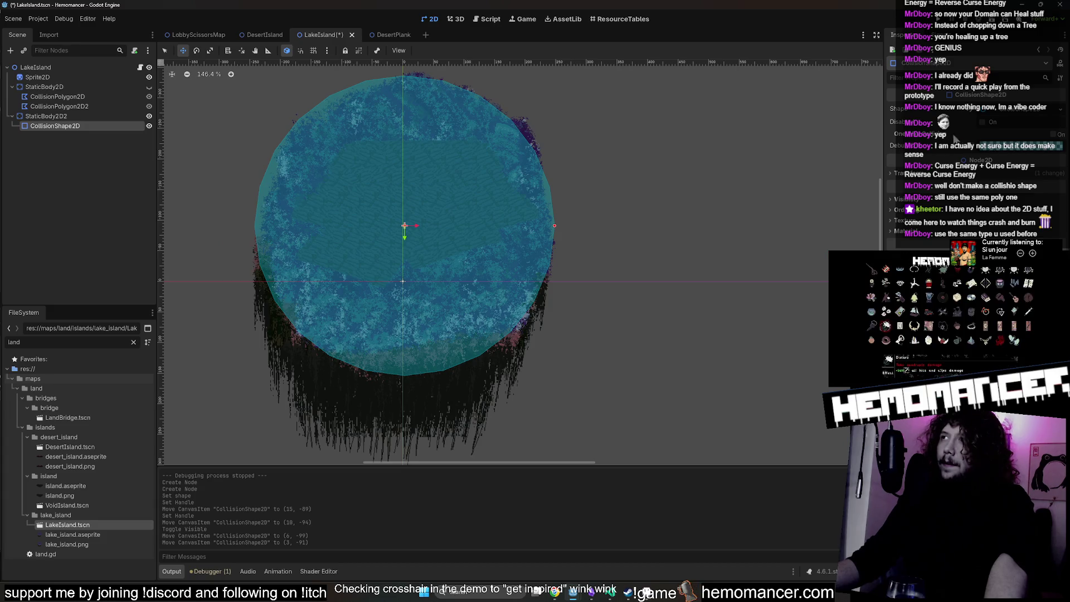
{"action": "left_click", "coordinate": [1007, 108]}
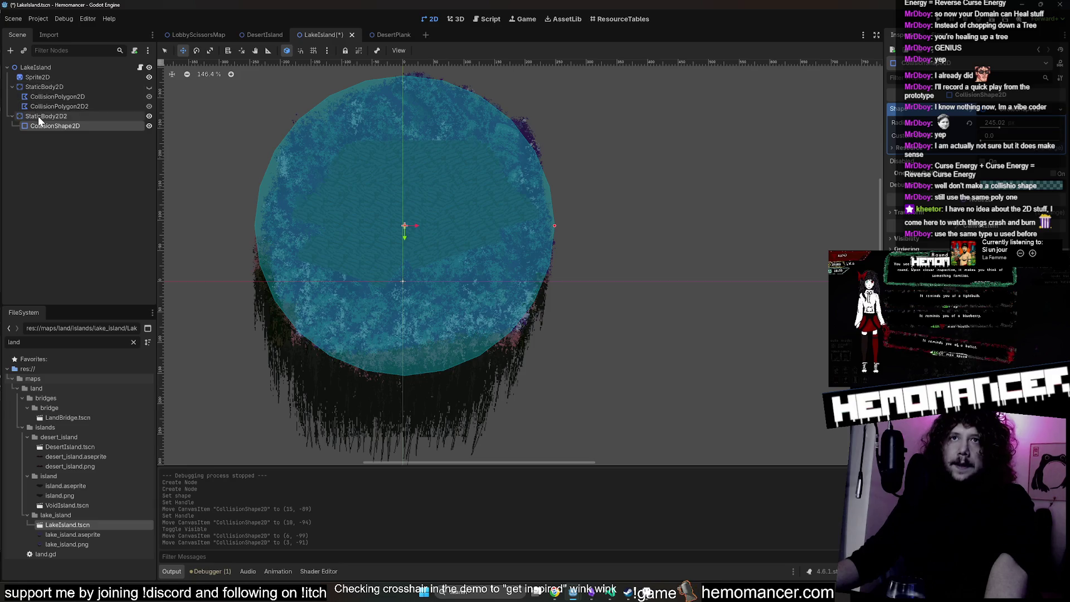
Delete the circle CollisionShape2D and select StaticBody2D2.
{"action": "key", "text": "Delete"}
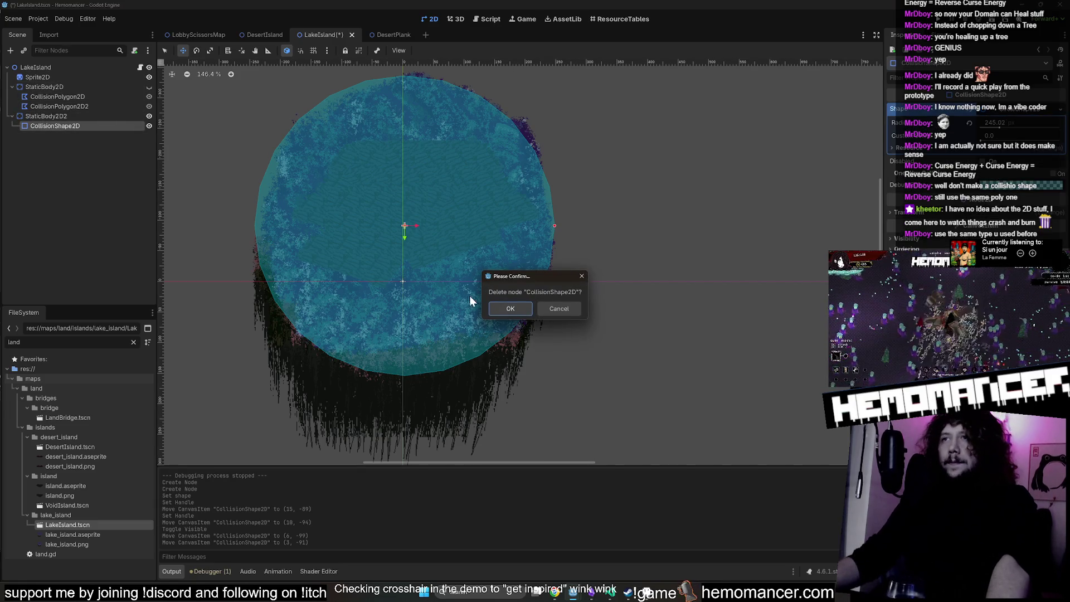
{"action": "key", "text": "Return"}
{"action": "left_click", "coordinate": [64, 114]}
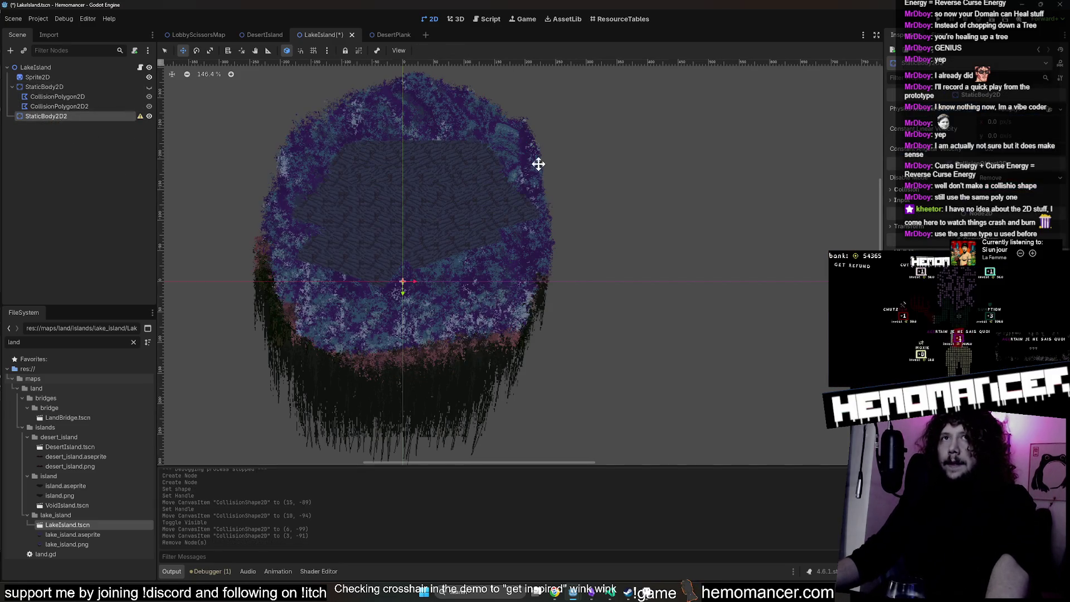
{"action": "left_click", "coordinate": [1031, 111]}
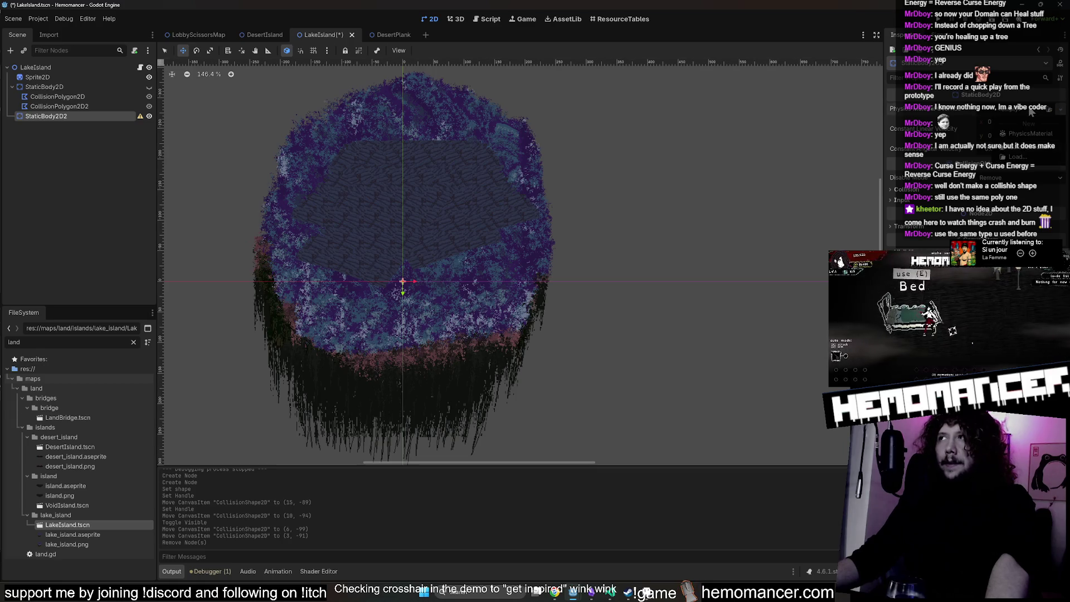
Start adding a child node under StaticBody2D2 and search for 'polygon'.
{"action": "right_click", "coordinate": [86, 118]}
{"action": "left_click", "coordinate": [120, 126]}
{"action": "type", "text": "co"}
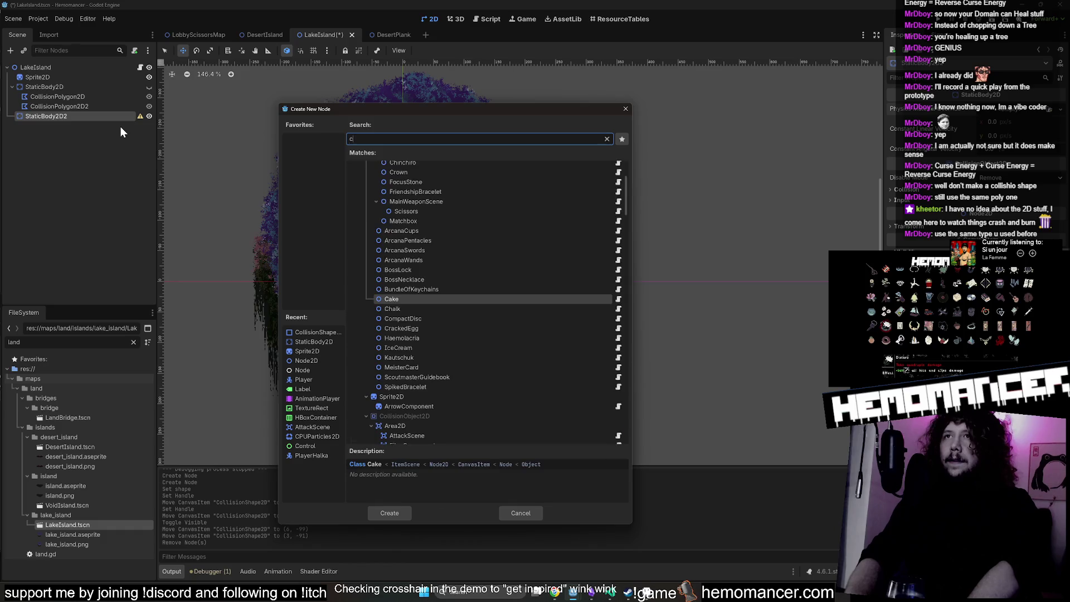
{"action": "type", "text": "lli"}
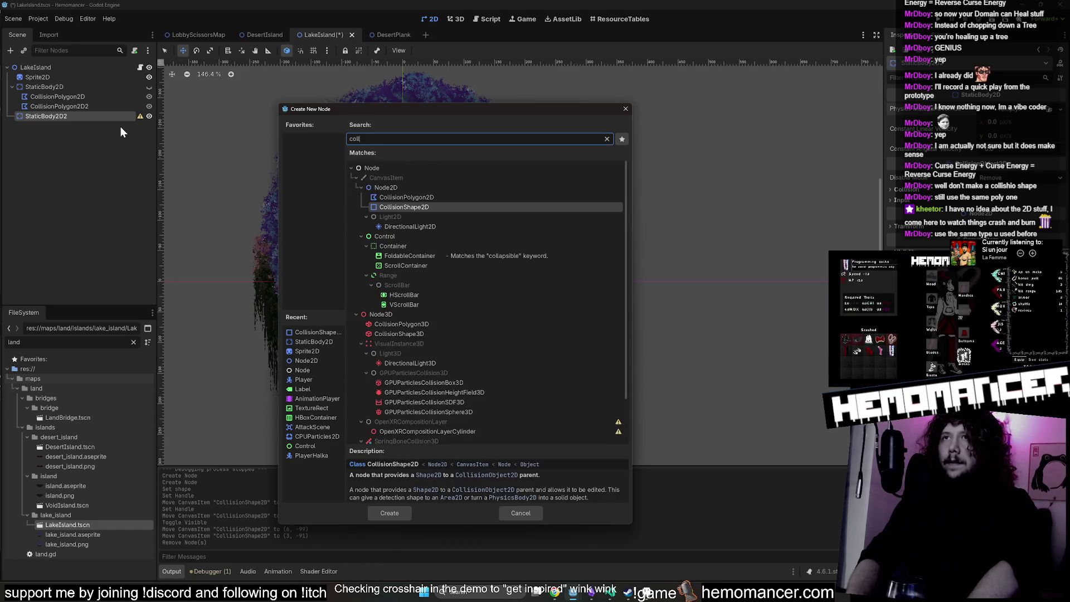
{"action": "key", "text": "BackSpace"}
{"action": "key", "text": "BackSpace"}
{"action": "key", "text": "BackSpace"}
{"action": "type", "text": "polygon"}
{"action": "key", "text": "Up"}
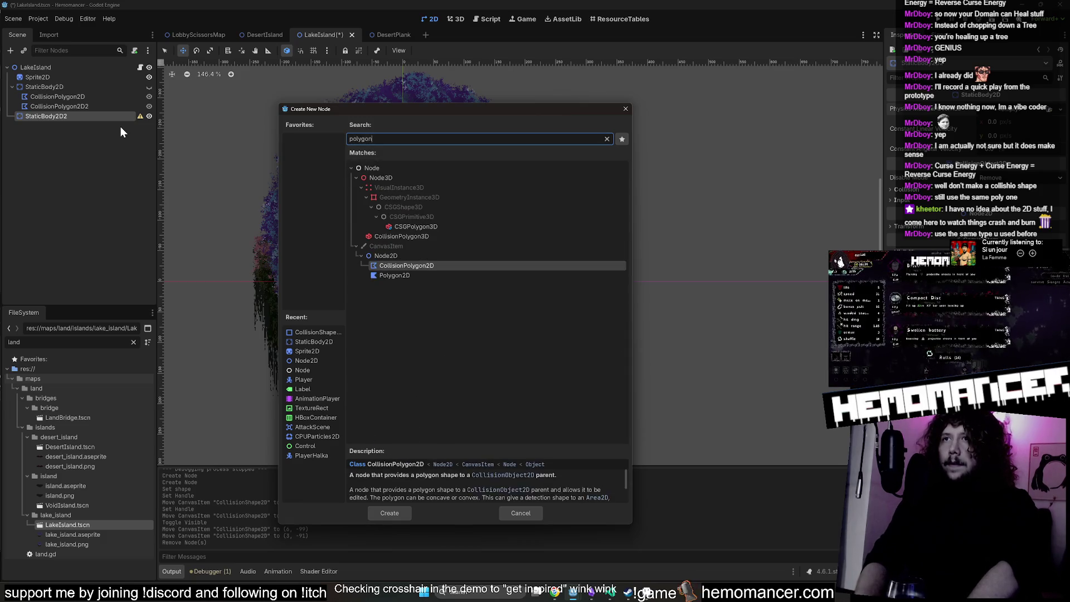
{"action": "key", "text": "Down"}
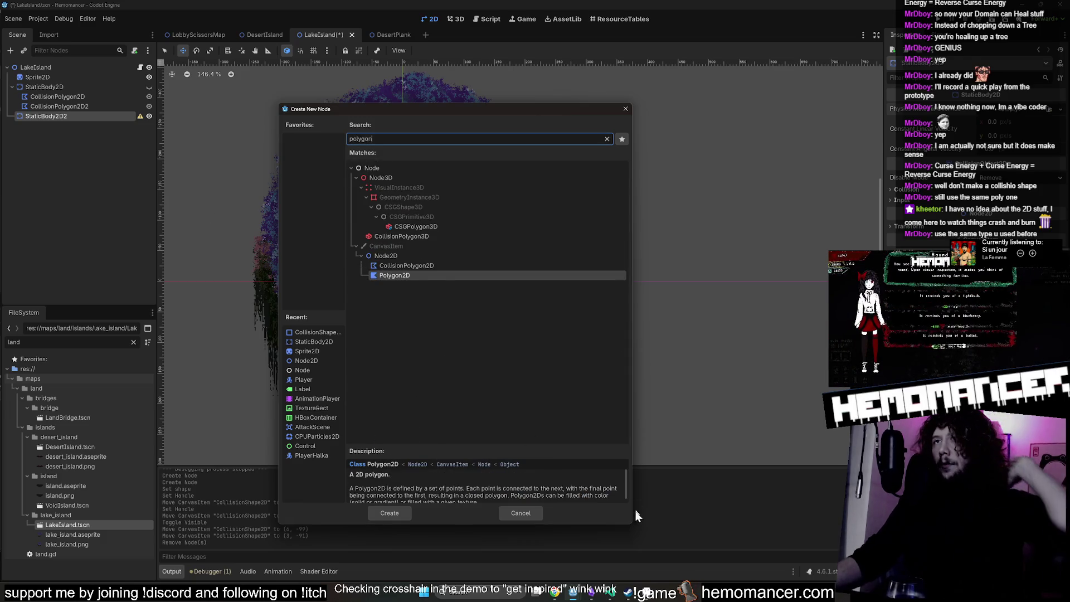
Enlarge the Create New Node dialog, choose CollisionPolygon2D, and create it.
{"action": "mouse_move", "coordinate": [632, 526]}
{"action": "left_mouse_down"}
{"action": "mouse_move", "coordinate": [711, 552]}
{"action": "mouse_move", "coordinate": [639, 552]}
{"action": "left_mouse_up"}
{"action": "scroll", "coordinate": [570, 499], "scroll_direction": "down", "scroll_amount": 1}
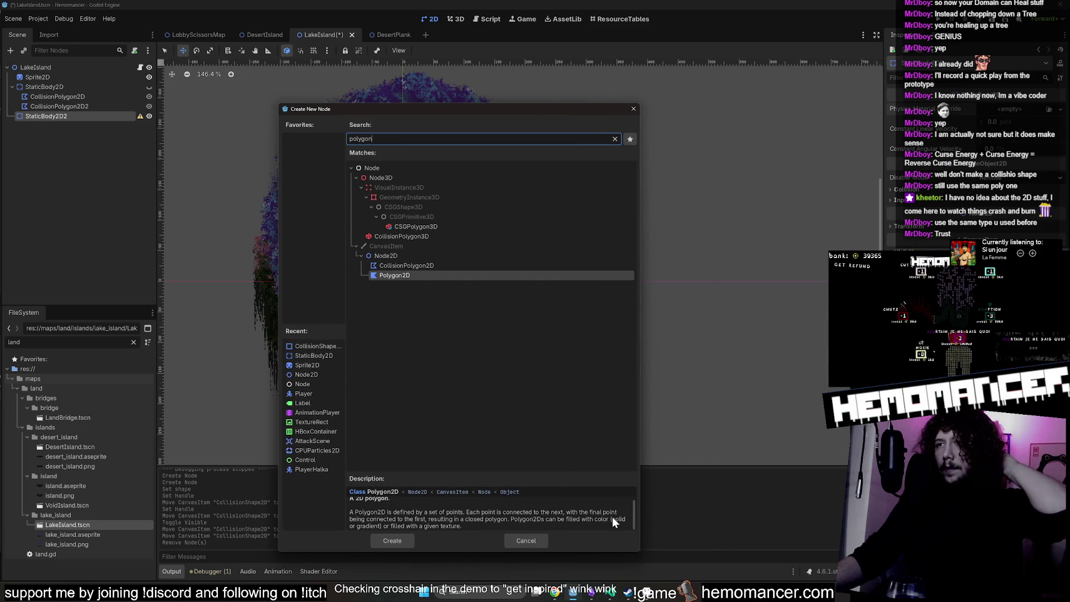
{"action": "left_click", "coordinate": [405, 269]}
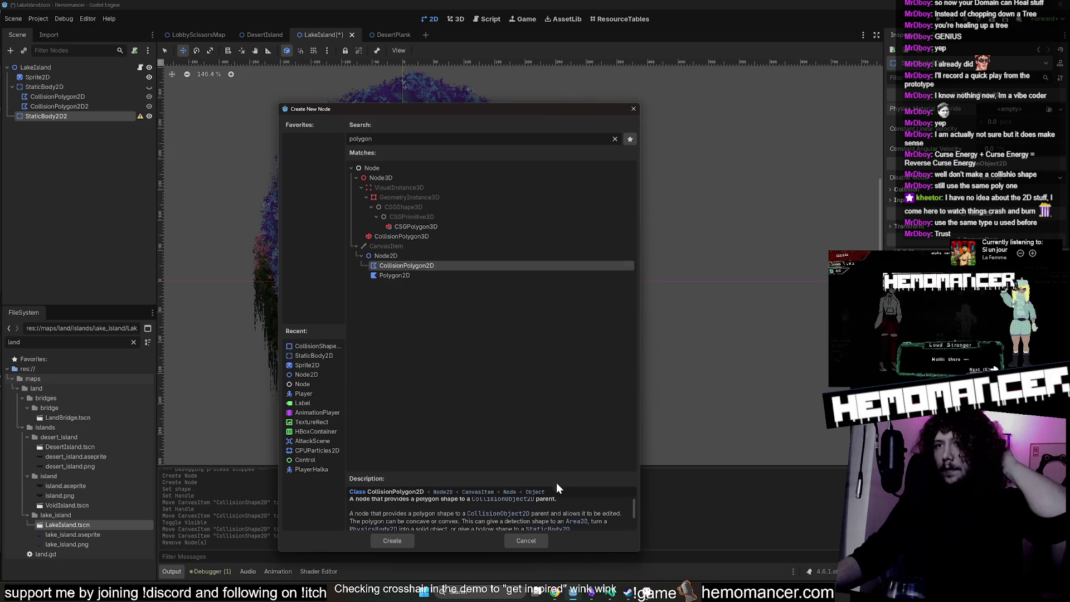
{"action": "mouse_move", "coordinate": [640, 118]}
{"action": "left_mouse_down"}
{"action": "mouse_move", "coordinate": [842, 223]}
{"action": "mouse_move", "coordinate": [809, 334]}
{"action": "left_mouse_up"}
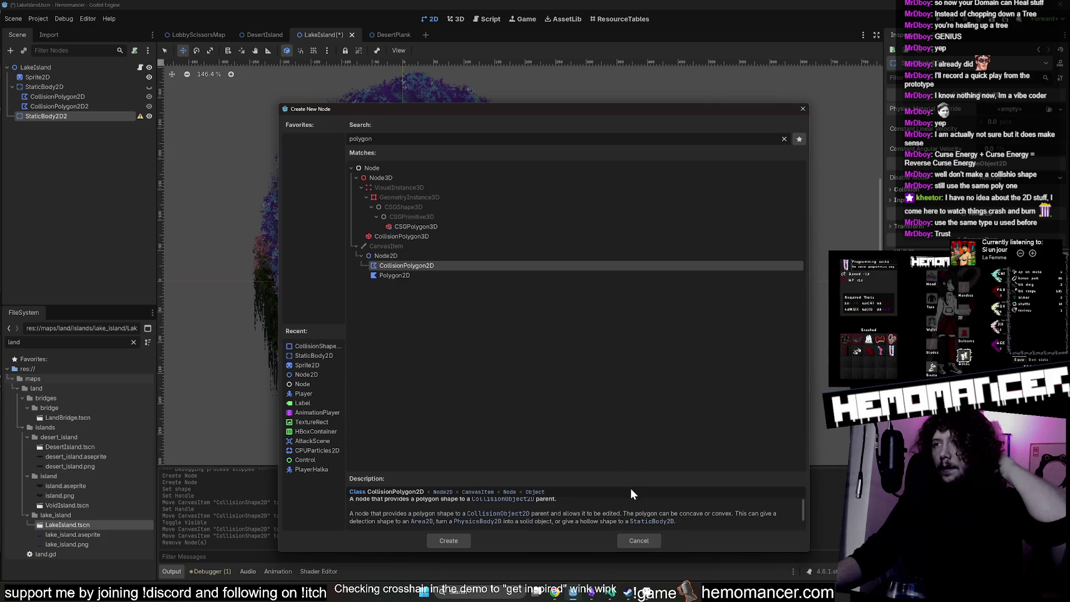
{"action": "mouse_move", "coordinate": [533, 108]}
{"action": "left_mouse_down"}
{"action": "mouse_move", "coordinate": [523, 85]}
{"action": "mouse_move", "coordinate": [419, 14]}
{"action": "left_mouse_up"}
{"action": "left_click_drag", "start_coordinate": [693, 457], "coordinate": [684, 512]}
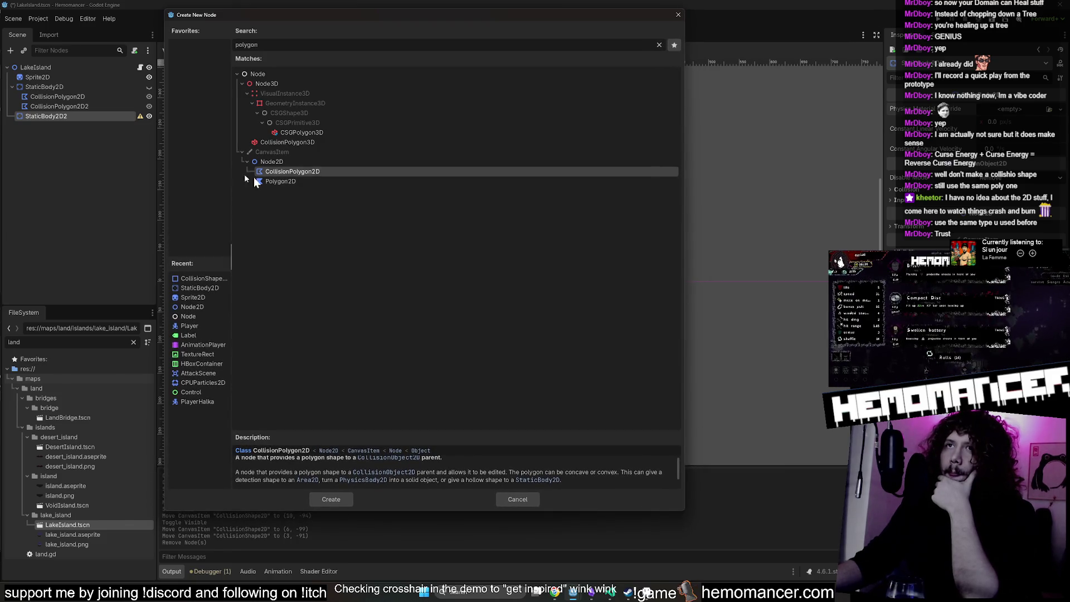
{"action": "left_click", "coordinate": [316, 185]}
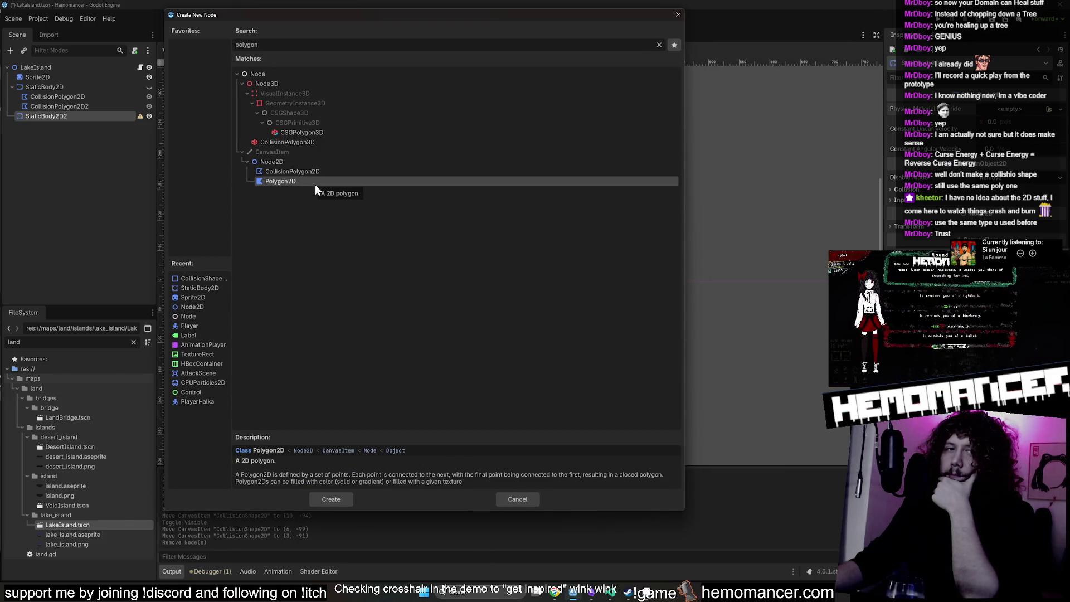
{"action": "left_click", "coordinate": [319, 175]}
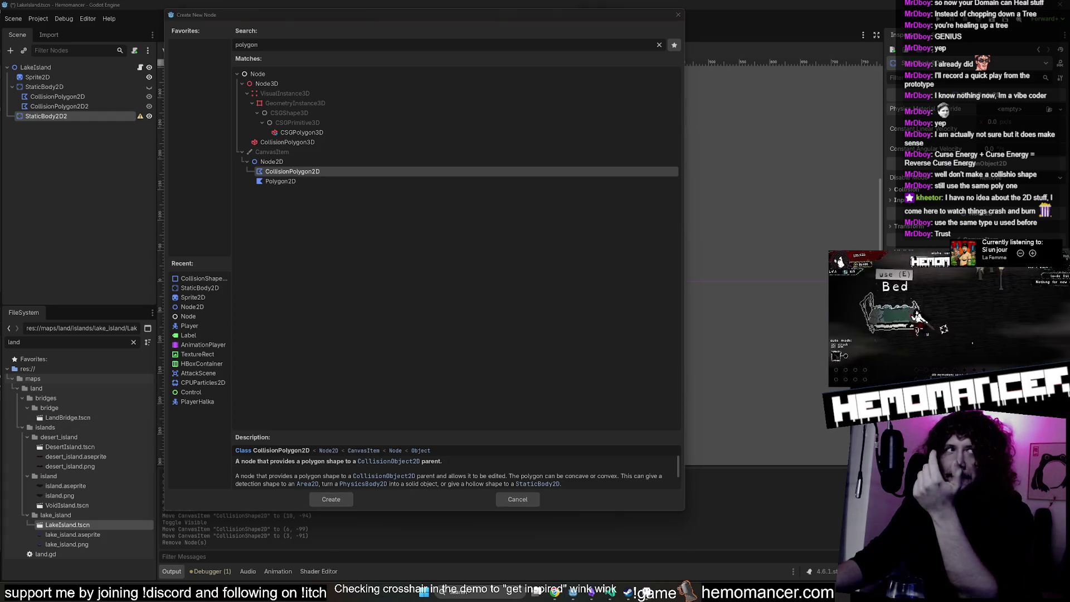
{"action": "left_click", "coordinate": [325, 498]}
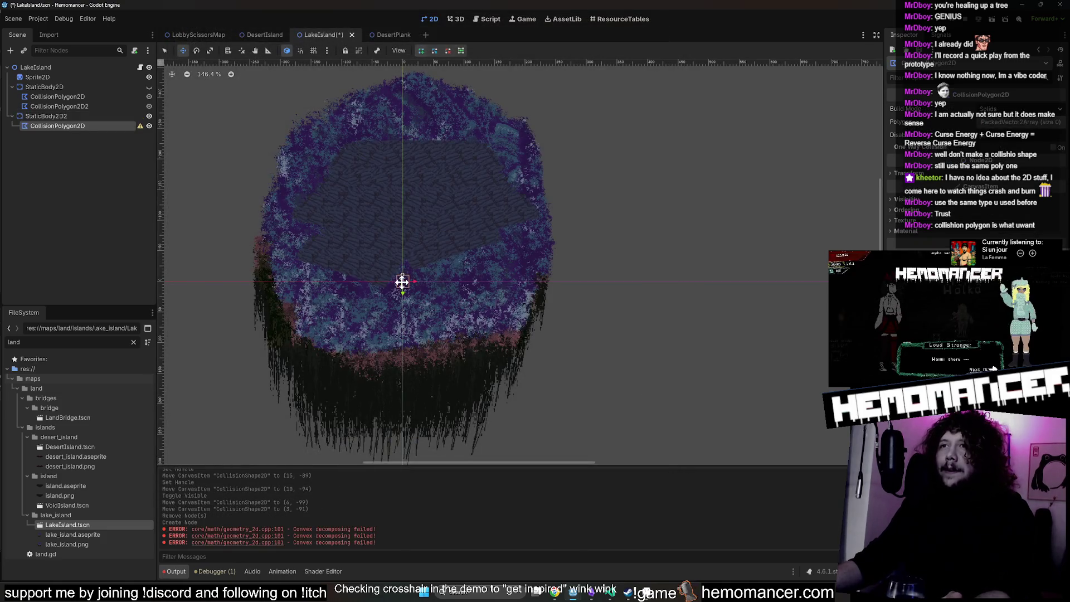
Add points in the polygon's Inspector point list, setting one point to (100, 100).
{"action": "left_click", "coordinate": [1030, 122]}
{"action": "left_click", "coordinate": [955, 160]}
{"action": "left_click", "coordinate": [963, 162]}
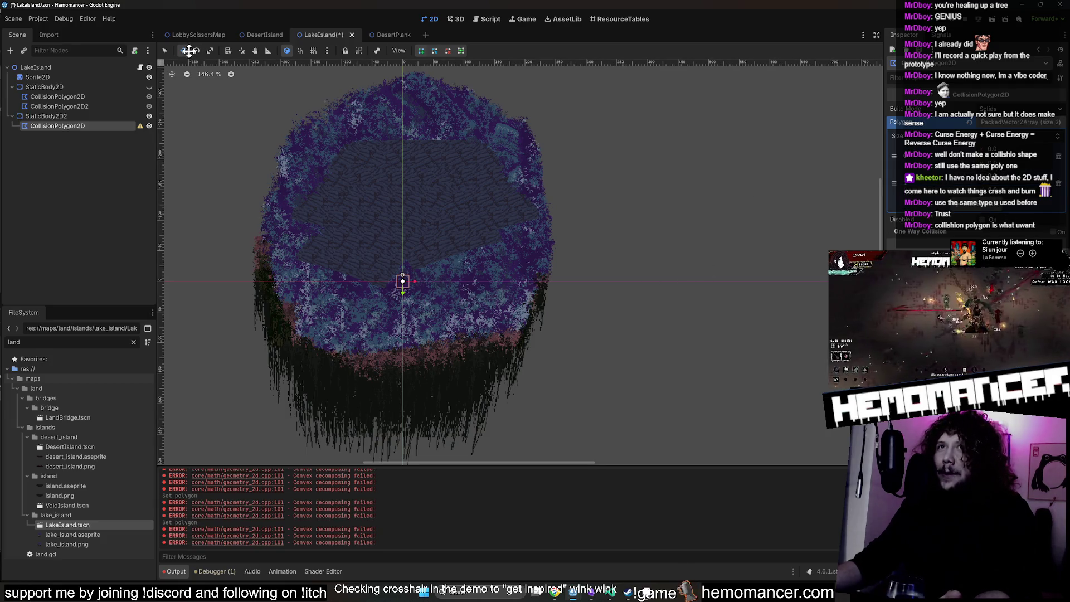
{"action": "left_click_drag", "start_coordinate": [396, 220], "coordinate": [332, 146]}
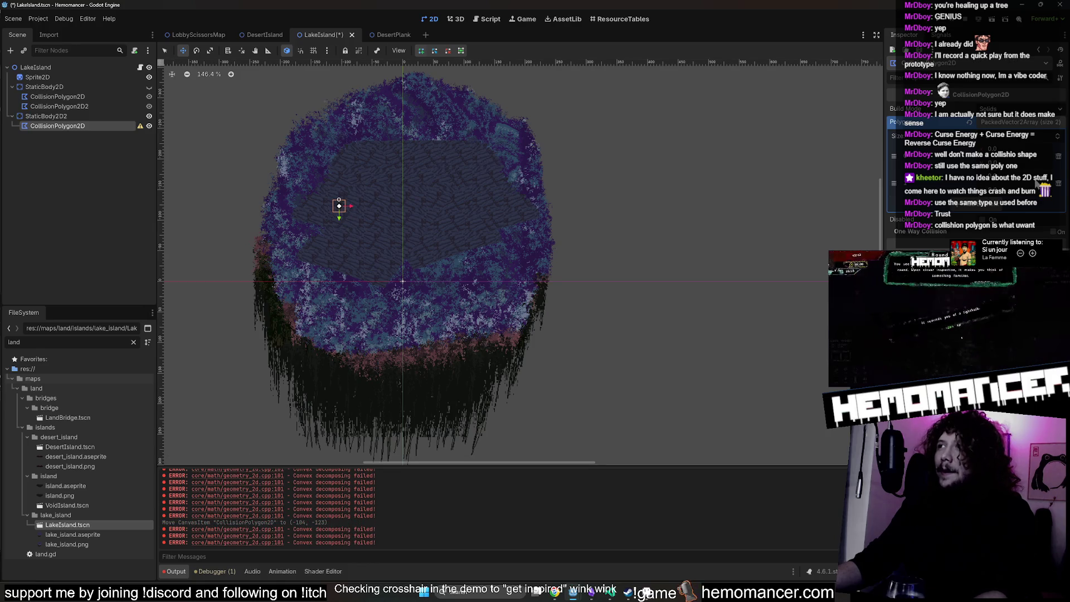
{"action": "left_click_drag", "start_coordinate": [980, 172], "coordinate": [1041, 172]}
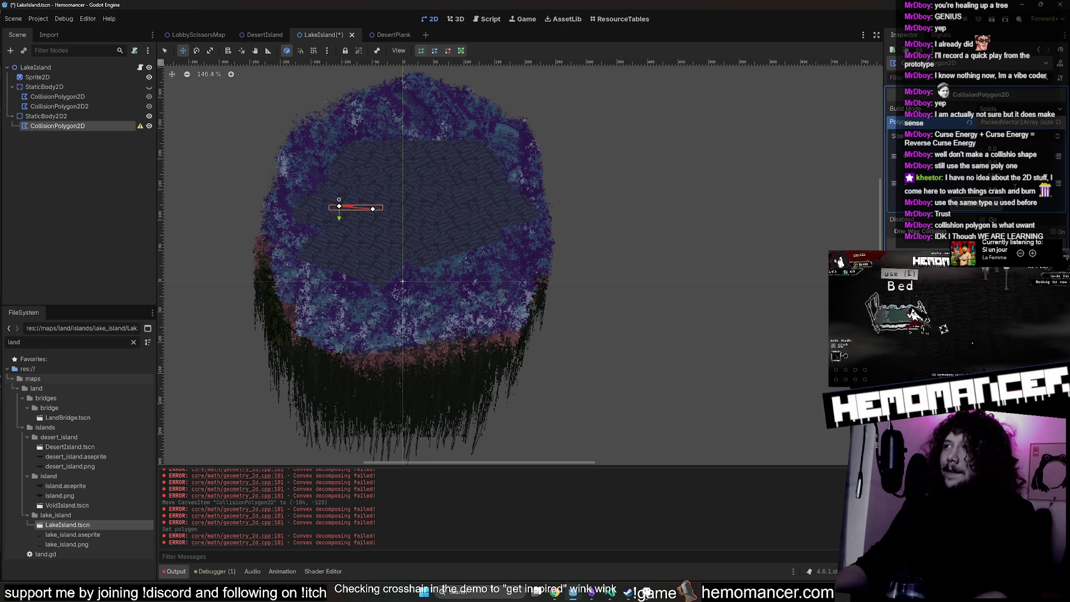
{"action": "left_click_drag", "start_coordinate": [996, 190], "coordinate": [996, 190]}
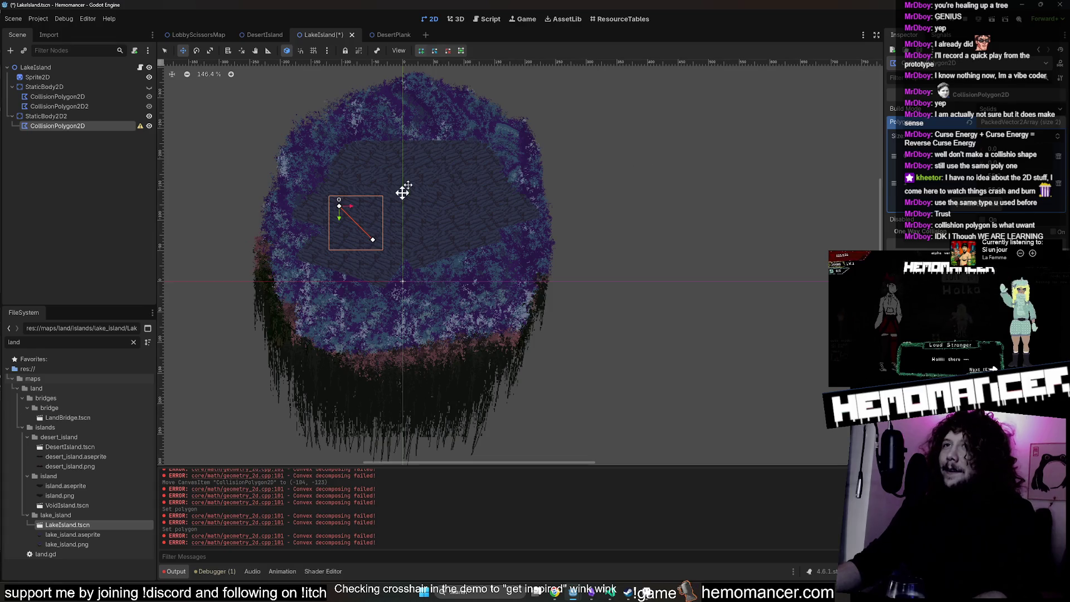
{"action": "left_click", "coordinate": [980, 204]}
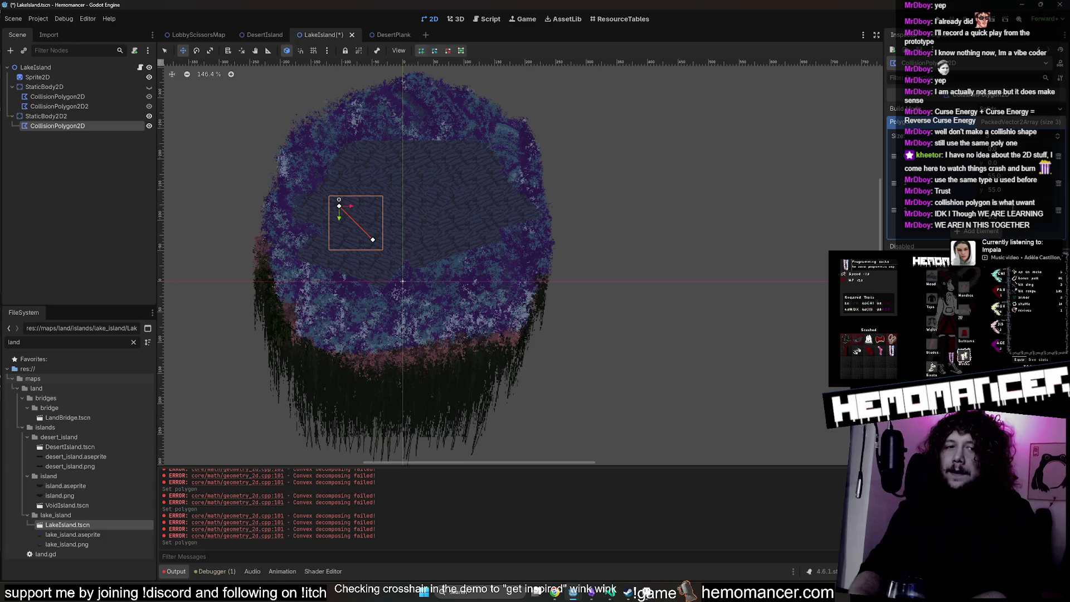
{"action": "type", "text": "100"}
{"action": "key", "text": "Tab"}
{"action": "type", "text": "100"}
{"action": "key", "text": "Return"}
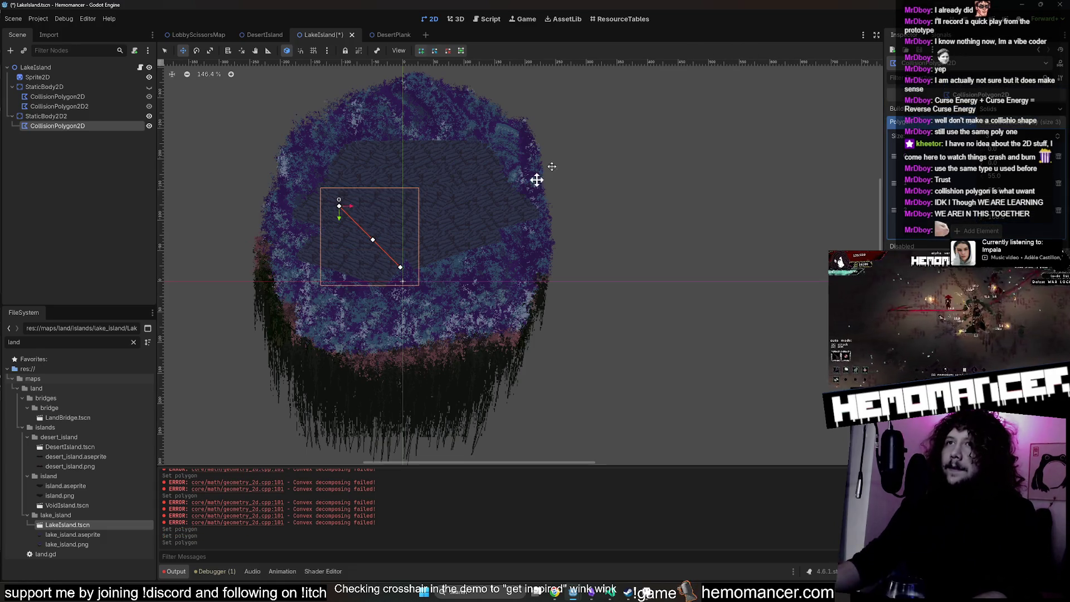
{"action": "left_click_drag", "start_coordinate": [405, 239], "coordinate": [461, 240]}
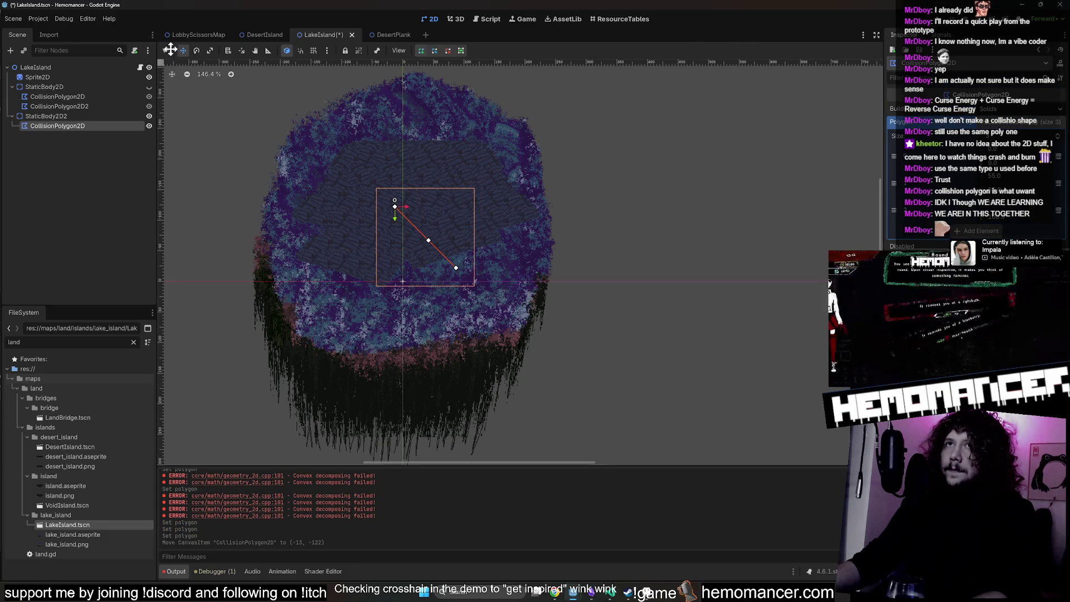
Draw a triangle polygon on the canvas and stretch one corner to the island's upper right.
{"action": "left_click", "coordinate": [165, 51]}
{"action": "scroll", "coordinate": [382, 196], "scroll_direction": "up", "scroll_amount": 1}
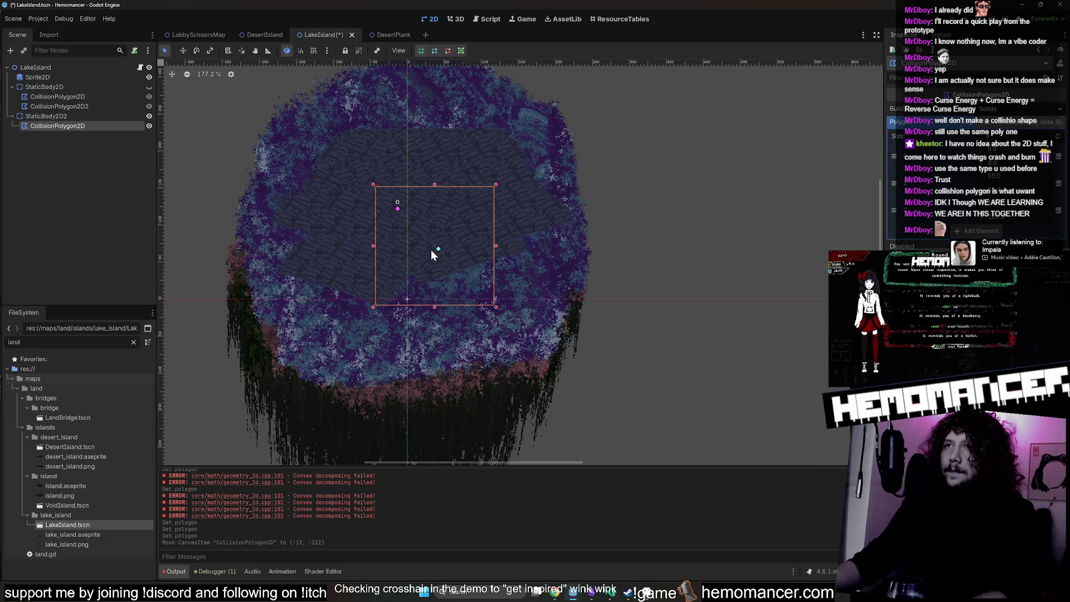
{"action": "left_click", "coordinate": [375, 292]}
{"action": "left_click", "coordinate": [353, 233]}
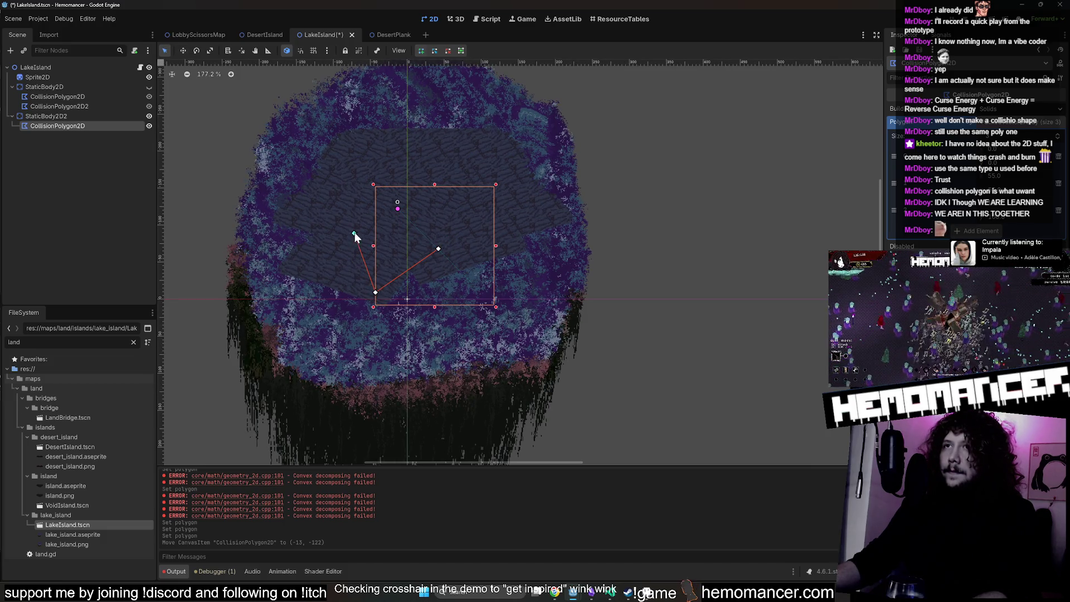
{"action": "left_click", "coordinate": [437, 249]}
{"action": "mouse_move", "coordinate": [438, 249]}
{"action": "left_mouse_down"}
{"action": "mouse_move", "coordinate": [583, 123]}
{"action": "mouse_move", "coordinate": [564, 127]}
{"action": "mouse_move", "coordinate": [556, 105]}
{"action": "left_mouse_up"}
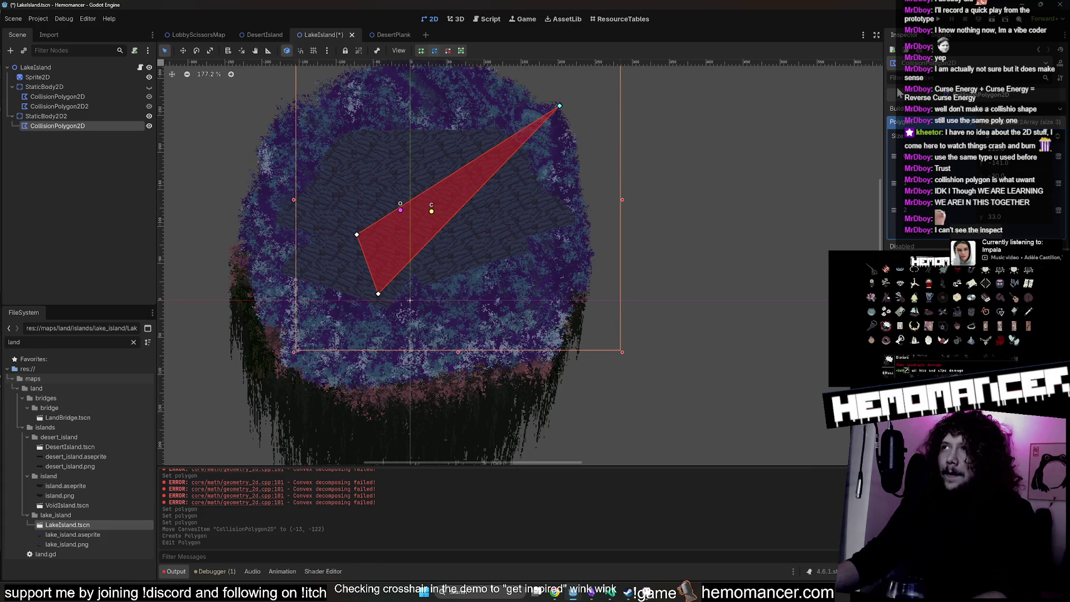
{"action": "mouse_move", "coordinate": [877, 10]}
{"action": "left_mouse_down"}
{"action": "mouse_move", "coordinate": [475, 19]}
{"action": "mouse_move", "coordinate": [639, 14]}
{"action": "left_mouse_up"}
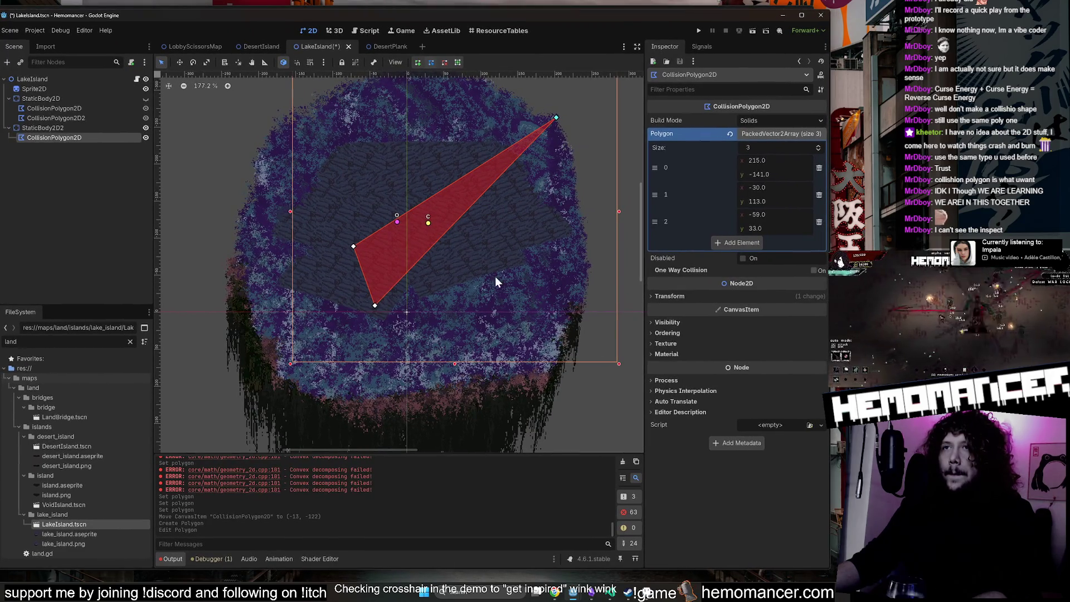
Insert and drag vertices along the island's right, bottom, left and top edges for nine points.
{"action": "mouse_move", "coordinate": [447, 231]}
{"action": "left_mouse_down"}
{"action": "mouse_move", "coordinate": [465, 243]}
{"action": "mouse_move", "coordinate": [589, 239]}
{"action": "mouse_move", "coordinate": [582, 232]}
{"action": "left_mouse_up"}
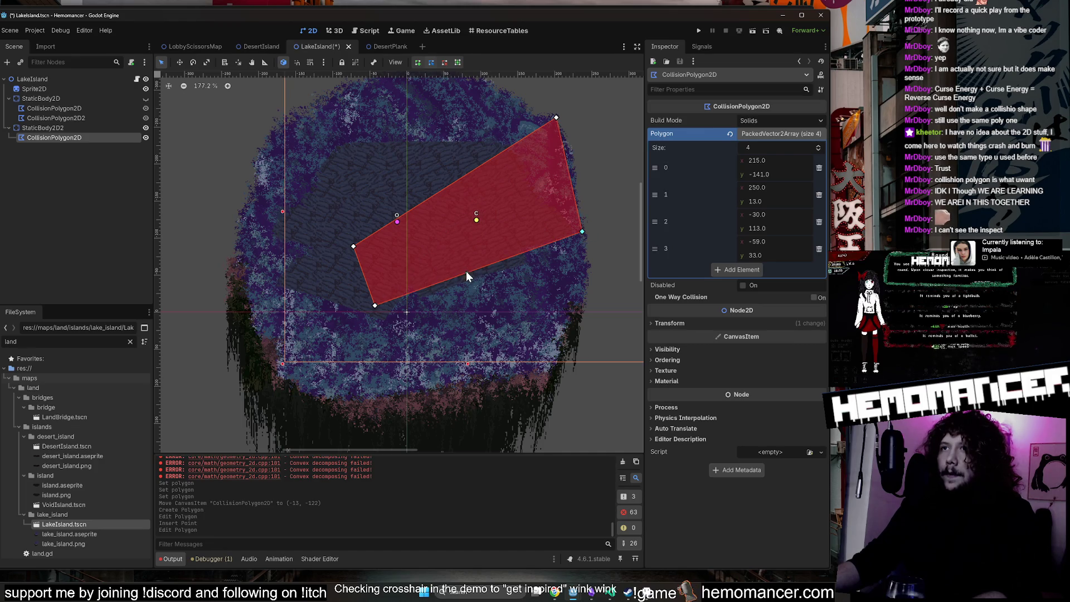
{"action": "mouse_move", "coordinate": [466, 273]}
{"action": "left_mouse_down"}
{"action": "mouse_move", "coordinate": [553, 380]}
{"action": "mouse_move", "coordinate": [541, 377]}
{"action": "left_mouse_up"}
{"action": "left_click_drag", "start_coordinate": [559, 313], "coordinate": [586, 311]}
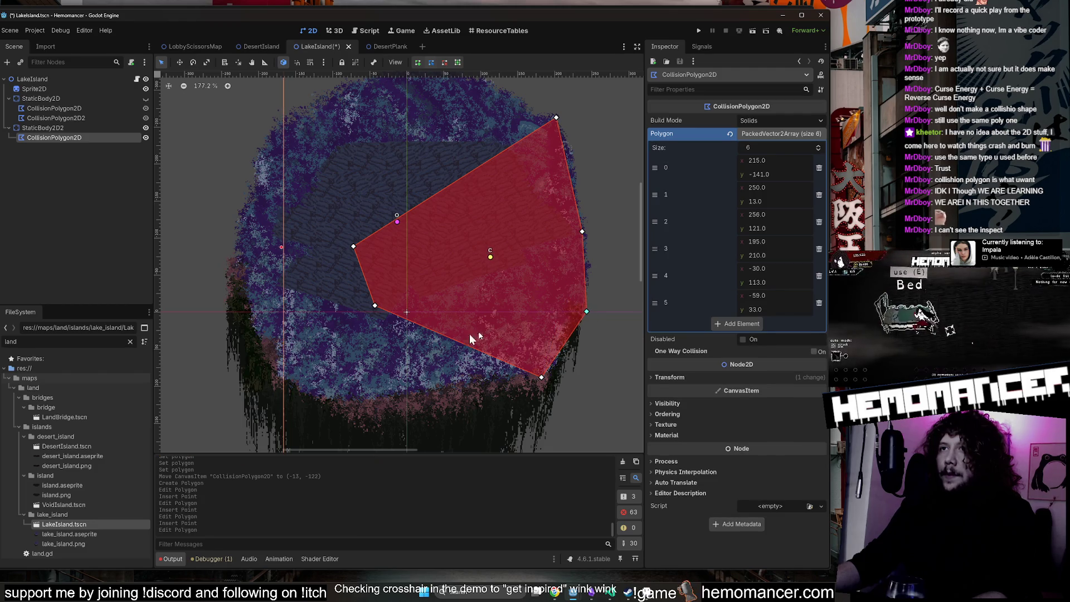
{"action": "left_click_drag", "start_coordinate": [427, 331], "coordinate": [356, 431]}
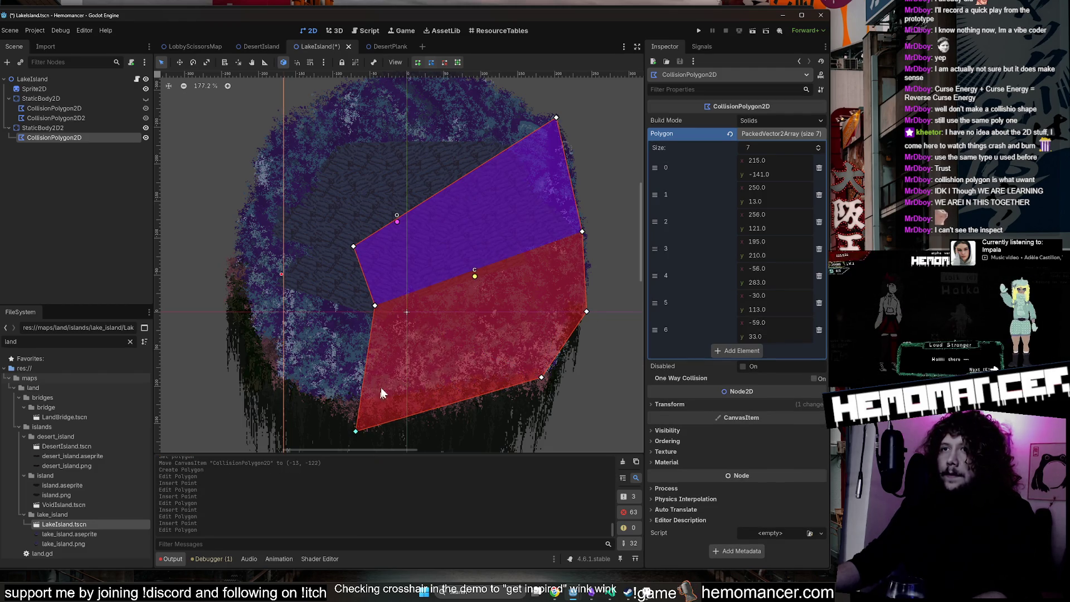
{"action": "left_click_drag", "start_coordinate": [376, 306], "coordinate": [259, 360]}
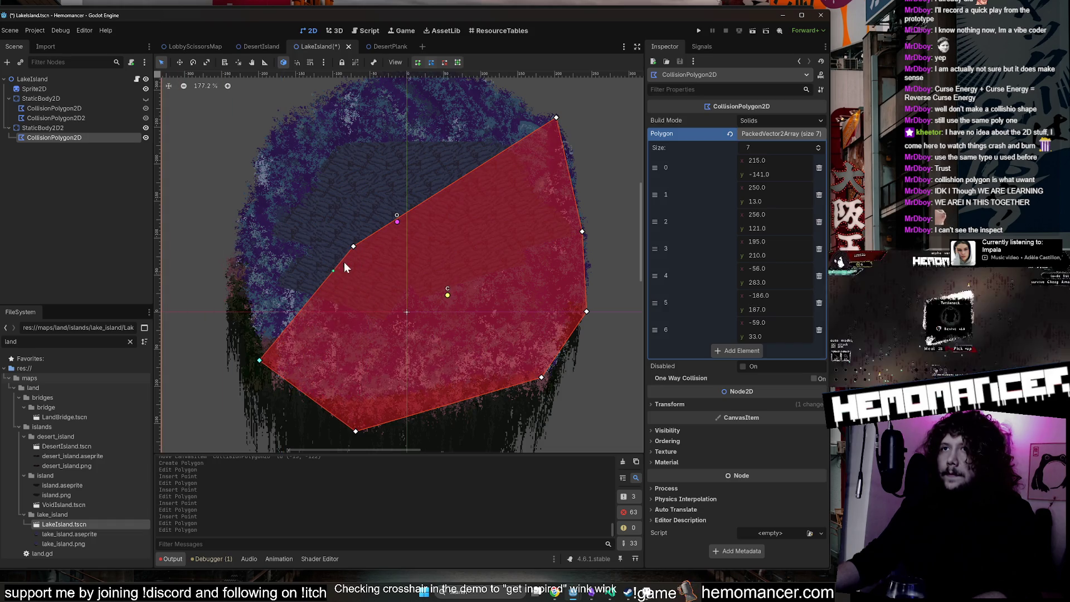
{"action": "left_click_drag", "start_coordinate": [353, 246], "coordinate": [227, 256]}
{"action": "scroll", "coordinate": [363, 172], "scroll_direction": "up", "scroll_amount": 3}
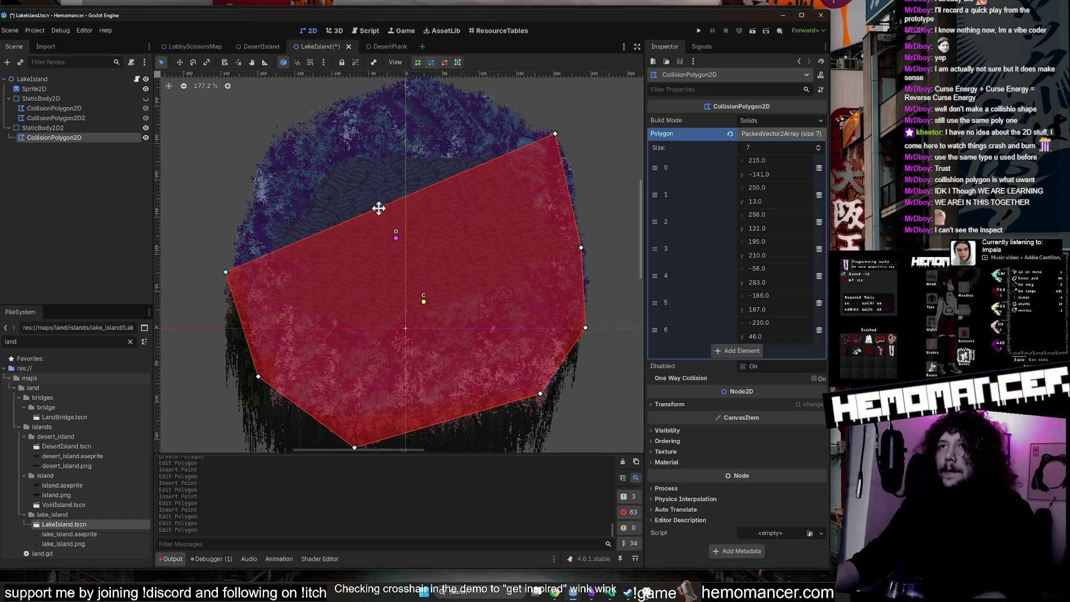
{"action": "left_click_drag", "start_coordinate": [362, 285], "coordinate": [280, 202]}
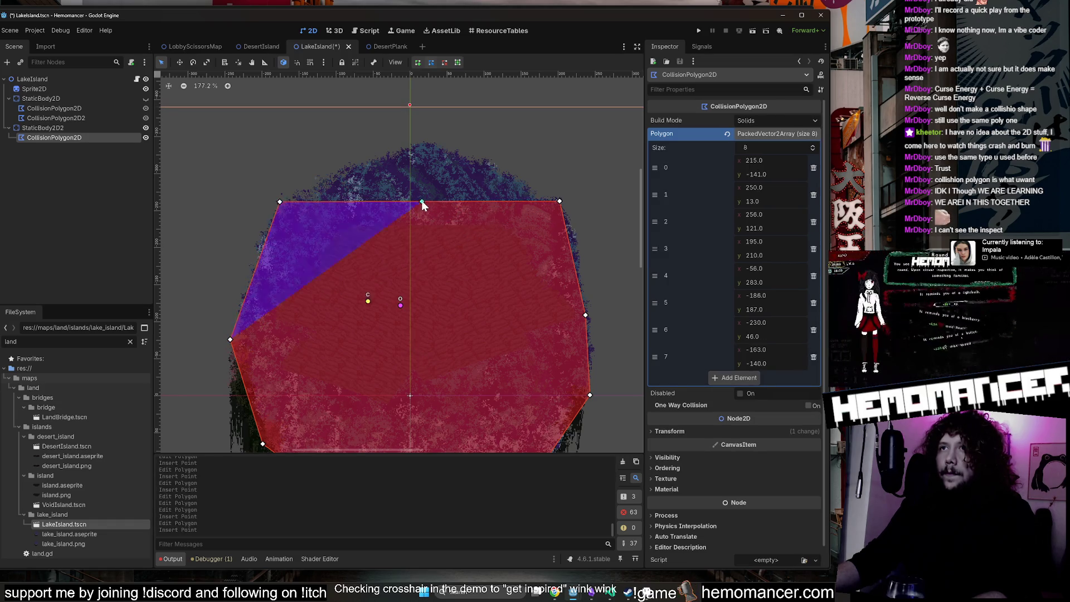
{"action": "left_click_drag", "start_coordinate": [421, 202], "coordinate": [424, 138]}
{"action": "scroll", "coordinate": [514, 180], "scroll_direction": "down", "scroll_amount": 6}
{"action": "left_click_drag", "start_coordinate": [602, 238], "coordinate": [571, 212]}
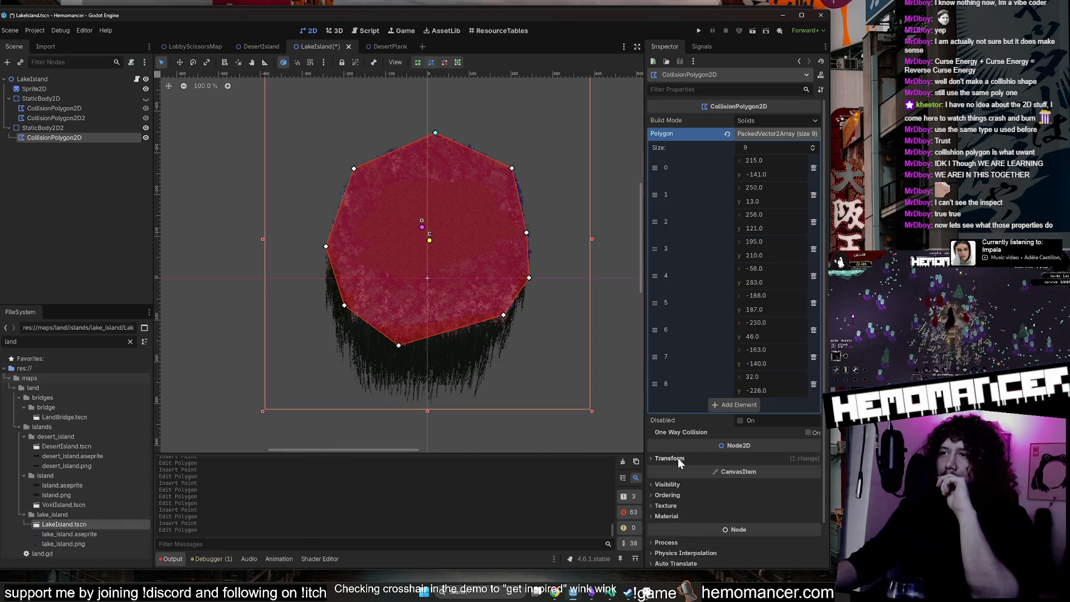
Set Build Mode to Segments, enable One Way Collision, and raise its margin to about 60 px.
{"action": "scroll", "coordinate": [678, 457], "scroll_direction": "down", "scroll_amount": 2}
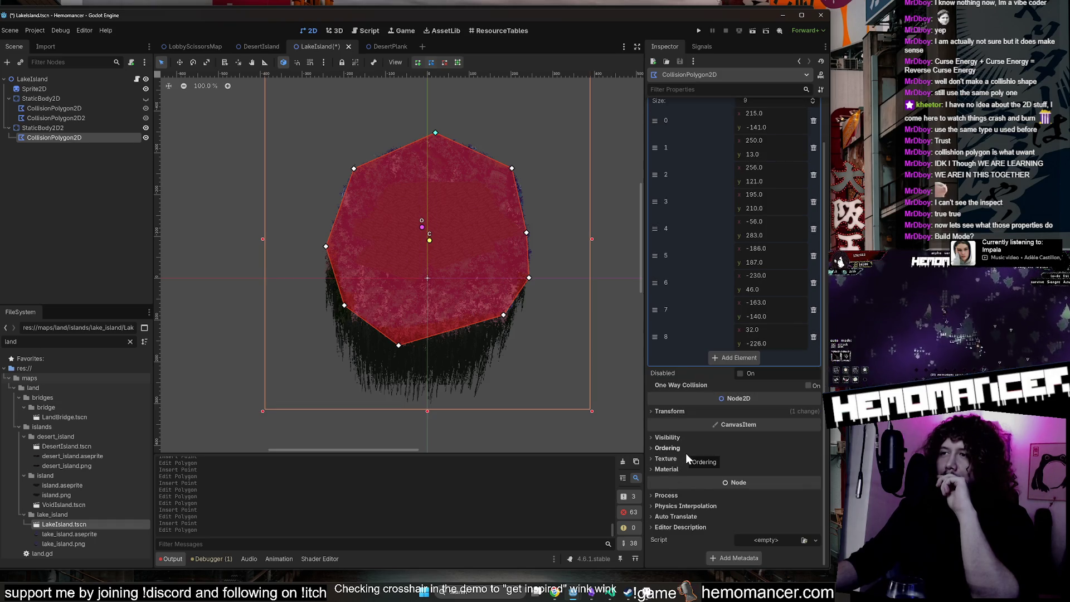
{"action": "scroll", "coordinate": [692, 389], "scroll_direction": "up", "scroll_amount": 2}
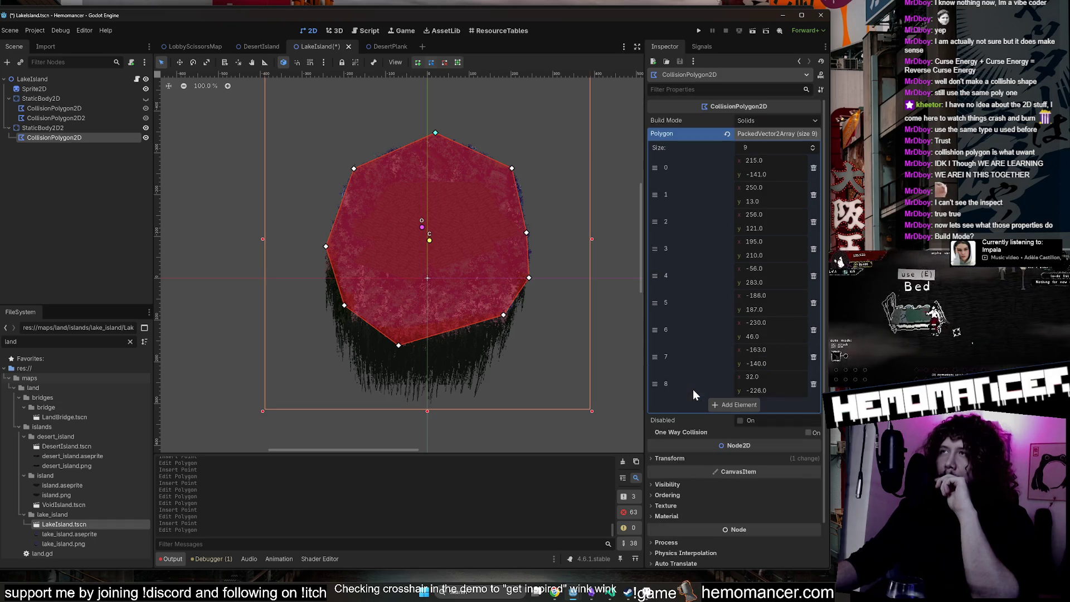
{"action": "left_click", "coordinate": [767, 135]}
{"action": "left_click", "coordinate": [771, 121]}
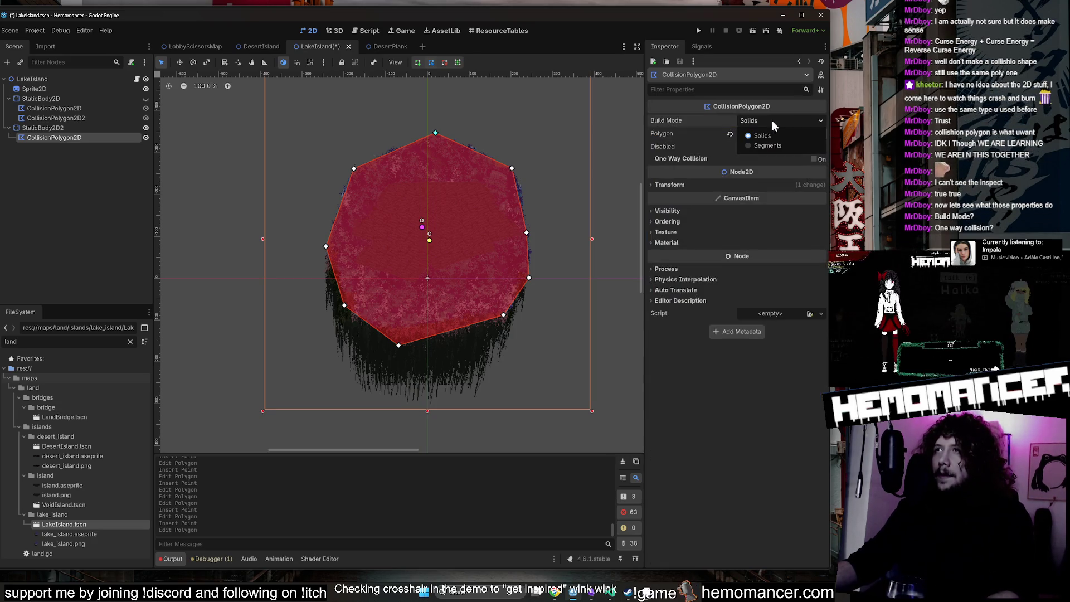
{"action": "left_click", "coordinate": [766, 143]}
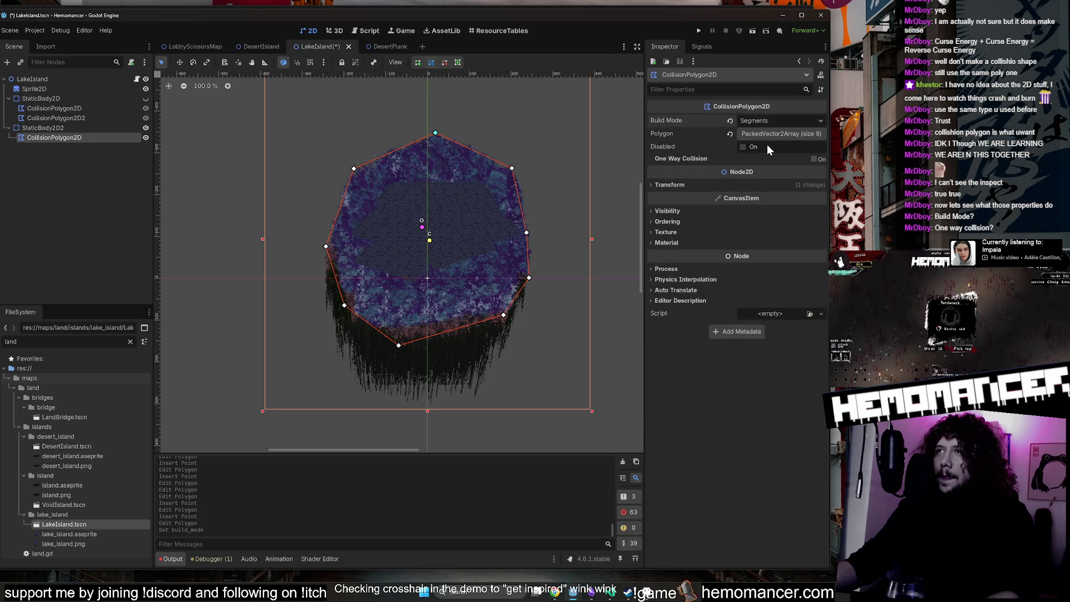
{"action": "left_click", "coordinate": [759, 120]}
{"action": "left_click", "coordinate": [757, 142]}
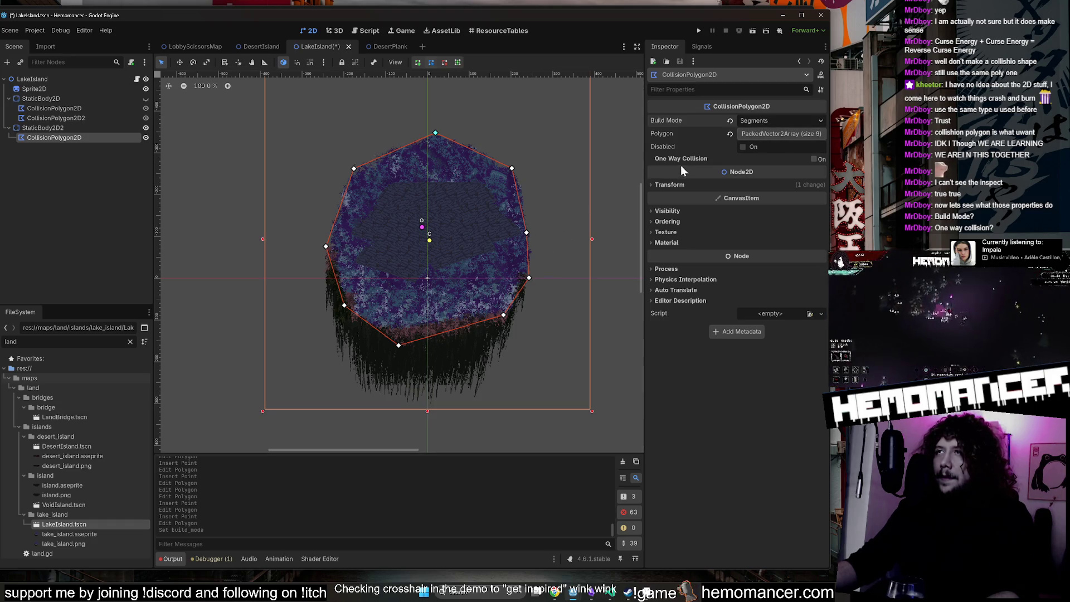
{"action": "left_click", "coordinate": [814, 158]}
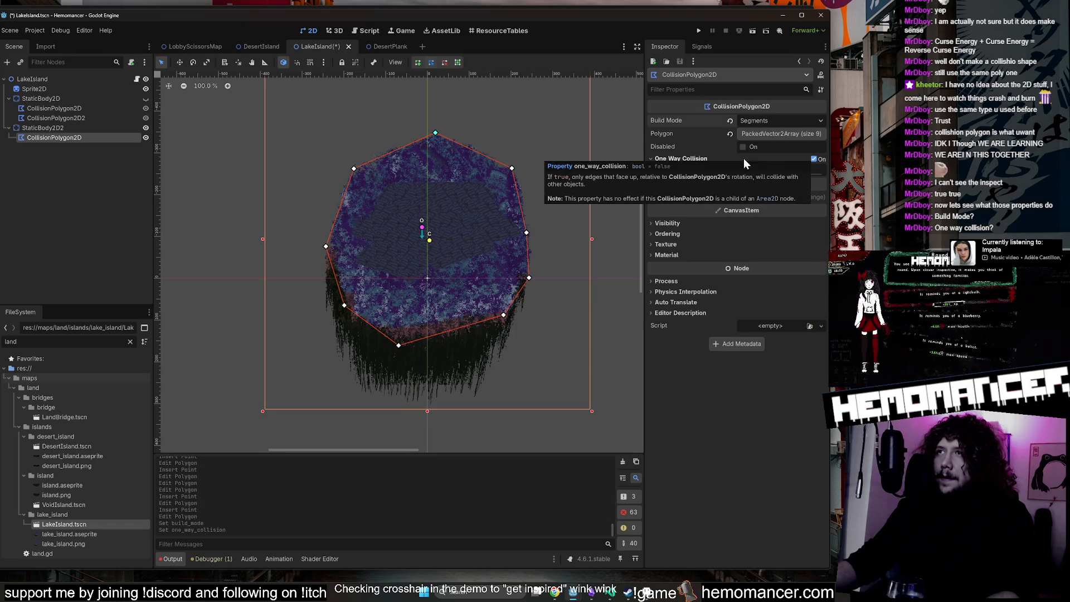
{"action": "left_click_drag", "start_coordinate": [743, 175], "coordinate": [794, 171]}
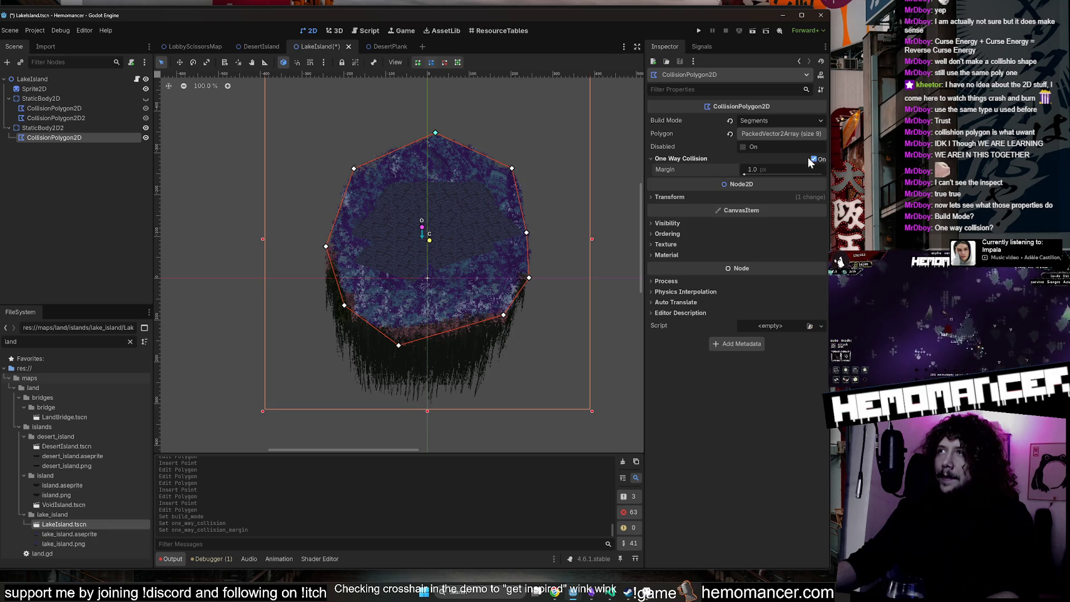
Set Build Mode back to Solids and bring up the inverted-collision forum thread.
{"action": "left_click", "coordinate": [730, 120]}
{"action": "left_click", "coordinate": [754, 120]}
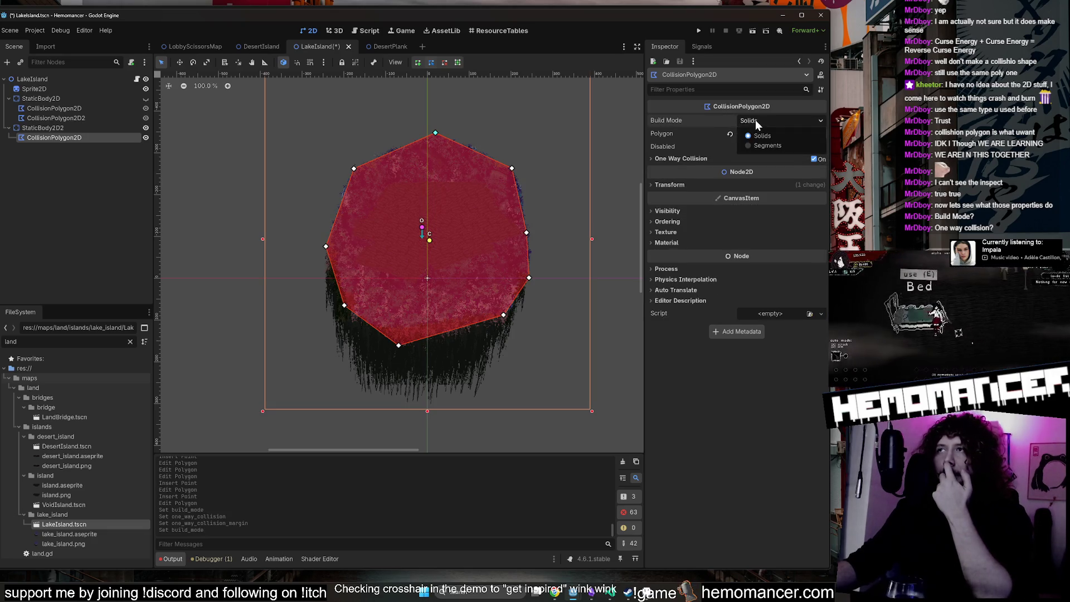
{"action": "left_click", "coordinate": [754, 119]}
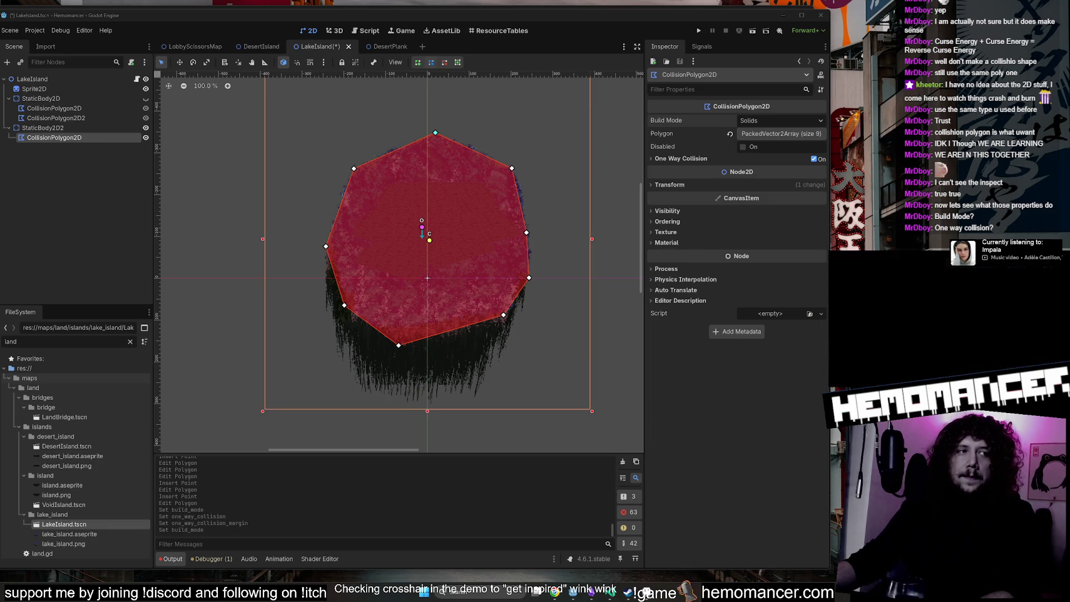
{"action": "left_click", "coordinate": [555, 592]}
Enlarge the browser window and select the forum thread's inverted collision title.
{"action": "mouse_move", "coordinate": [557, 334]}
{"action": "left_mouse_down"}
{"action": "mouse_move", "coordinate": [572, 80]}
{"action": "mouse_move", "coordinate": [523, 53]}
{"action": "left_mouse_up"}
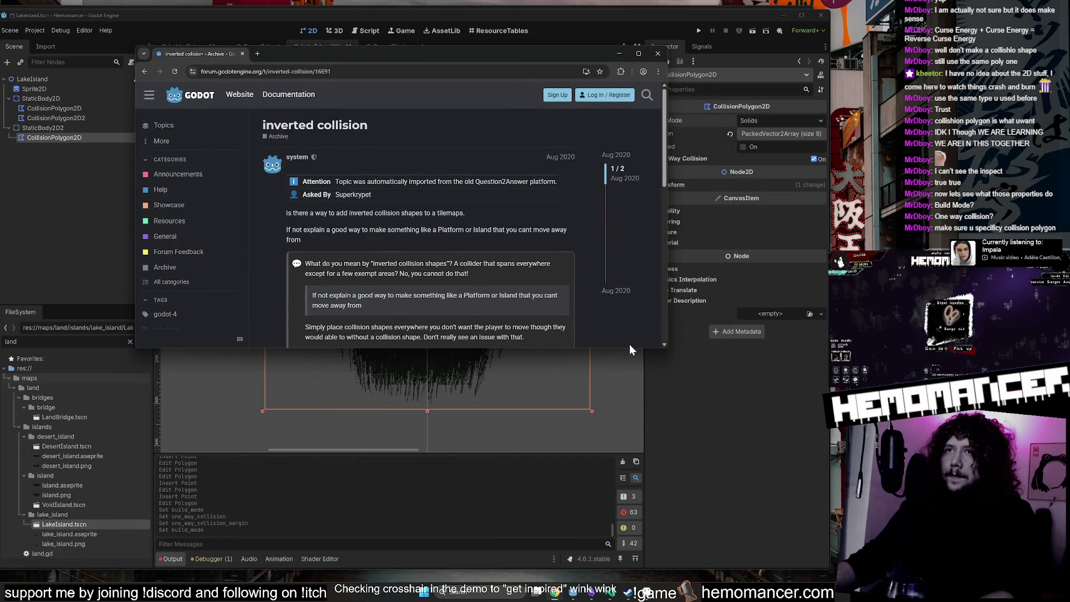
{"action": "left_click_drag", "start_coordinate": [664, 351], "coordinate": [677, 480]}
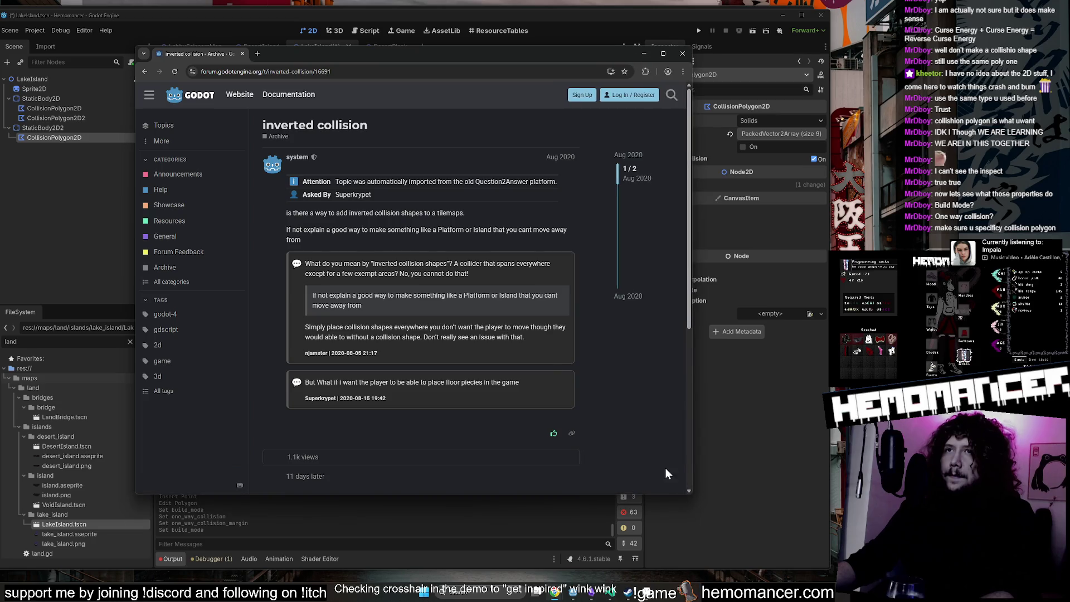
{"action": "scroll", "coordinate": [390, 232], "scroll_direction": "down", "scroll_amount": 3}
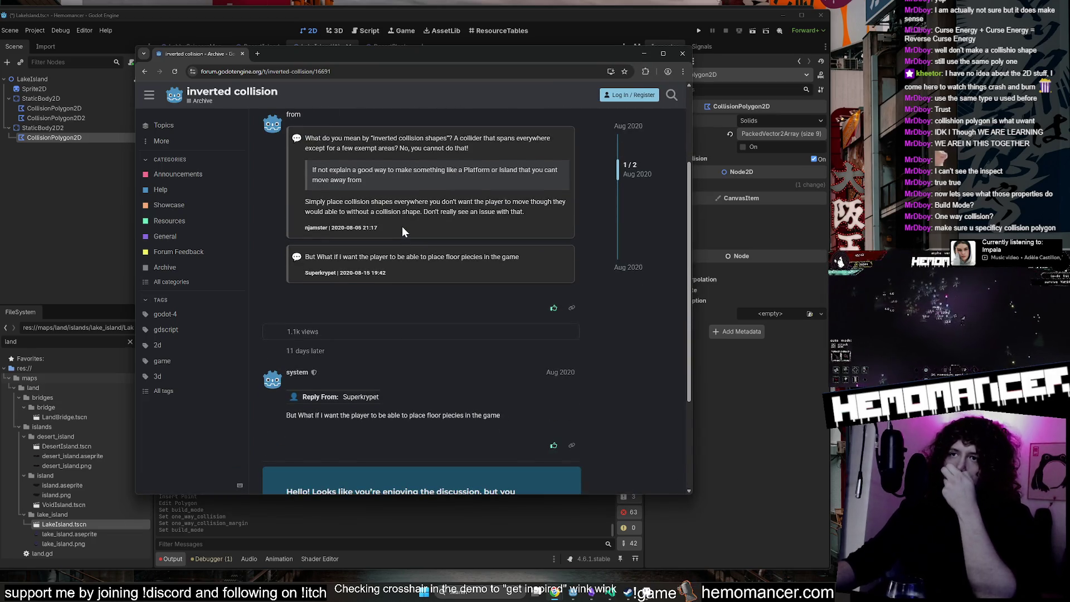
{"action": "scroll", "coordinate": [405, 226], "scroll_direction": "up", "scroll_amount": 3}
{"action": "left_click_drag", "start_coordinate": [368, 126], "coordinate": [257, 136]}
Search Google for 'how to do inverted collision in godot' and open the Reddit result.
{"action": "left_click", "coordinate": [269, 76]}
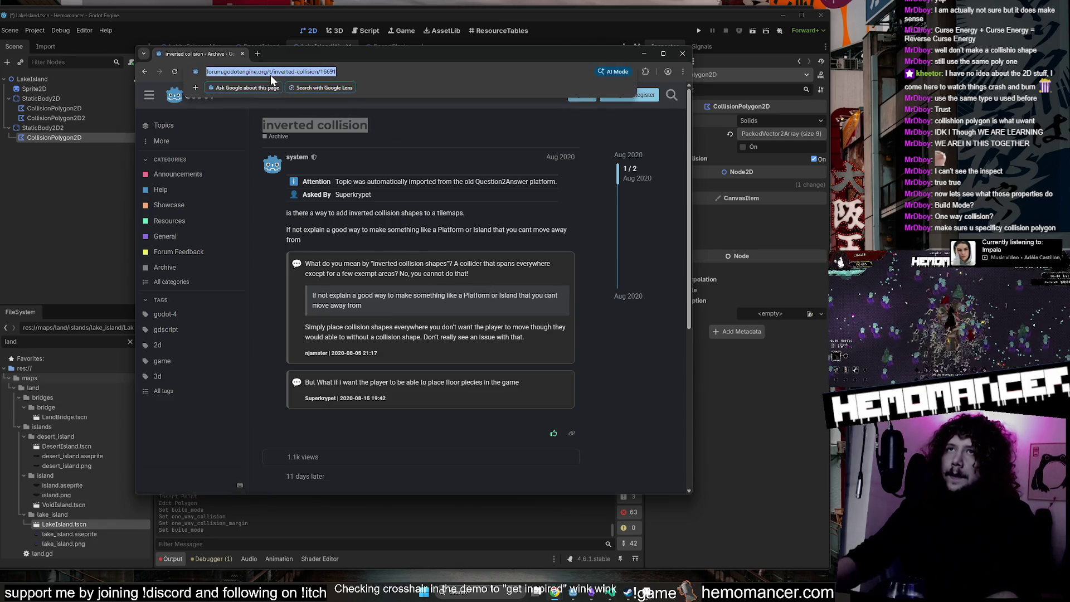
{"action": "type", "text": "how to do"}
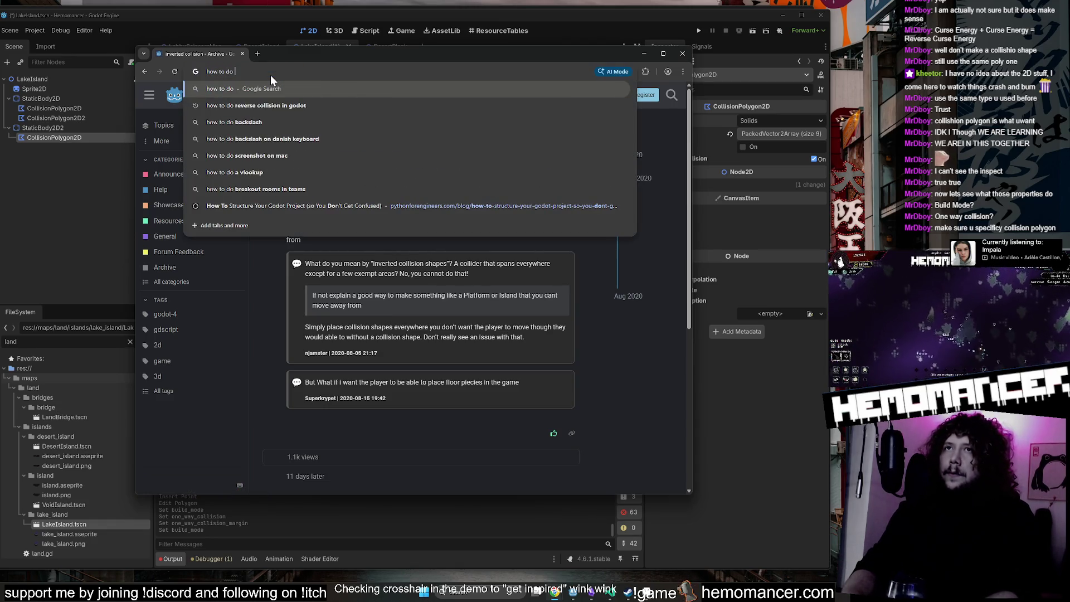
{"action": "type", "text": " inverted collision in godot"}
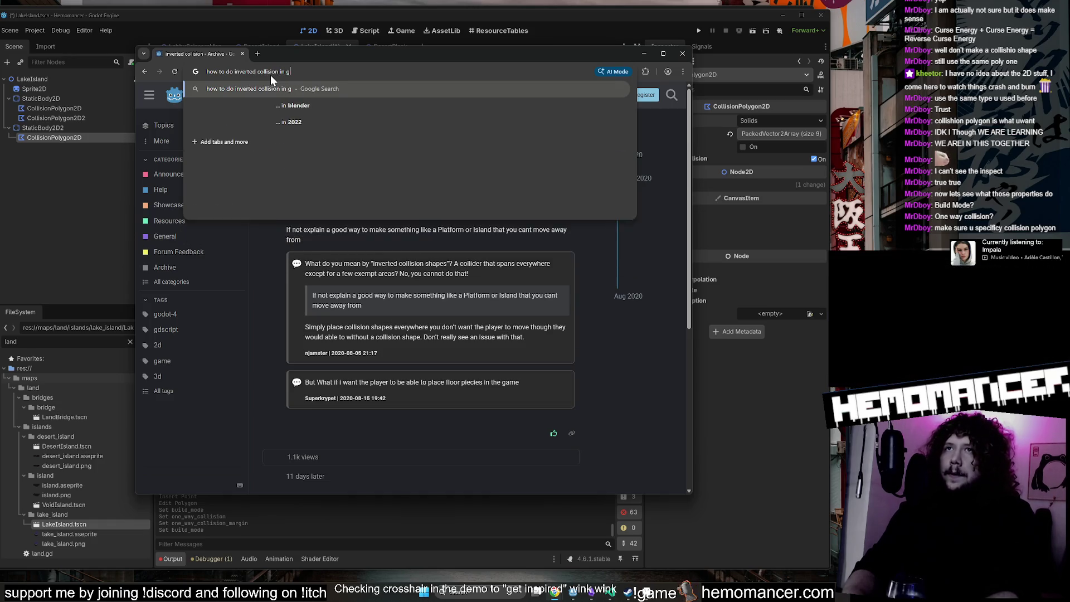
{"action": "key", "text": "Return"}
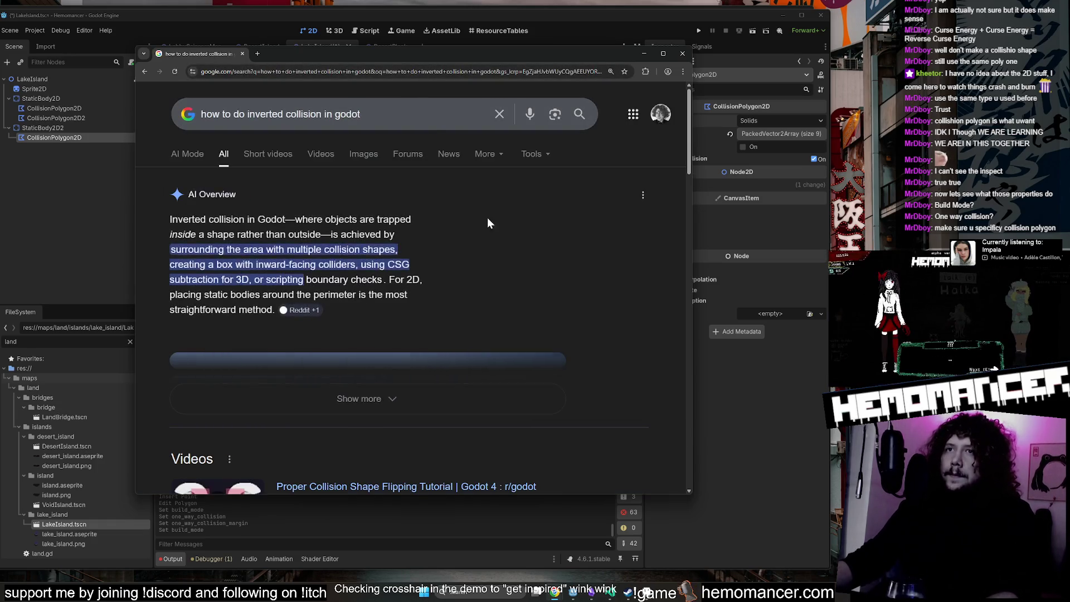
{"action": "scroll", "coordinate": [577, 377], "scroll_direction": "down", "scroll_amount": 5}
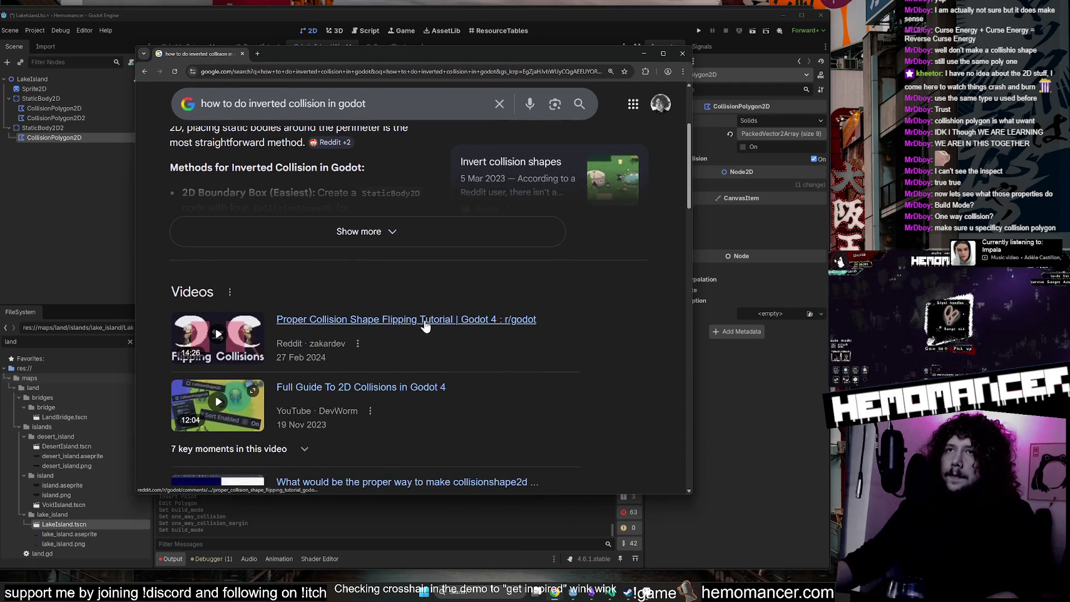
{"action": "scroll", "coordinate": [331, 175], "scroll_direction": "down", "scroll_amount": 4}
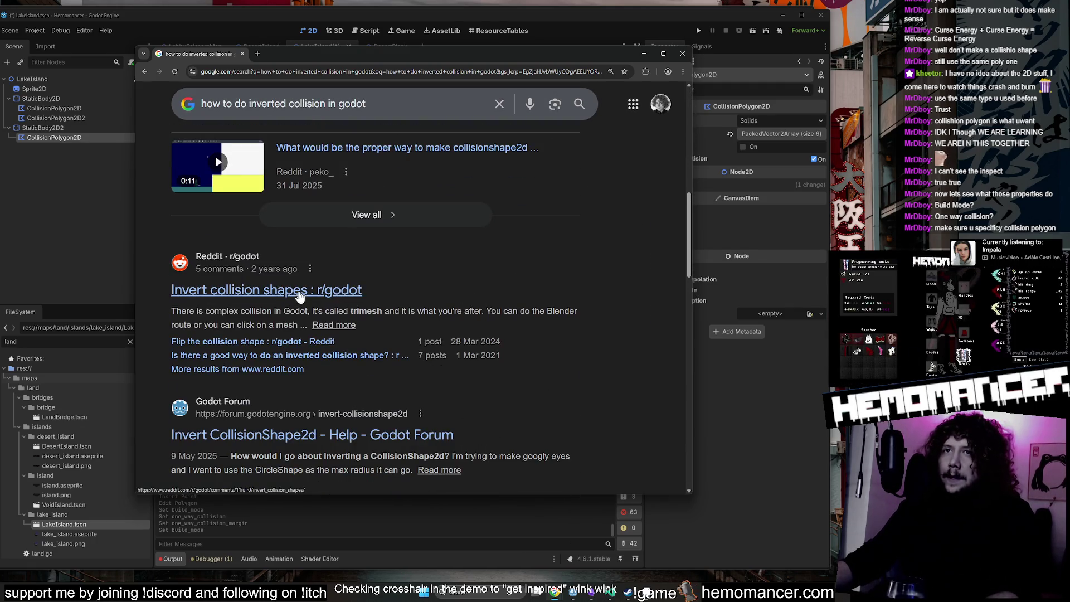
{"action": "left_click", "coordinate": [325, 296]}
Scroll through the replies in Reddit's 'Invert collision shapes' thread.
{"action": "scroll", "coordinate": [579, 234], "scroll_direction": "down", "scroll_amount": 2}
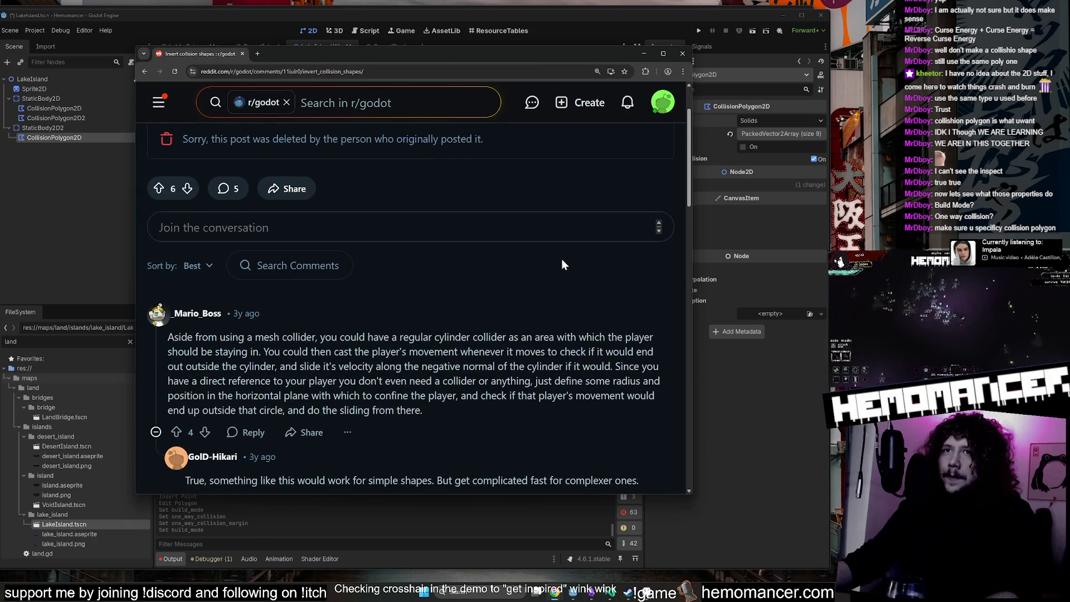
{"action": "scroll", "coordinate": [506, 250], "scroll_direction": "up", "scroll_amount": 1}
{"action": "scroll", "coordinate": [390, 240], "scroll_direction": "up", "scroll_amount": 1}
{"action": "scroll", "coordinate": [322, 230], "scroll_direction": "down", "scroll_amount": 1}
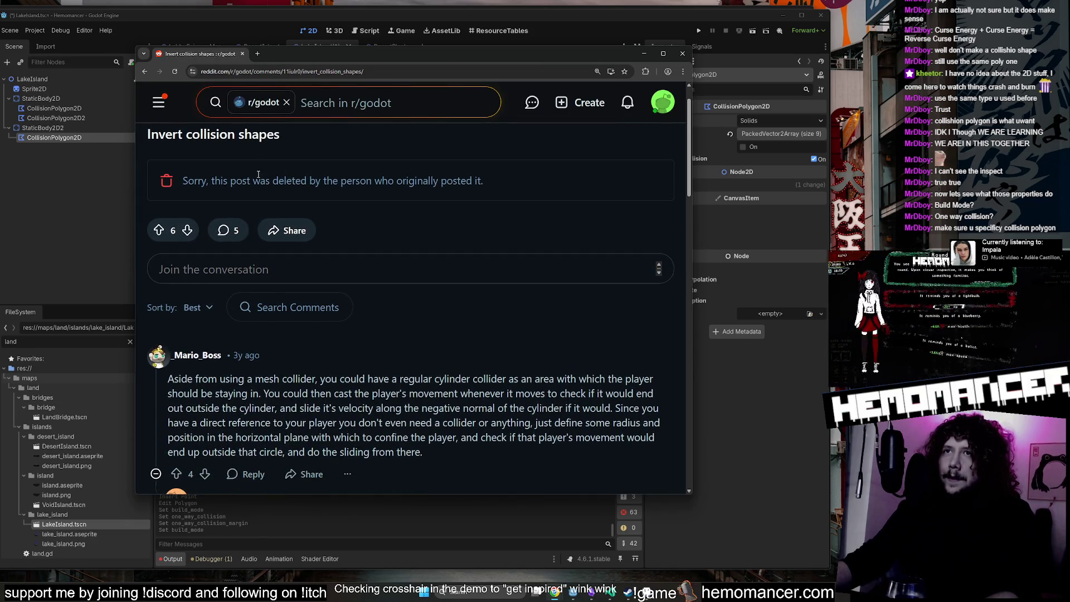
{"action": "scroll", "coordinate": [424, 182], "scroll_direction": "down", "scroll_amount": 4}
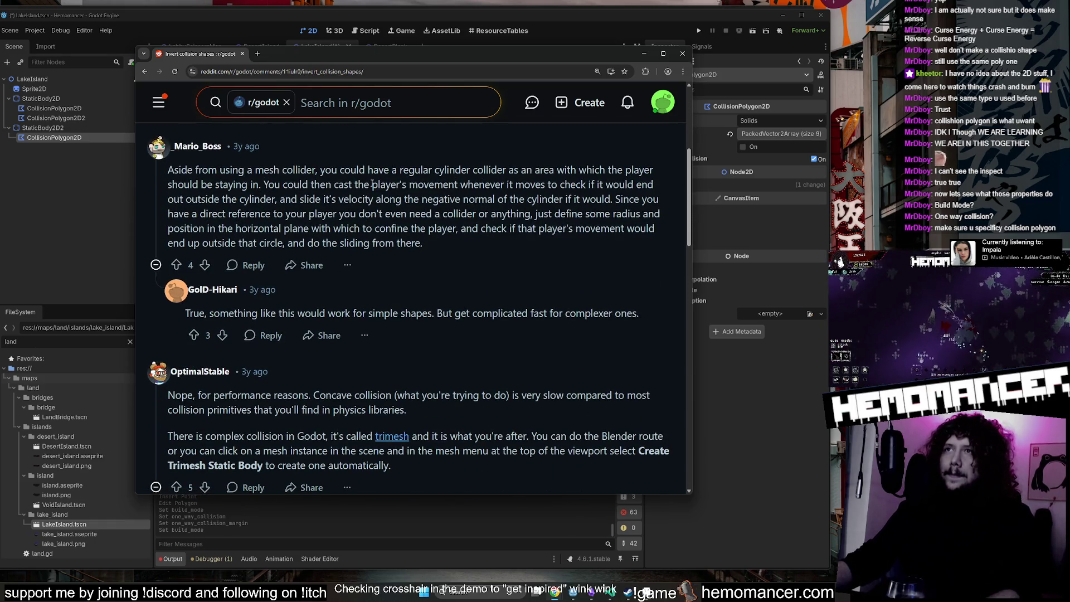
{"action": "scroll", "coordinate": [604, 252], "scroll_direction": "down", "scroll_amount": 2}
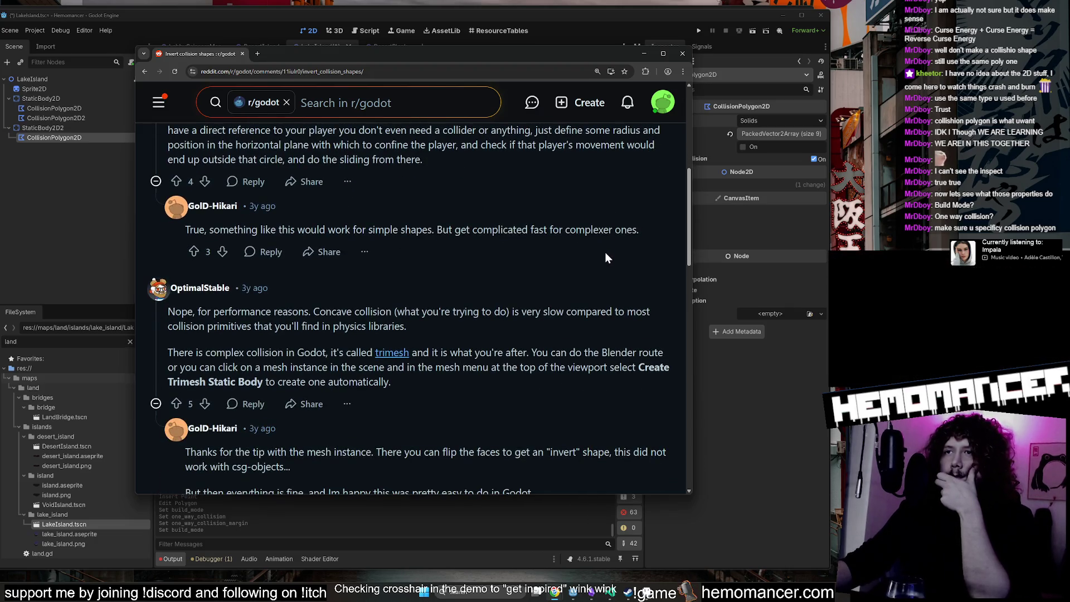
{"action": "scroll", "coordinate": [604, 257], "scroll_direction": "down", "scroll_amount": 2}
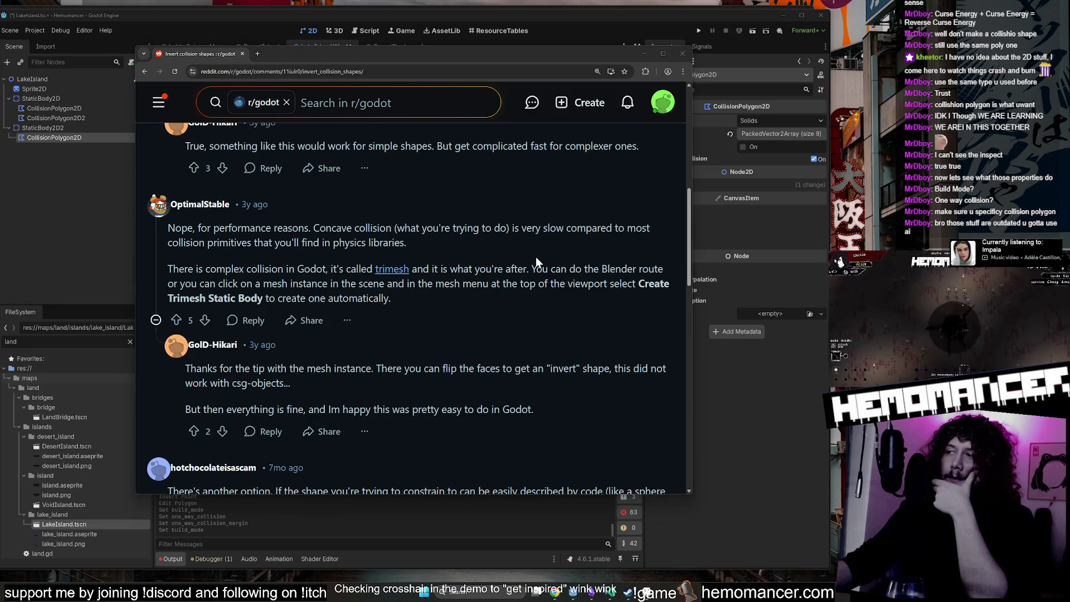
{"action": "scroll", "coordinate": [534, 255], "scroll_direction": "down", "scroll_amount": 3}
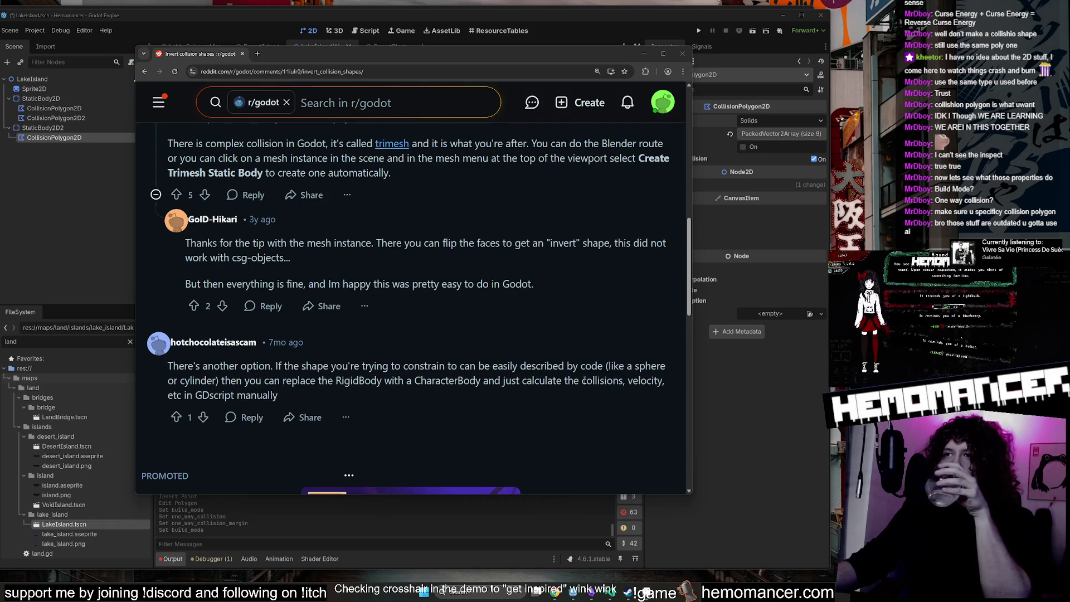
Select the comment suggesting a CharacterBody instead, then return to the Google results.
{"action": "left_click", "coordinate": [322, 390]}
{"action": "mouse_move", "coordinate": [322, 390]}
{"action": "left_mouse_down"}
{"action": "mouse_move", "coordinate": [173, 381]}
{"action": "mouse_move", "coordinate": [165, 370]}
{"action": "mouse_move", "coordinate": [319, 393]}
{"action": "mouse_move", "coordinate": [170, 380]}
{"action": "mouse_move", "coordinate": [167, 362]}
{"action": "left_mouse_up"}
{"action": "double_click", "coordinate": [319, 393]}
{"action": "left_click", "coordinate": [162, 334]}
{"action": "left_click", "coordinate": [143, 75]}
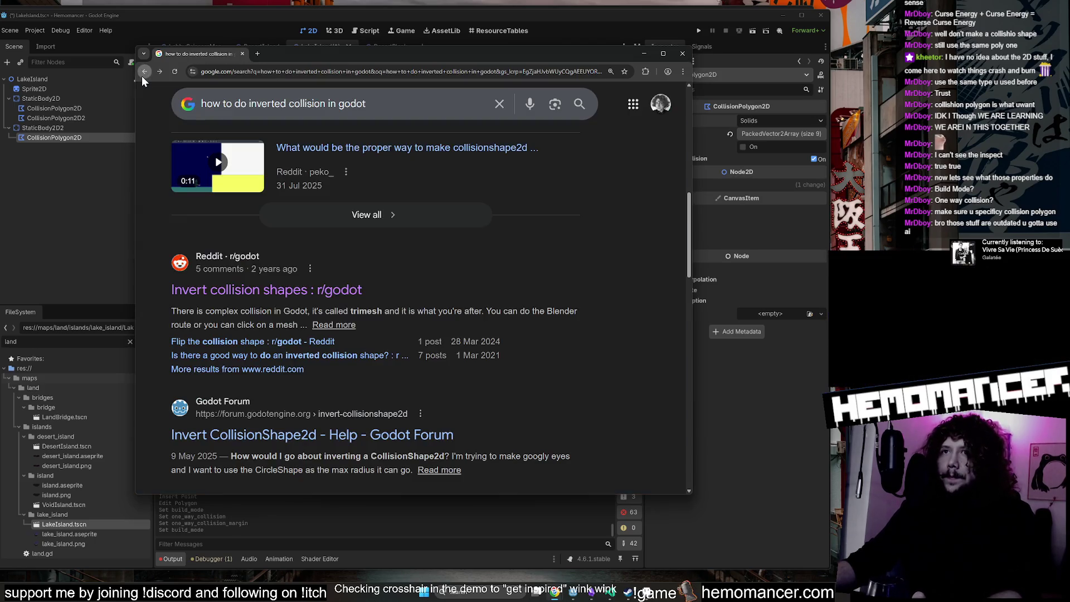
Open the 'Invert CollisionShape2d' thread from the Godot Forum search results.
{"action": "scroll", "coordinate": [546, 303], "scroll_direction": "down", "scroll_amount": 2}
{"action": "scroll", "coordinate": [544, 306], "scroll_direction": "down", "scroll_amount": 1}
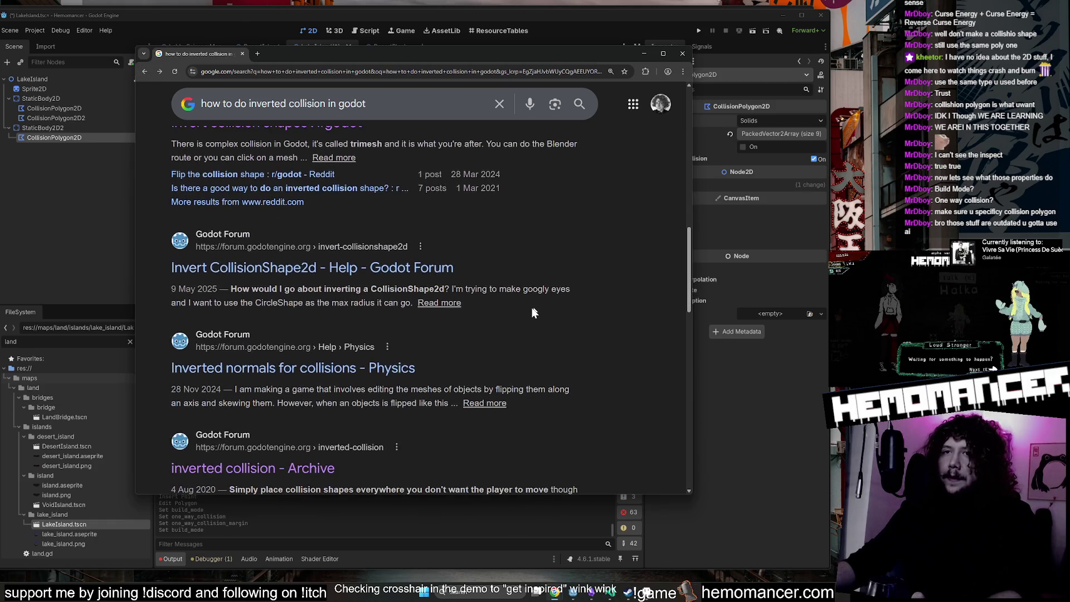
{"action": "left_click", "coordinate": [371, 278]}
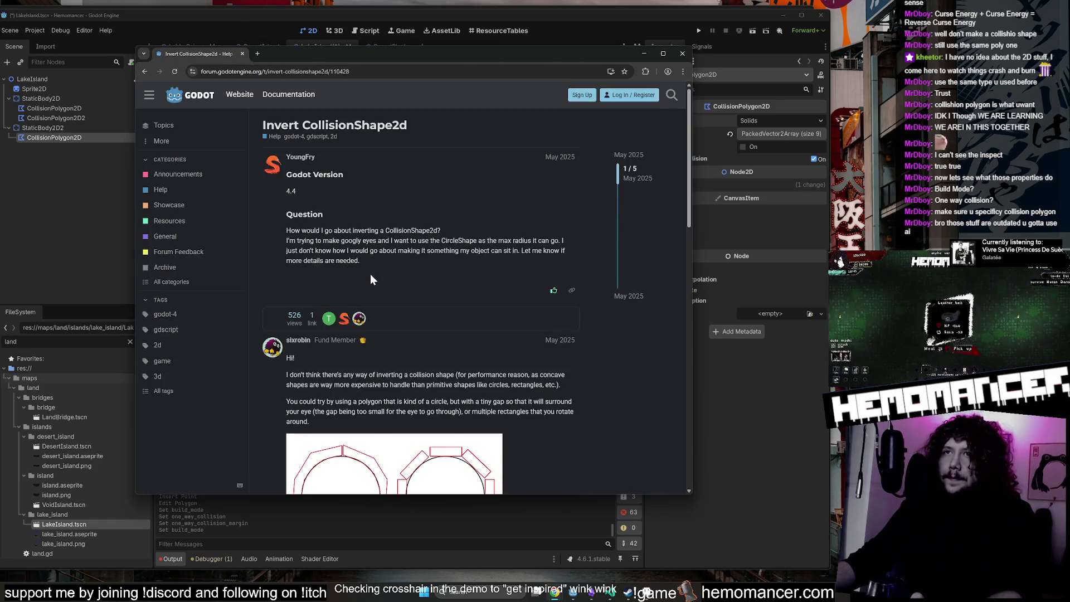
{"action": "scroll", "coordinate": [374, 274], "scroll_direction": "down", "scroll_amount": 2}
{"action": "scroll", "coordinate": [376, 274], "scroll_direction": "down", "scroll_amount": 1}
{"action": "scroll", "coordinate": [379, 271], "scroll_direction": "up", "scroll_amount": 1}
Highlight the reply's points: shapes can't be inverted, concave shapes cost performance, use a surrounding polygon.
{"action": "double_click", "coordinate": [392, 249]}
{"action": "left_click", "coordinate": [397, 248]}
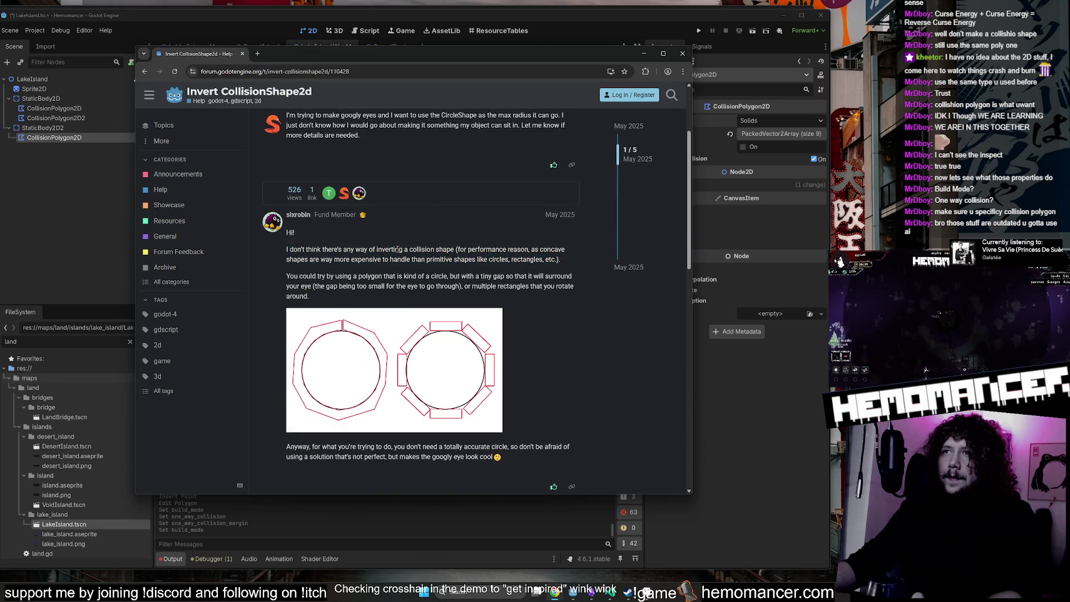
{"action": "left_click_drag", "start_coordinate": [468, 251], "coordinate": [282, 252]}
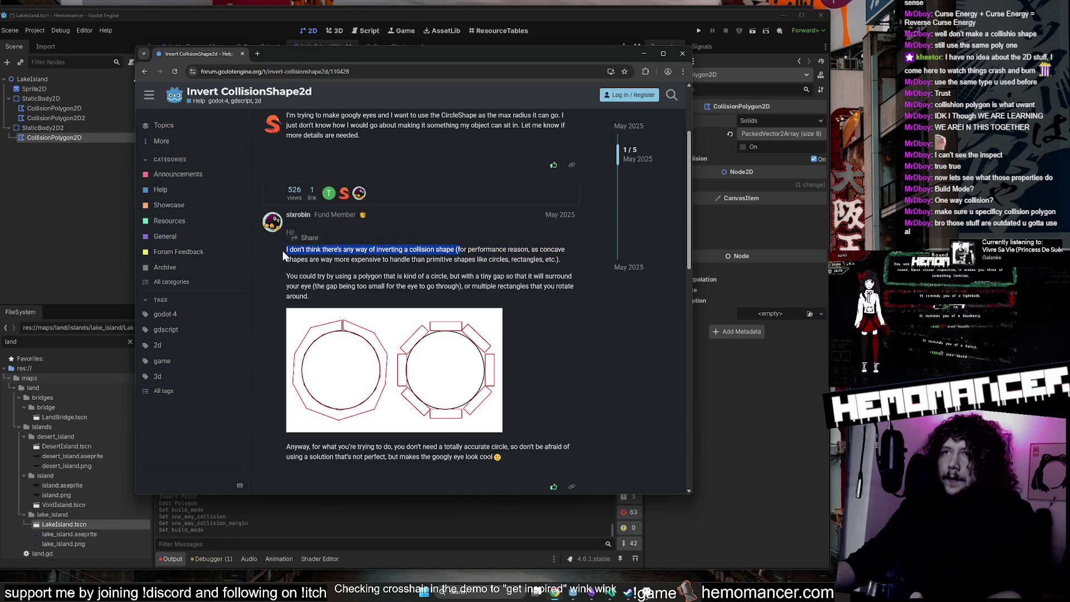
{"action": "left_click", "coordinate": [282, 250]}
{"action": "left_click_drag", "start_coordinate": [463, 247], "coordinate": [570, 256]}
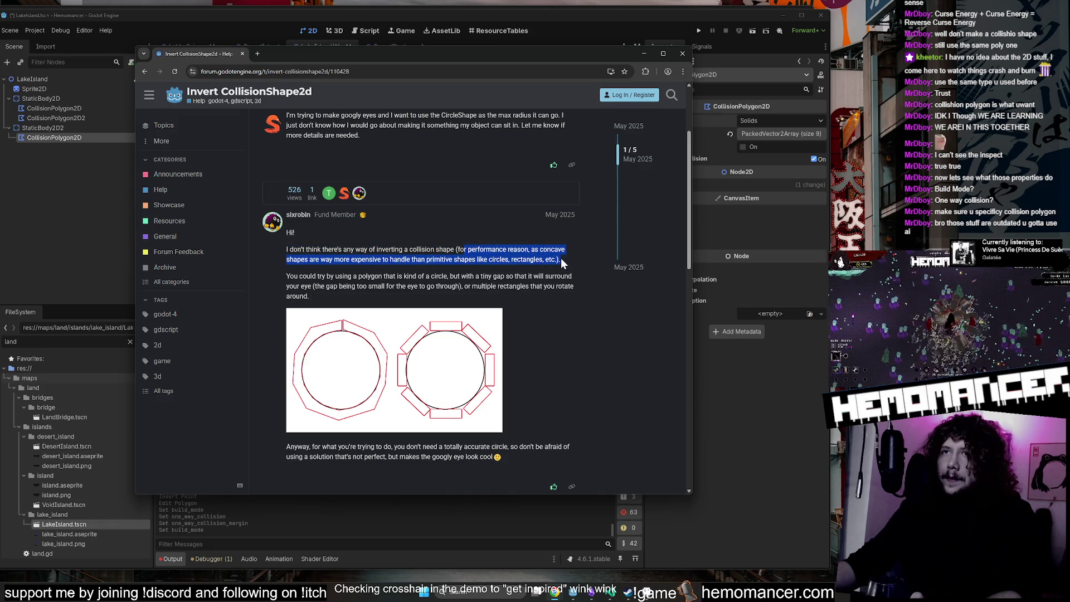
{"action": "left_click", "coordinate": [548, 259]}
{"action": "left_click_drag", "start_coordinate": [396, 259], "coordinate": [561, 260]}
{"action": "left_click", "coordinate": [385, 279]}
{"action": "left_click_drag", "start_coordinate": [294, 276], "coordinate": [571, 277]}
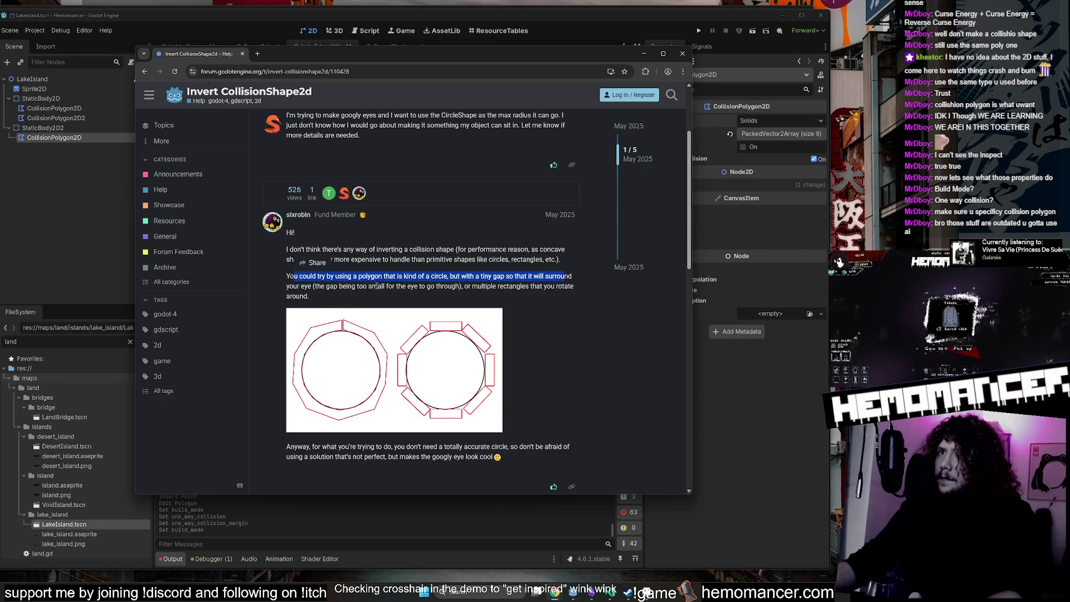
Read further replies down to the DampedSpringJoint2D suggestion, then go back to the search results.
{"action": "scroll", "coordinate": [376, 286], "scroll_direction": "down", "scroll_amount": 2}
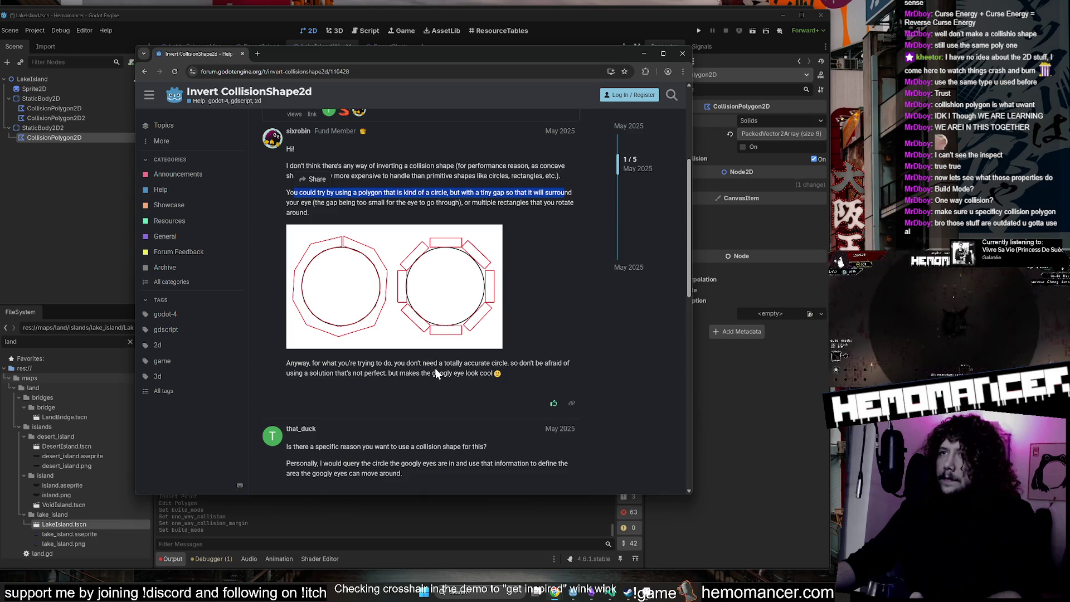
{"action": "left_click_drag", "start_coordinate": [513, 374], "coordinate": [280, 363]}
{"action": "left_click", "coordinate": [280, 362]}
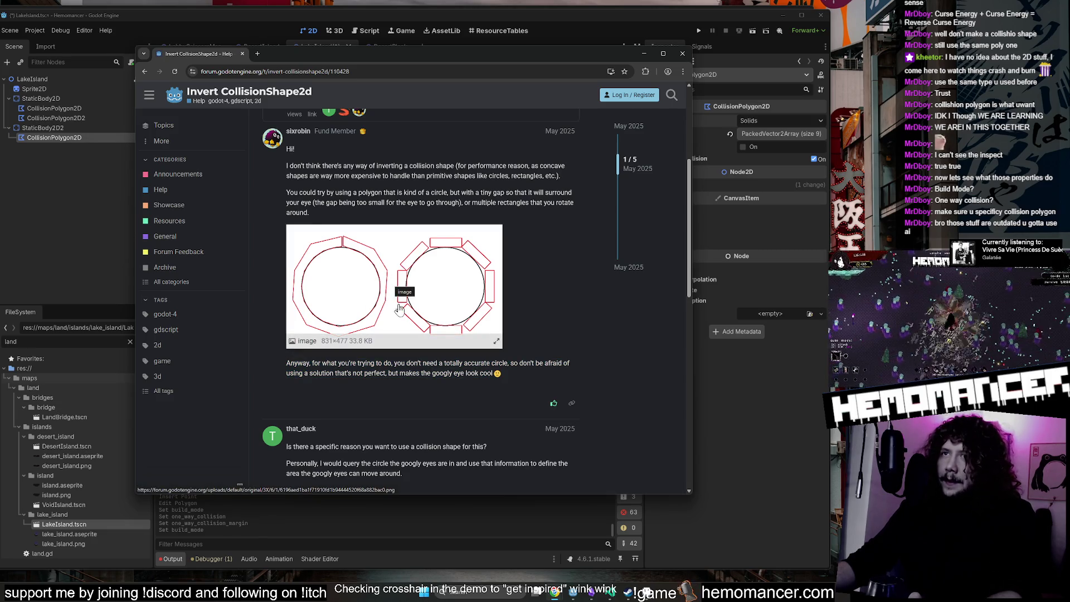
{"action": "scroll", "coordinate": [478, 381], "scroll_direction": "down", "scroll_amount": 2}
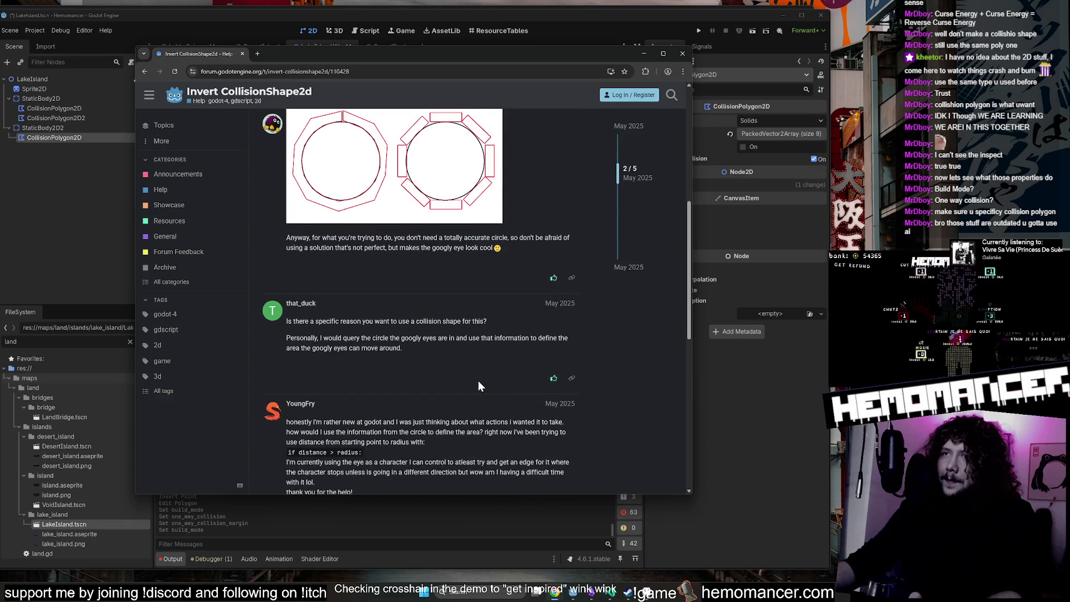
{"action": "scroll", "coordinate": [478, 380], "scroll_direction": "up", "scroll_amount": 1}
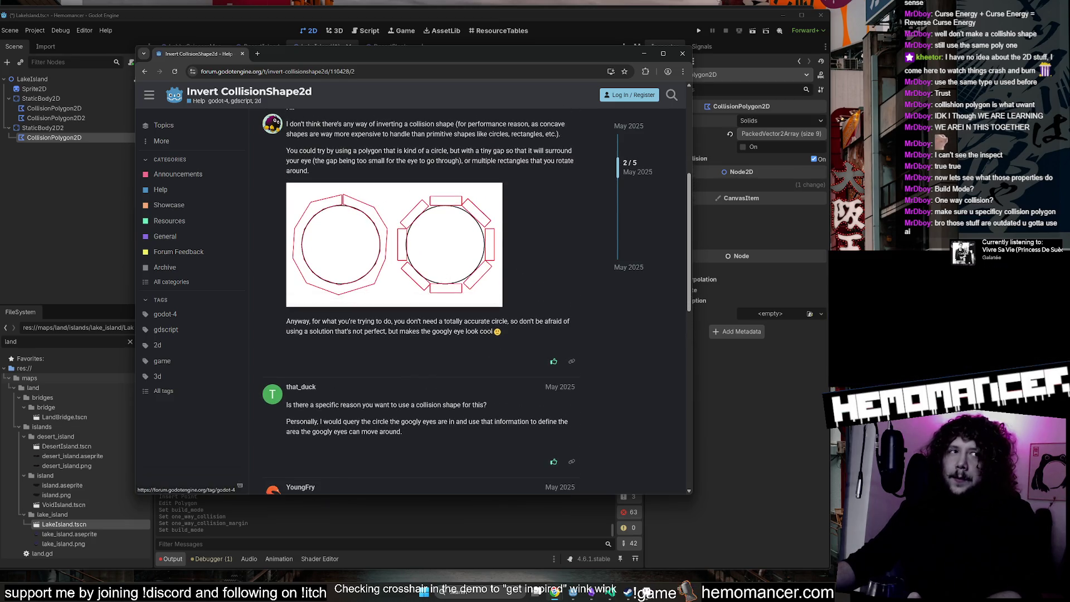
{"action": "scroll", "coordinate": [512, 295], "scroll_direction": "down", "scroll_amount": 1}
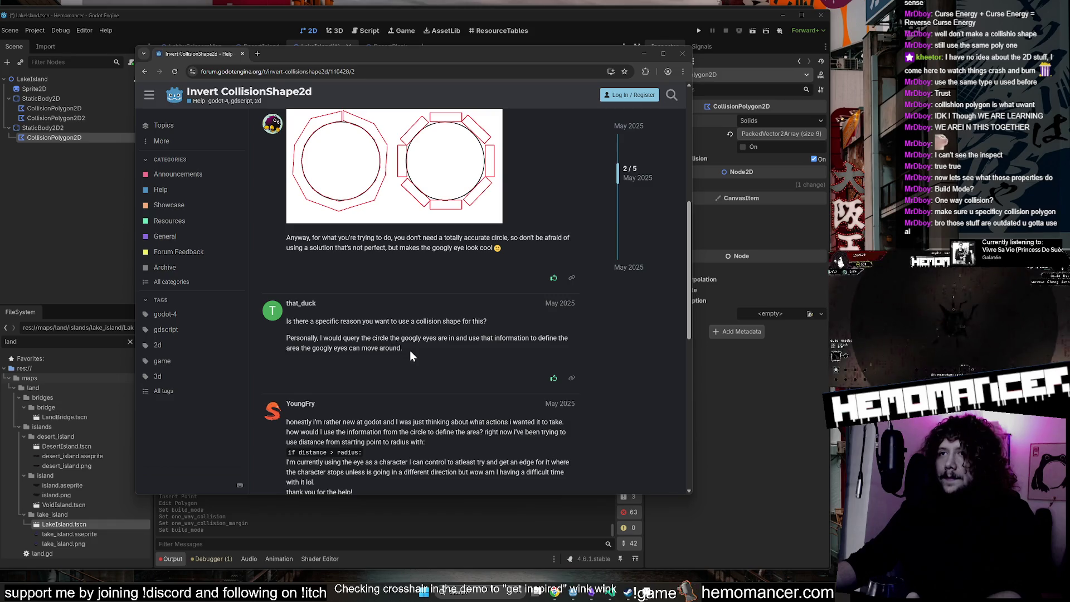
{"action": "scroll", "coordinate": [446, 344], "scroll_direction": "down", "scroll_amount": 2}
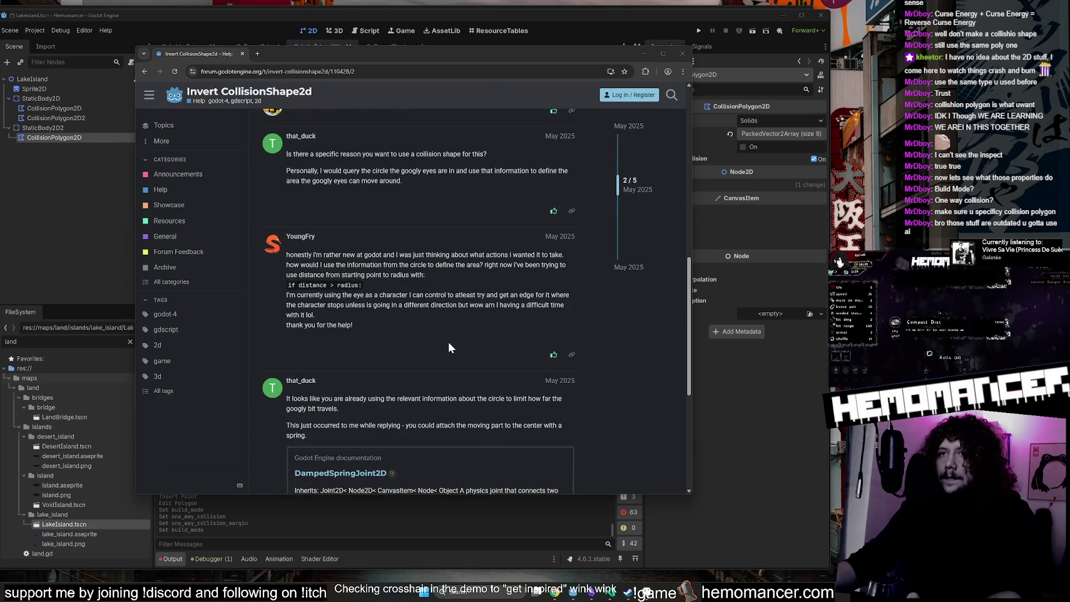
{"action": "scroll", "coordinate": [449, 344], "scroll_direction": "down", "scroll_amount": 1}
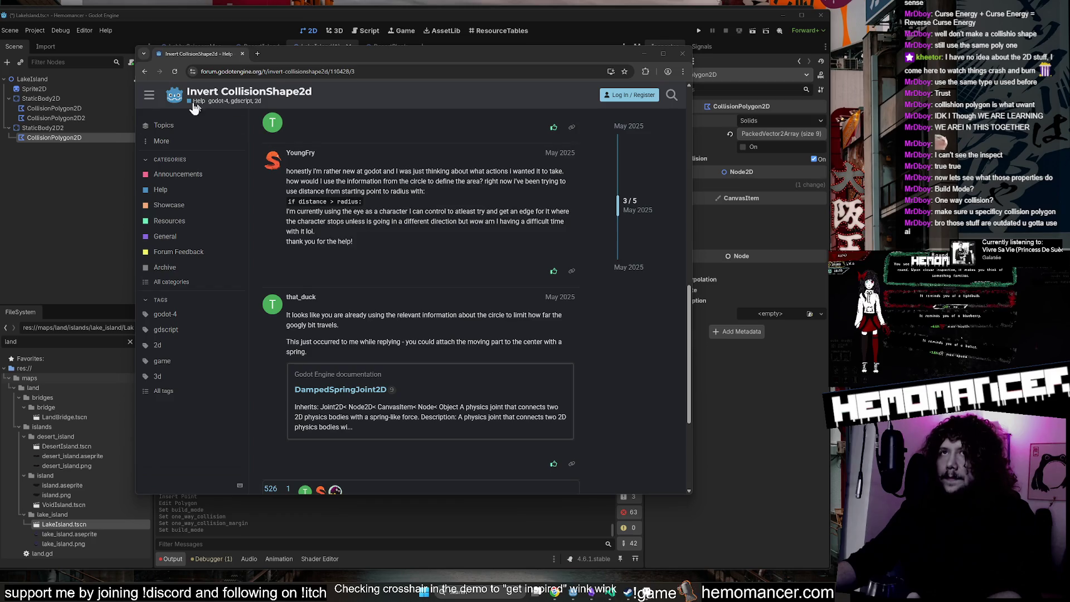
{"action": "left_click", "coordinate": [145, 71]}
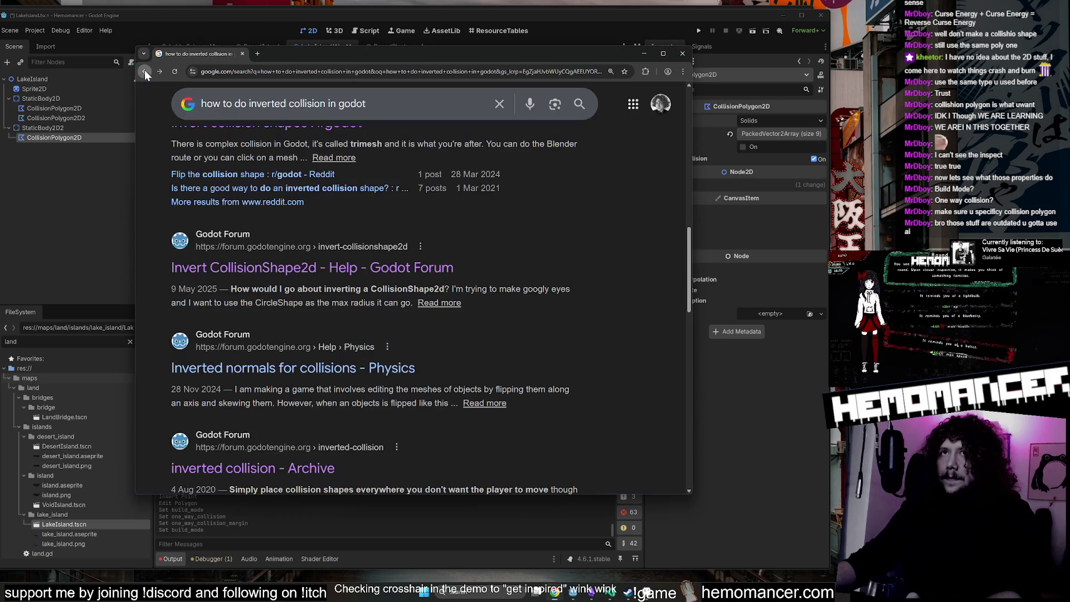
Read the 'Inverted normals for collisions' thread, then close the browser to get back to LakeIsland.
{"action": "left_click", "coordinate": [401, 372]}
{"action": "scroll", "coordinate": [484, 178], "scroll_direction": "down", "scroll_amount": 1}
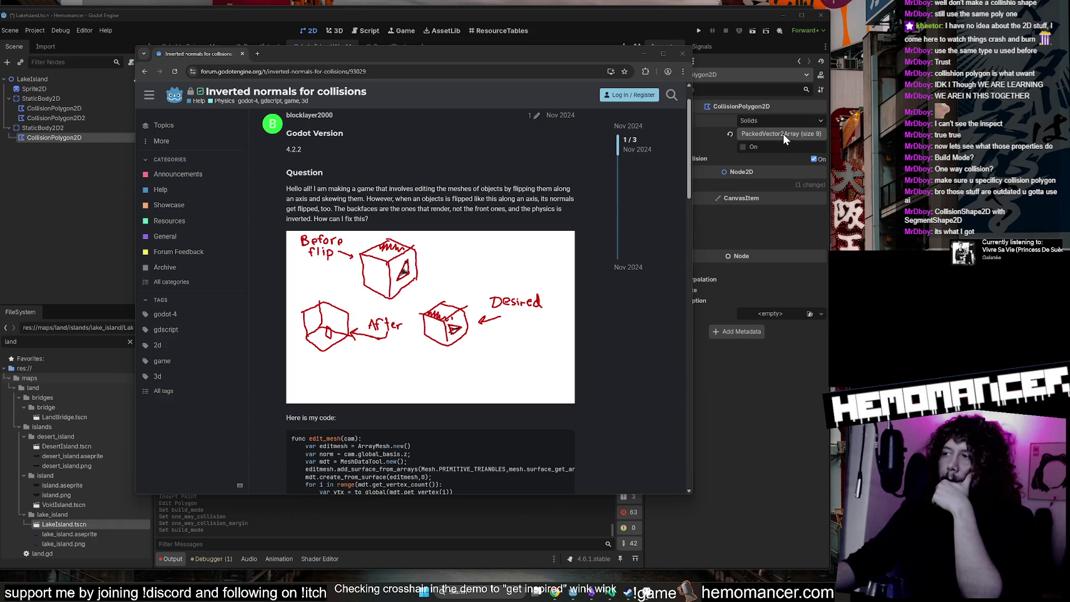
{"action": "left_click", "coordinate": [678, 55]}
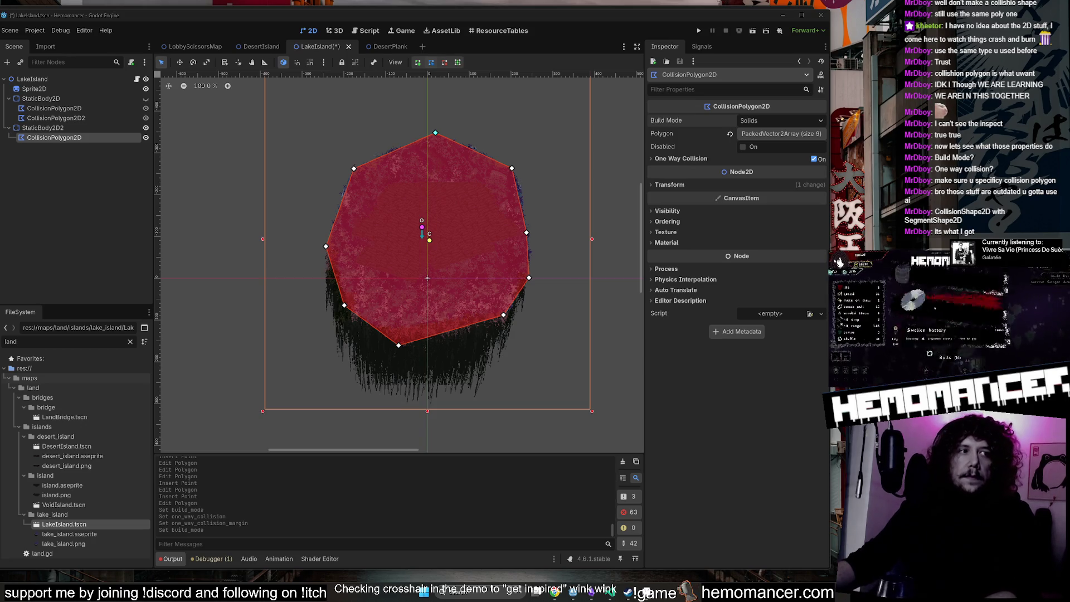
Maximize the SegmentShape2D docs page, read its description of points a and b, then close it.
{"action": "key", "text": "alt+Tab"}
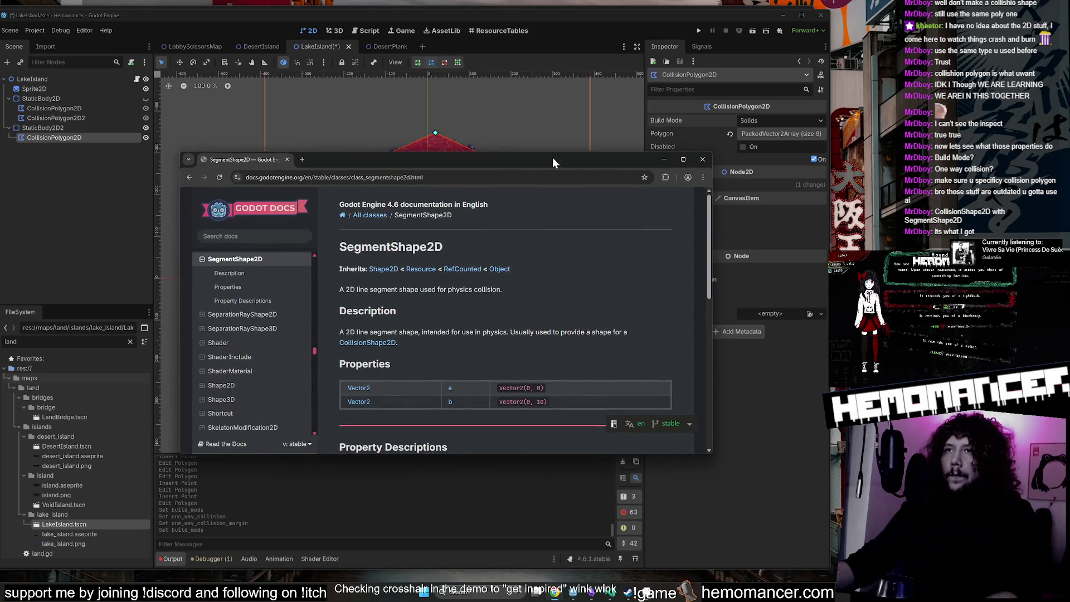
{"action": "double_click", "coordinate": [552, 157]}
{"action": "scroll", "coordinate": [549, 212], "scroll_direction": "down", "scroll_amount": 3}
{"action": "scroll", "coordinate": [555, 253], "scroll_direction": "down", "scroll_amount": 2}
{"action": "scroll", "coordinate": [555, 252], "scroll_direction": "up", "scroll_amount": 3}
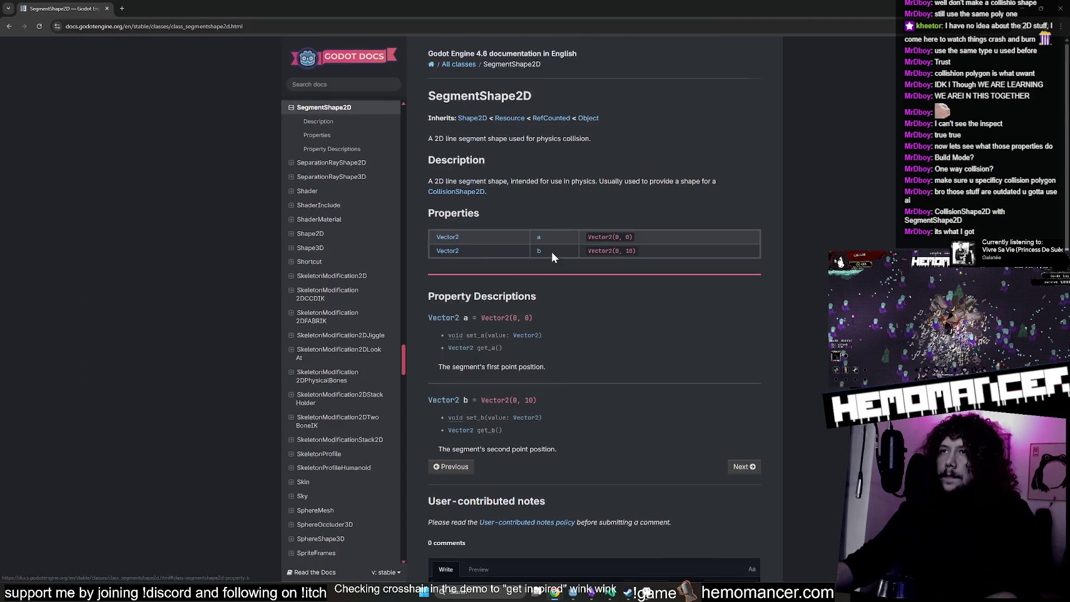
{"action": "left_click_drag", "start_coordinate": [494, 185], "coordinate": [661, 188]}
{"action": "left_click", "coordinate": [660, 189]}
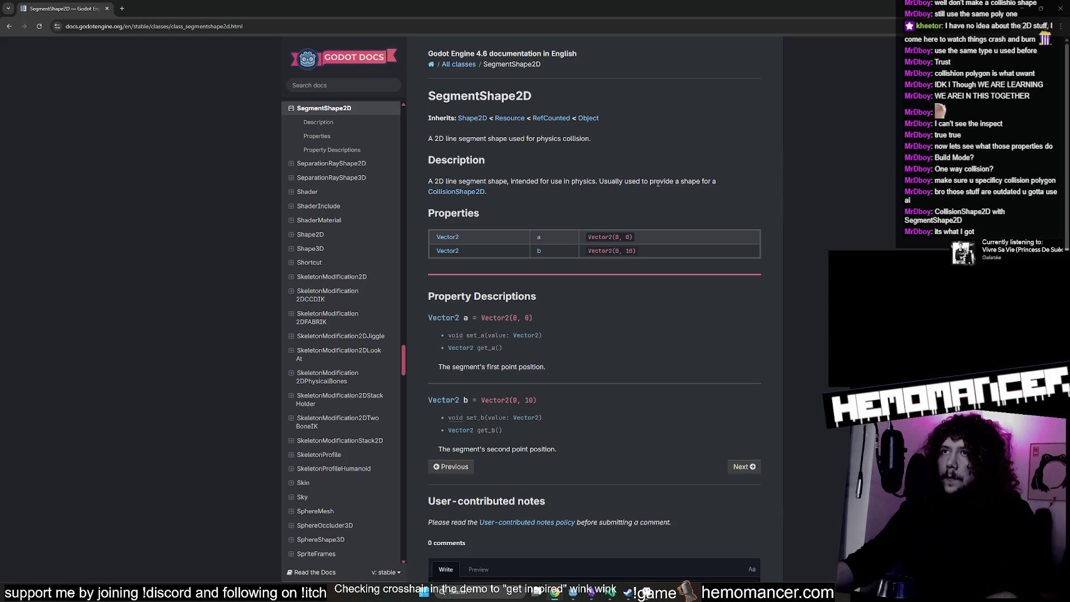
{"action": "left_click", "coordinate": [1059, 10]}
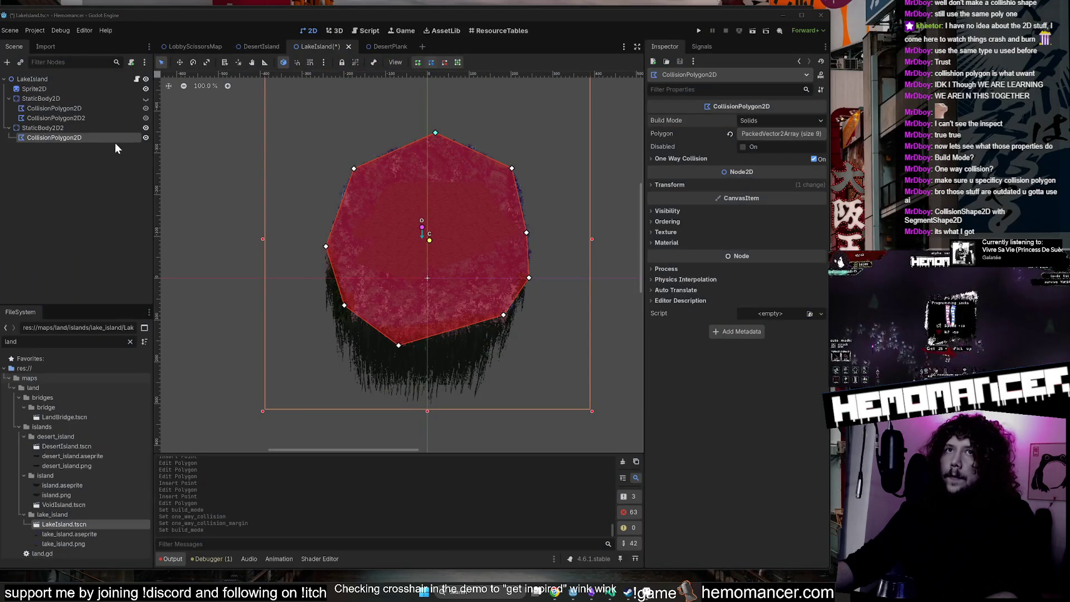
Inspect StaticBody2D2 and its collision polygon's list of points.
{"action": "left_click", "coordinate": [95, 129]}
{"action": "left_click", "coordinate": [89, 137]}
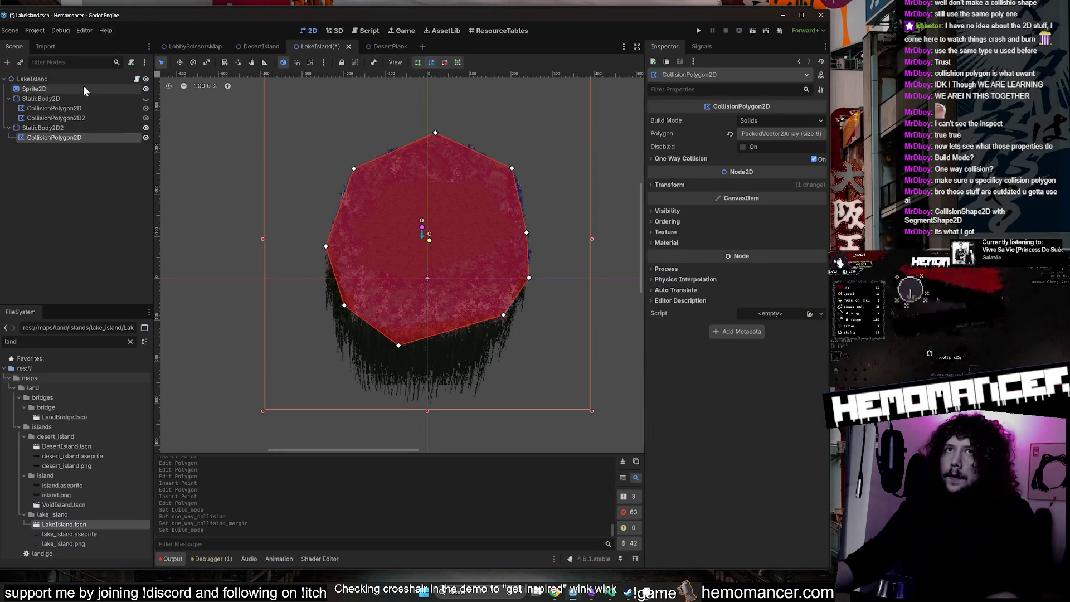
{"action": "left_click", "coordinate": [91, 129]}
{"action": "left_click", "coordinate": [89, 137]}
{"action": "left_click", "coordinate": [777, 133]}
{"action": "left_click", "coordinate": [777, 133]}
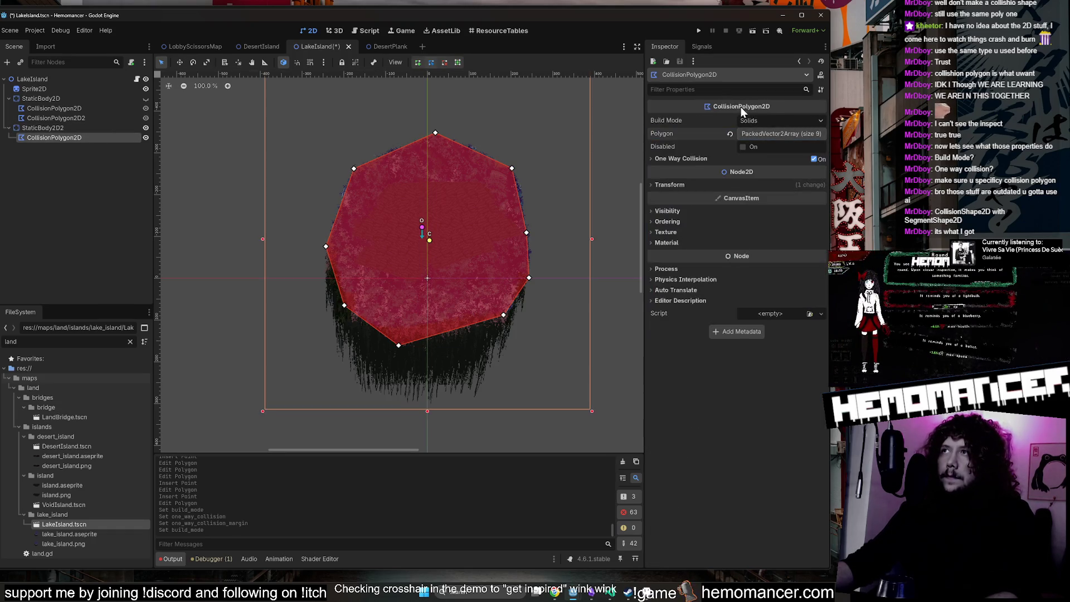
Add a CollisionShape2D child node under the LakeIsland root via the 'collision' search.
{"action": "left_click", "coordinate": [75, 81]}
{"action": "right_click", "coordinate": [74, 82]}
{"action": "left_click", "coordinate": [115, 102]}
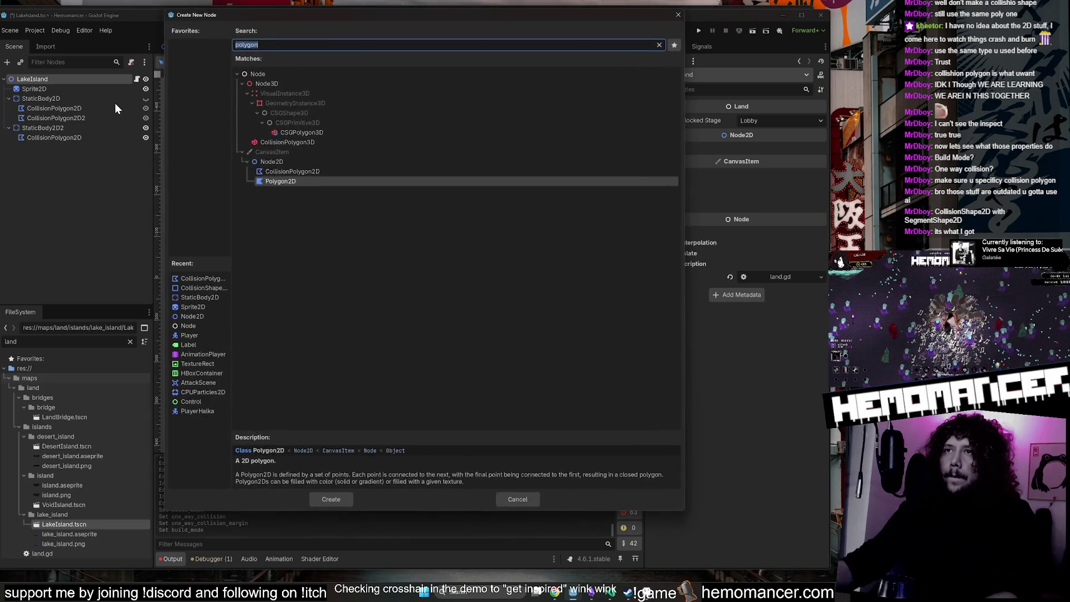
{"action": "type", "text": "collision"}
{"action": "key", "text": "Down"}
{"action": "key", "text": "Return"}
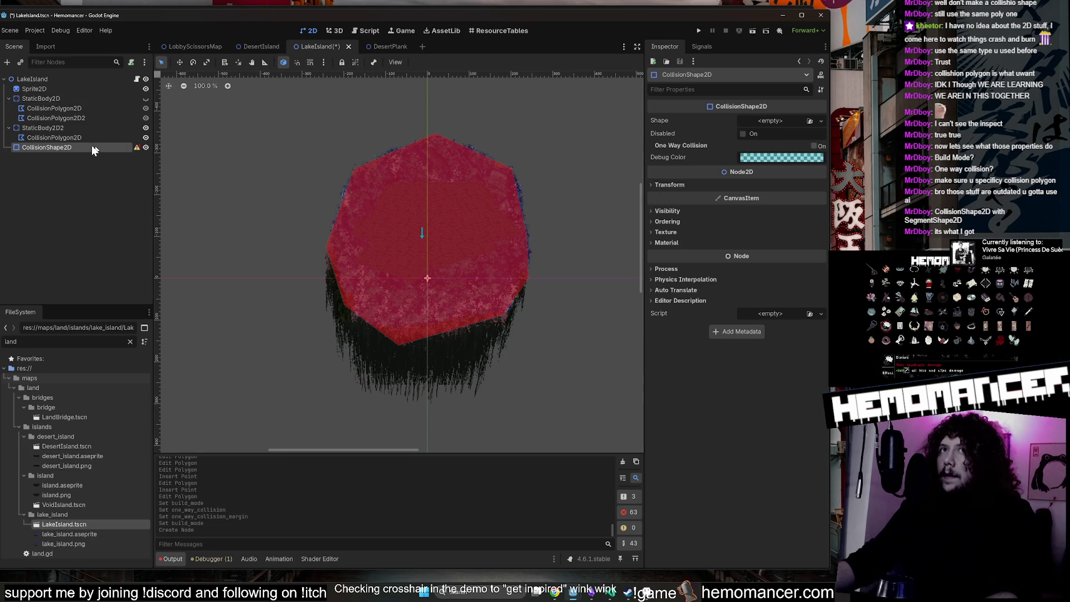
Start adding a 'segmen' child under CollisionShape2D, then cancel it.
{"action": "mouse_move", "coordinate": [137, 149]}
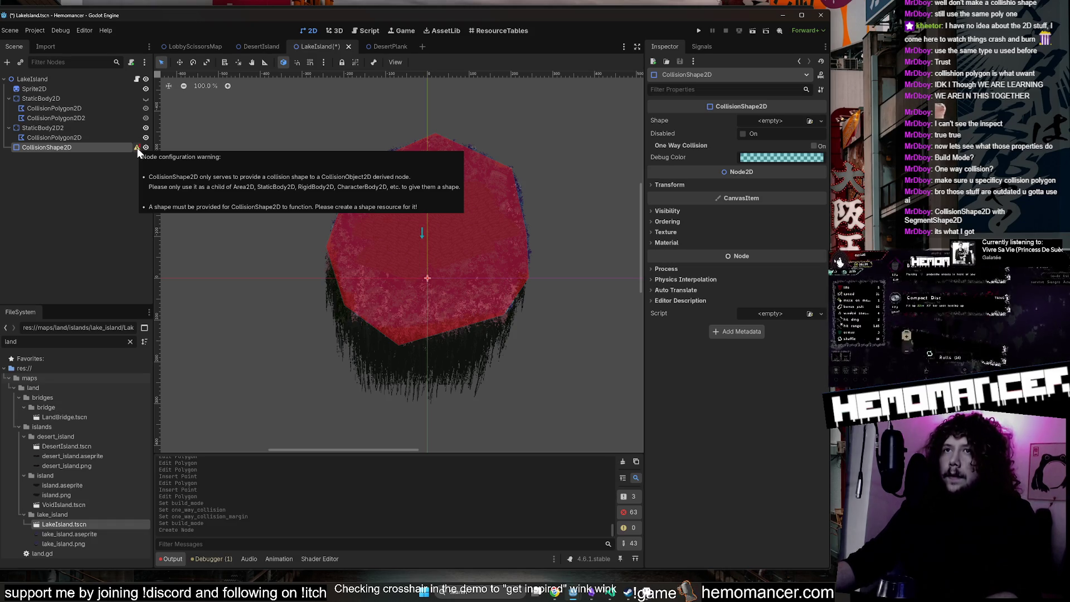
{"action": "right_click", "coordinate": [91, 148]}
{"action": "left_click", "coordinate": [123, 152]}
{"action": "type", "text": "segmen"}
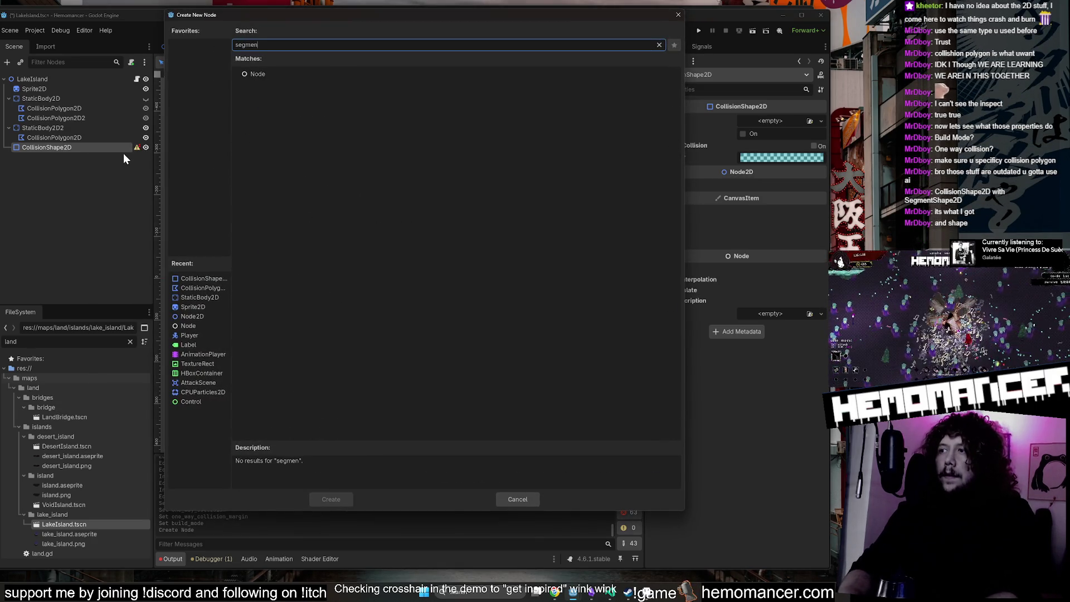
{"action": "key", "text": "Escape"}
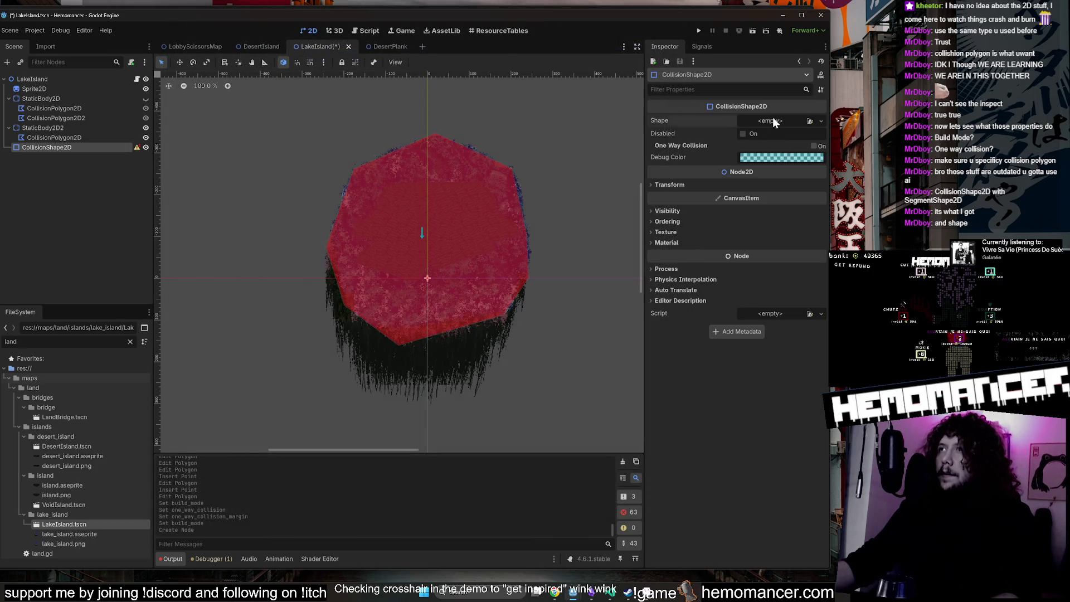
Assign a new SegmentShape2D to CollisionShape2D and hide the red collision polygon overlay.
{"action": "left_click", "coordinate": [774, 123]}
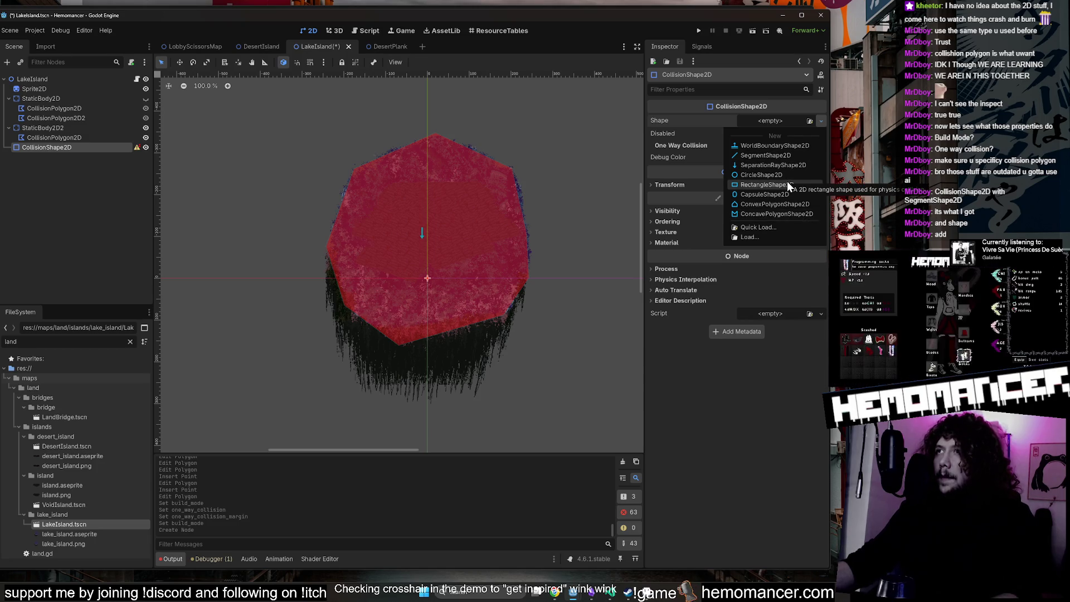
{"action": "left_click", "coordinate": [783, 155]}
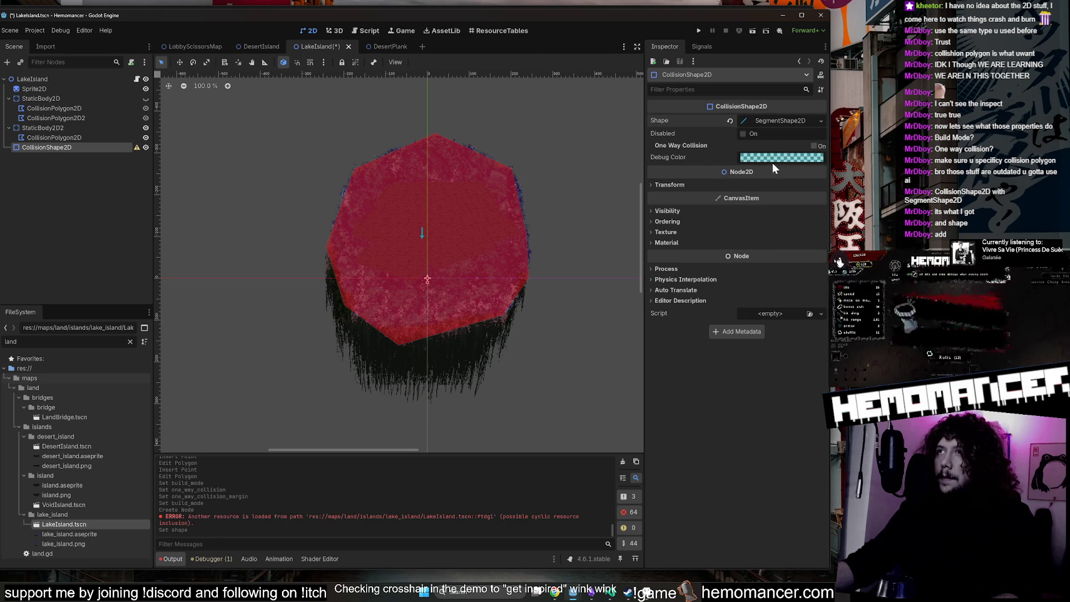
{"action": "left_click", "coordinate": [146, 128]}
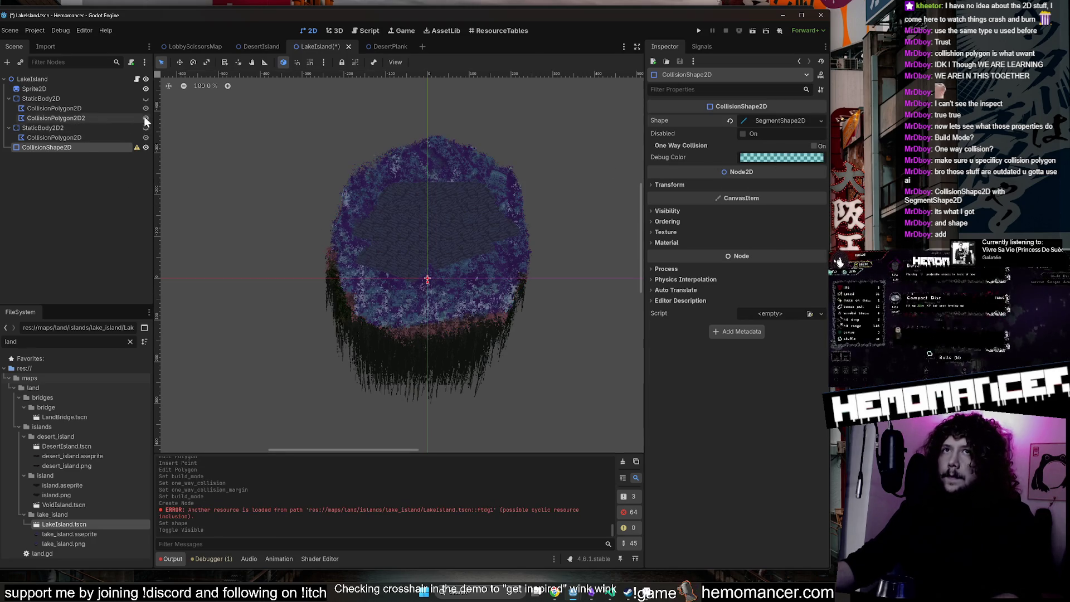
Set point A to (532, 5325), try B at (532, 325), then revert B to default.
{"action": "left_click", "coordinate": [789, 122]}
{"action": "left_click", "coordinate": [760, 135]}
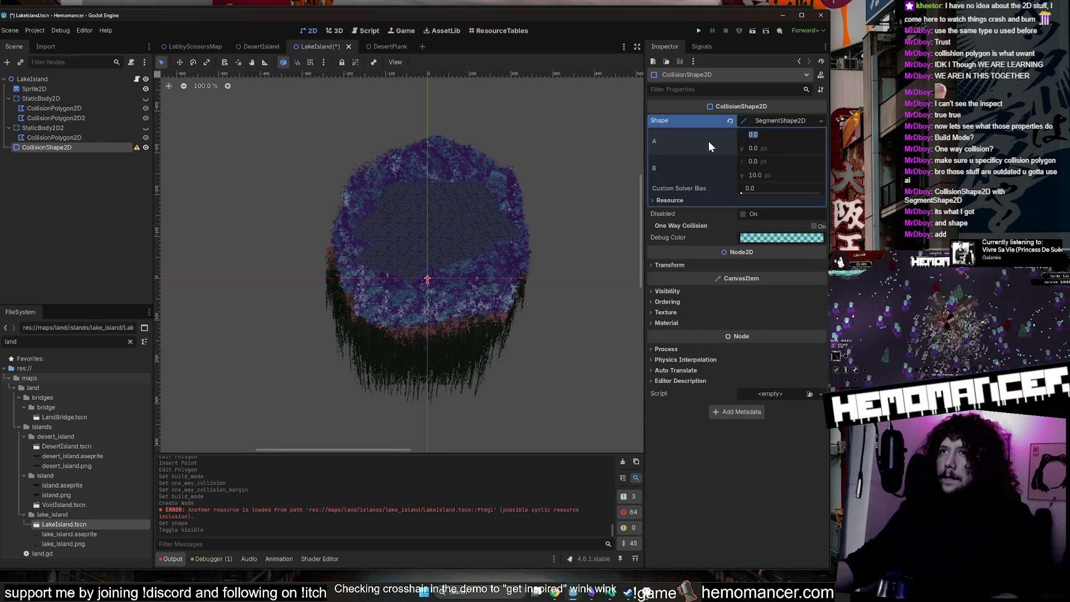
{"action": "type", "text": "532"}
{"action": "key", "text": "Tab"}
{"action": "type", "text": "5325"}
{"action": "key", "text": "Tab"}
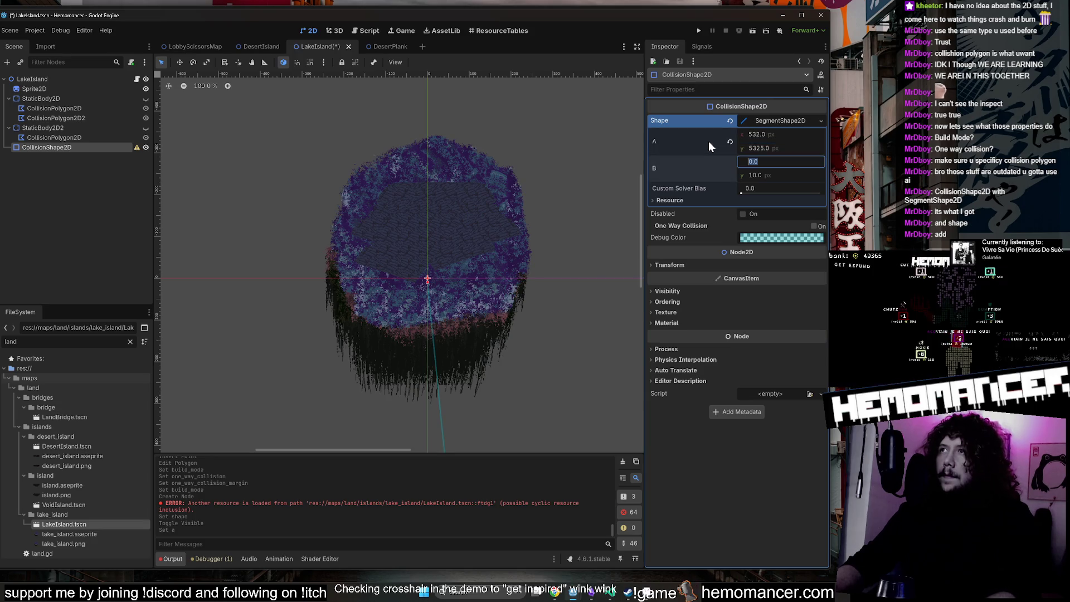
{"action": "type", "text": "532"}
{"action": "key", "text": "Tab"}
{"action": "type", "text": "325"}
{"action": "key", "text": "Return"}
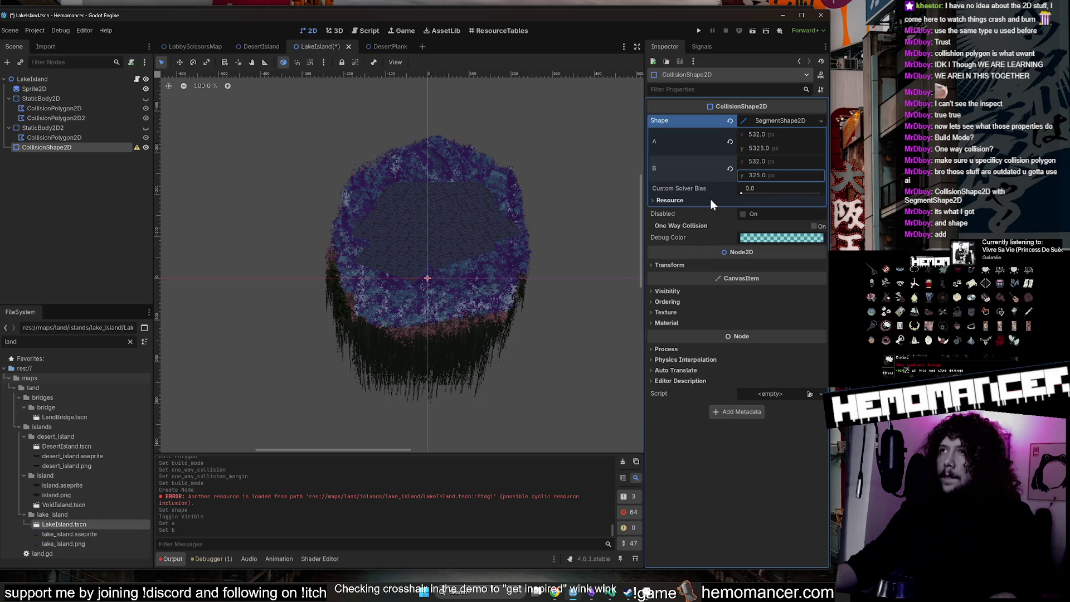
{"action": "left_click", "coordinate": [730, 169]}
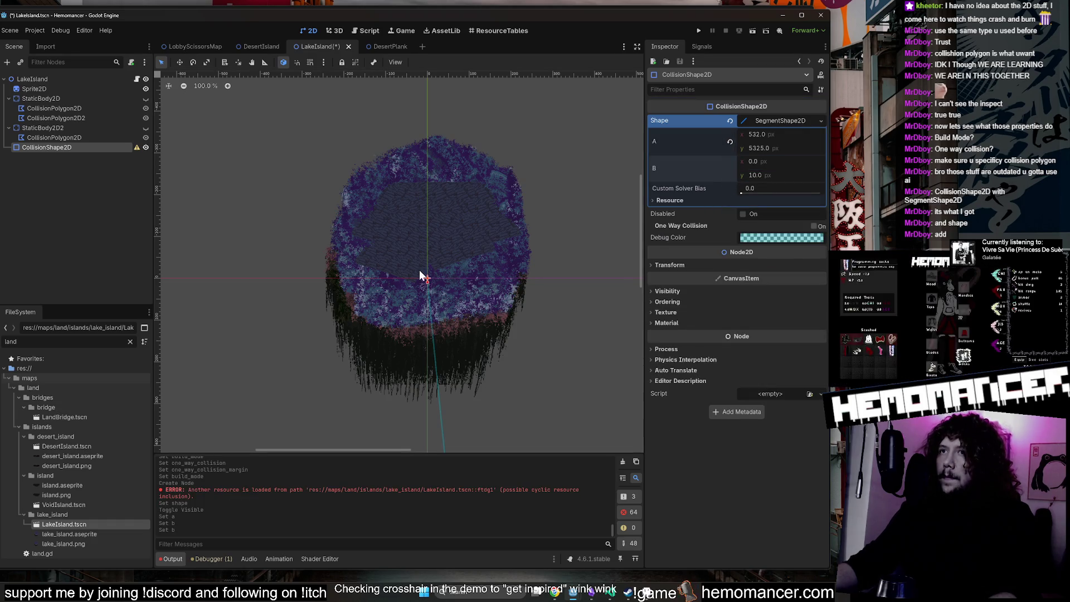
Drag the segment's endpoints across the island, resetting point A along the way.
{"action": "mouse_move", "coordinate": [479, 255]}
{"action": "left_mouse_down"}
{"action": "mouse_move", "coordinate": [473, 127]}
{"action": "mouse_move", "coordinate": [532, 200]}
{"action": "mouse_move", "coordinate": [527, 225]}
{"action": "left_mouse_up"}
{"action": "scroll", "coordinate": [531, 199], "scroll_direction": "down", "scroll_amount": 10}
{"action": "left_click", "coordinate": [730, 141]}
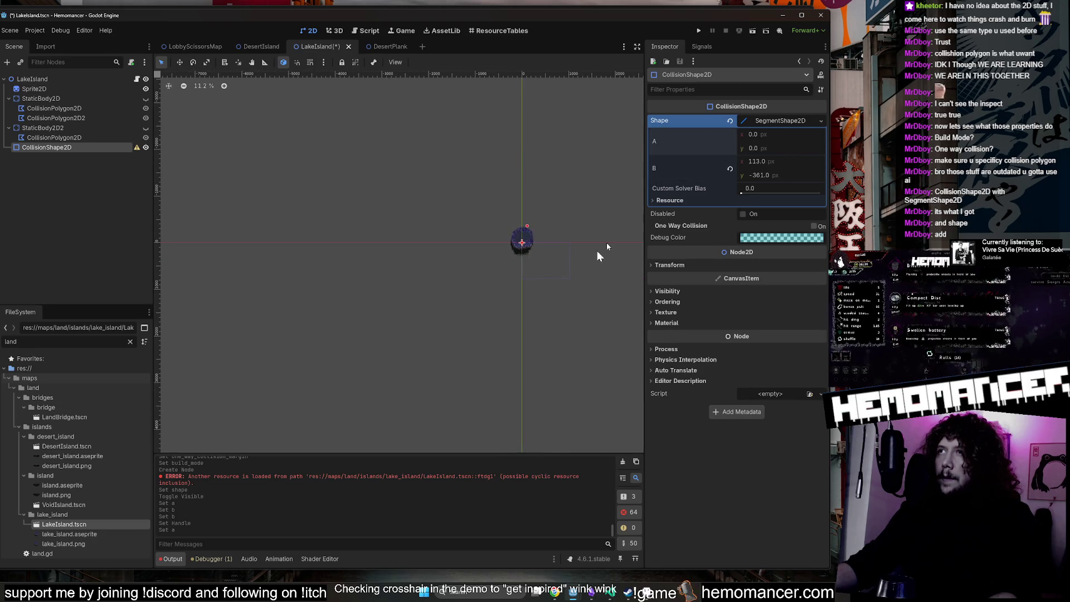
{"action": "scroll", "coordinate": [388, 182], "scroll_direction": "up", "scroll_amount": 10}
{"action": "scroll", "coordinate": [444, 211], "scroll_direction": "up", "scroll_amount": 3}
{"action": "left_click_drag", "start_coordinate": [465, 208], "coordinate": [377, 252]}
{"action": "scroll", "coordinate": [437, 292], "scroll_direction": "up", "scroll_amount": 3}
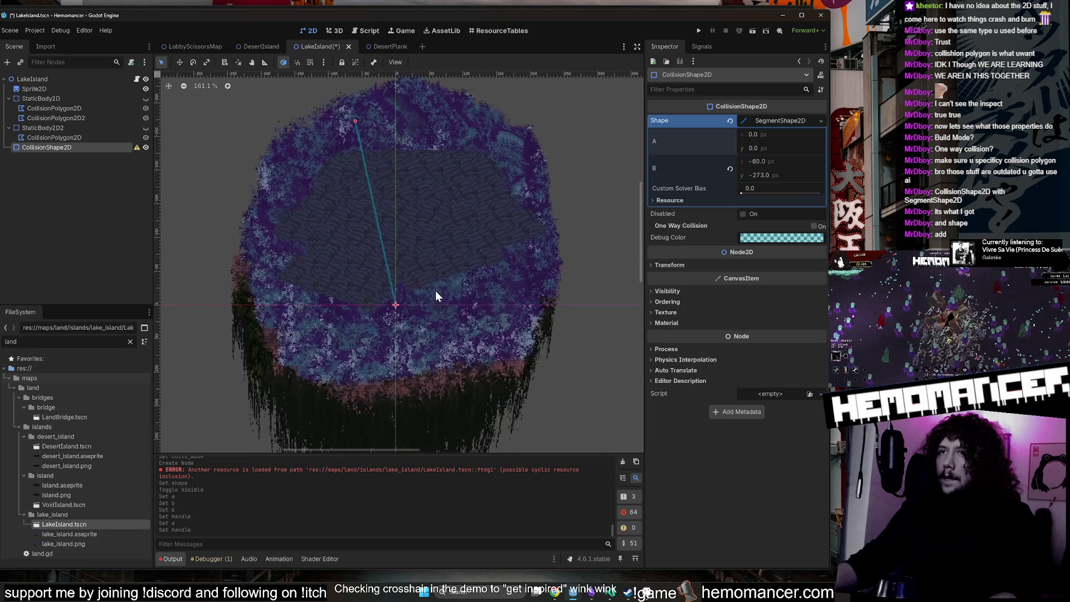
{"action": "mouse_move", "coordinate": [395, 305]}
{"action": "left_mouse_down"}
{"action": "mouse_move", "coordinate": [484, 295]}
{"action": "mouse_move", "coordinate": [548, 199]}
{"action": "left_mouse_up"}
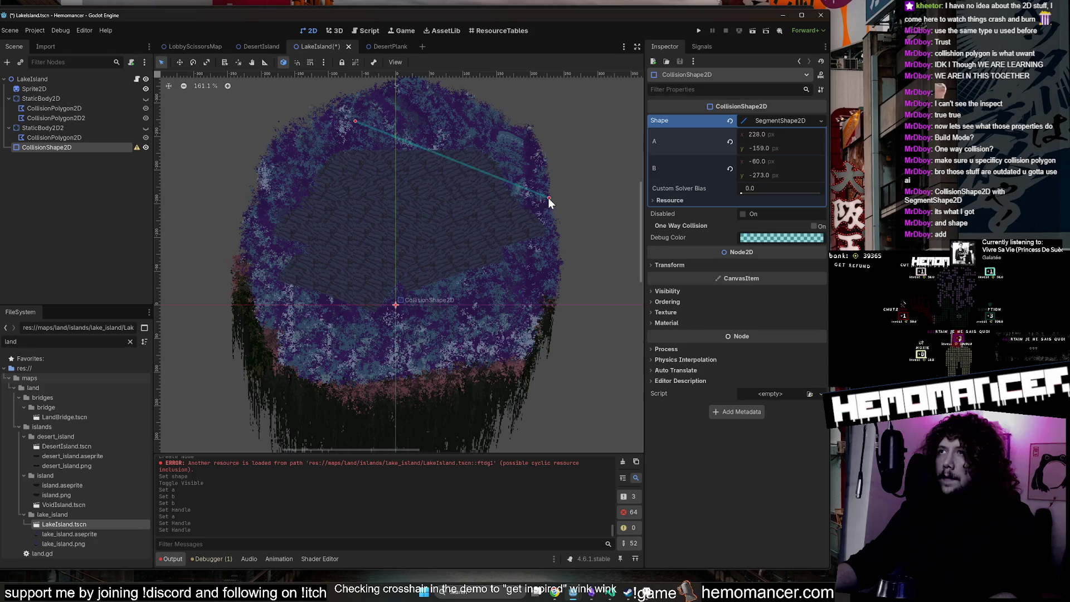
Check the point values and move the whole segment down-left across the island.
{"action": "left_click", "coordinate": [800, 123]}
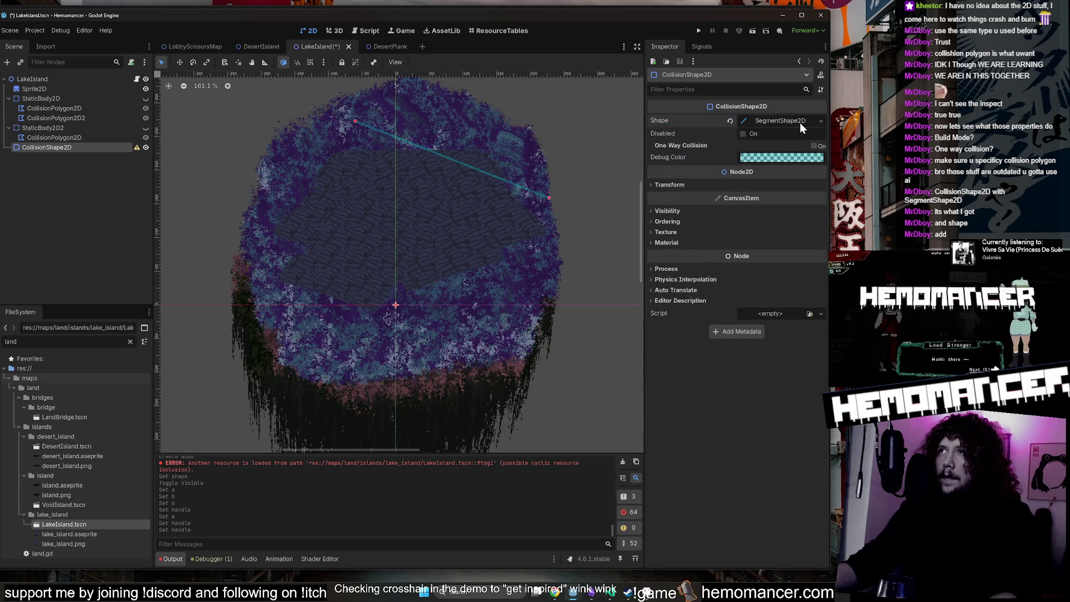
{"action": "left_click", "coordinate": [795, 122]}
{"action": "left_click", "coordinate": [794, 122]}
{"action": "left_click", "coordinate": [783, 121]}
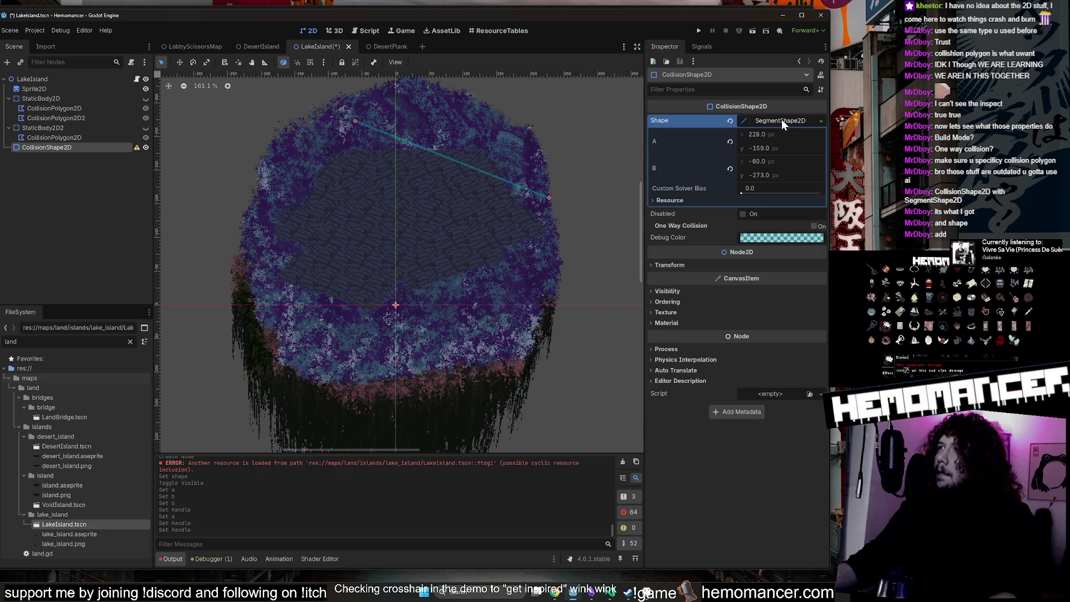
{"action": "left_click", "coordinate": [781, 119]}
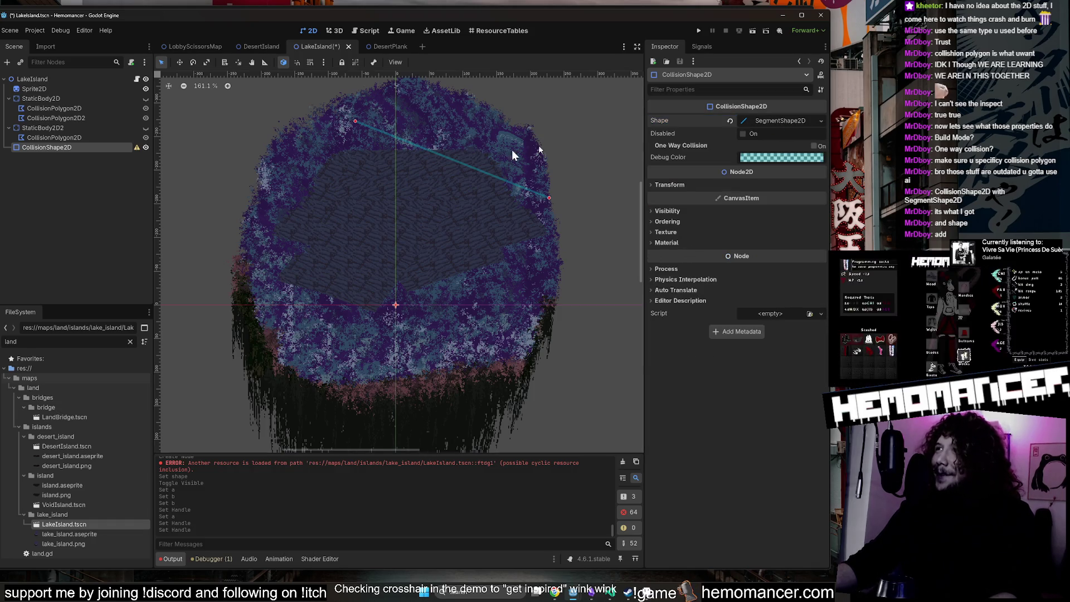
{"action": "left_click_drag", "start_coordinate": [431, 152], "coordinate": [377, 248]}
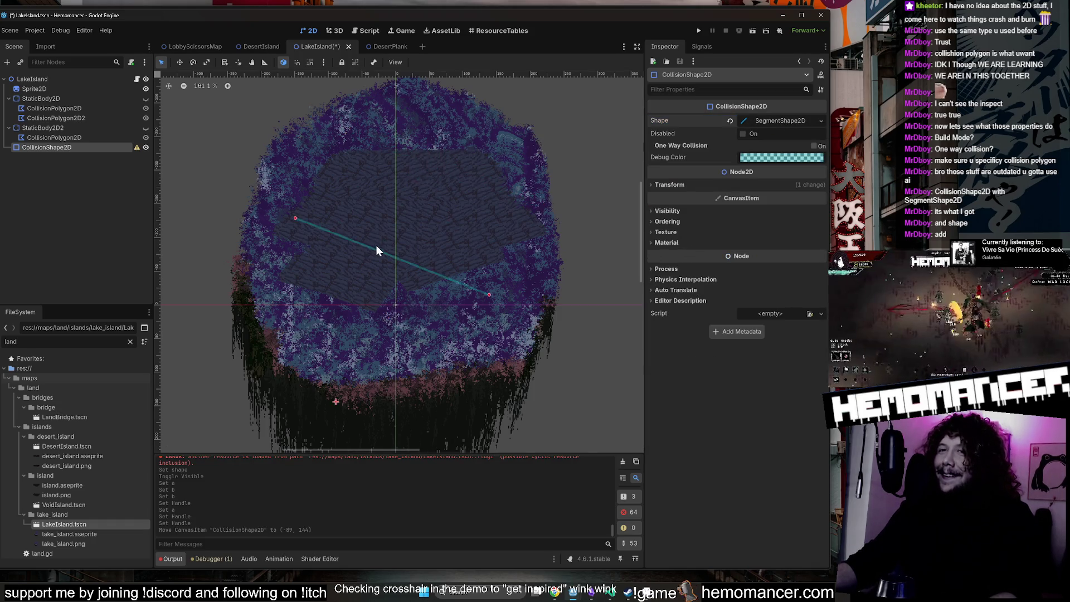
{"action": "scroll", "coordinate": [376, 246], "scroll_direction": "up", "scroll_amount": 4}
{"action": "scroll", "coordinate": [356, 239], "scroll_direction": "up", "scroll_amount": 3}
{"action": "left_click_drag", "start_coordinate": [329, 210], "coordinate": [476, 210]}
{"action": "scroll", "coordinate": [483, 209], "scroll_direction": "down", "scroll_amount": 2}
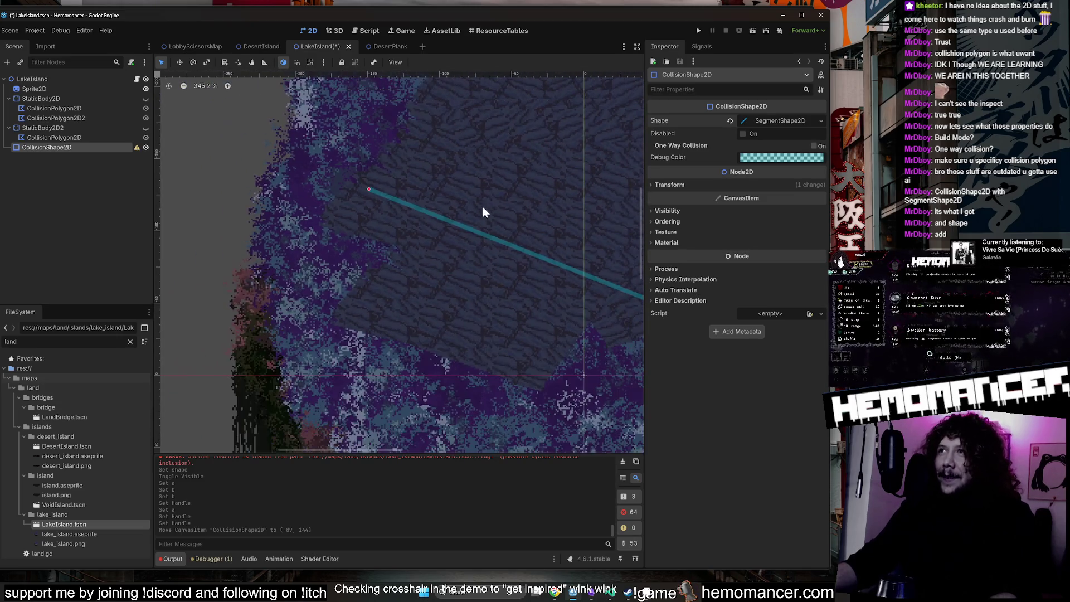
{"action": "scroll", "coordinate": [506, 199], "scroll_direction": "down", "scroll_amount": 2}
Experiment with the shape's scale, then reset scale to 1 and position to the origin.
{"action": "left_click", "coordinate": [669, 184]}
{"action": "scroll", "coordinate": [495, 265], "scroll_direction": "down", "scroll_amount": 2}
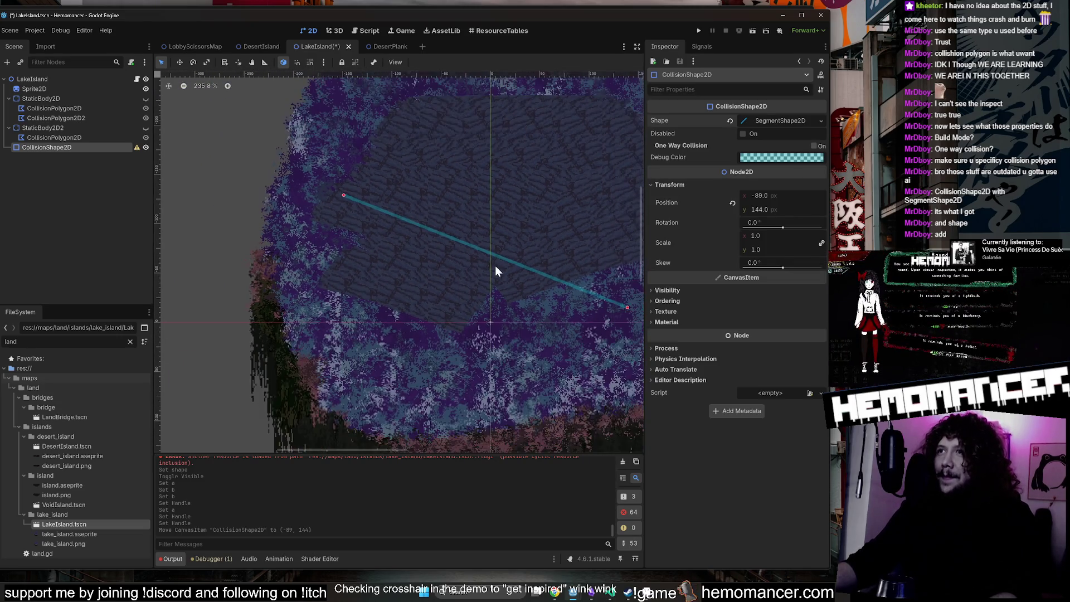
{"action": "scroll", "coordinate": [509, 284], "scroll_direction": "down", "scroll_amount": 1}
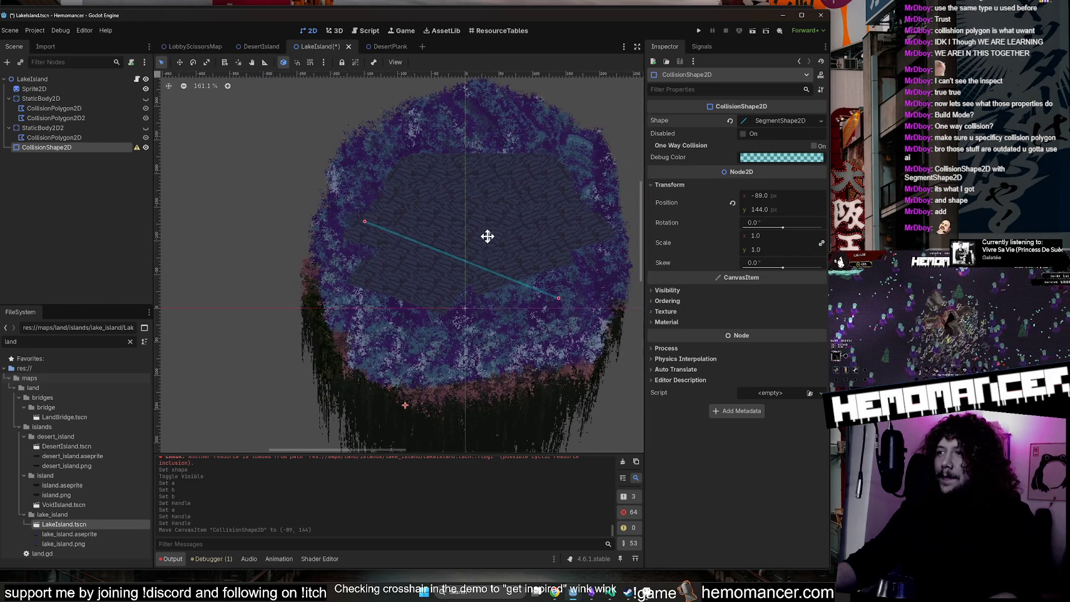
{"action": "mouse_move", "coordinate": [770, 236]}
{"action": "left_mouse_down"}
{"action": "mouse_move", "coordinate": [808, 237]}
{"action": "mouse_move", "coordinate": [737, 247]}
{"action": "left_mouse_up"}
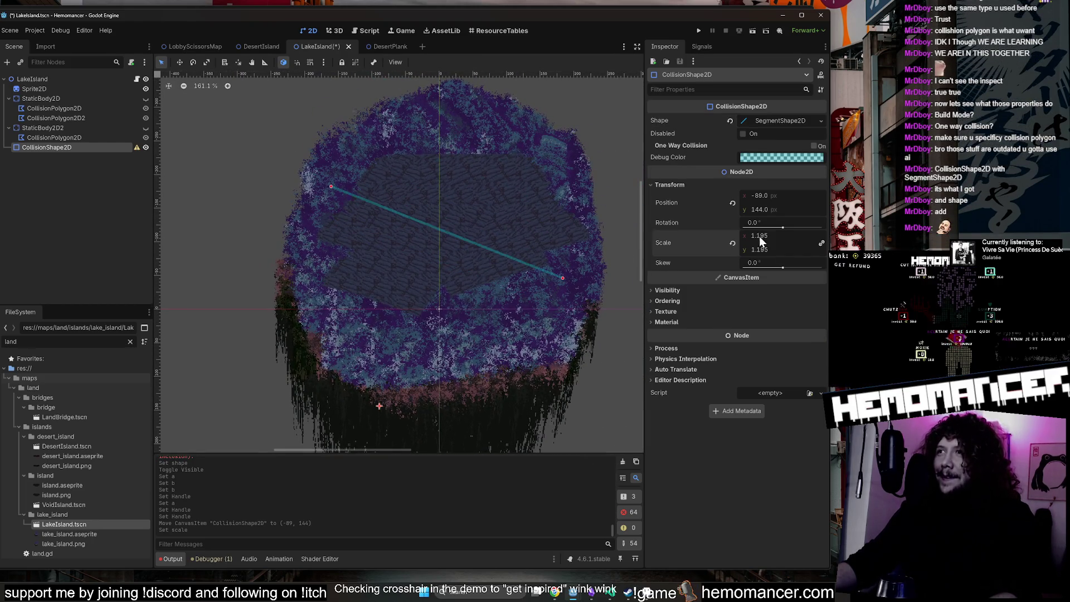
{"action": "left_click", "coordinate": [733, 244]}
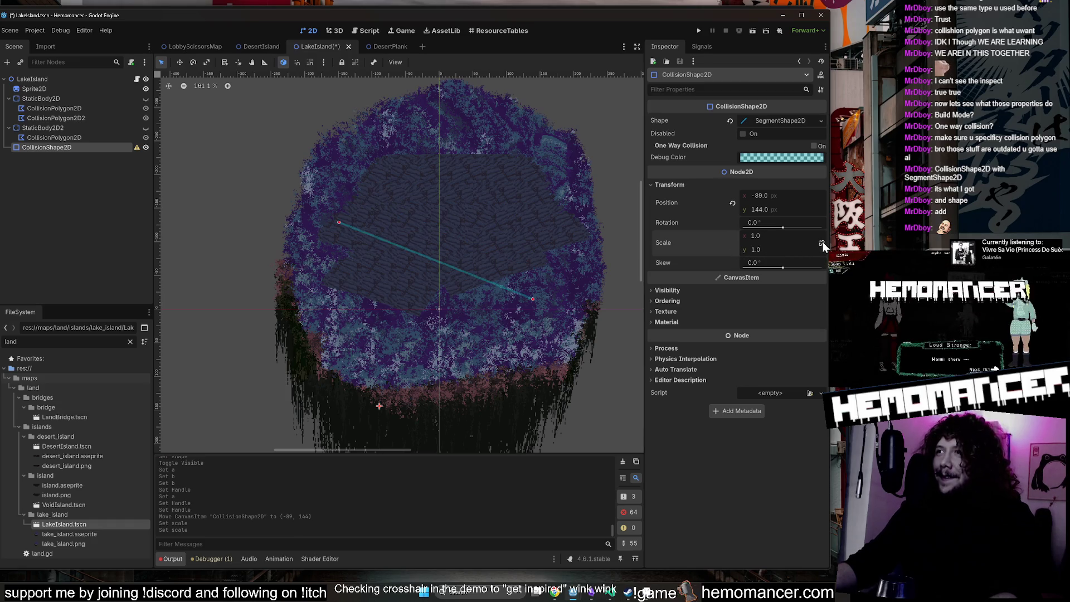
{"action": "mouse_move", "coordinate": [763, 249]}
{"action": "left_mouse_down"}
{"action": "mouse_move", "coordinate": [791, 235]}
{"action": "mouse_move", "coordinate": [724, 237]}
{"action": "mouse_move", "coordinate": [779, 245]}
{"action": "left_mouse_up"}
{"action": "left_click", "coordinate": [733, 243]}
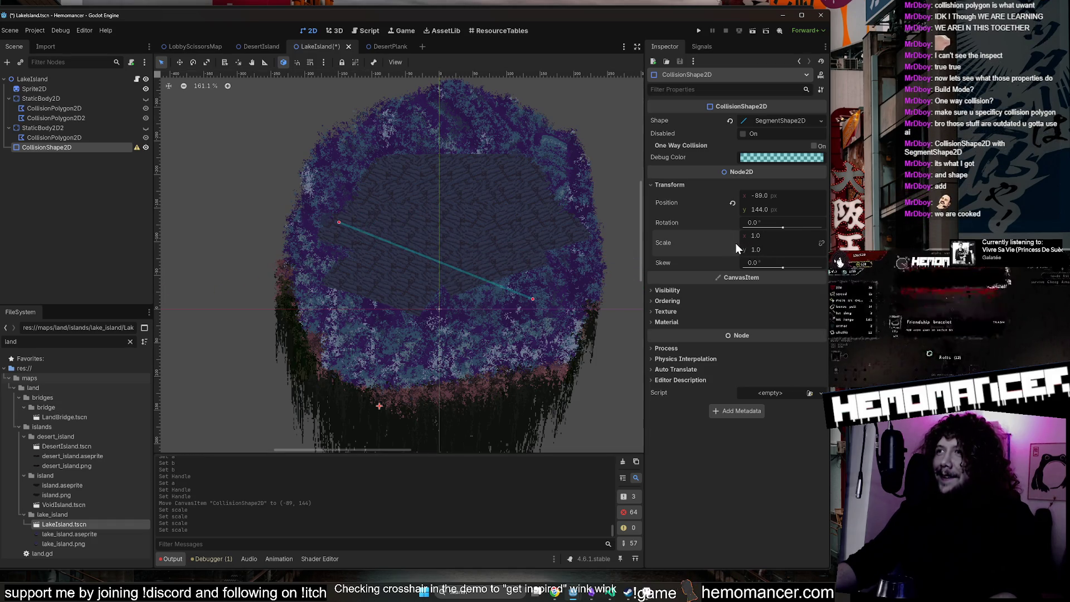
{"action": "left_click", "coordinate": [732, 211]}
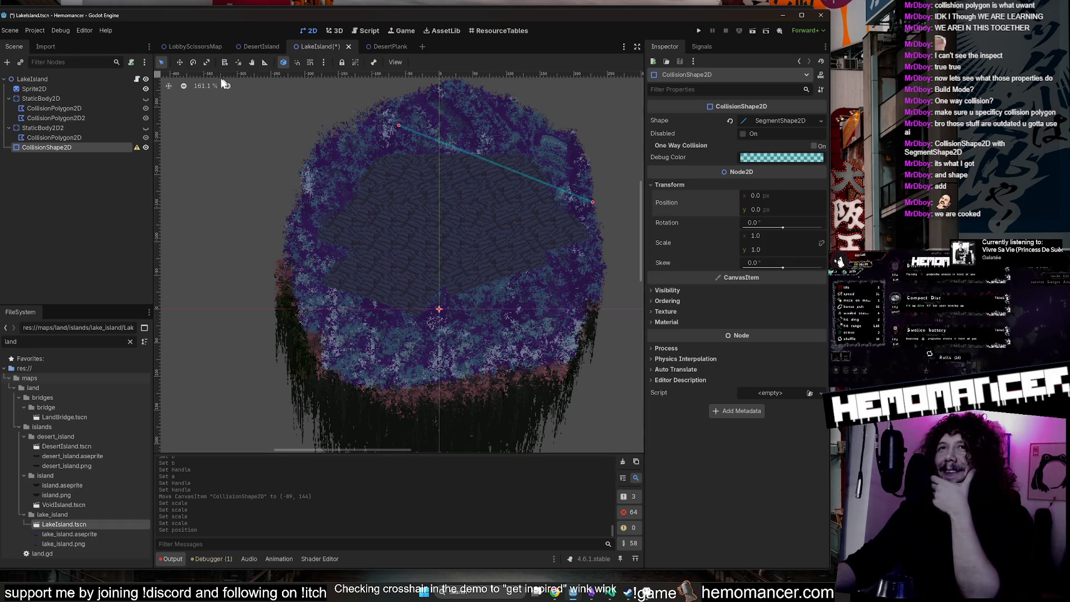
Move the CollisionShape2D to (-58, -14) and clear its segment shape.
{"action": "mouse_move", "coordinate": [271, 103]}
{"action": "left_mouse_down"}
{"action": "mouse_move", "coordinate": [390, 226]}
{"action": "mouse_move", "coordinate": [386, 127]}
{"action": "mouse_move", "coordinate": [343, 133]}
{"action": "left_mouse_up"}
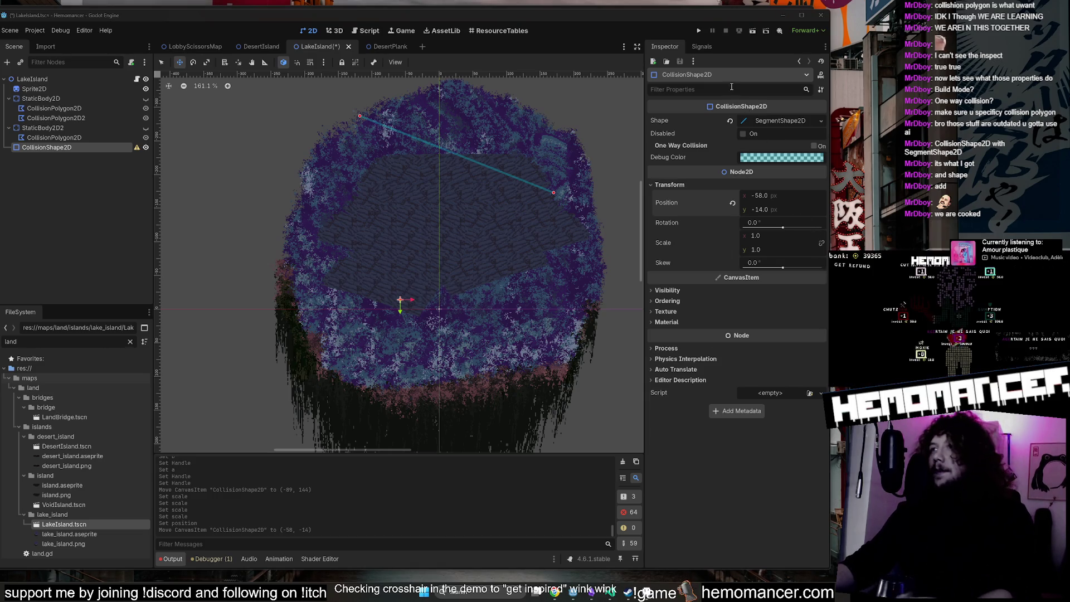
{"action": "left_click", "coordinate": [760, 119]}
{"action": "right_click", "coordinate": [760, 115]}
{"action": "left_click", "coordinate": [747, 239]}
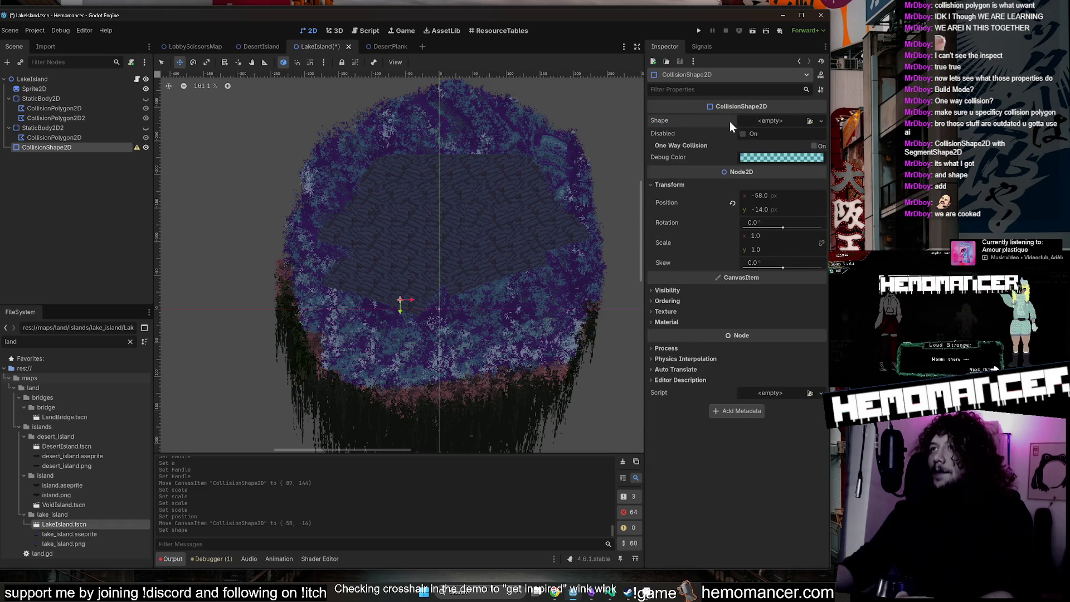
Try a WorldBoundaryShape2D, moving it to (-42, -57) and rotating it near-vertical, then clear it.
{"action": "left_click", "coordinate": [746, 121]}
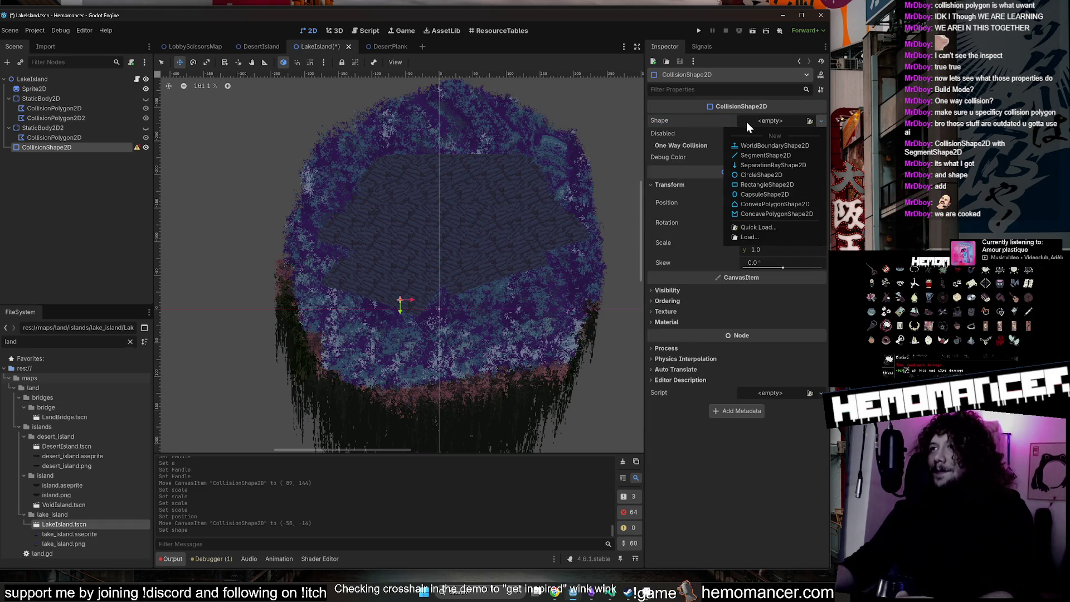
{"action": "left_click", "coordinate": [759, 146]}
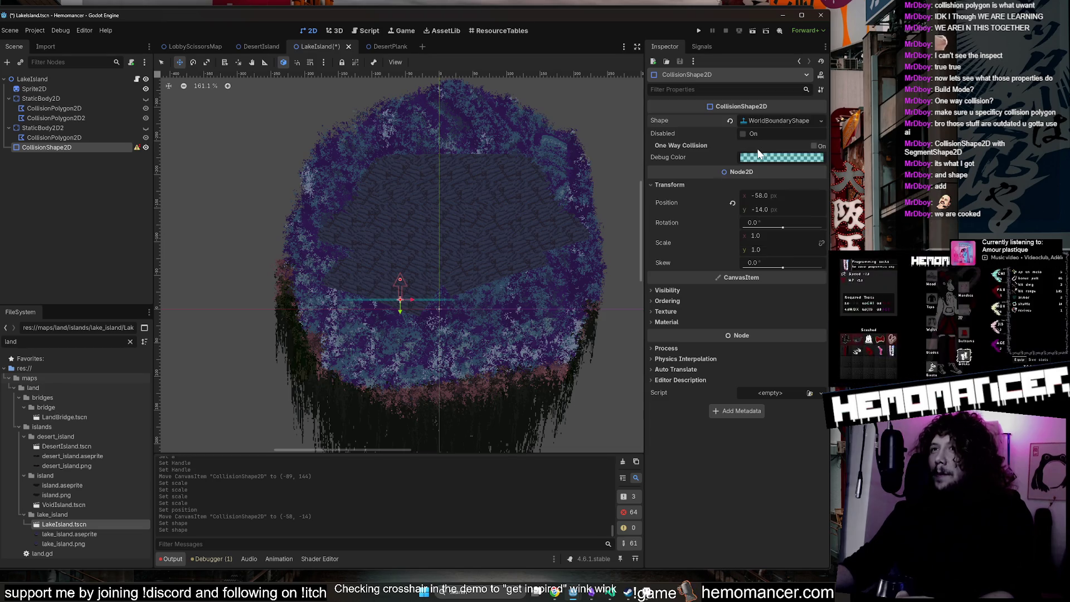
{"action": "left_click_drag", "start_coordinate": [494, 244], "coordinate": [527, 177]}
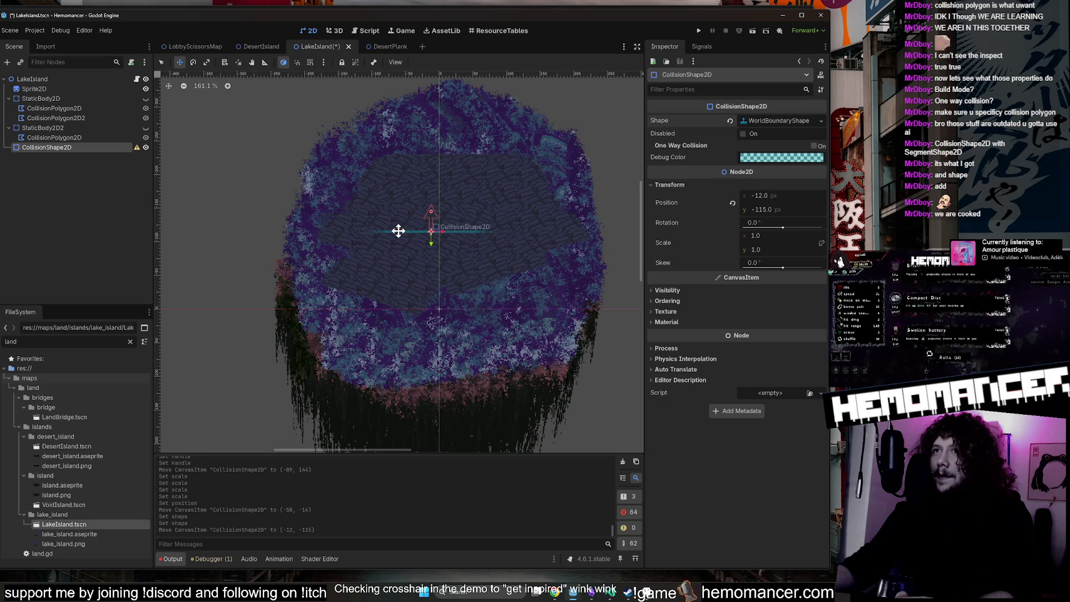
{"action": "left_click_drag", "start_coordinate": [433, 222], "coordinate": [411, 262]}
{"action": "scroll", "coordinate": [411, 252], "scroll_direction": "up", "scroll_amount": 5}
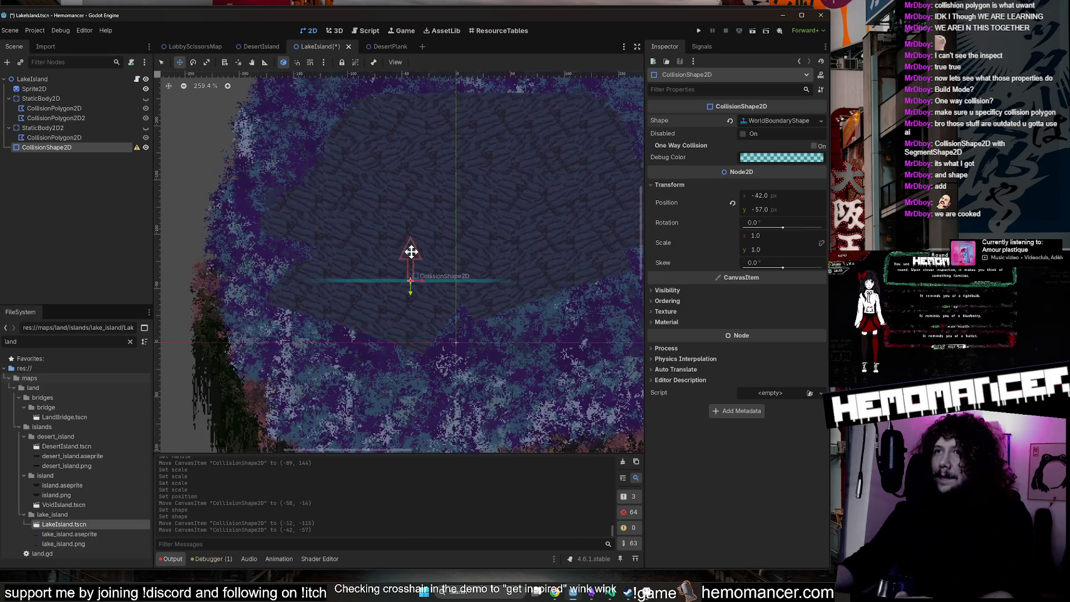
{"action": "scroll", "coordinate": [411, 252], "scroll_direction": "down", "scroll_amount": 6}
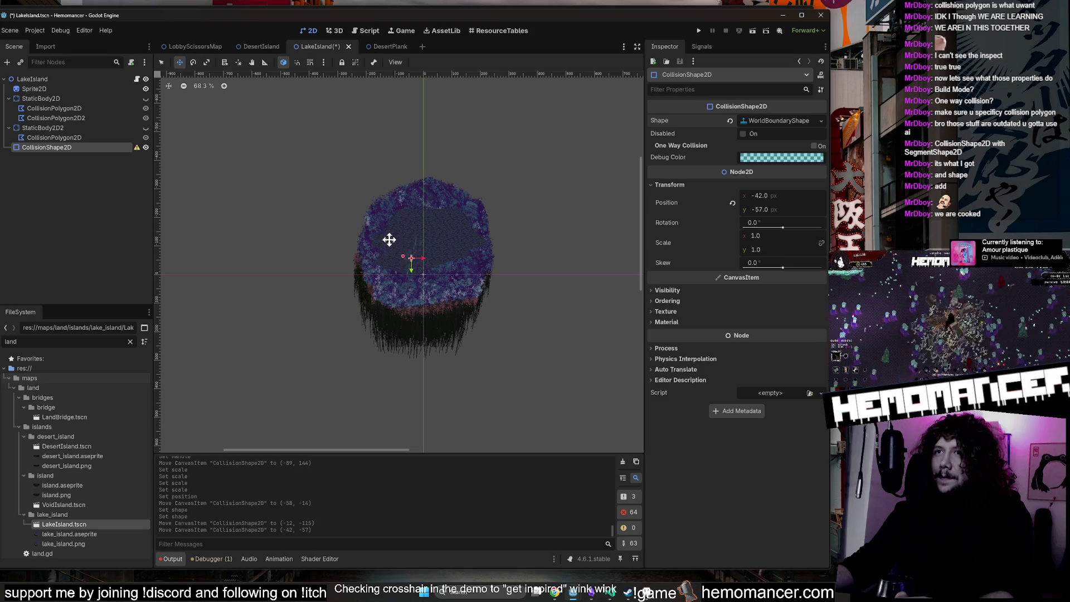
{"action": "scroll", "coordinate": [430, 212], "scroll_direction": "up", "scroll_amount": 6}
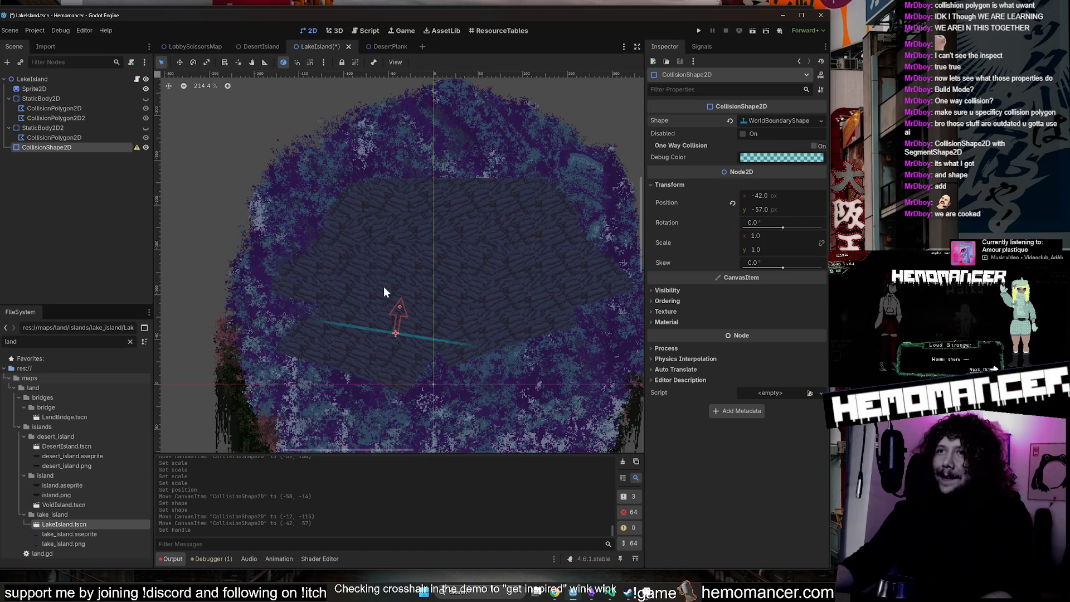
{"action": "mouse_move", "coordinate": [399, 306]}
{"action": "left_mouse_down"}
{"action": "mouse_move", "coordinate": [403, 289]}
{"action": "mouse_move", "coordinate": [456, 339]}
{"action": "mouse_move", "coordinate": [437, 242]}
{"action": "mouse_move", "coordinate": [463, 320]}
{"action": "left_mouse_up"}
{"action": "left_click", "coordinate": [729, 120]}
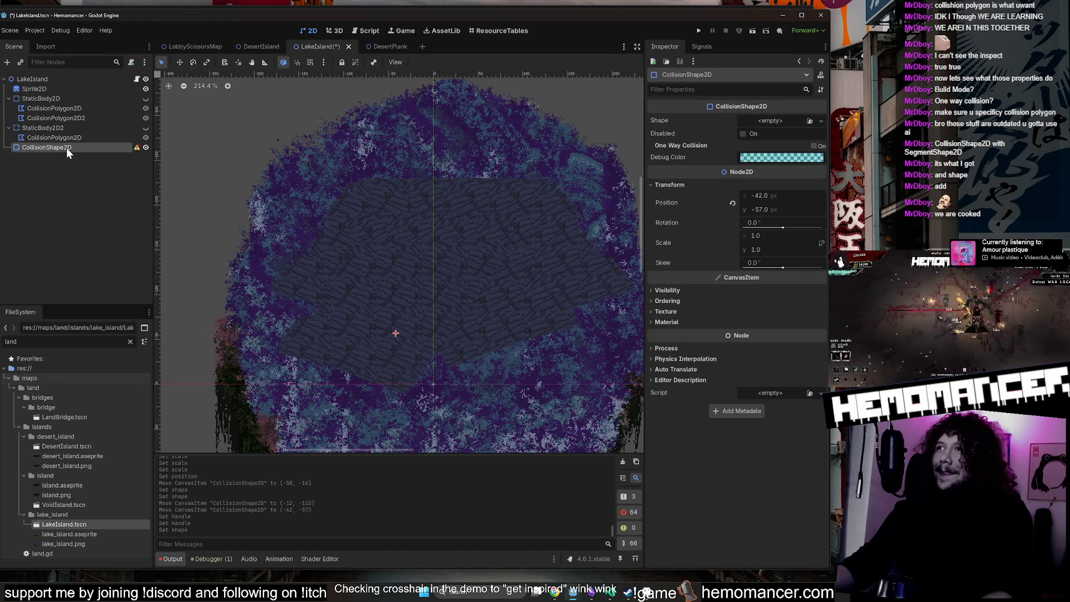
Select the CollisionShape2D node and request its deletion.
{"action": "left_click", "coordinate": [773, 124]}
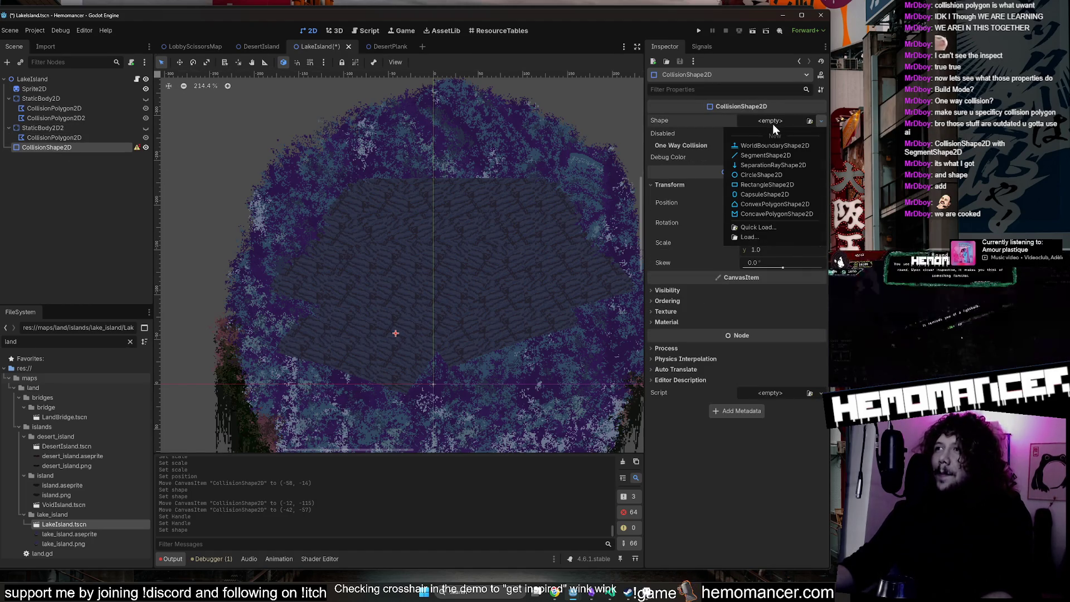
{"action": "left_click", "coordinate": [92, 144]}
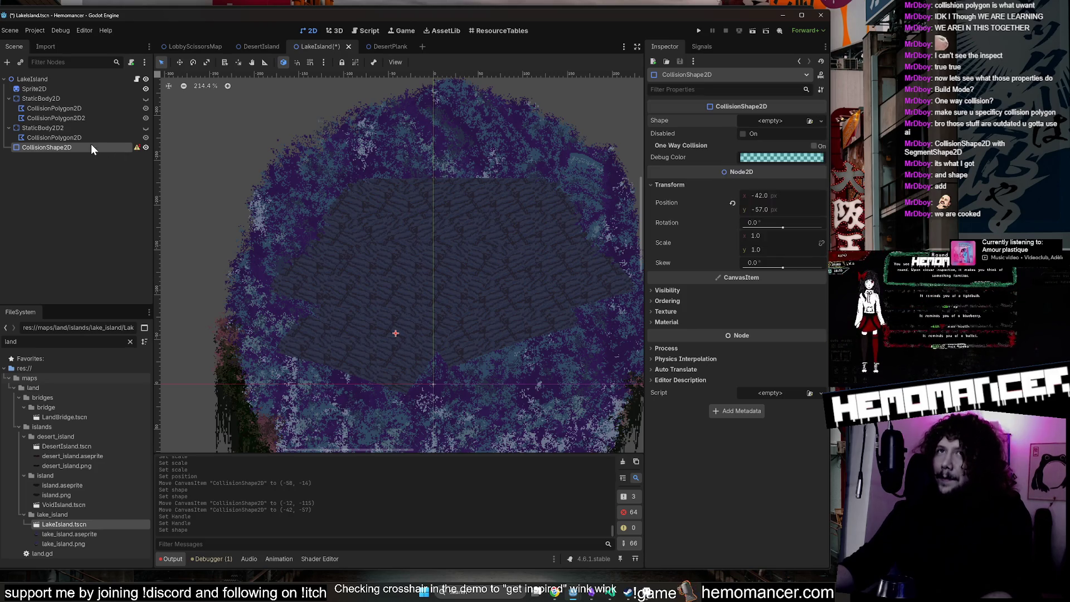
{"action": "left_click", "coordinate": [92, 137]}
{"action": "left_click", "coordinate": [91, 147]}
{"action": "key", "text": "Delete"}
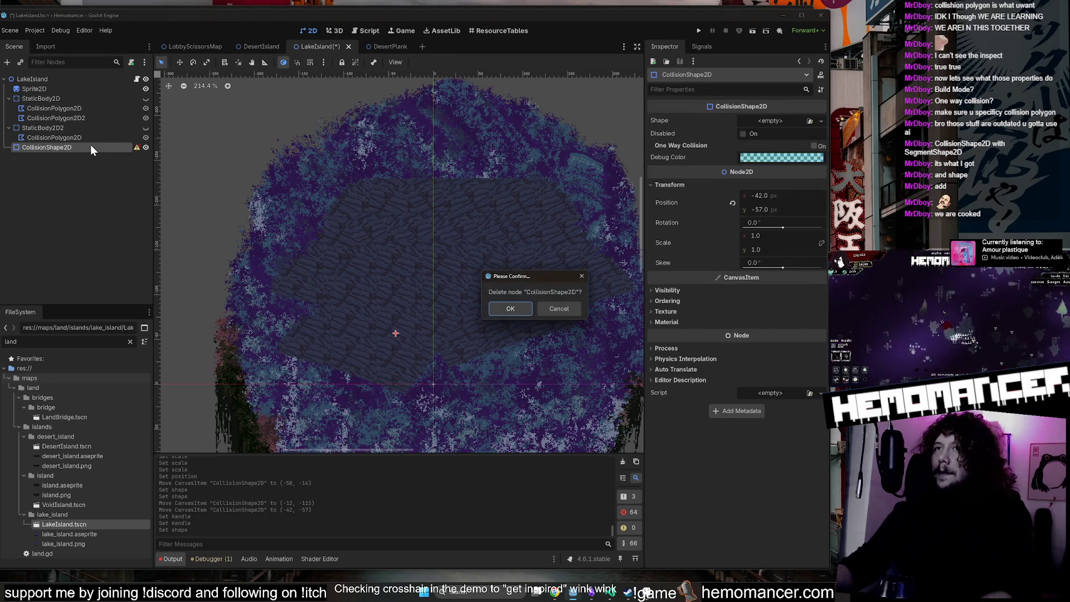
Confirm deleting CollisionShape2D, then inspect StaticBody2D2 and its CollisionPolygon2D2.
{"action": "key", "text": "Return"}
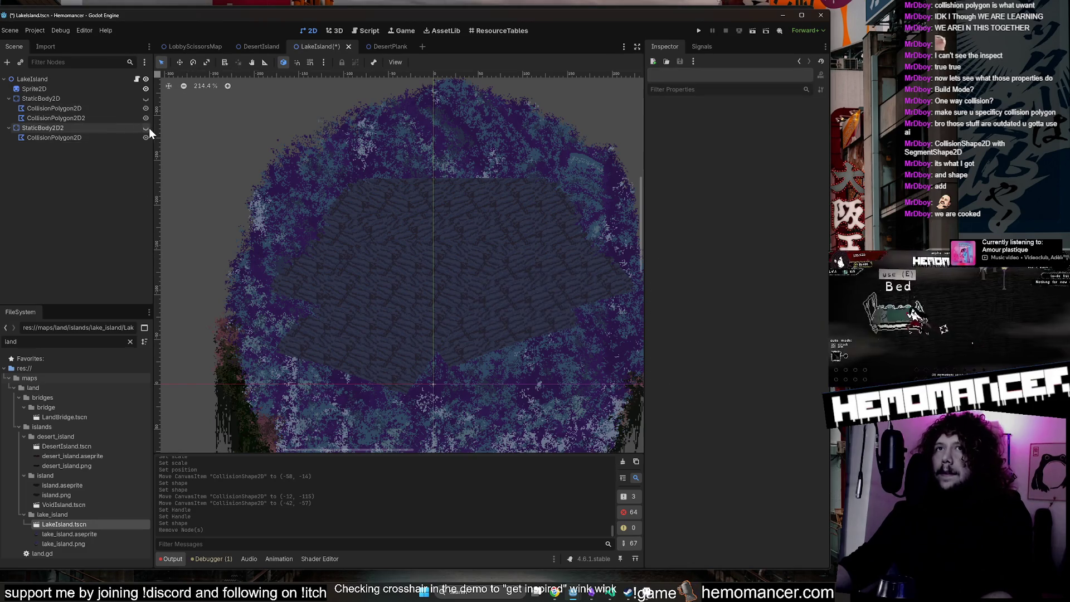
{"action": "left_click", "coordinate": [147, 128]}
{"action": "scroll", "coordinate": [396, 198], "scroll_direction": "down", "scroll_amount": 3}
{"action": "left_click", "coordinate": [145, 129]}
{"action": "left_click", "coordinate": [146, 128]}
{"action": "left_click", "coordinate": [99, 128]}
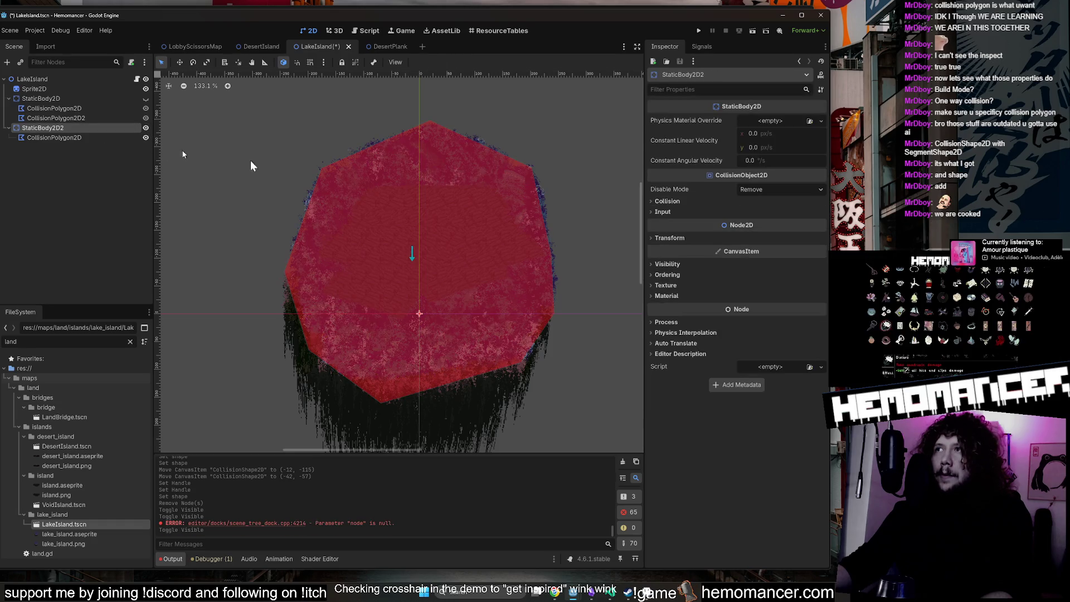
{"action": "scroll", "coordinate": [416, 316], "scroll_direction": "up", "scroll_amount": 3}
{"action": "scroll", "coordinate": [407, 310], "scroll_direction": "down", "scroll_amount": 1}
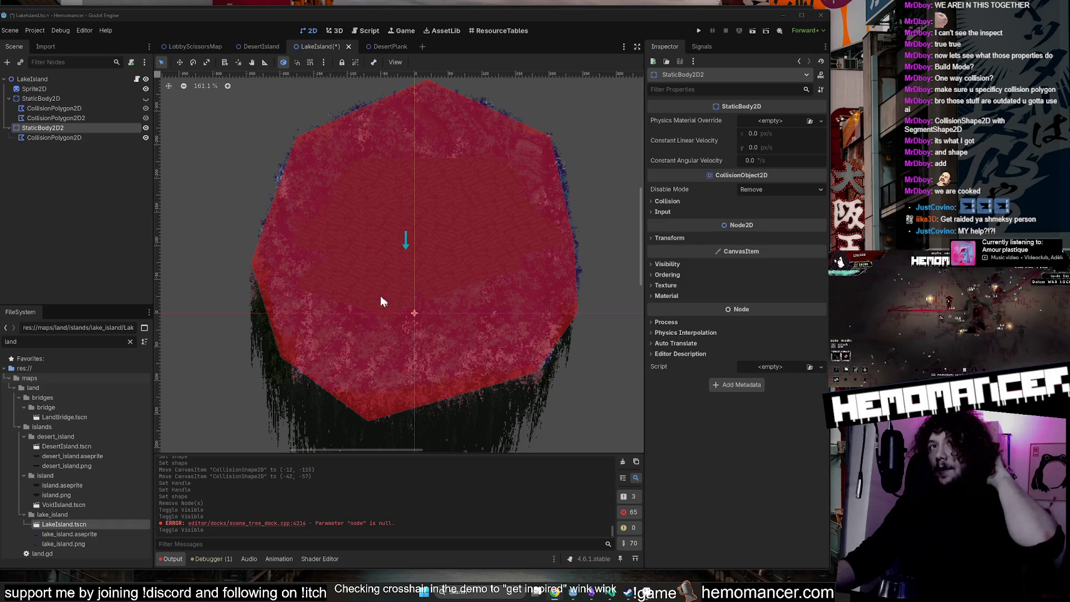
{"action": "left_click", "coordinate": [73, 118]}
{"action": "left_click", "coordinate": [73, 126]}
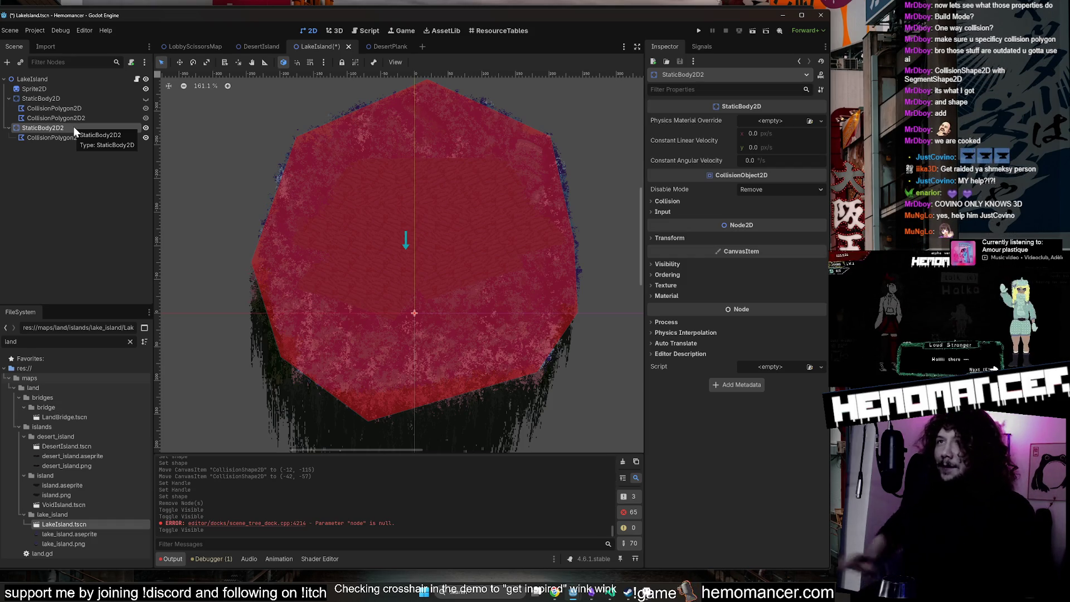
Hide StaticBody2D2's red polygon, show StaticBody2D's coloured edge polygons, and save the scene.
{"action": "left_click", "coordinate": [146, 128]}
{"action": "left_click", "coordinate": [146, 98]}
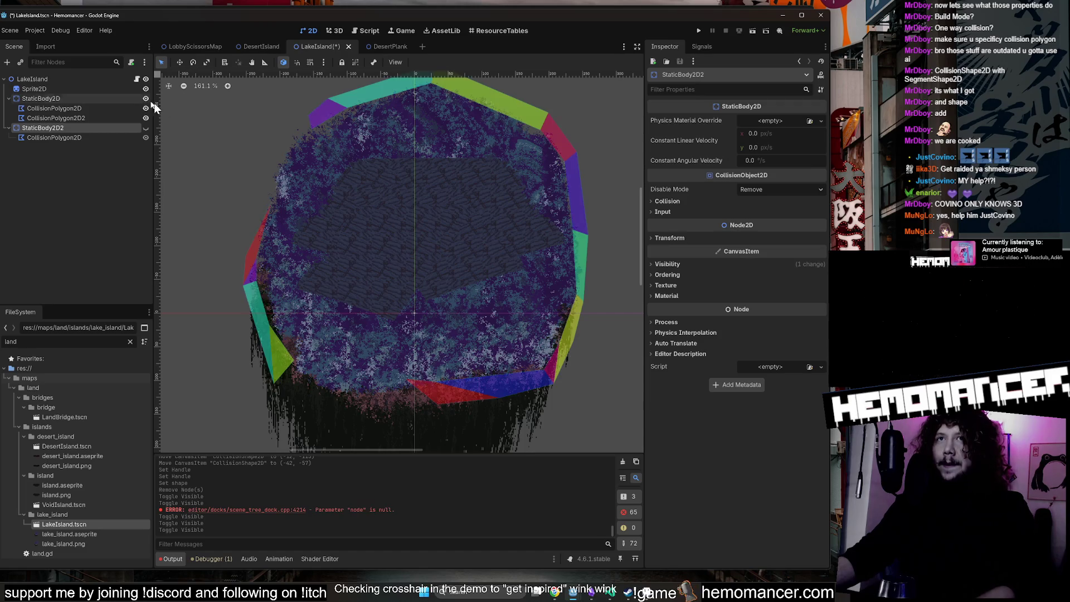
{"action": "left_click", "coordinate": [241, 130]}
{"action": "key", "text": "ctrl+s"}
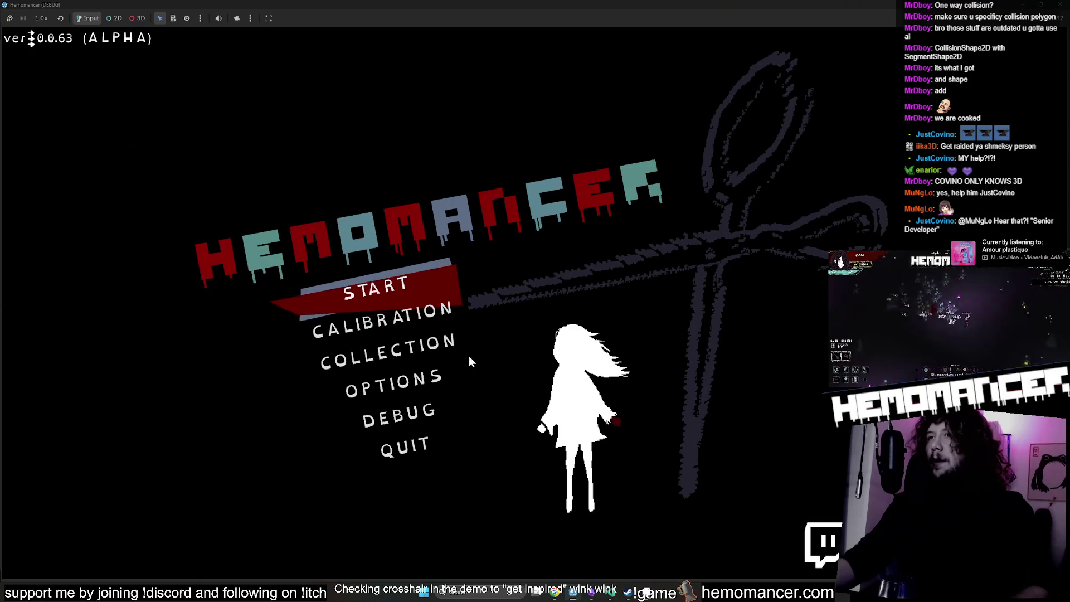
Start the game from the main menu and walk the character around the island's middle and table.
{"action": "left_click", "coordinate": [410, 287]}
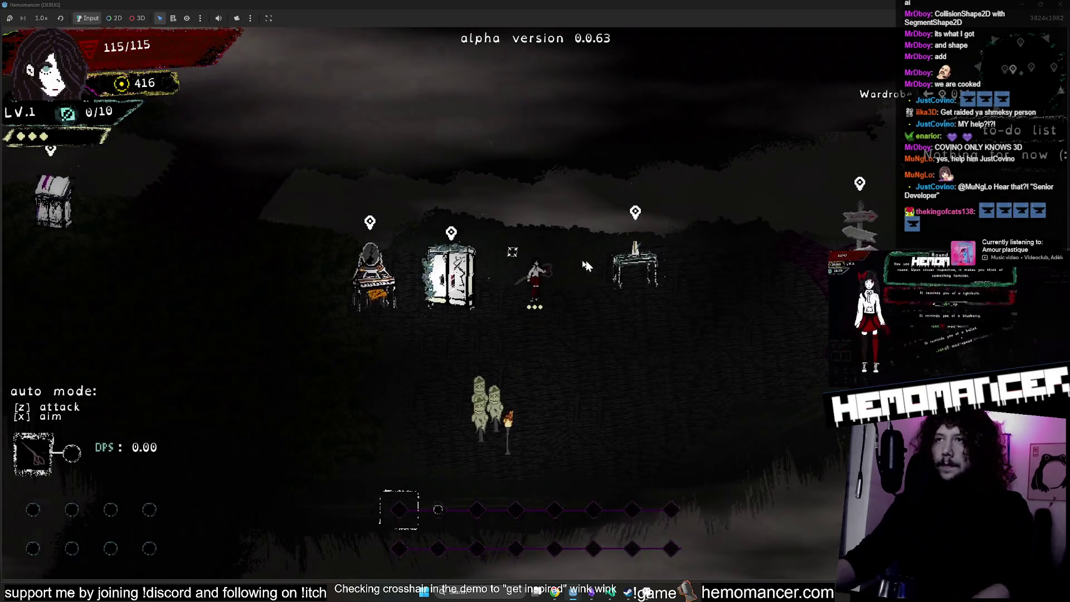
{"action": "key", "text": "s"}
{"action": "key", "text": "d"}
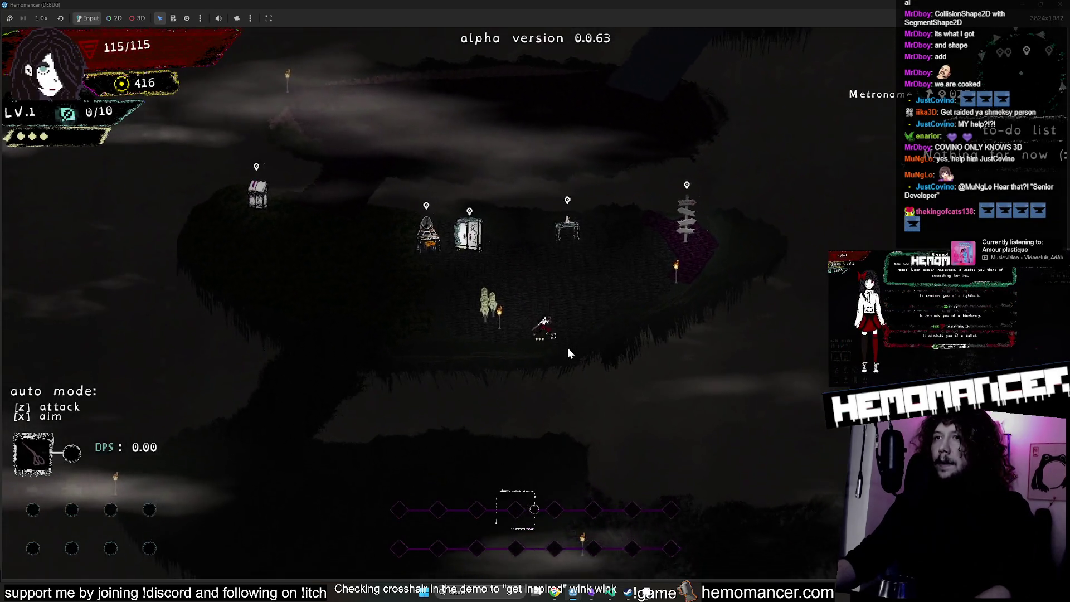
{"action": "key", "text": "w"}
{"action": "key", "text": "a"}
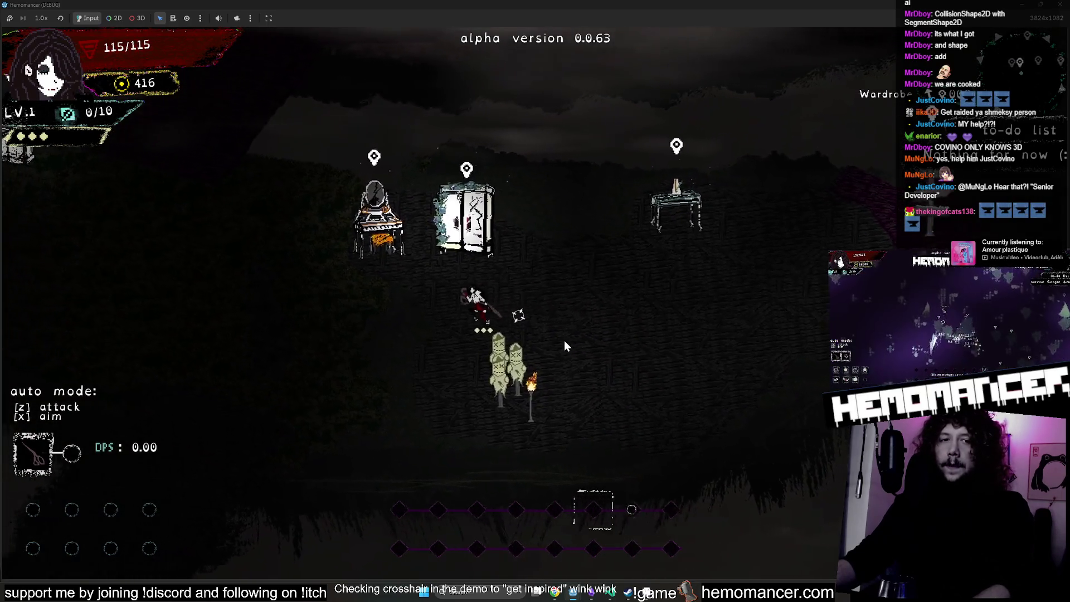
{"action": "key", "text": "d"}
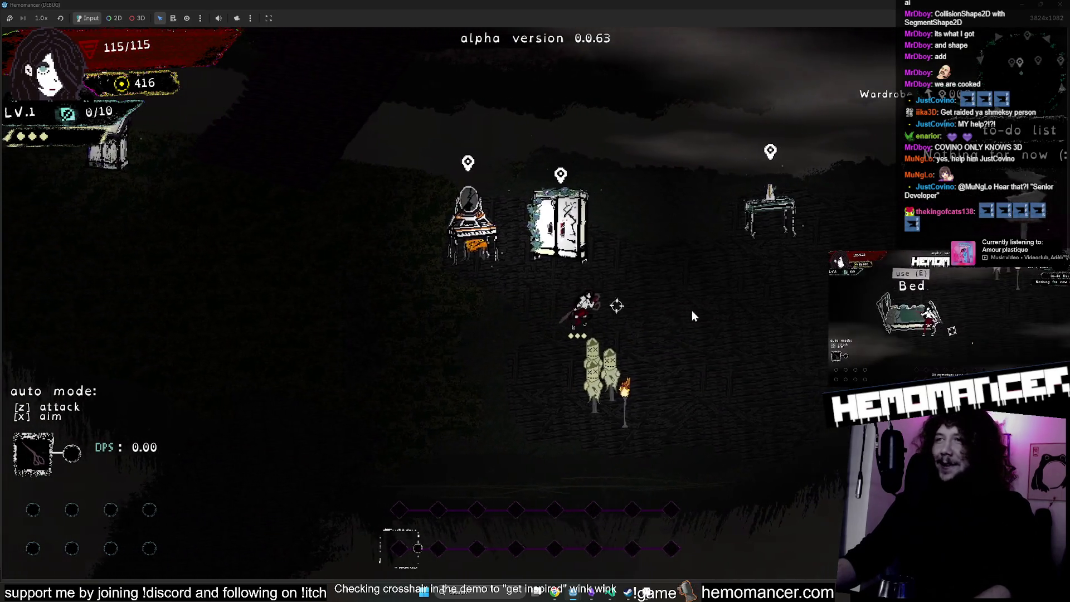
{"action": "key", "text": "w"}
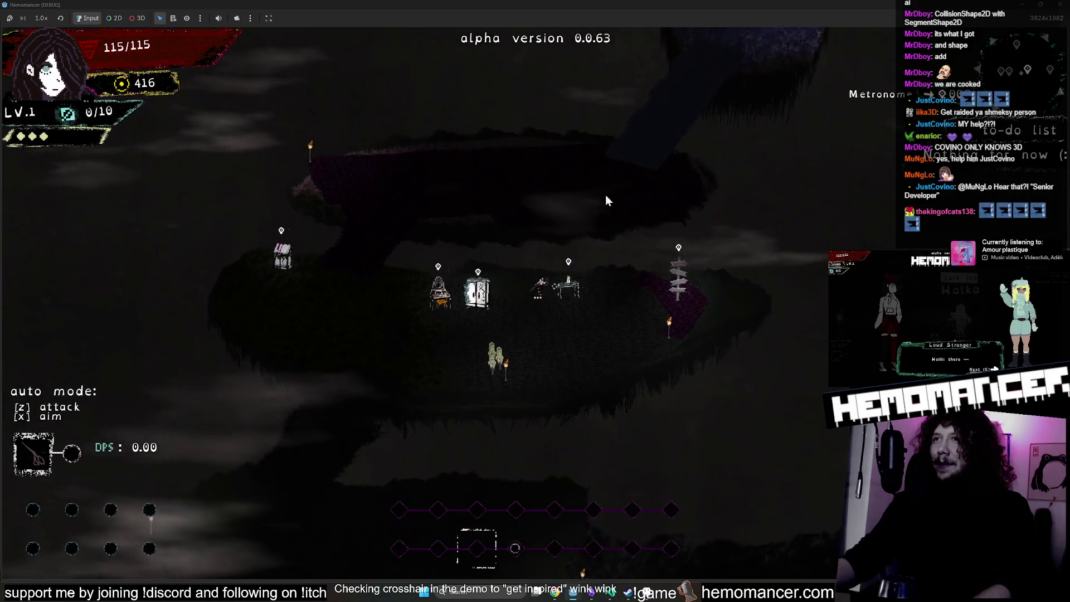
{"action": "key", "text": "s"}
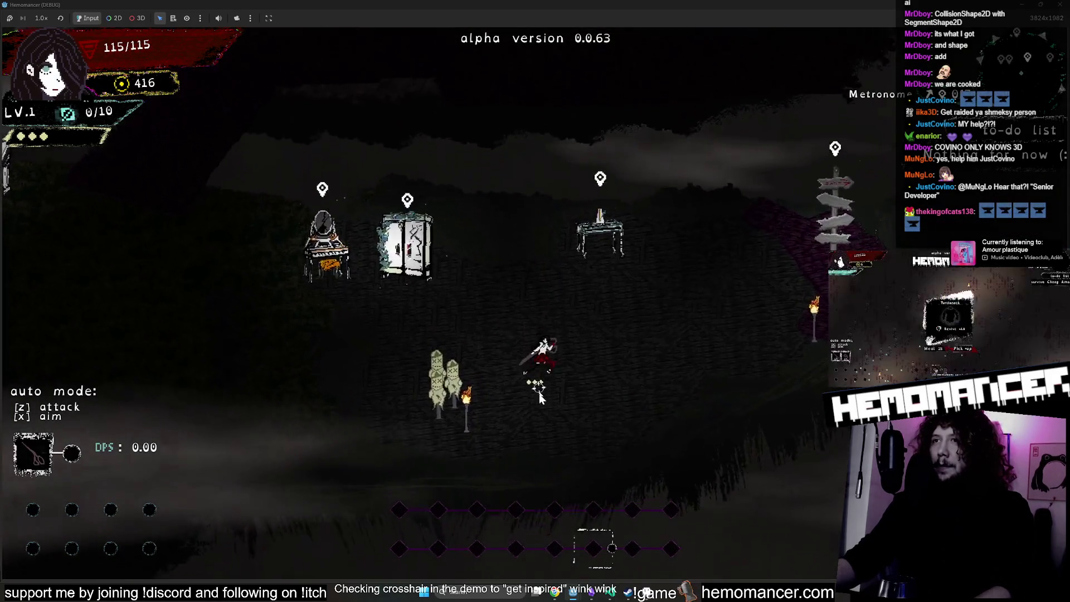
{"action": "key", "text": "d"}
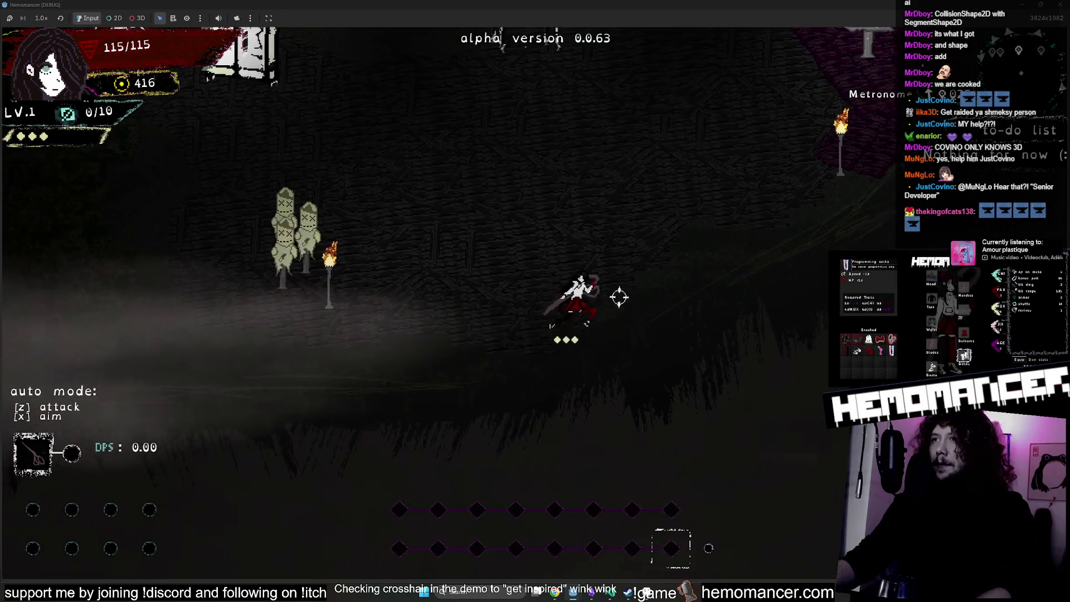
Walk up to the Signpole, left past the wardrobe and Vanity, then along the lower edge.
{"action": "key", "text": "w"}
{"action": "key", "text": "d"}
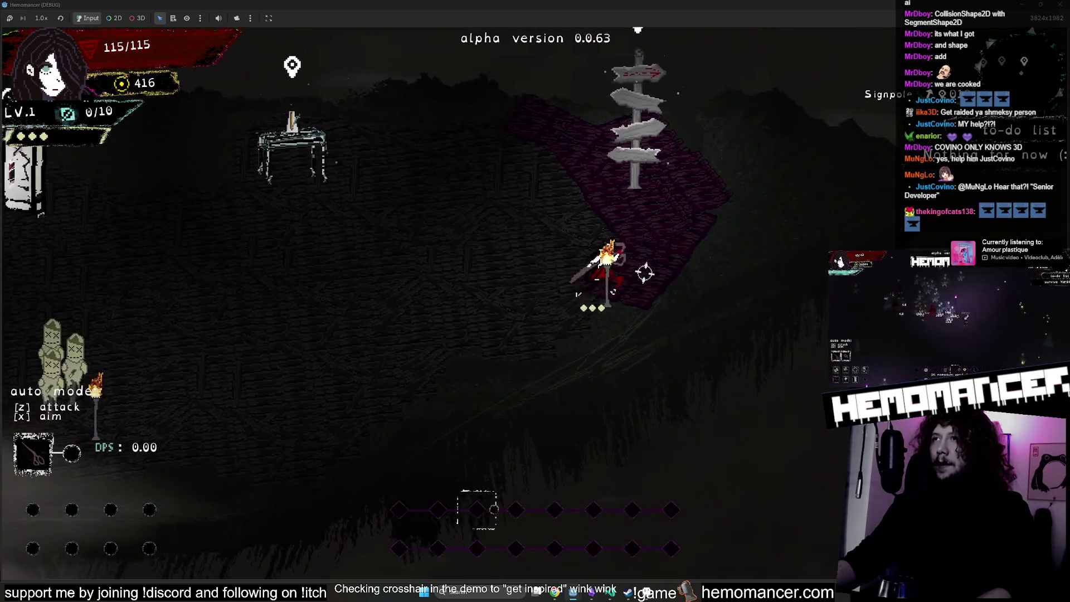
{"action": "key", "text": "w"}
{"action": "key", "text": "a"}
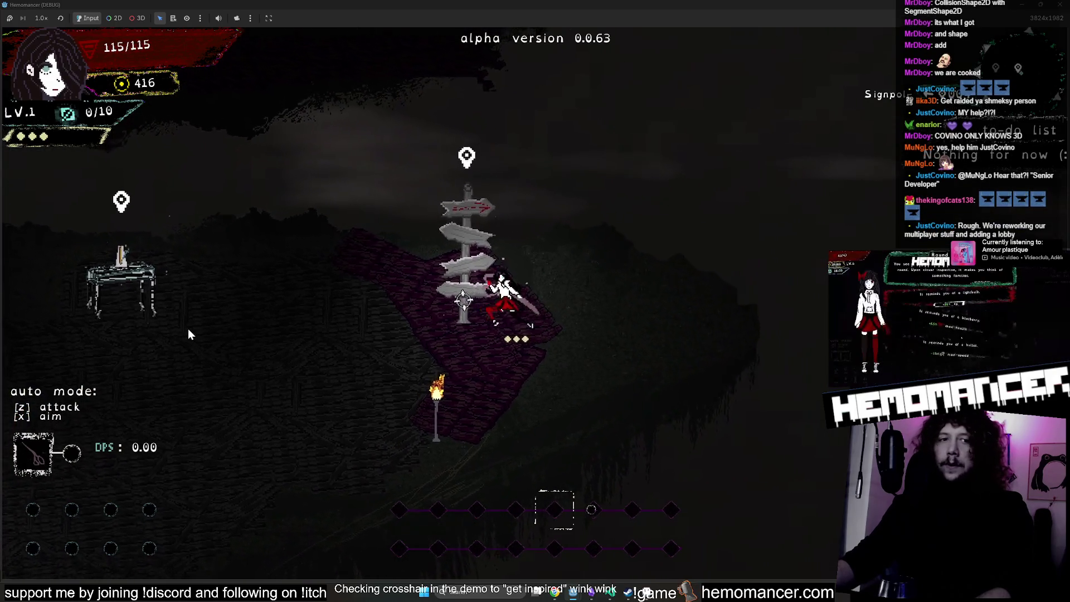
{"action": "key", "text": "a"}
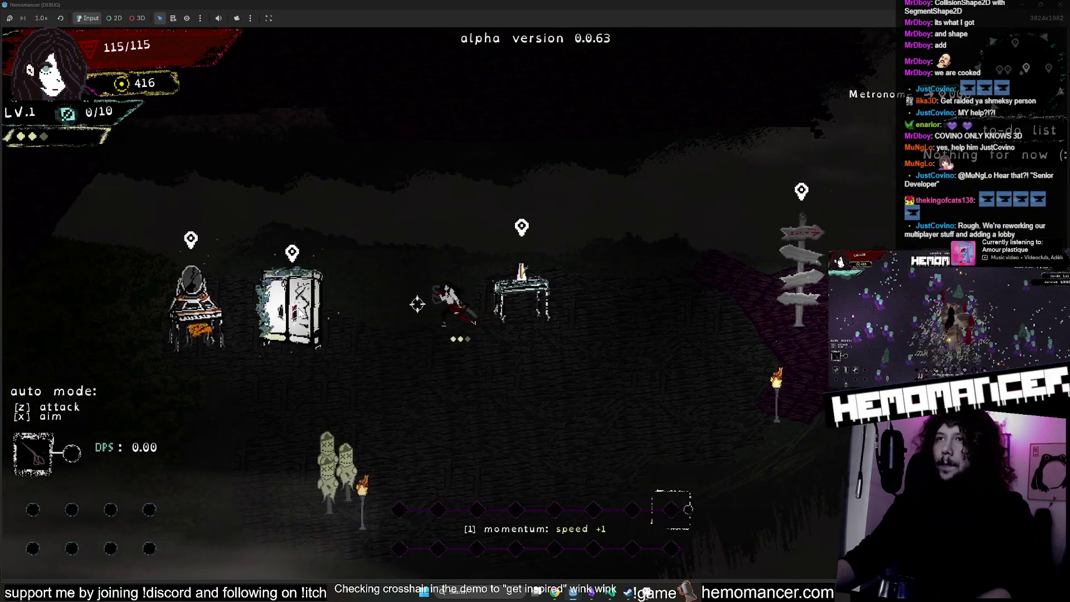
{"action": "key", "text": "a"}
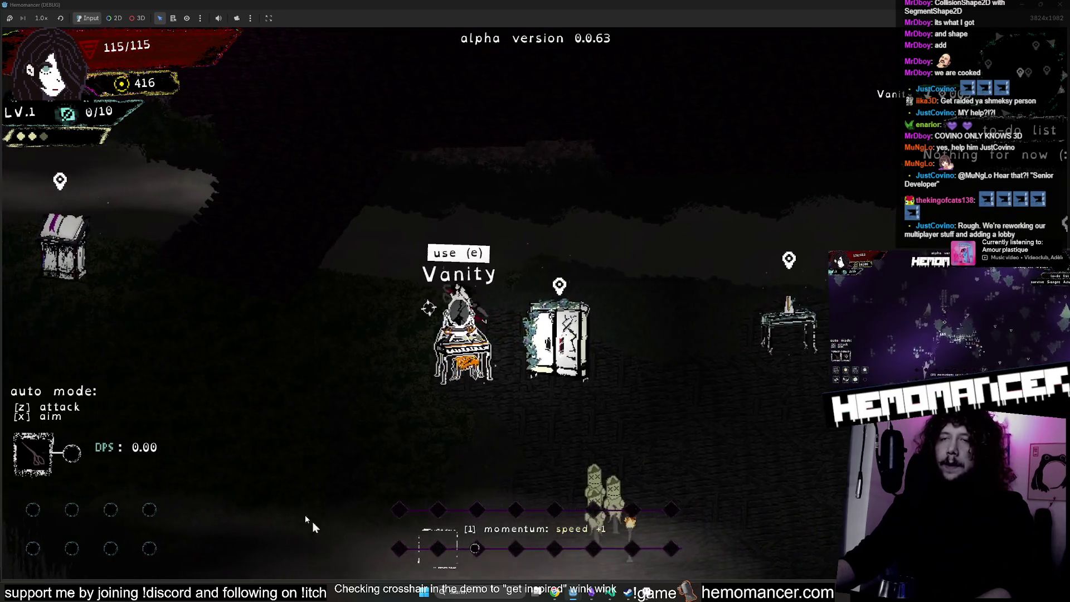
{"action": "key", "text": "s"}
{"action": "key", "text": "a"}
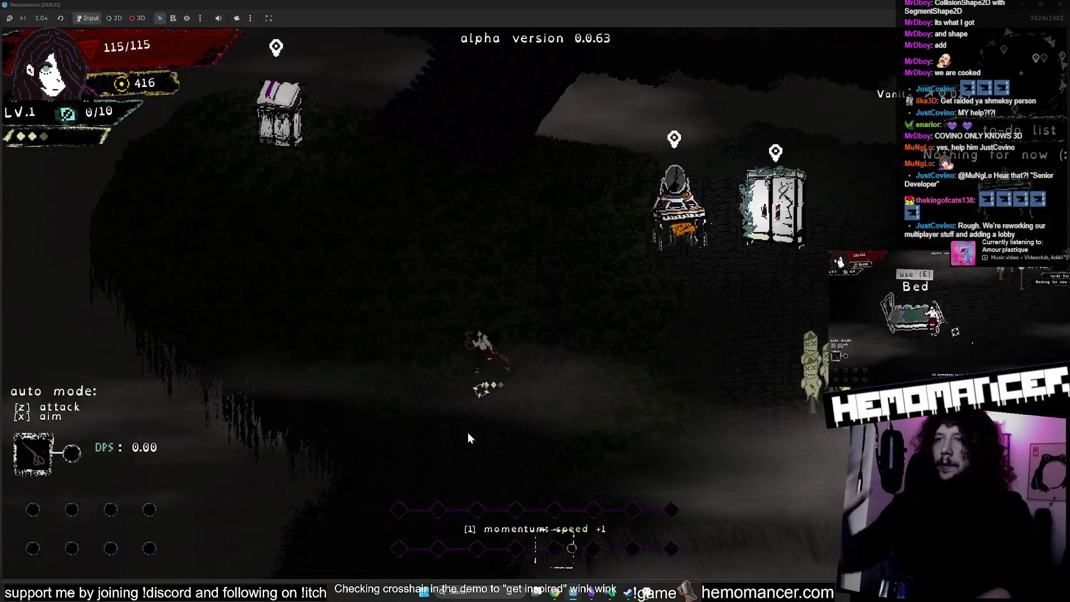
{"action": "key", "text": "s"}
{"action": "key", "text": "a"}
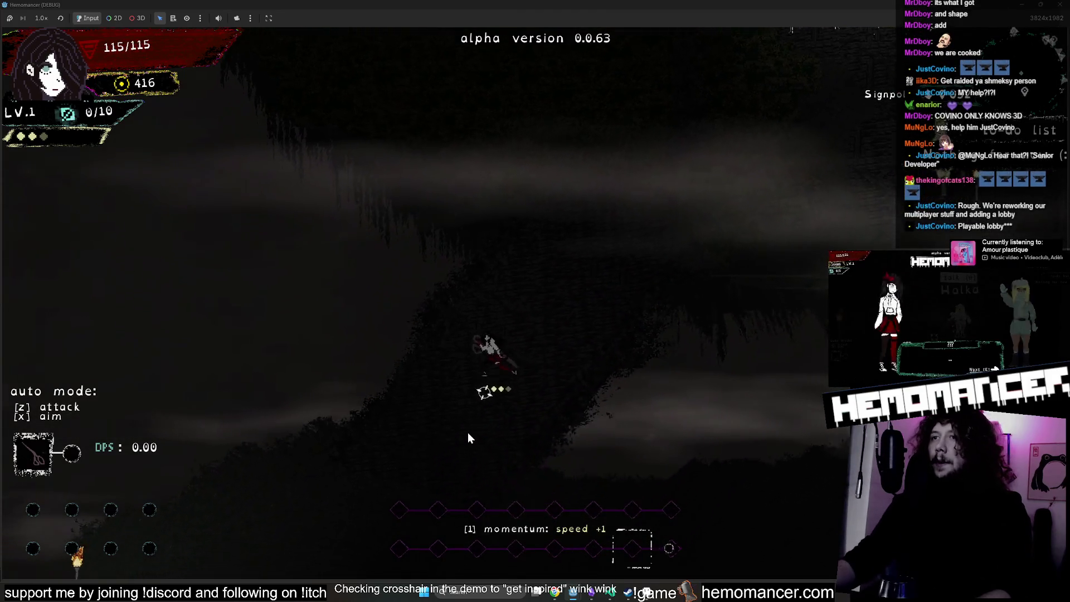
{"action": "key", "text": "d"}
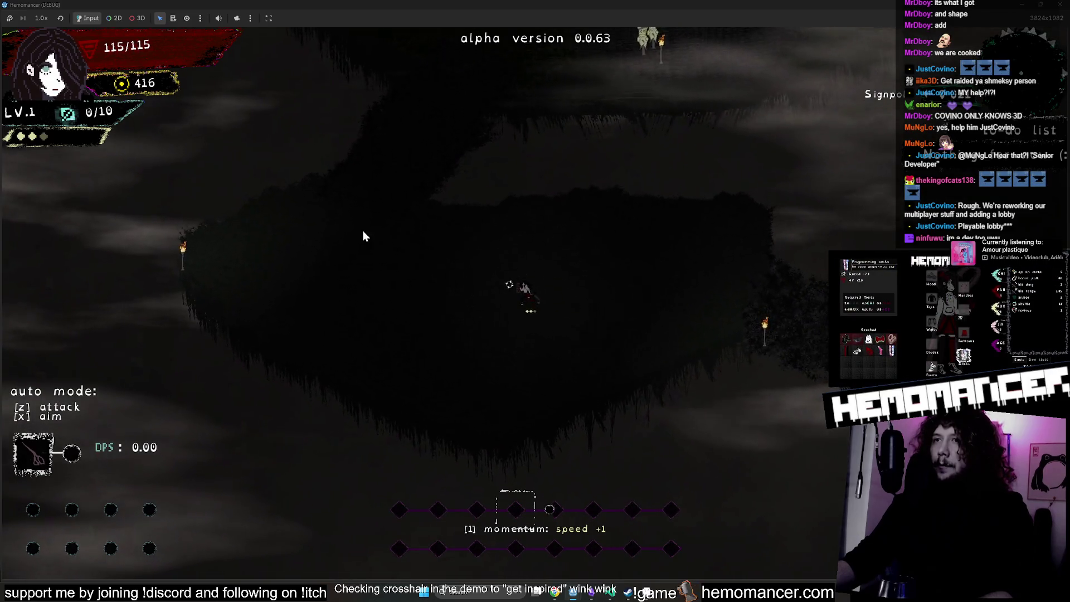
Walk back past the Vanity, up onto the bridge toward the signpost, then stop the game with F8.
{"action": "key", "text": "w"}
{"action": "key", "text": "a"}
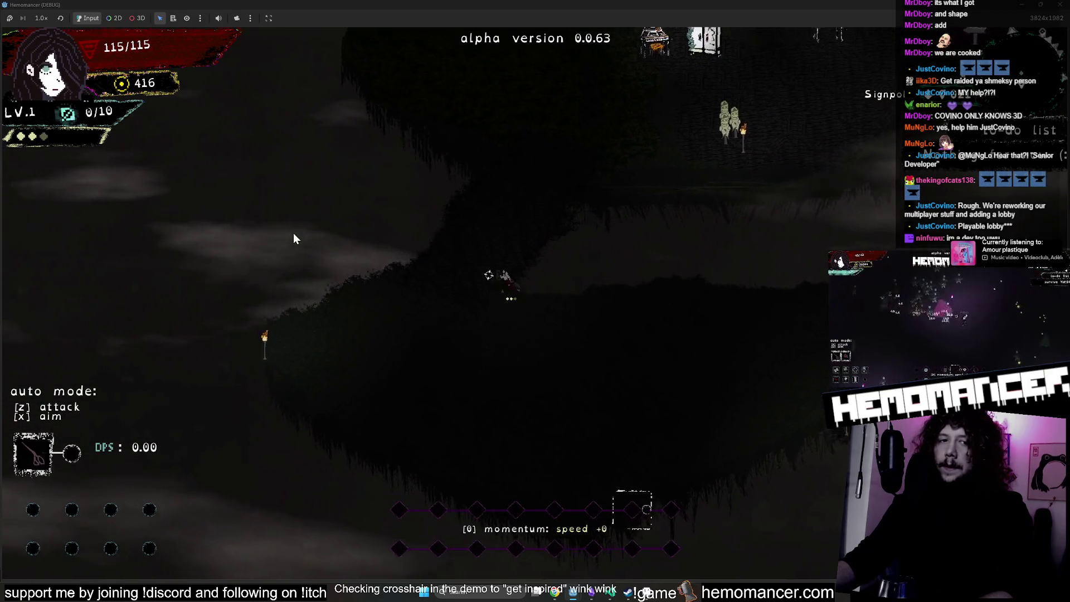
{"action": "key", "text": "w"}
{"action": "key", "text": "d"}
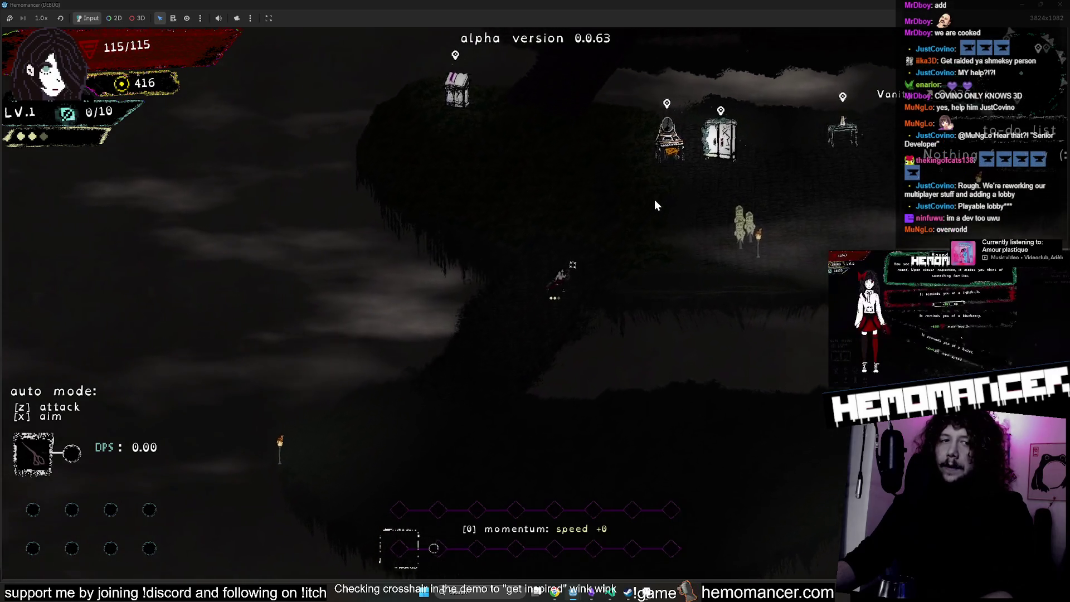
{"action": "key", "text": "w"}
{"action": "key", "text": "d"}
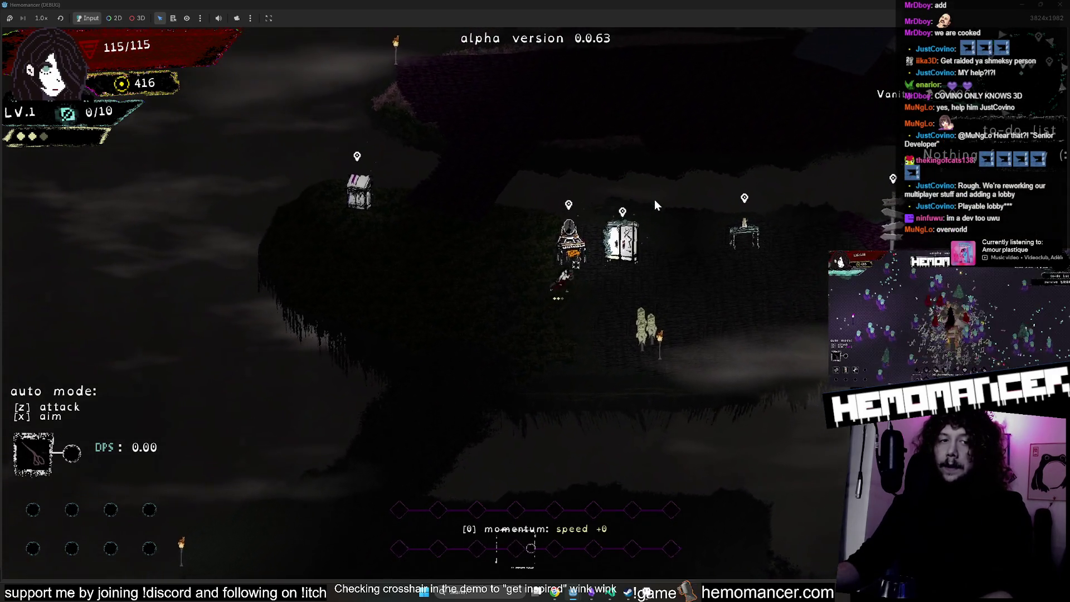
{"action": "key", "text": "w"}
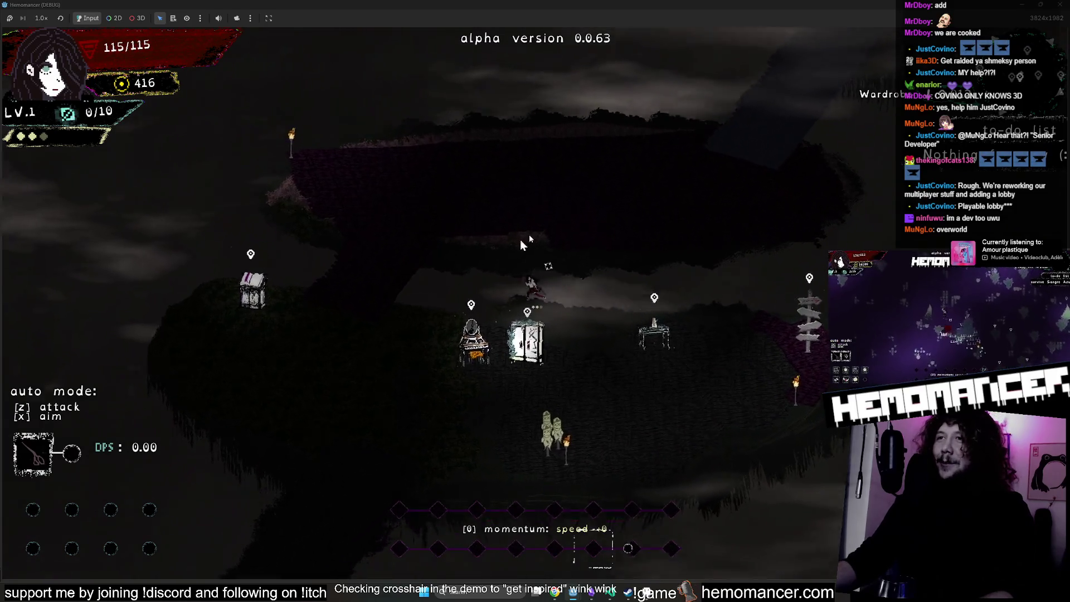
{"action": "key", "text": "a"}
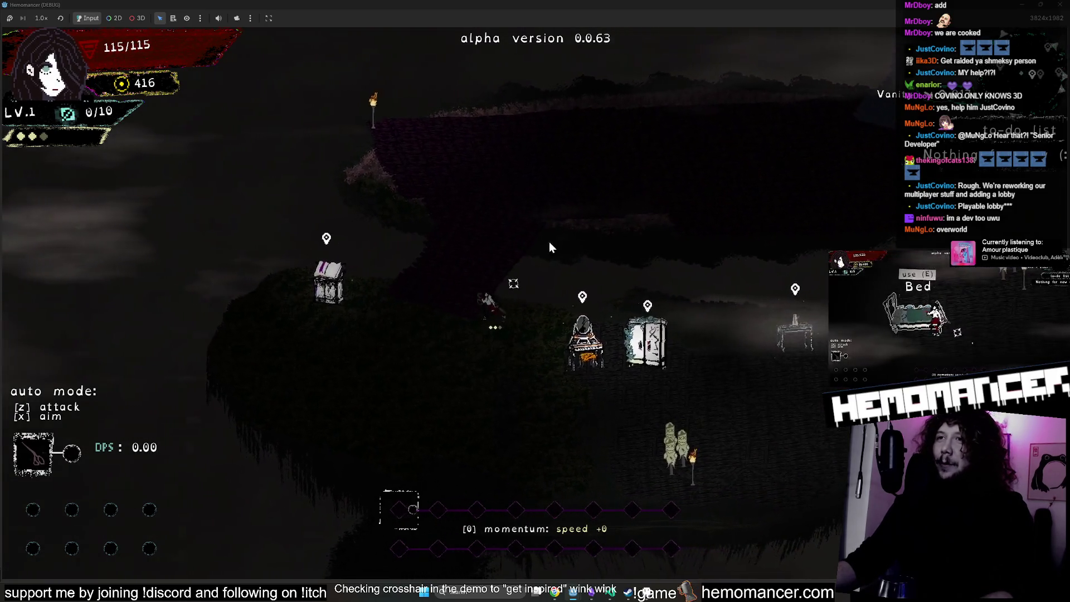
{"action": "key", "text": "w"}
{"action": "key", "text": "d"}
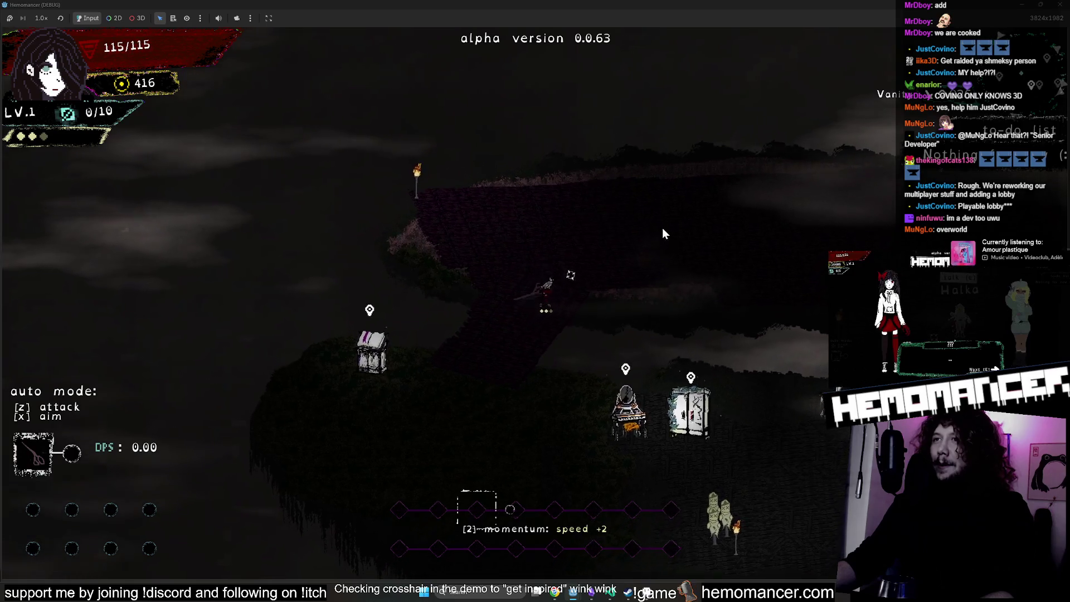
{"action": "key", "text": "w"}
{"action": "key", "text": "d"}
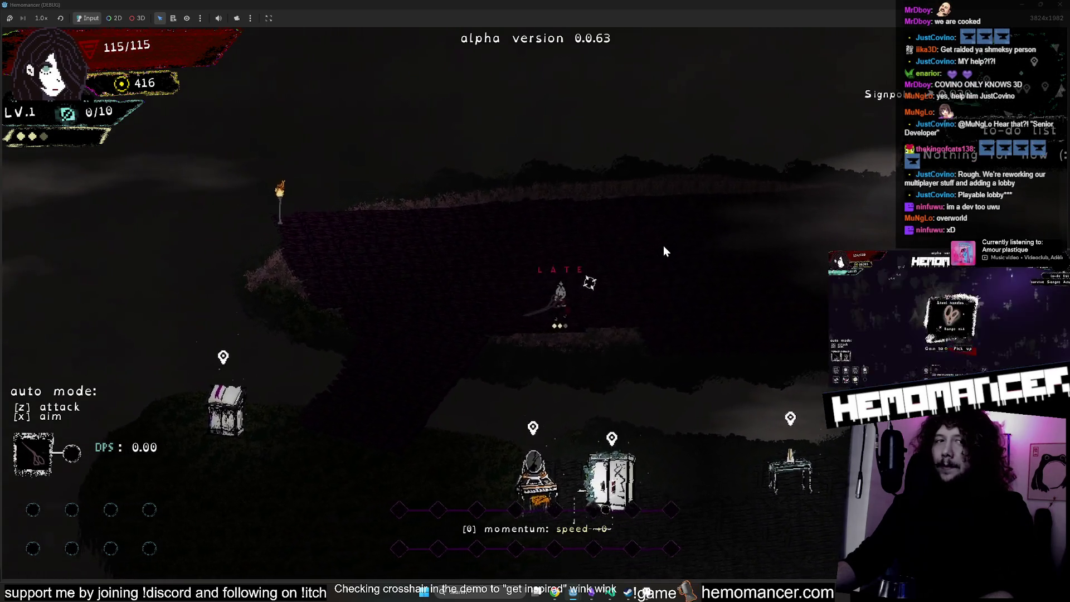
{"action": "key", "text": "d"}
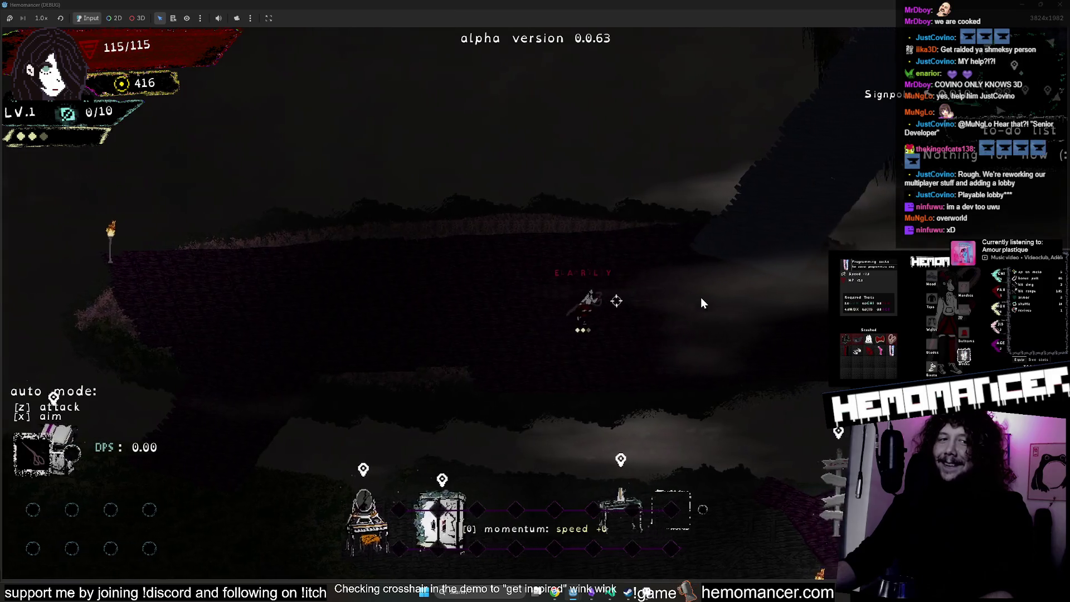
{"action": "key", "text": "F8"}
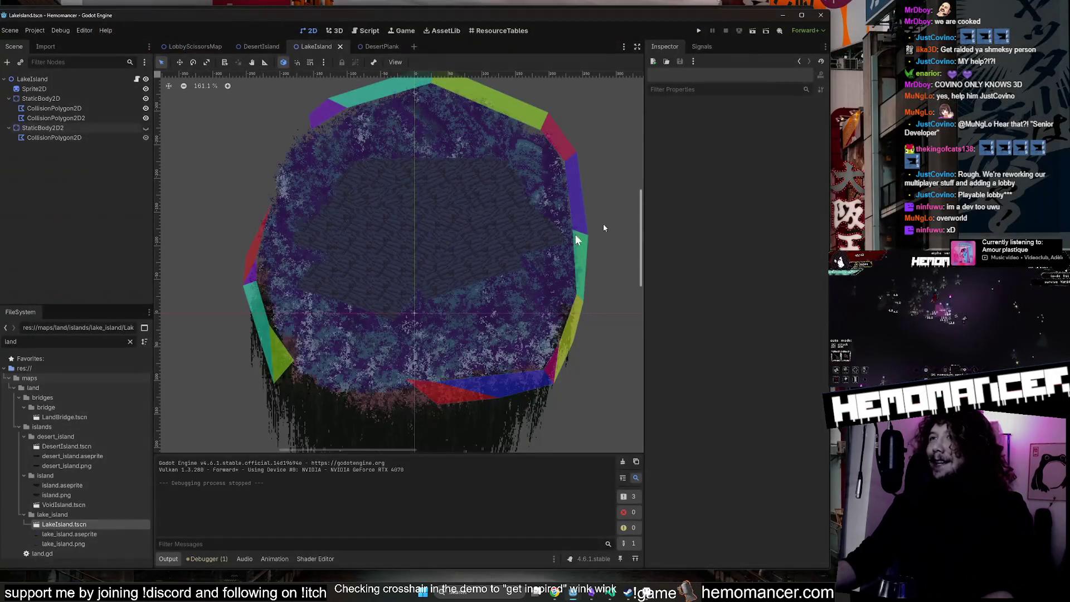
Switch to the LobbyScissorsMap scene and pan the view over the lobby's island outlines.
{"action": "left_click", "coordinate": [196, 47]}
{"action": "scroll", "coordinate": [409, 245], "scroll_direction": "down", "scroll_amount": 5}
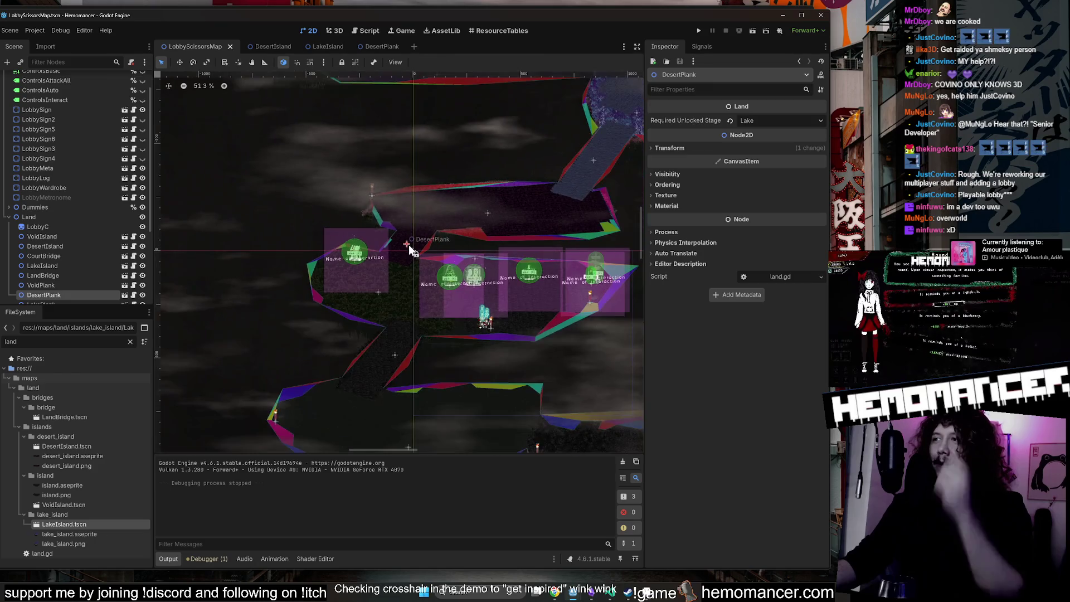
{"action": "scroll", "coordinate": [367, 162], "scroll_direction": "up", "scroll_amount": 5}
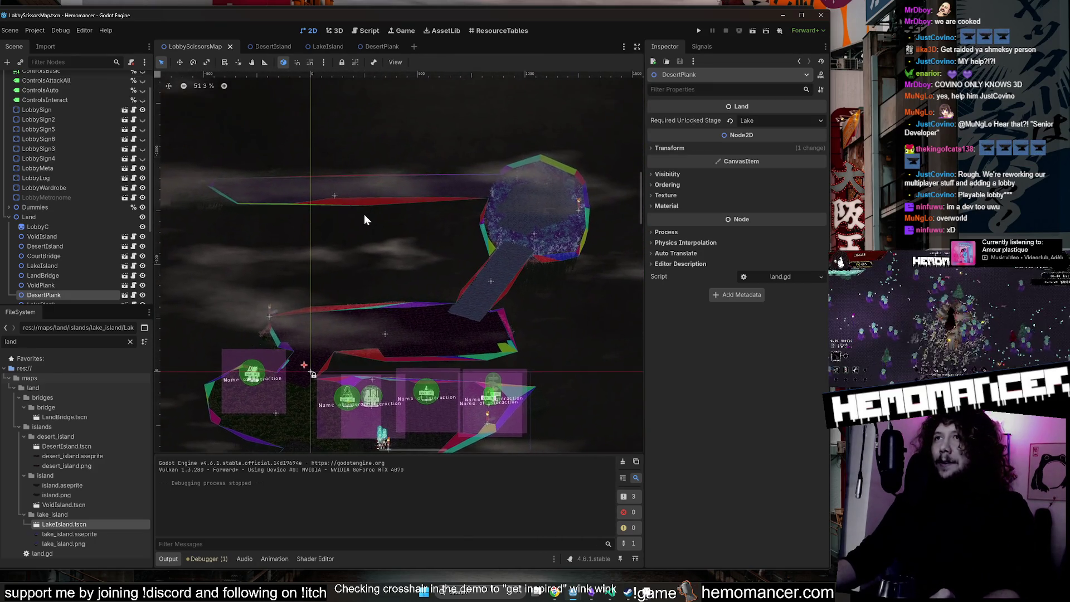
{"action": "scroll", "coordinate": [486, 189], "scroll_direction": "up", "scroll_amount": 10}
{"action": "scroll", "coordinate": [416, 334], "scroll_direction": "down", "scroll_amount": 4}
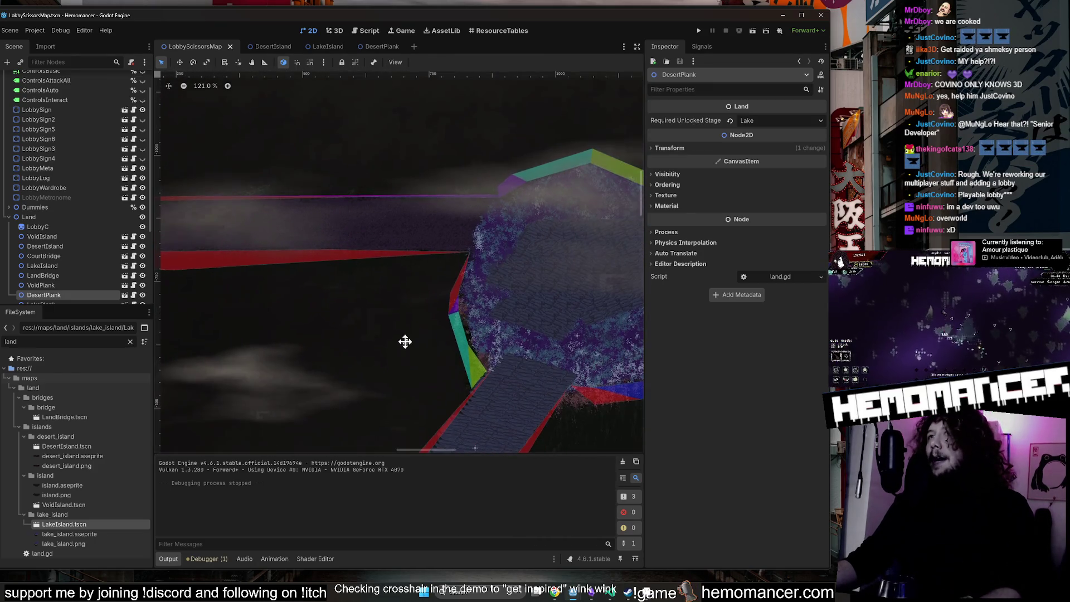
{"action": "mouse_move", "coordinate": [296, 398]}
{"action": "left_mouse_down"}
{"action": "mouse_move", "coordinate": [406, 269]}
{"action": "mouse_move", "coordinate": [358, 234]}
{"action": "mouse_move", "coordinate": [451, 160]}
{"action": "left_mouse_up"}
{"action": "mouse_move", "coordinate": [271, 195]}
{"action": "left_mouse_down"}
{"action": "mouse_move", "coordinate": [401, 132]}
{"action": "mouse_move", "coordinate": [377, 112]}
{"action": "mouse_move", "coordinate": [469, 123]}
{"action": "mouse_move", "coordinate": [409, 148]}
{"action": "mouse_move", "coordinate": [394, 134]}
{"action": "mouse_move", "coordinate": [389, 244]}
{"action": "left_mouse_up"}
Zoom the lobby view in and out, then run the project again with F5.
{"action": "scroll", "coordinate": [436, 135], "scroll_direction": "down", "scroll_amount": 5}
{"action": "scroll", "coordinate": [325, 272], "scroll_direction": "up", "scroll_amount": 3}
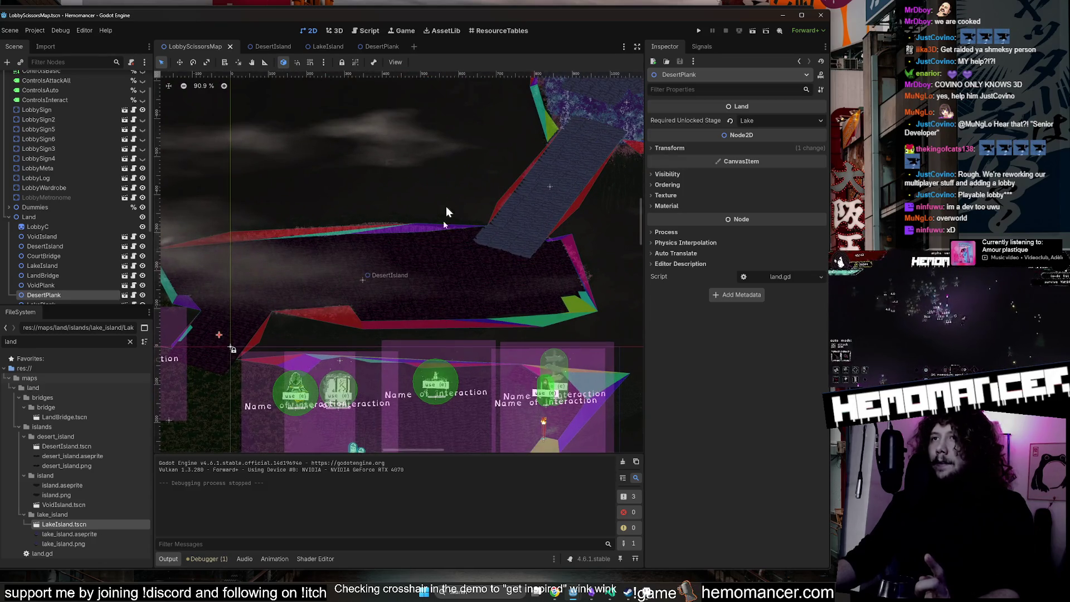
{"action": "scroll", "coordinate": [436, 433], "scroll_direction": "down", "scroll_amount": 5}
{"action": "key", "text": "F5"}
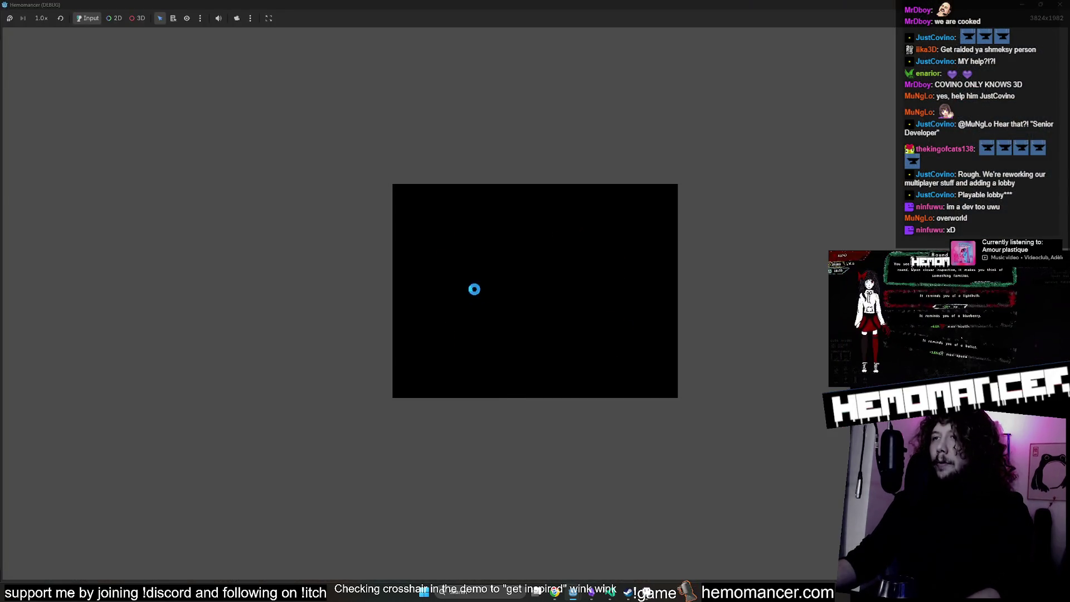
Close the game window, nudge the lobby map view slightly right, and relaunch with F5.
{"action": "left_click", "coordinate": [1060, 6]}
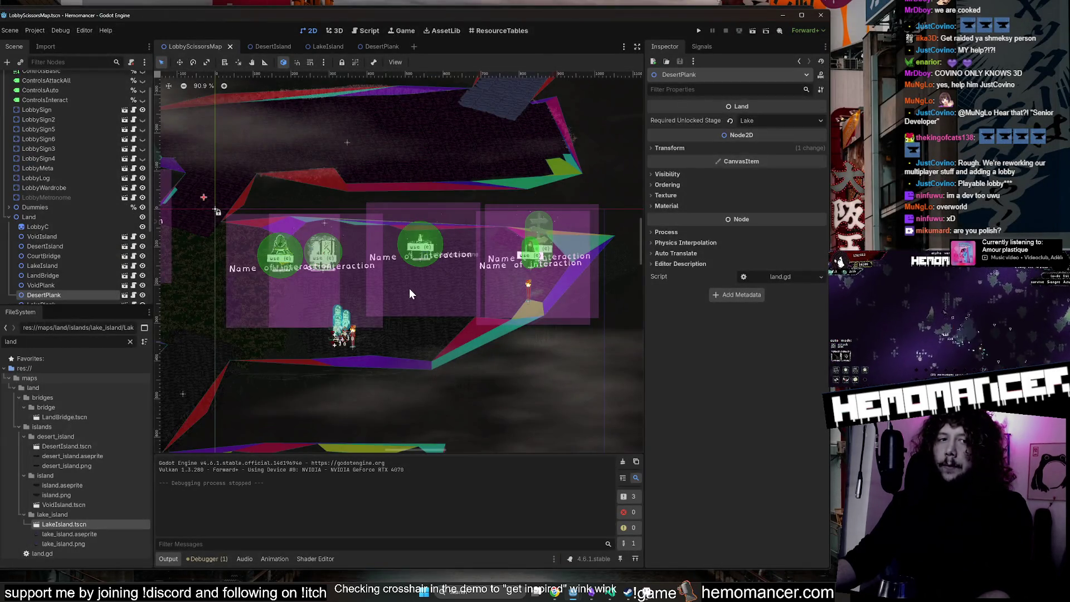
{"action": "scroll", "coordinate": [408, 292], "scroll_direction": "down", "scroll_amount": 1}
{"action": "left_click_drag", "start_coordinate": [393, 200], "coordinate": [416, 195]}
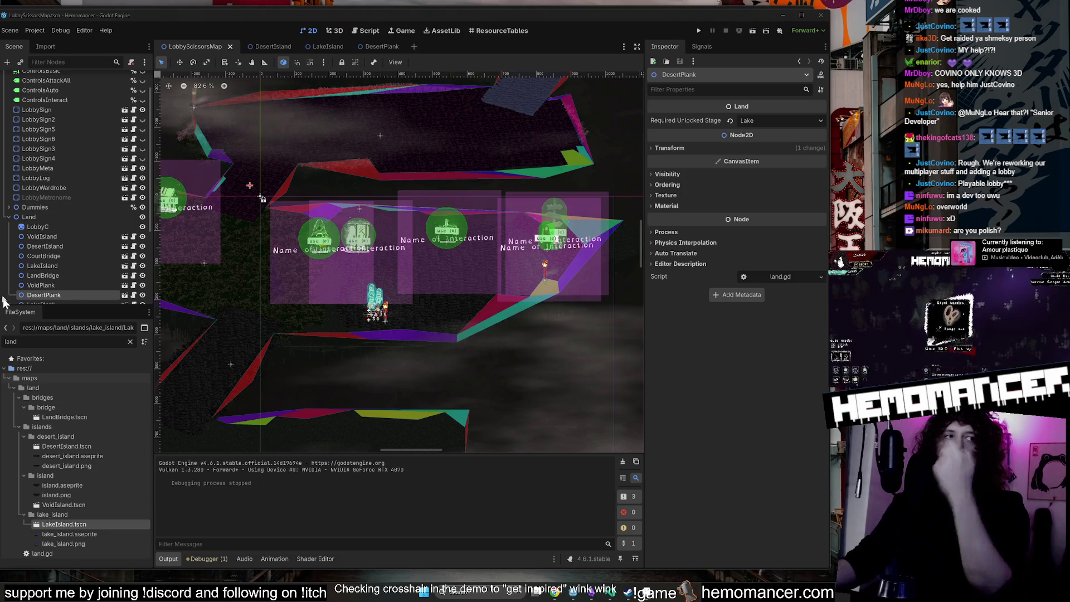
{"action": "key", "text": "F5"}
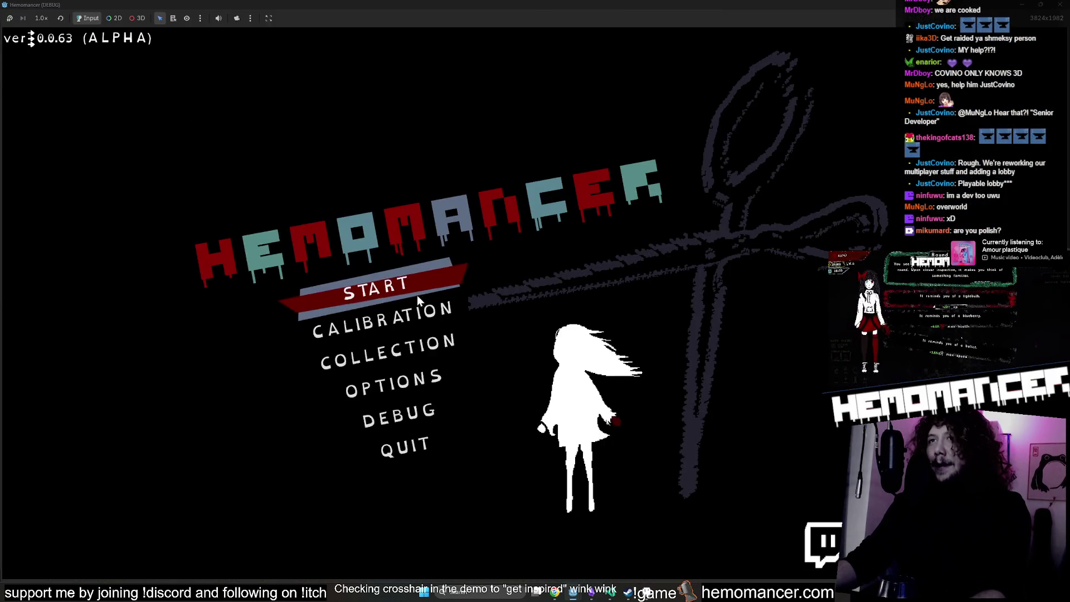
Get past the start screen and walk the character up-left, up-right and toward the signpost.
{"action": "left_click", "coordinate": [416, 294]}
{"action": "key", "text": "w"}
{"action": "key", "text": "a"}
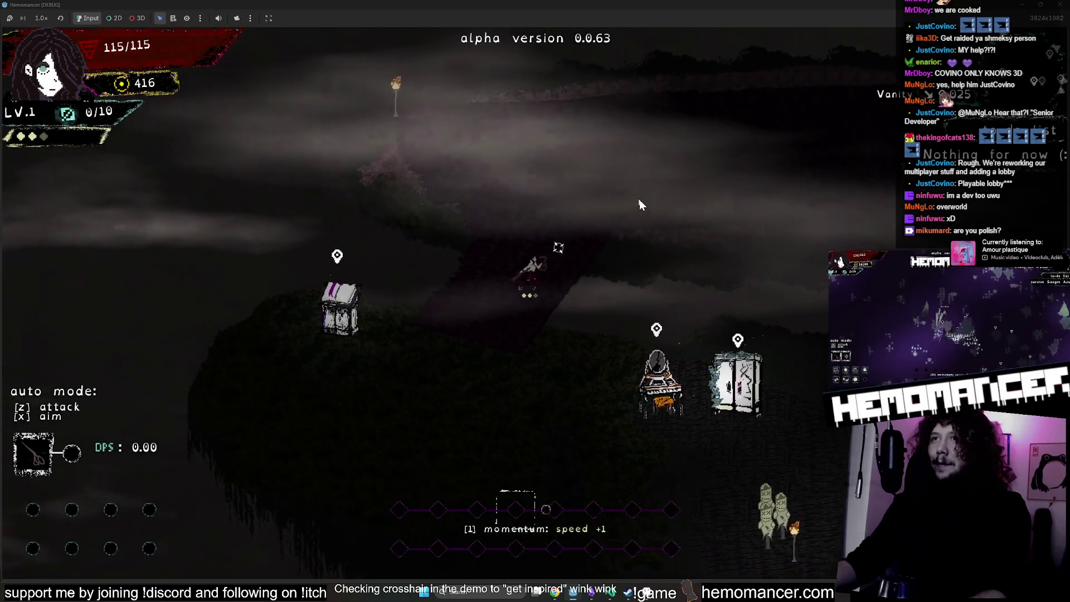
{"action": "key", "text": "w"}
{"action": "key", "text": "d"}
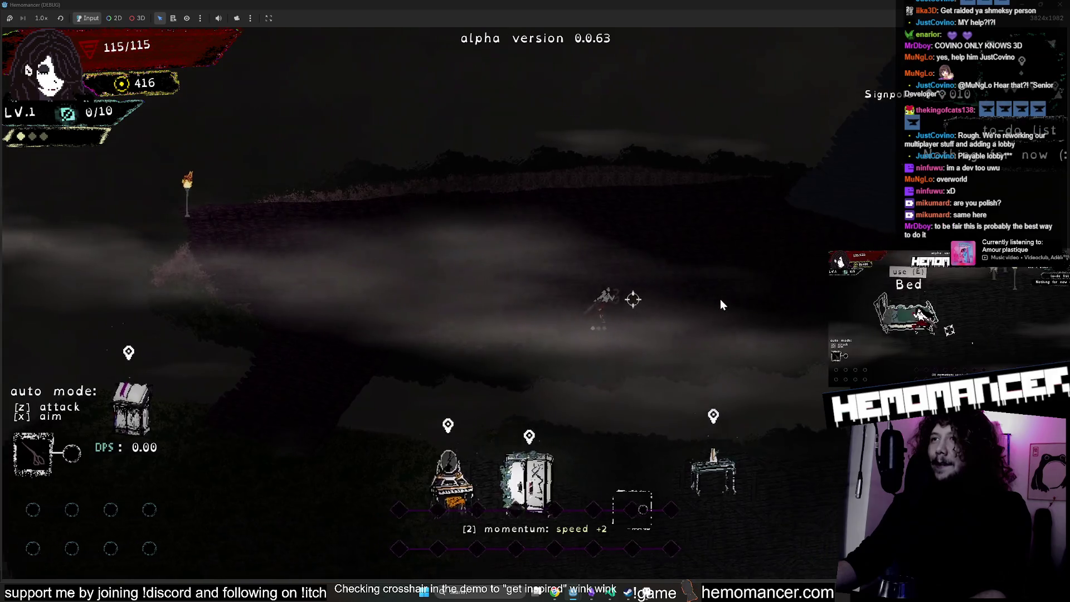
{"action": "key", "text": "d"}
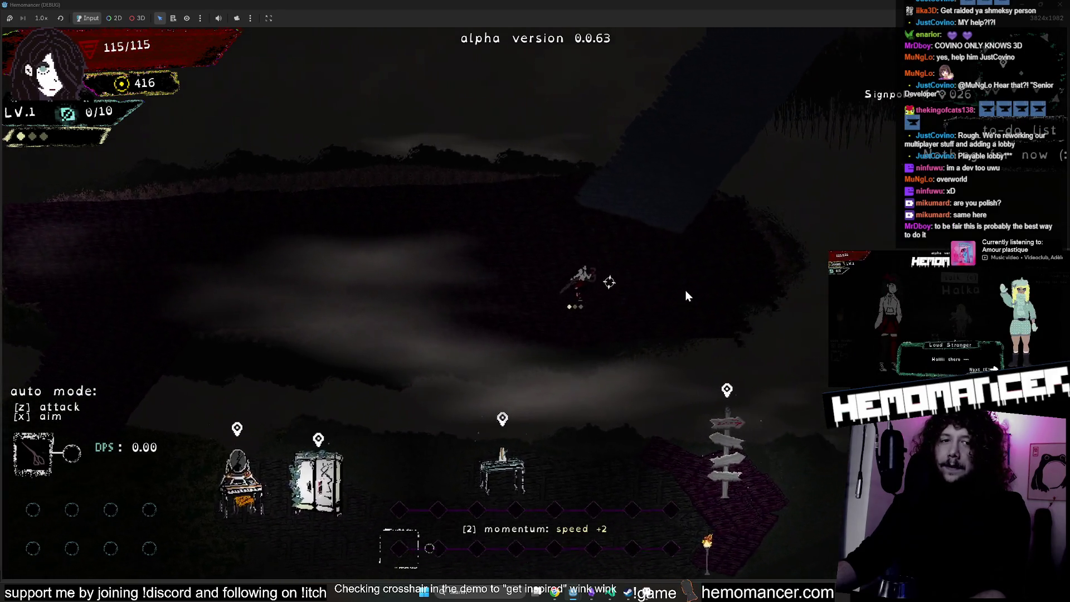
{"action": "key", "text": "w"}
{"action": "key", "text": "d"}
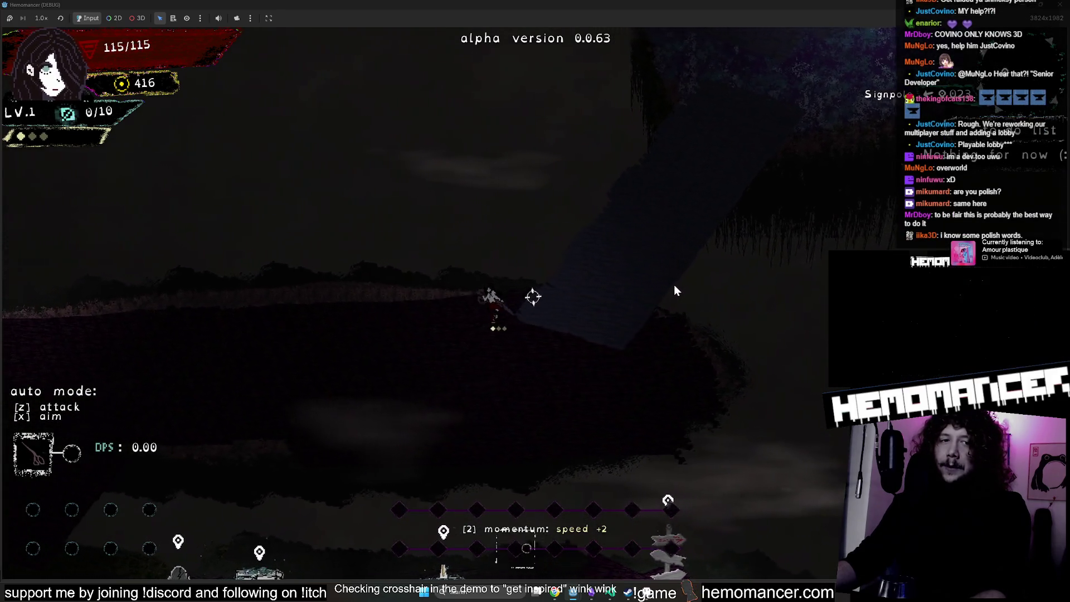
Walk the character toward the furniture and down the island, then stop the running game.
{"action": "key", "text": "s"}
{"action": "key", "text": "a"}
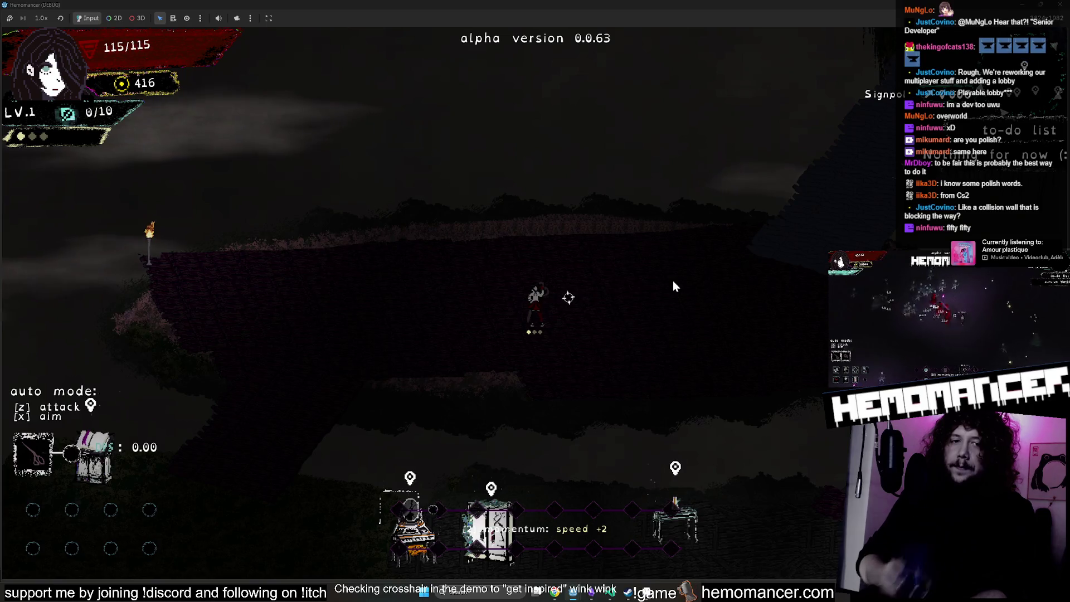
{"action": "key", "text": "s"}
{"action": "key", "text": "d"}
{"action": "key", "text": "s"}
{"action": "key", "text": "a"}
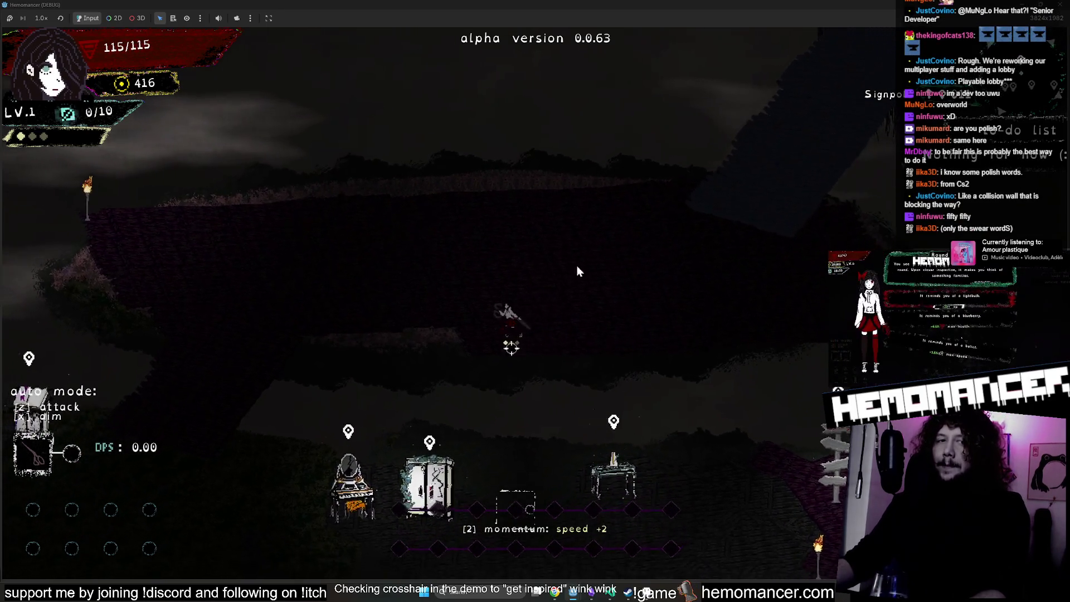
{"action": "left_click", "coordinate": [1061, 10]}
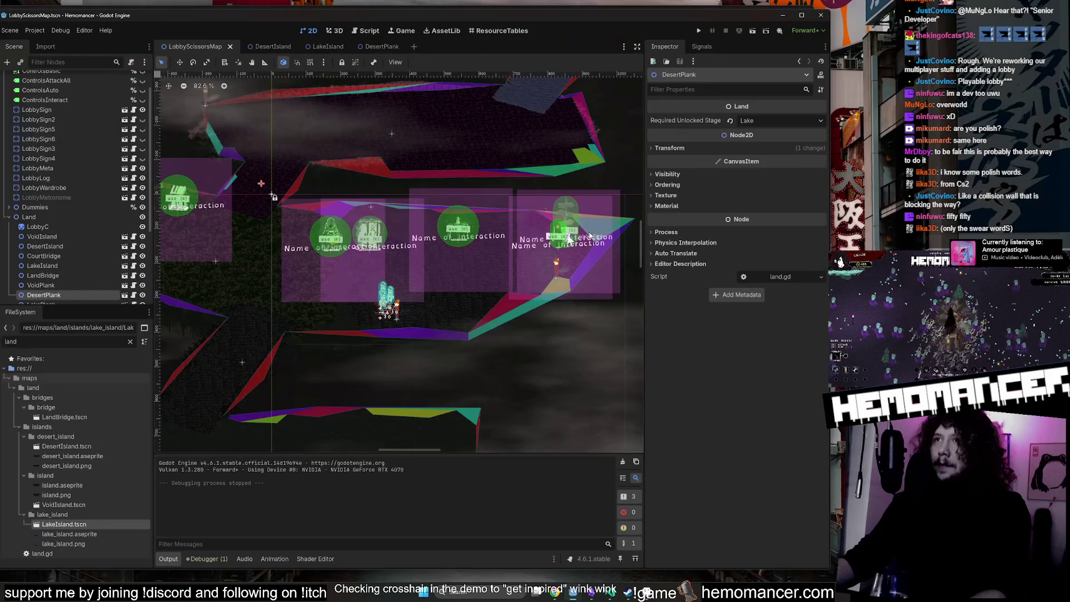
Scroll across the lobby map and select the Light4 torch.
{"action": "scroll", "coordinate": [448, 273], "scroll_direction": "up", "scroll_amount": 3}
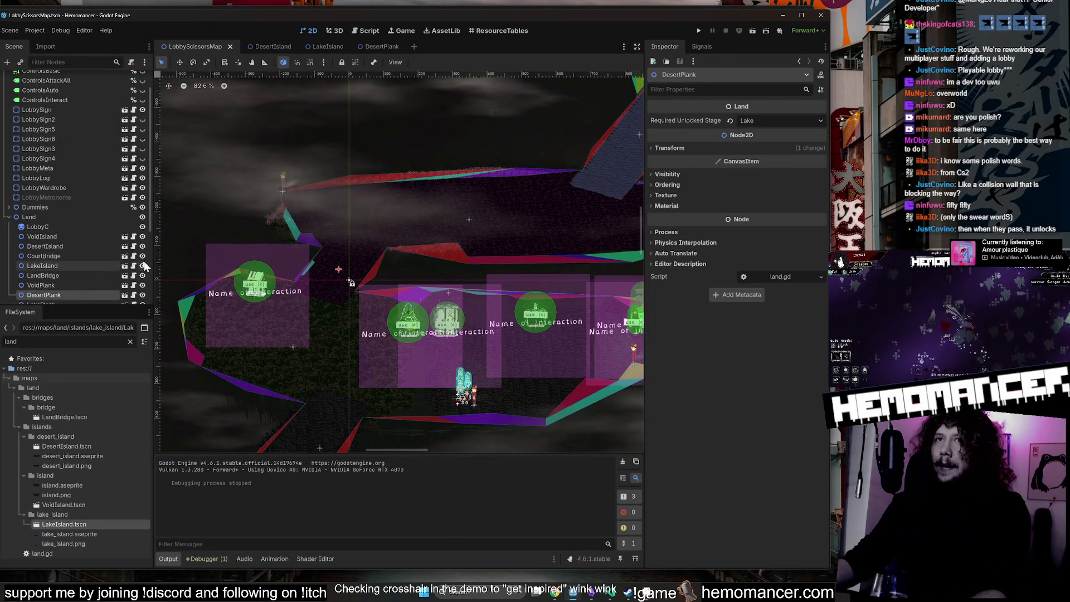
{"action": "scroll", "coordinate": [468, 234], "scroll_direction": "right", "scroll_amount": 3}
{"action": "scroll", "coordinate": [501, 251], "scroll_direction": "up", "scroll_amount": 2}
{"action": "scroll", "coordinate": [448, 280], "scroll_direction": "right", "scroll_amount": 8}
{"action": "scroll", "coordinate": [448, 280], "scroll_direction": "up", "scroll_amount": 5}
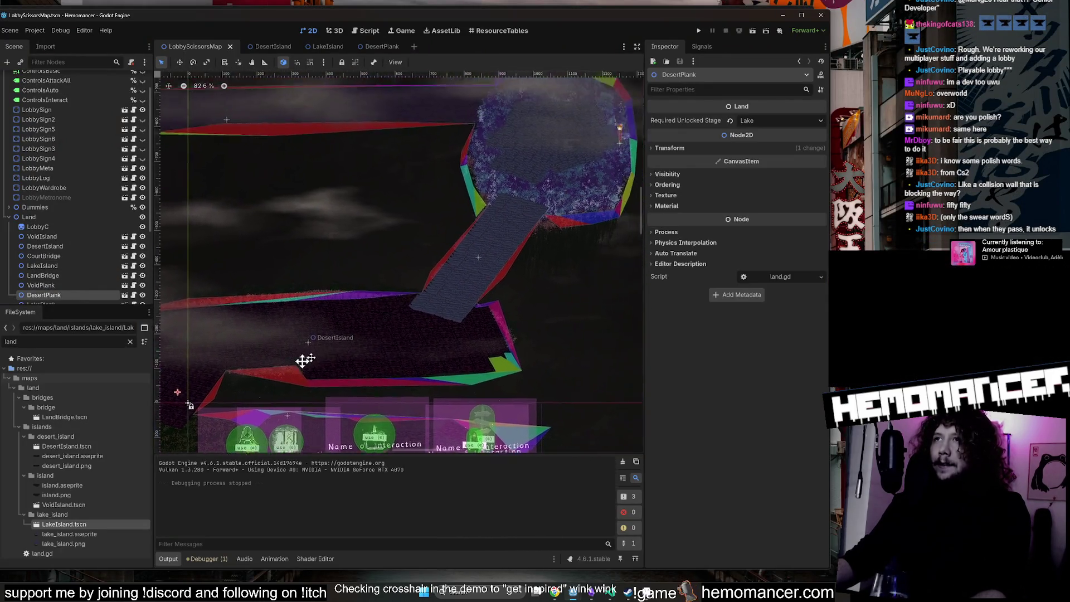
{"action": "left_click", "coordinate": [489, 159]}
{"action": "scroll", "coordinate": [87, 228], "scroll_direction": "up", "scroll_amount": 3}
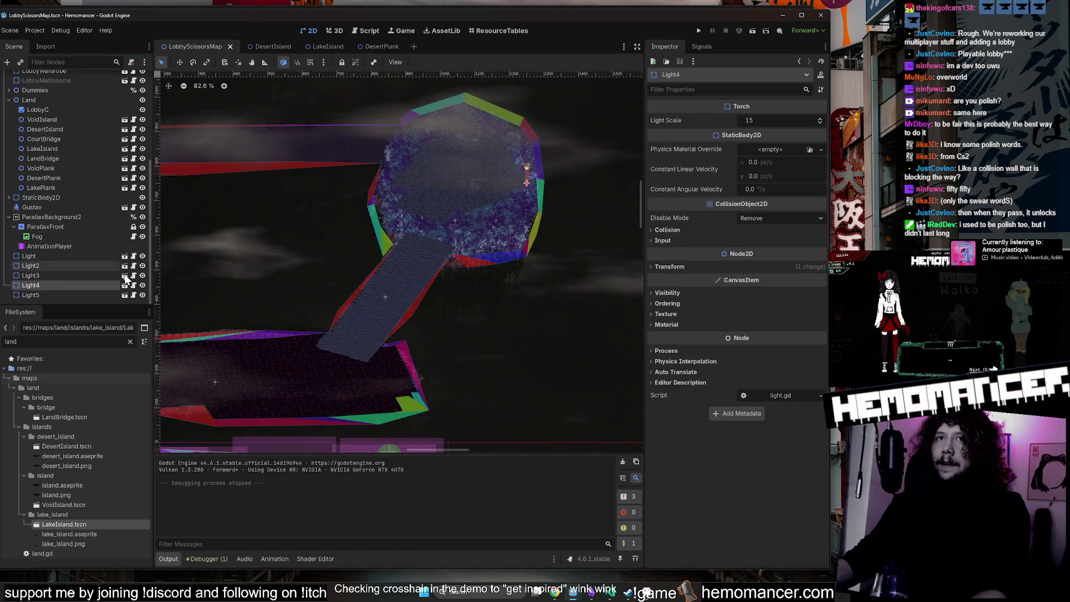
In VoidIsland's land.gd, uncomment lines 8–11, delete the pass line, and run with F6.
{"action": "left_click", "coordinate": [125, 176]}
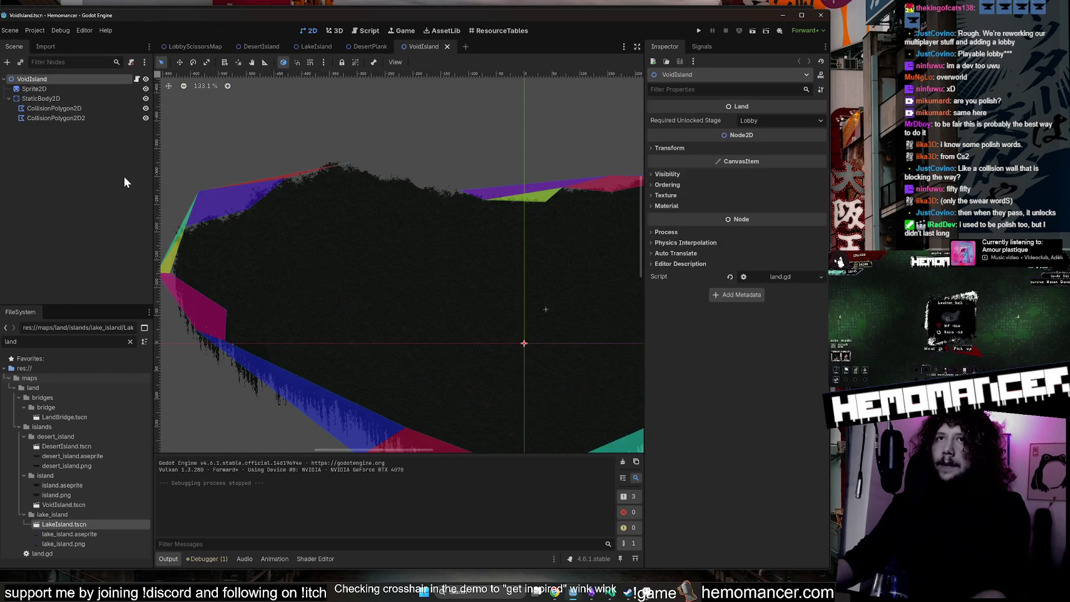
{"action": "left_click", "coordinate": [136, 79]}
{"action": "left_click_drag", "start_coordinate": [312, 207], "coordinate": [293, 164]}
{"action": "key", "text": "ctrl+k"}
{"action": "left_click", "coordinate": [350, 148]}
{"action": "key", "text": "ctrl+shift+k"}
{"action": "left_click", "coordinate": [474, 217]}
{"action": "key", "text": "F6"}
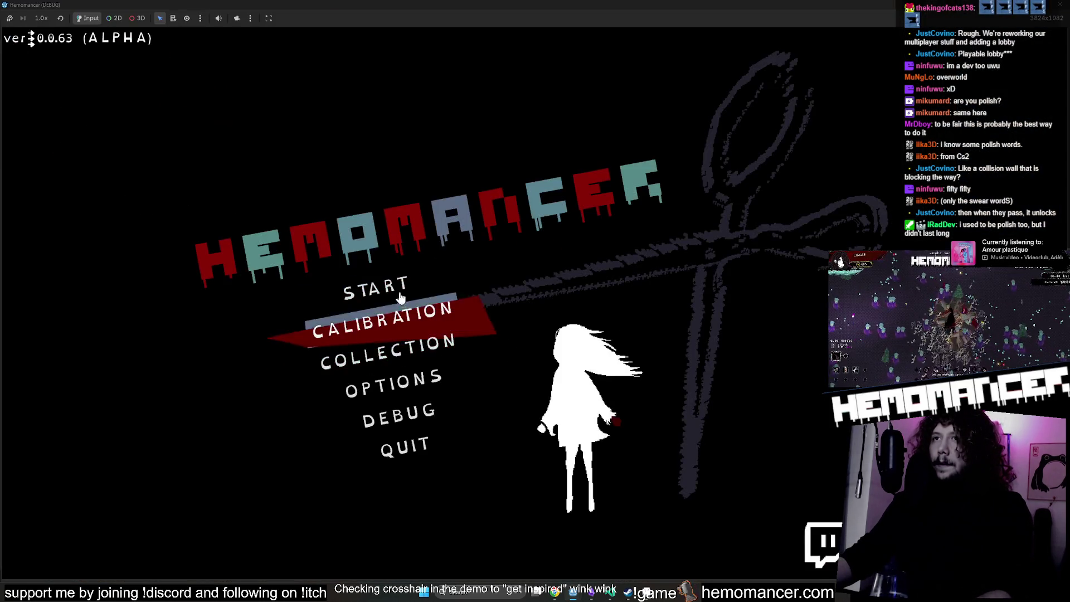
Start the game from the title menu and walk up-left past the wardrobe.
{"action": "left_click", "coordinate": [399, 291]}
{"action": "key", "text": "w"}
{"action": "key", "text": "a"}
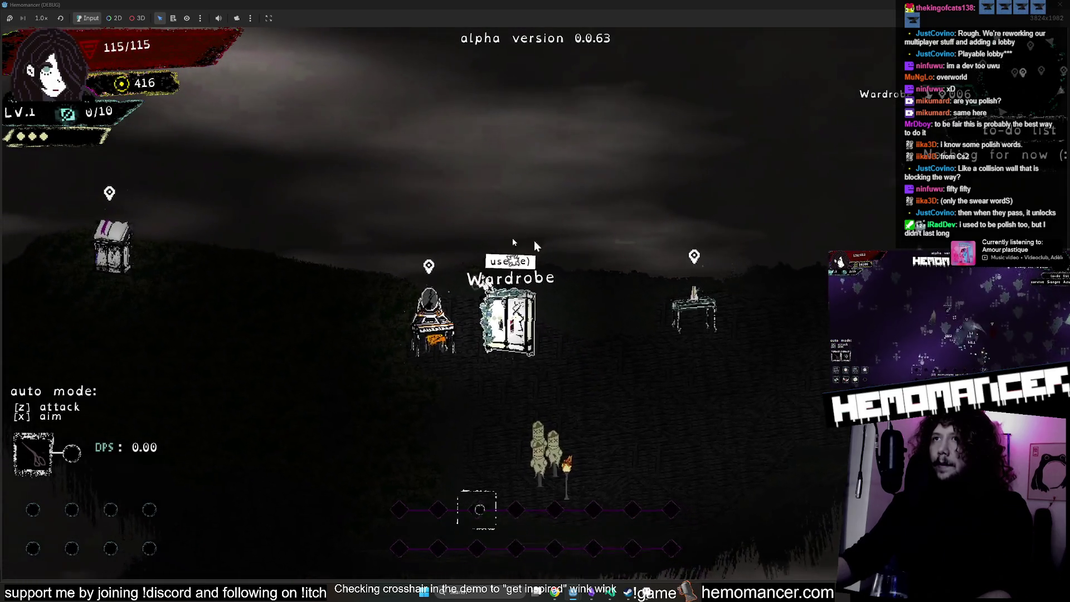
{"action": "scroll", "coordinate": [551, 217], "scroll_direction": "down", "scroll_amount": 5}
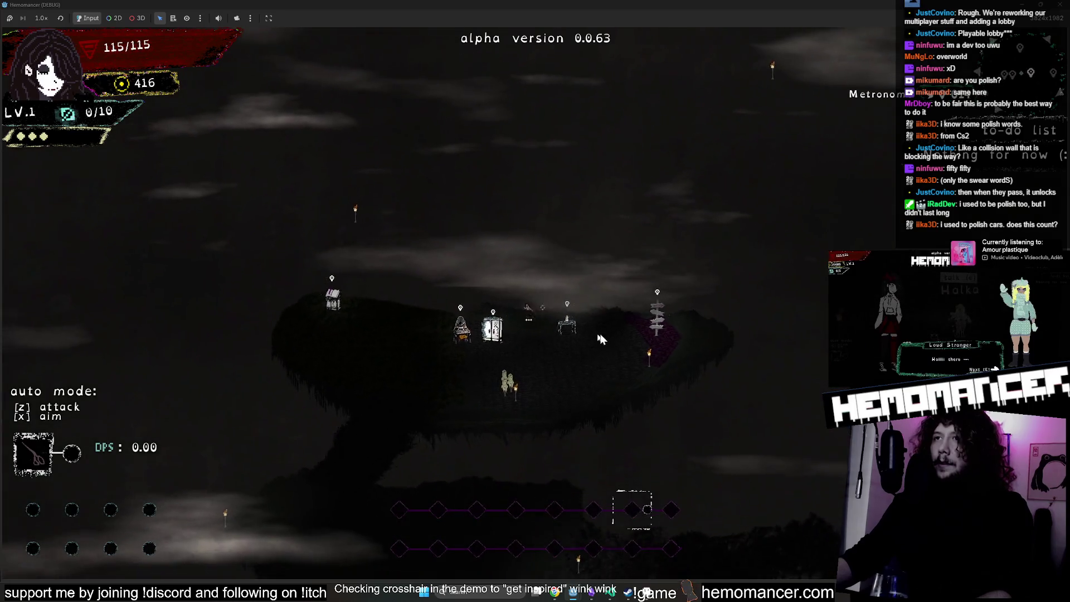
{"action": "key", "text": "a"}
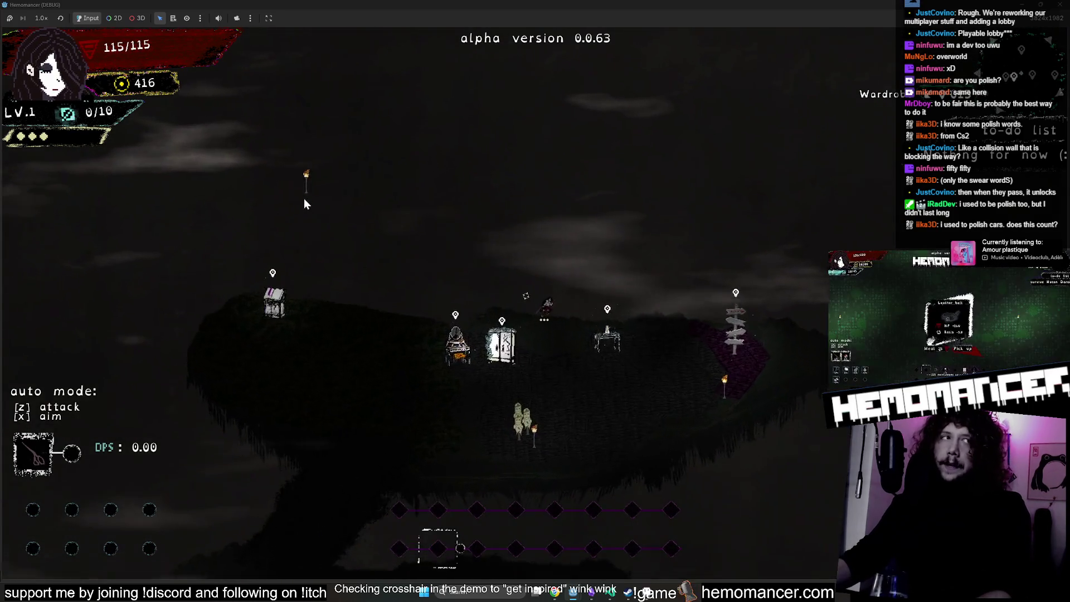
Run left past the vanity toward the bookstand, then stop the game and return to the 2D view.
{"action": "scroll", "coordinate": [562, 238], "scroll_direction": "up", "scroll_amount": 5}
{"action": "key", "text": "a"}
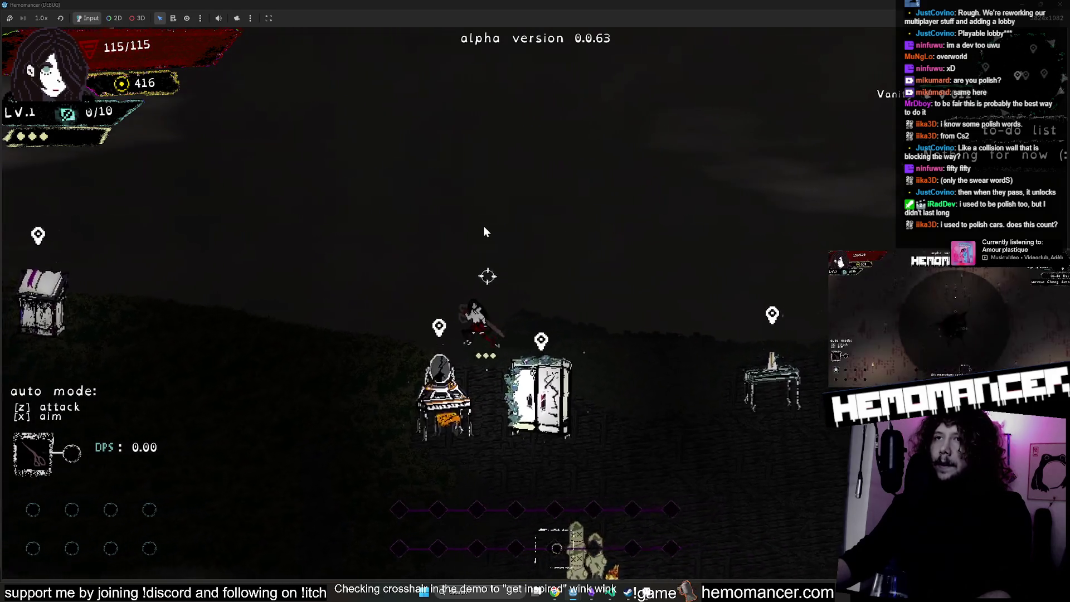
{"action": "scroll", "coordinate": [483, 226], "scroll_direction": "up", "scroll_amount": 3}
{"action": "key", "text": "a"}
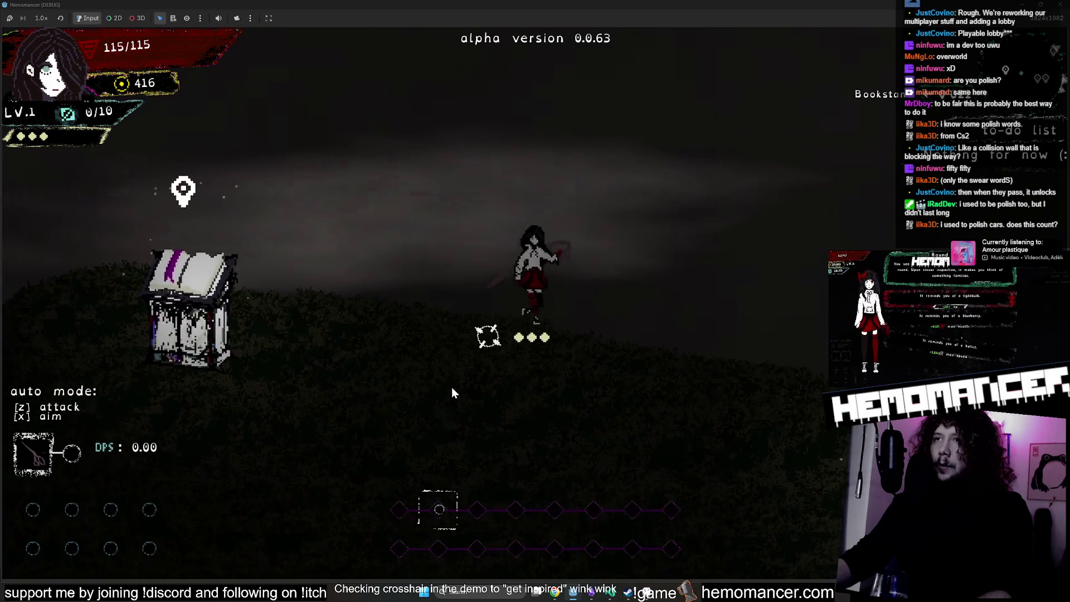
{"action": "key", "text": "F8"}
{"action": "left_click", "coordinate": [314, 30]}
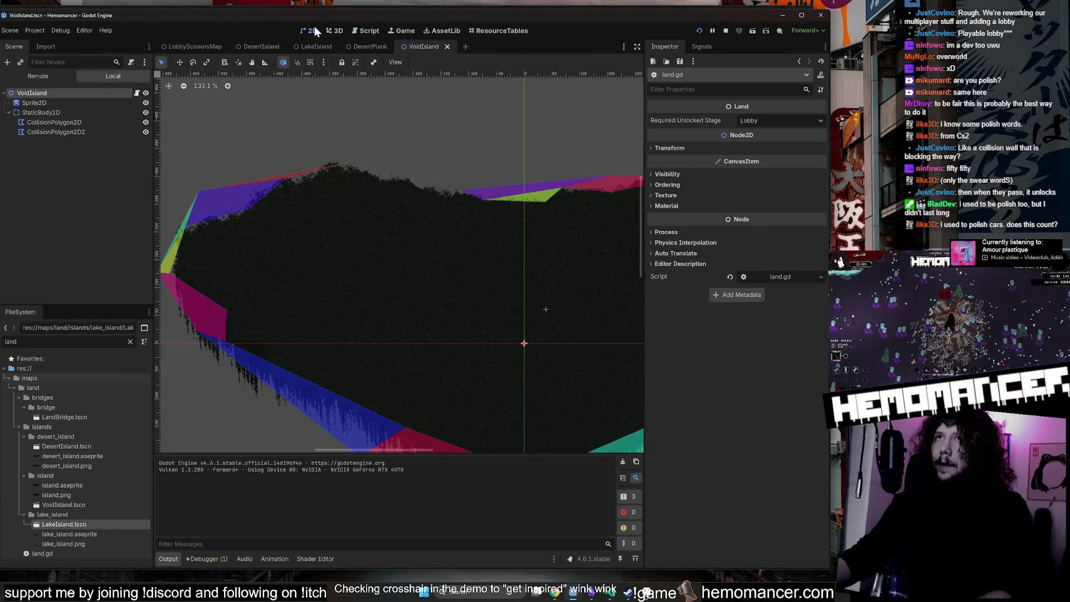
Flip through the LobbyScissorsMap, VoidIsland and DesertIsland scene tabs, ending on LakeIsland.
{"action": "scroll", "coordinate": [495, 256], "scroll_direction": "down", "scroll_amount": 7}
{"action": "left_click", "coordinate": [189, 46]}
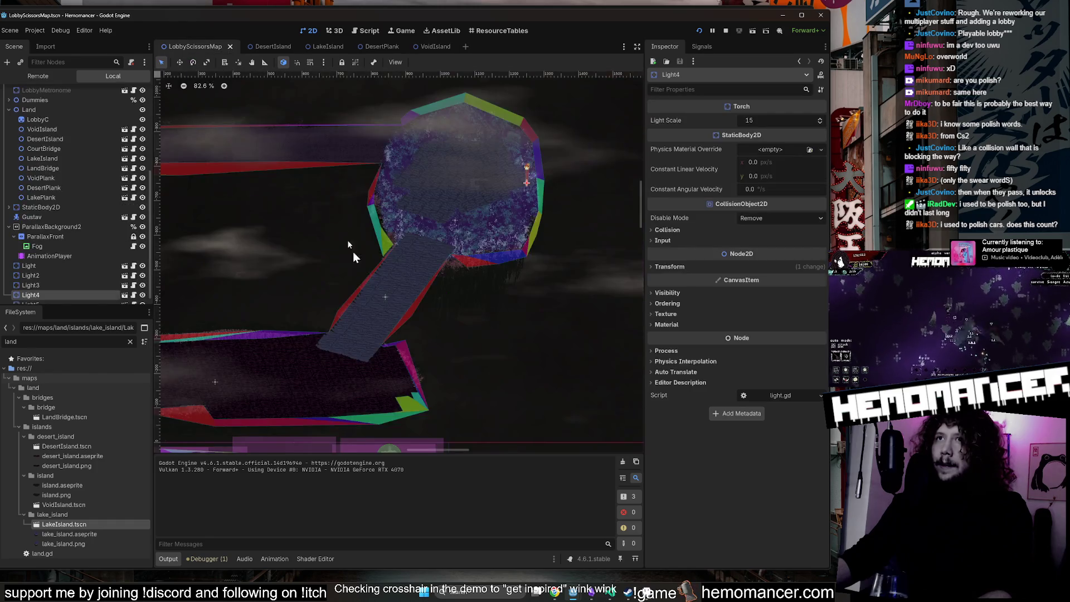
{"action": "scroll", "coordinate": [390, 234], "scroll_direction": "down", "scroll_amount": 3}
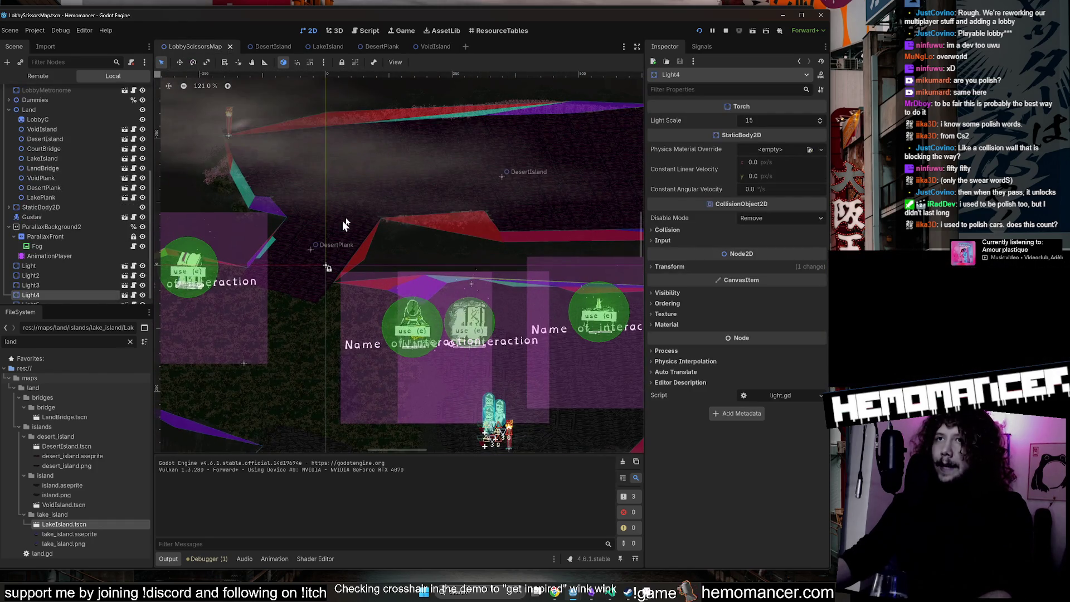
{"action": "scroll", "coordinate": [309, 265], "scroll_direction": "down", "scroll_amount": 5}
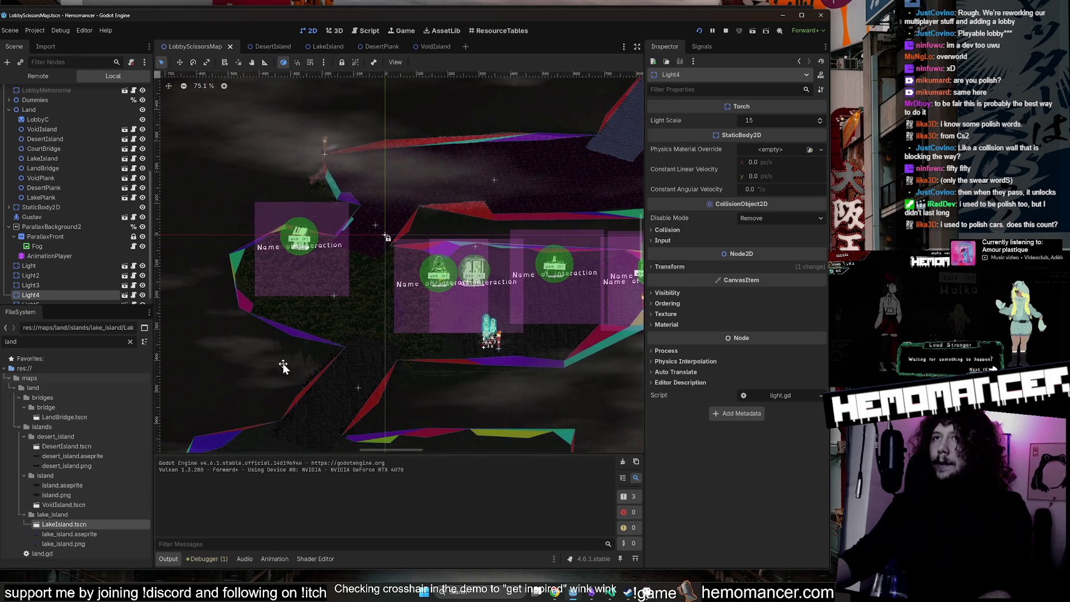
{"action": "left_click", "coordinate": [270, 45]}
{"action": "left_click", "coordinate": [379, 46]}
{"action": "left_click", "coordinate": [431, 46]}
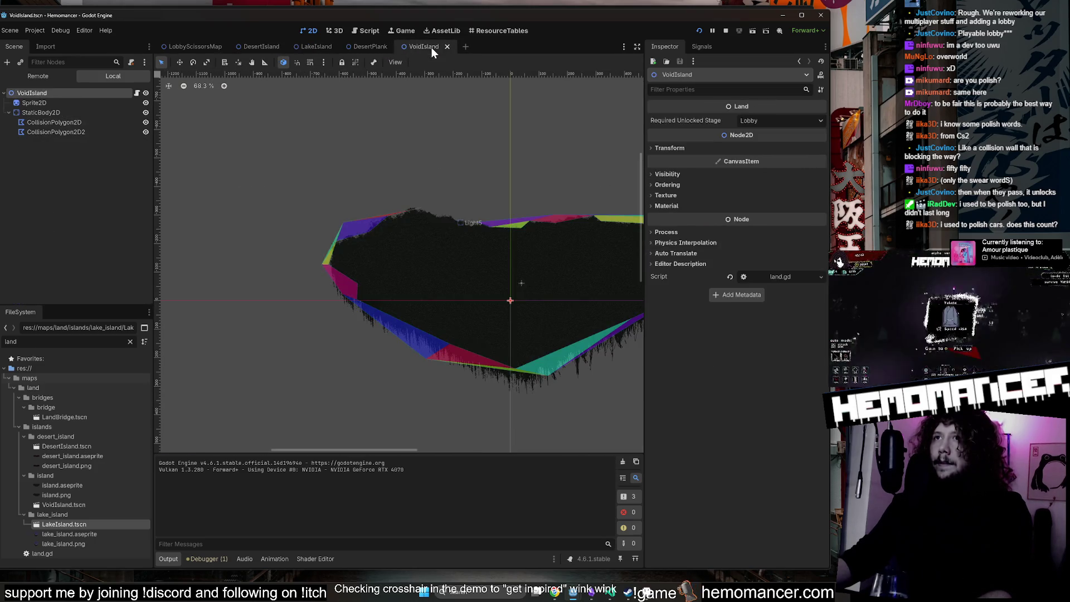
{"action": "left_click", "coordinate": [269, 48]}
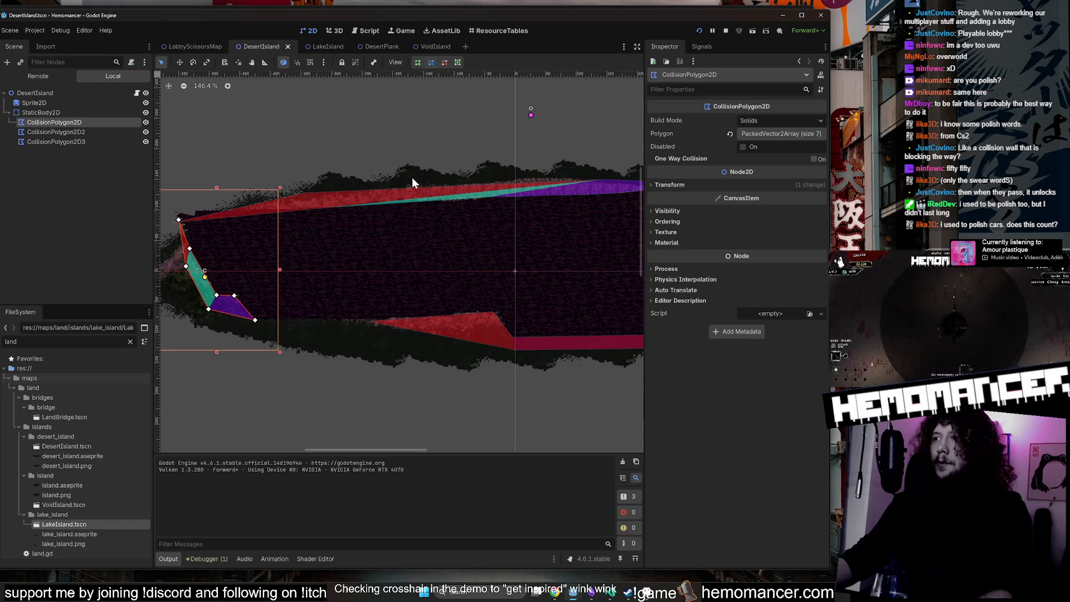
{"action": "scroll", "coordinate": [380, 168], "scroll_direction": "down", "scroll_amount": 2}
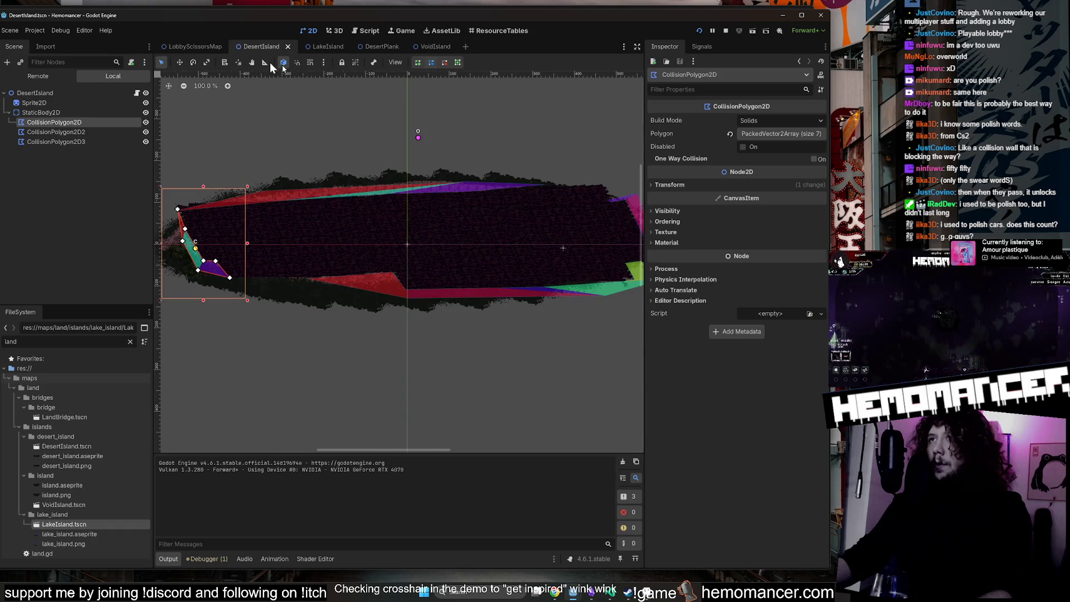
{"action": "left_click", "coordinate": [324, 46]}
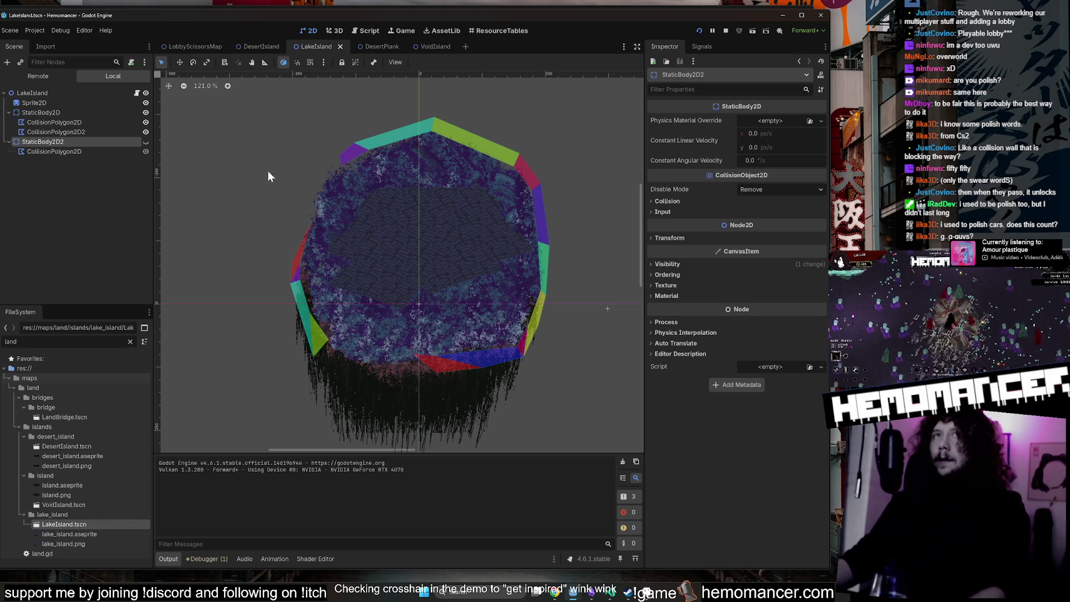
{"action": "left_click", "coordinate": [145, 141]}
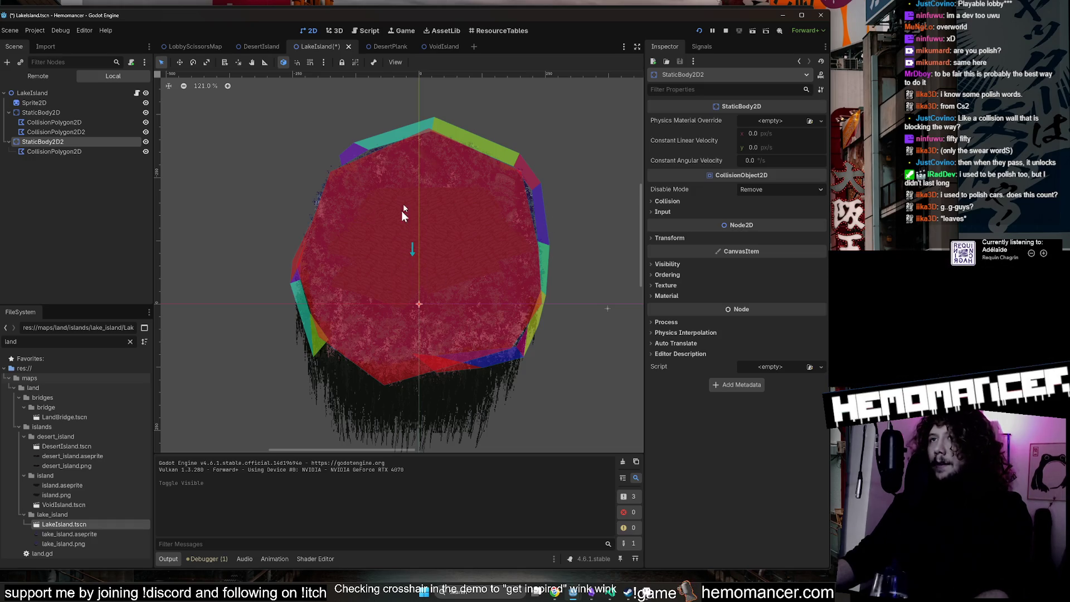
{"action": "double_click", "coordinate": [146, 142]}
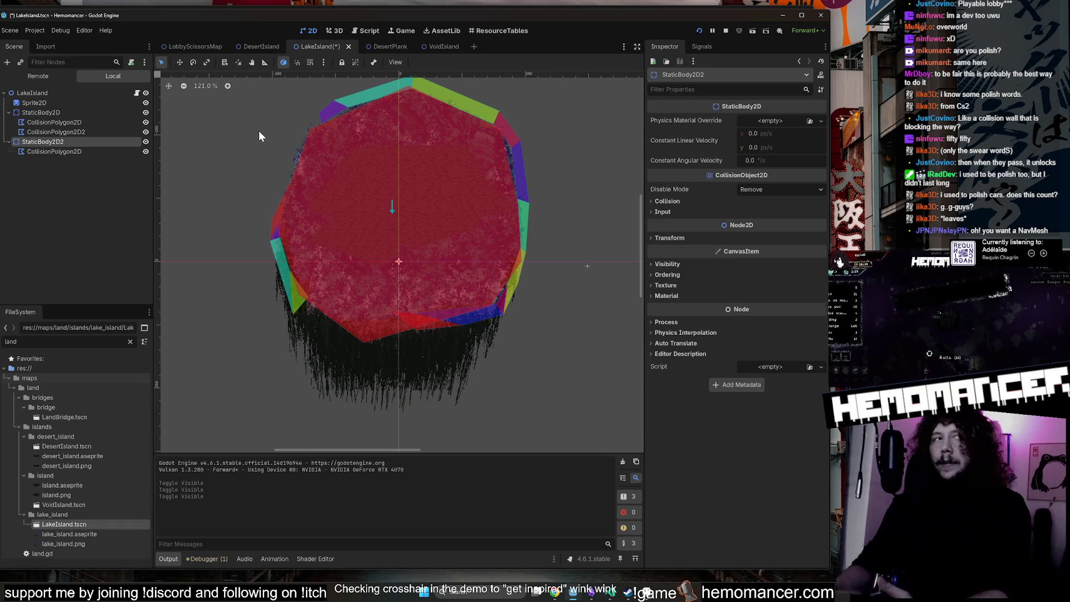
{"action": "left_click", "coordinate": [146, 142]}
{"action": "scroll", "coordinate": [283, 133], "scroll_direction": "up", "scroll_amount": 3}
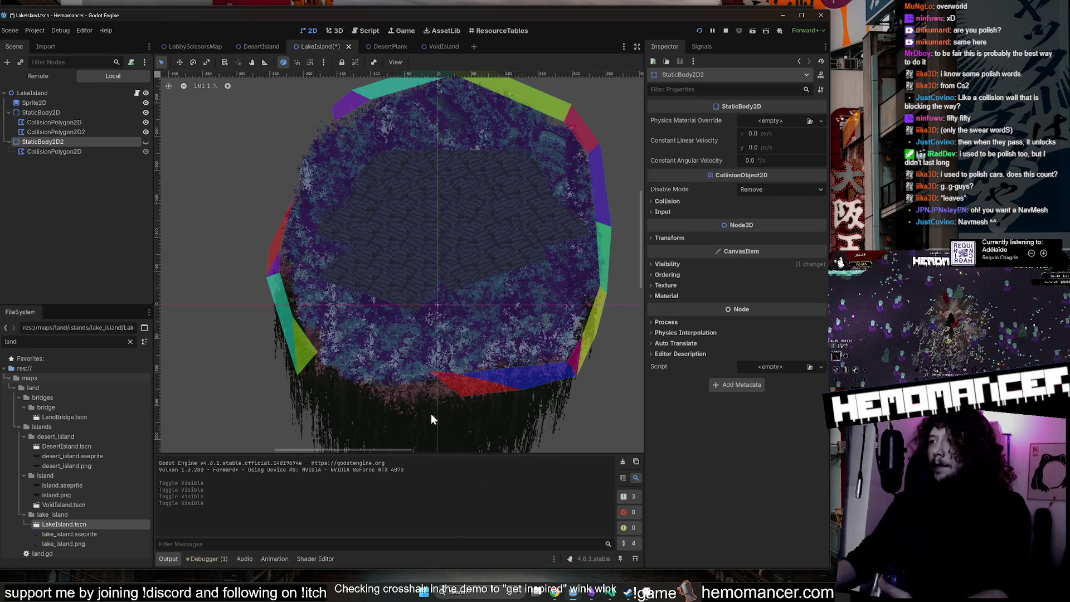
{"action": "scroll", "coordinate": [430, 410], "scroll_direction": "down", "scroll_amount": 2}
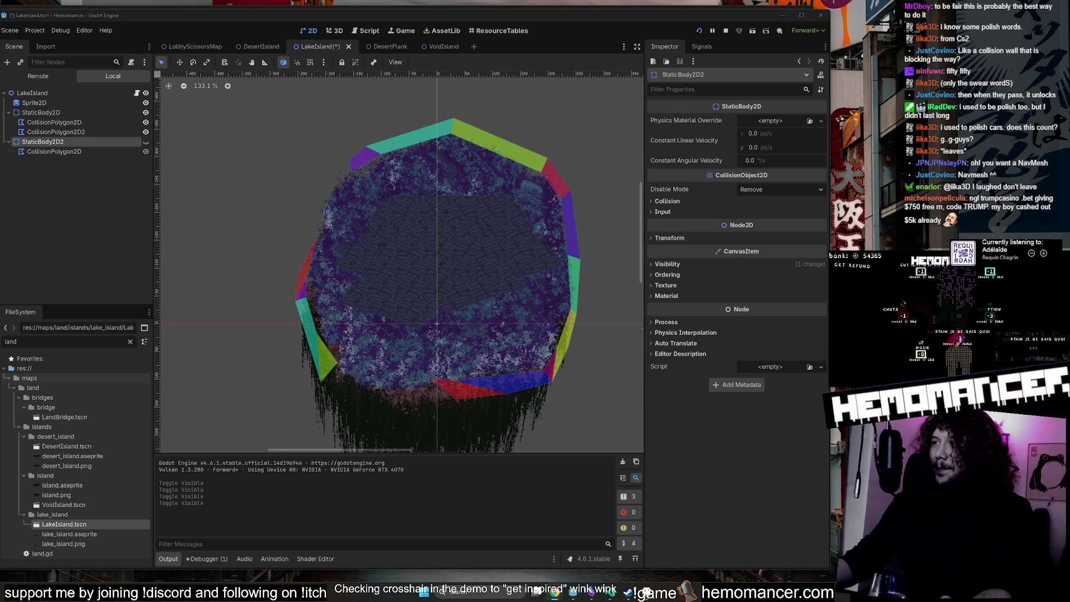
{"action": "mouse_move", "coordinate": [1069, 217]}
{"action": "left_mouse_down"}
{"action": "mouse_move", "coordinate": [734, 206]}
{"action": "mouse_move", "coordinate": [501, 163]}
{"action": "left_mouse_up"}
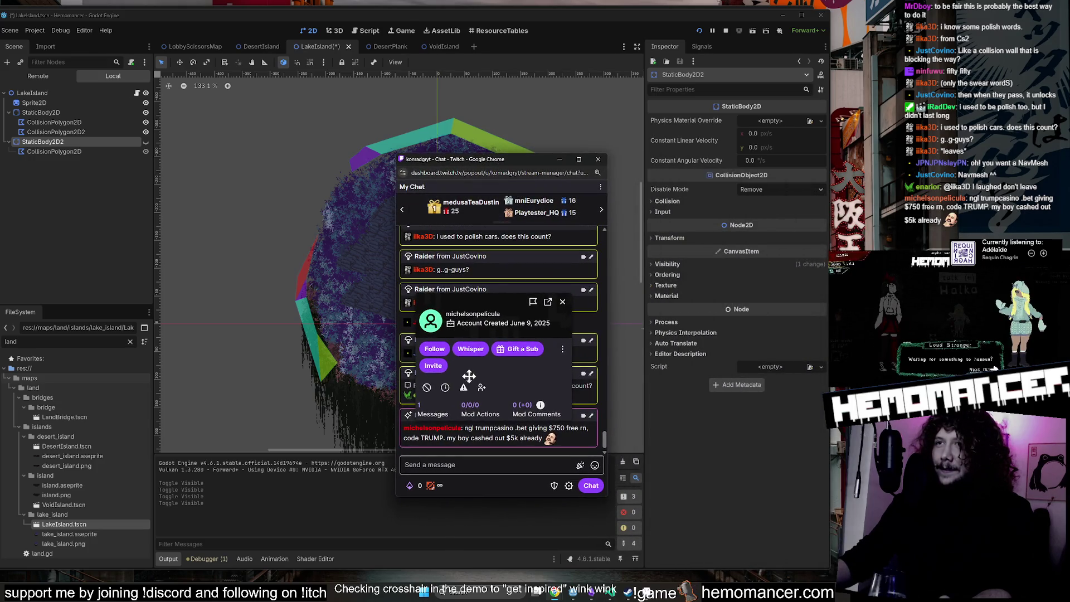
Ban the casino-spam chatter in Twitch chat, close their card, and drag the chat window aside.
{"action": "left_click", "coordinate": [427, 388]}
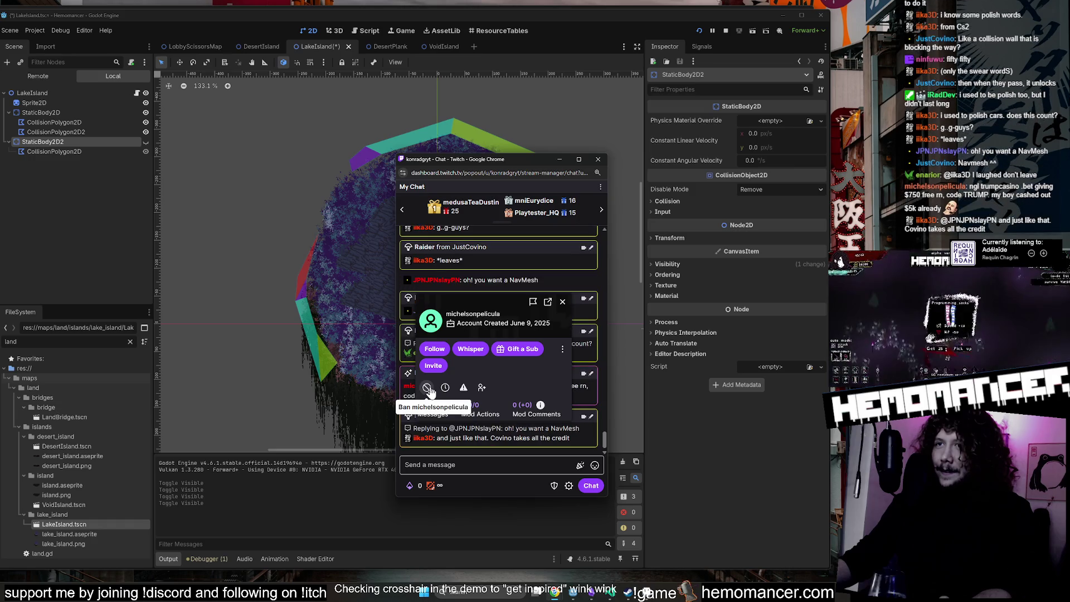
{"action": "left_click", "coordinate": [562, 302]}
{"action": "left_click_drag", "start_coordinate": [502, 101], "coordinate": [941, 238]}
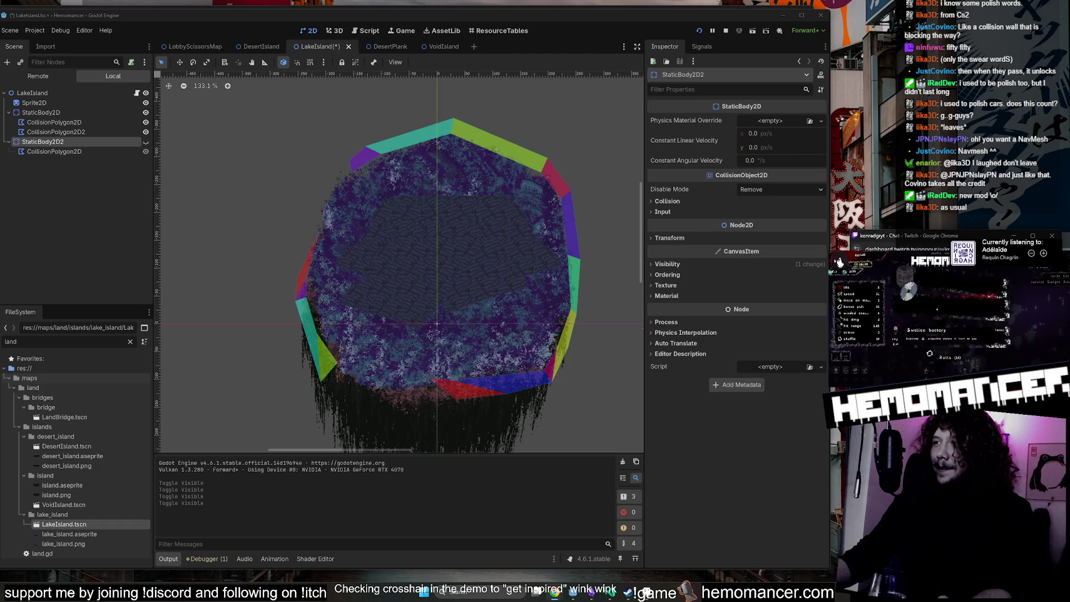
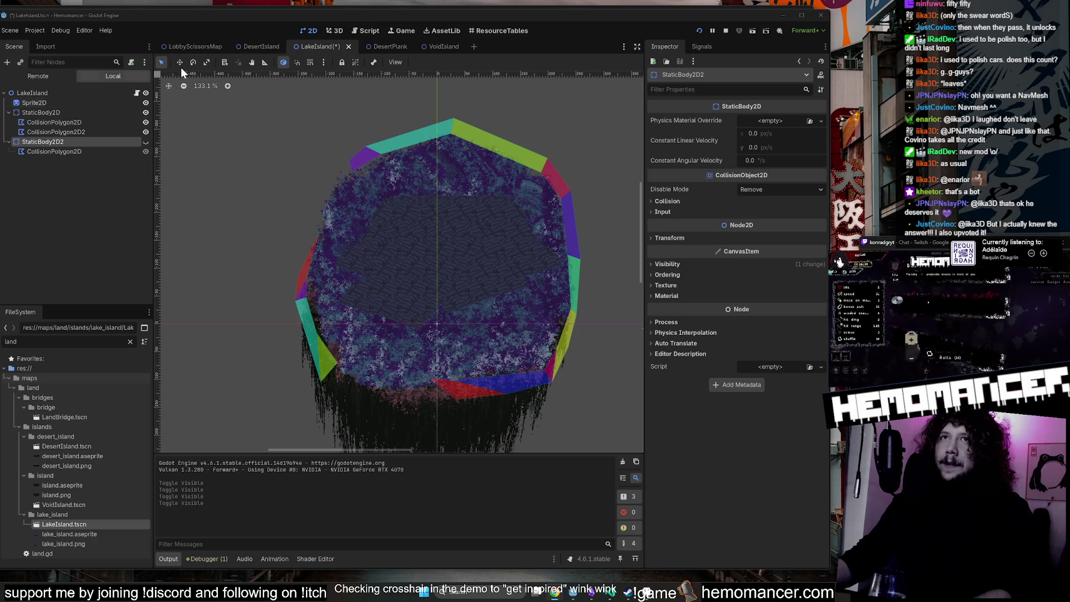
Stop the game, make StaticBody2D2 visible again, and bring up LakeIsland's actions.
{"action": "left_click", "coordinate": [725, 31]}
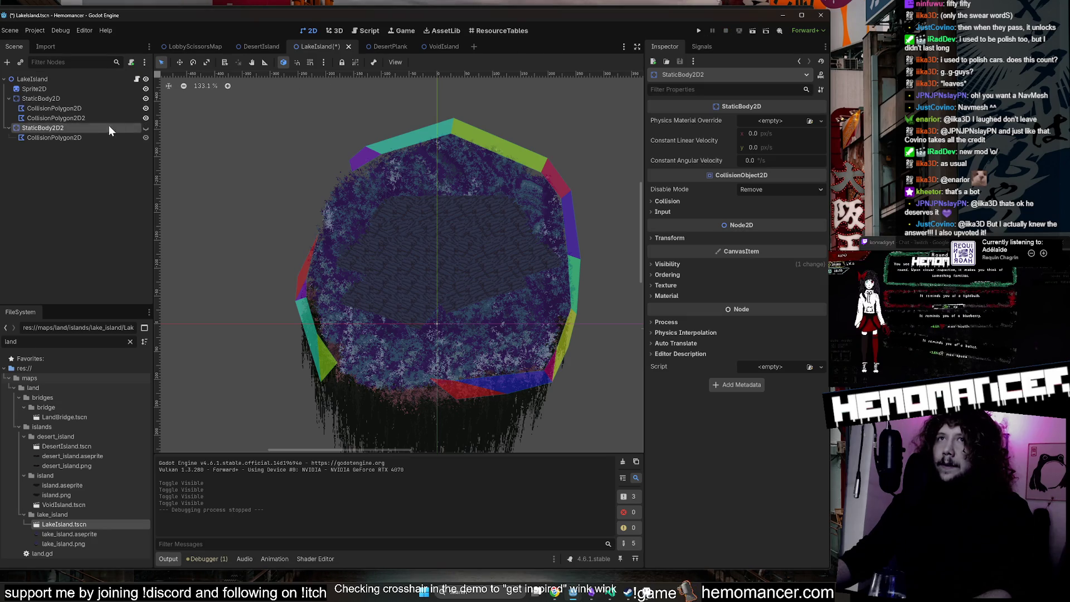
{"action": "left_click", "coordinate": [67, 118]}
{"action": "left_click", "coordinate": [148, 129]}
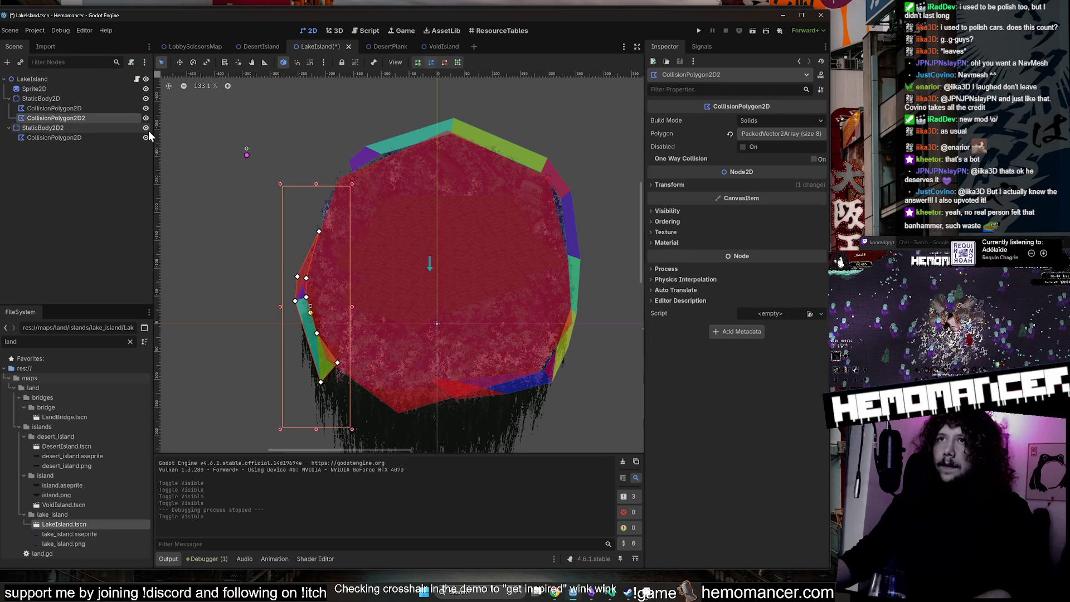
{"action": "left_click", "coordinate": [149, 129]}
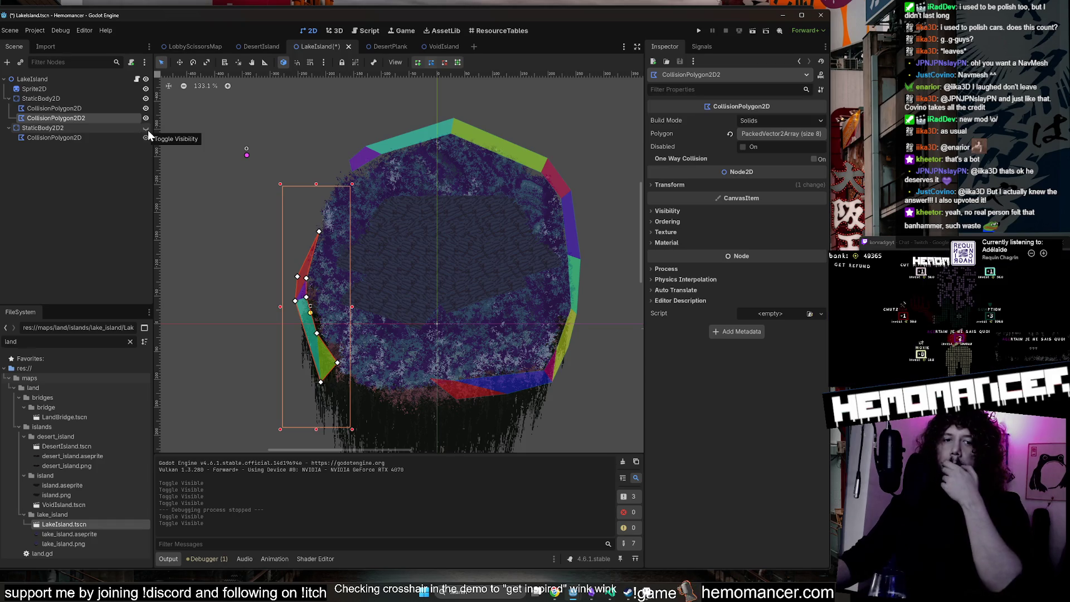
{"action": "left_click", "coordinate": [50, 128]}
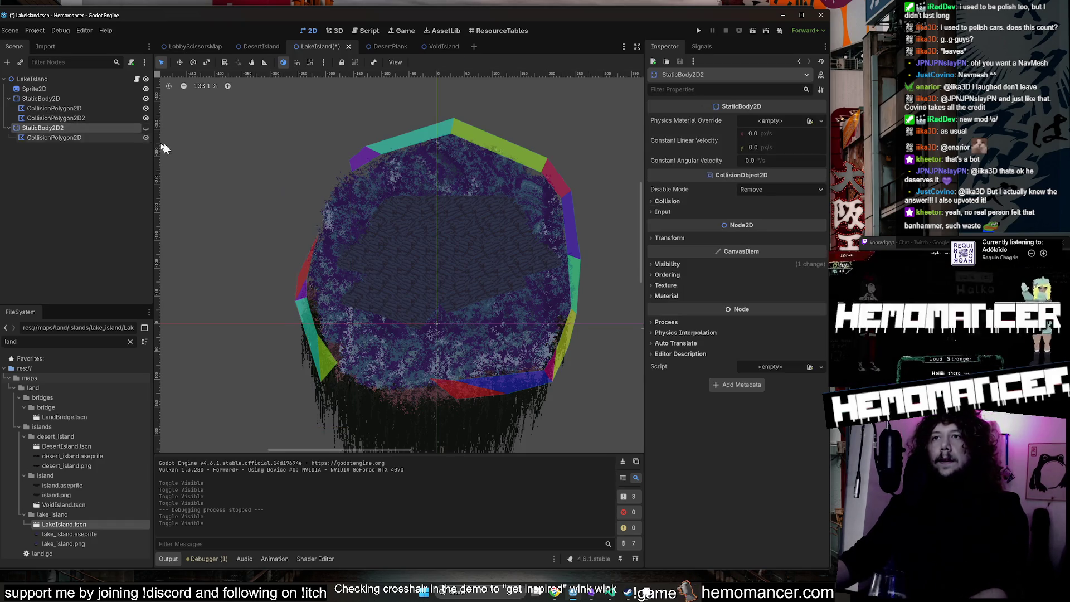
{"action": "left_click", "coordinate": [148, 127]}
{"action": "right_click", "coordinate": [99, 82]}
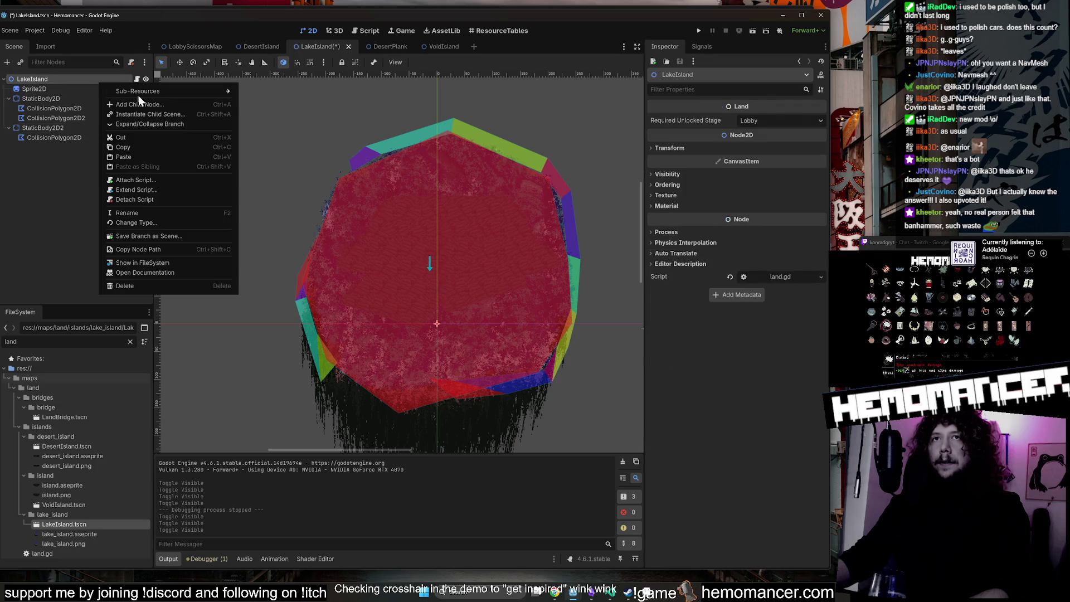
{"action": "left_click", "coordinate": [144, 106]}
{"action": "type", "text": "Nav"}
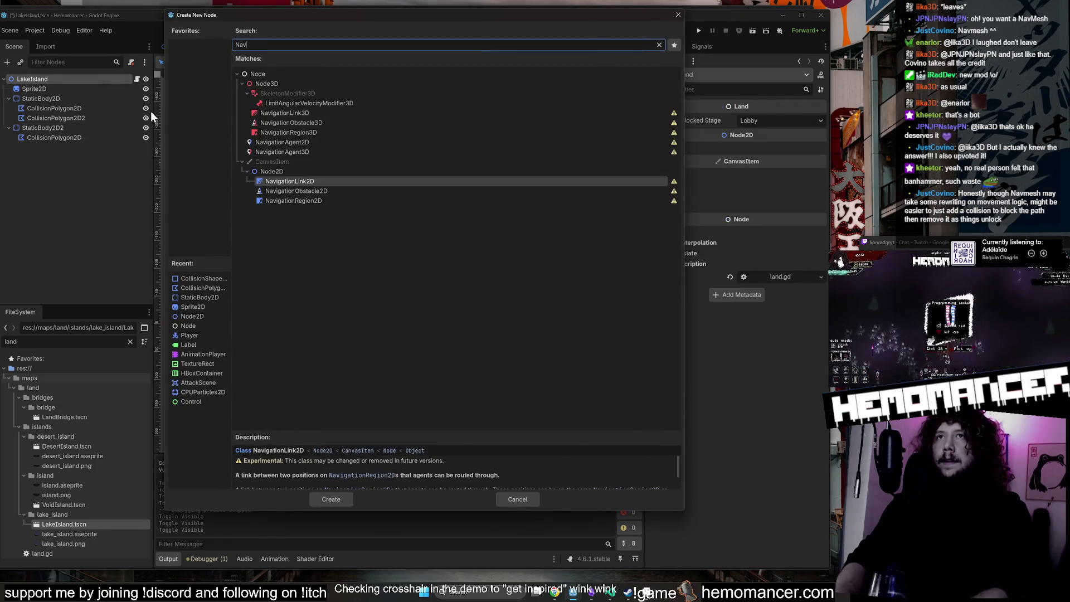
{"action": "type", "text": "MeshMesh"}
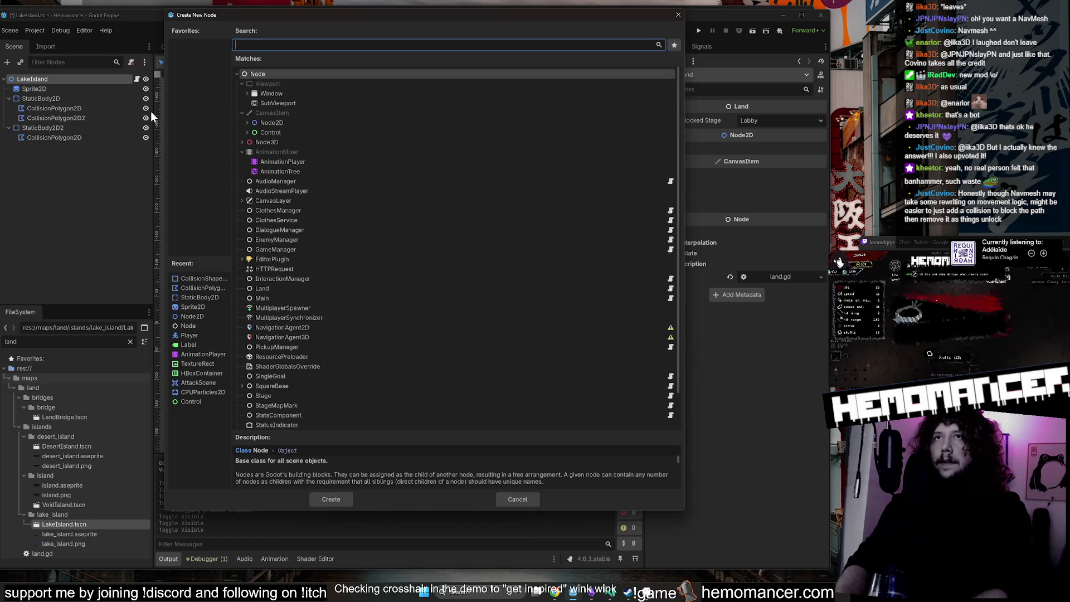
{"action": "key", "text": "Down"}
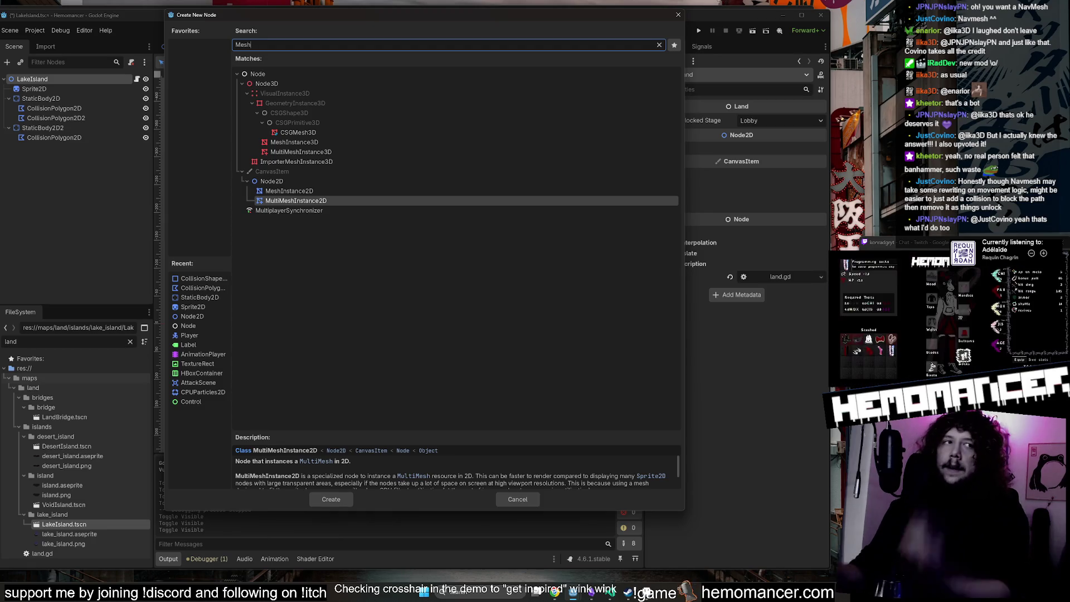
{"action": "left_click_drag", "start_coordinate": [576, 17], "coordinate": [594, 41]}
{"action": "mouse_move", "coordinate": [702, 36]}
{"action": "left_mouse_down"}
{"action": "mouse_move", "coordinate": [651, 101]}
{"action": "mouse_move", "coordinate": [651, 151]}
{"action": "mouse_move", "coordinate": [652, 124]}
{"action": "mouse_move", "coordinate": [677, 103]}
{"action": "left_mouse_up"}
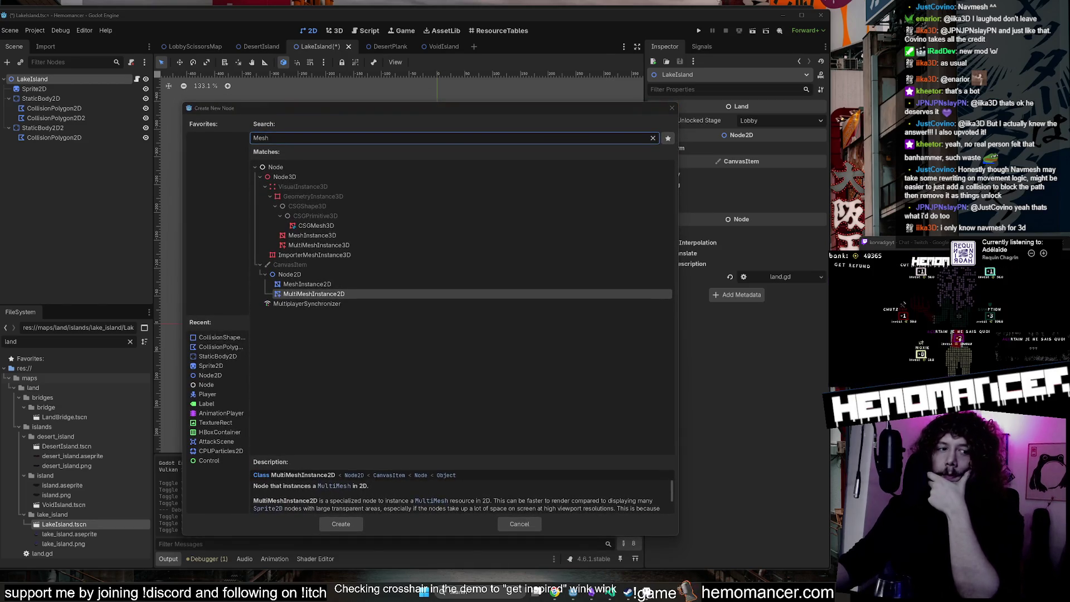
{"action": "left_click", "coordinate": [671, 108]}
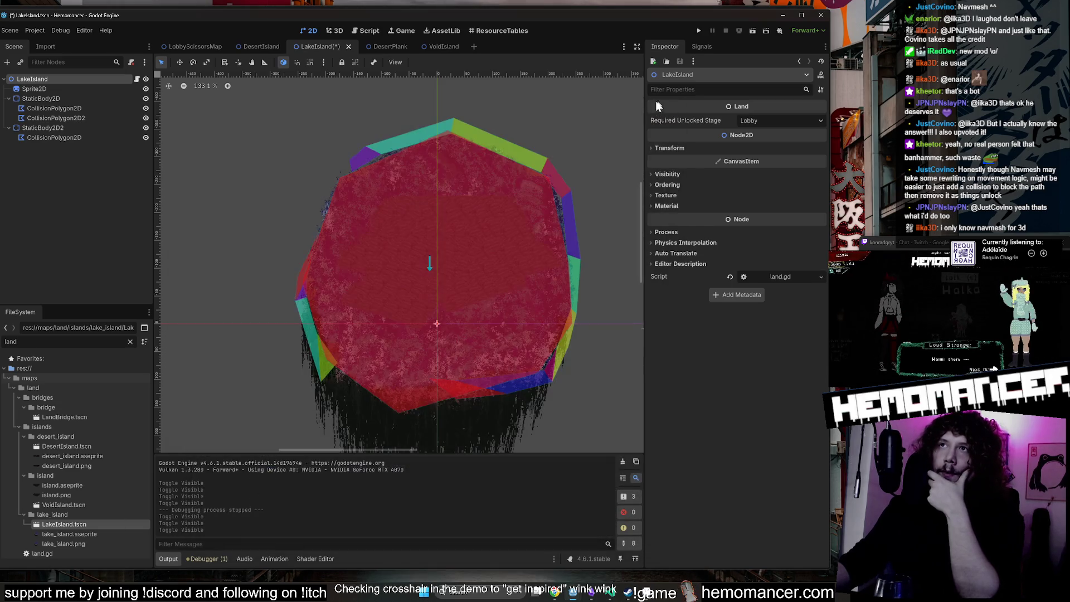
Hide StaticBody2D2's collision area and save the LakeIsland scene.
{"action": "left_click", "coordinate": [123, 131]}
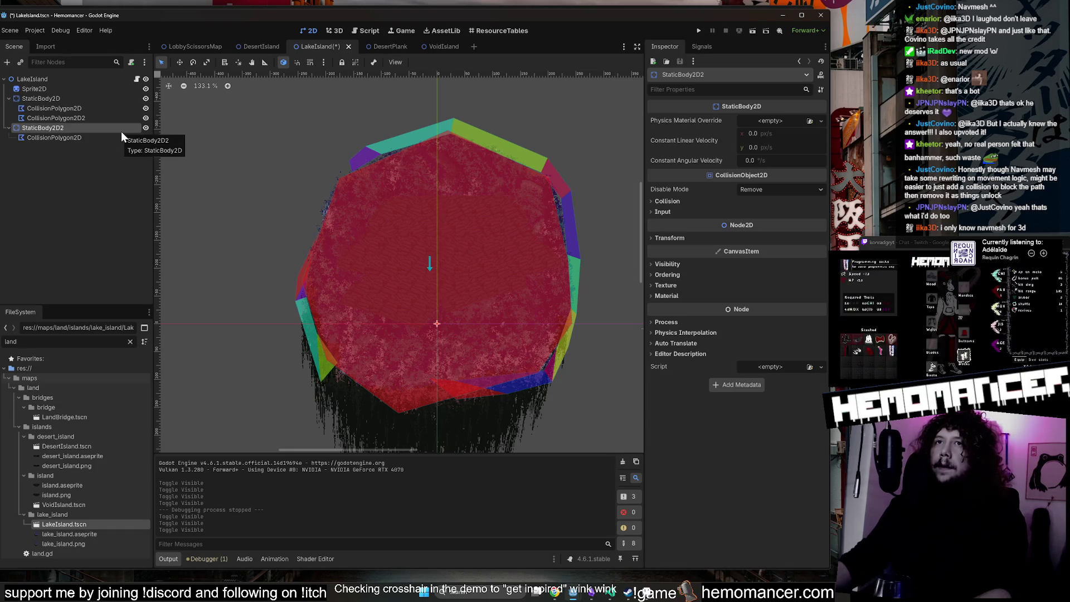
{"action": "left_click", "coordinate": [145, 127]}
{"action": "left_click", "coordinate": [267, 132]}
{"action": "key", "text": "ctrl+s"}
Run the game with F5, enlarge its window, and start a new game.
{"action": "key", "text": "F5"}
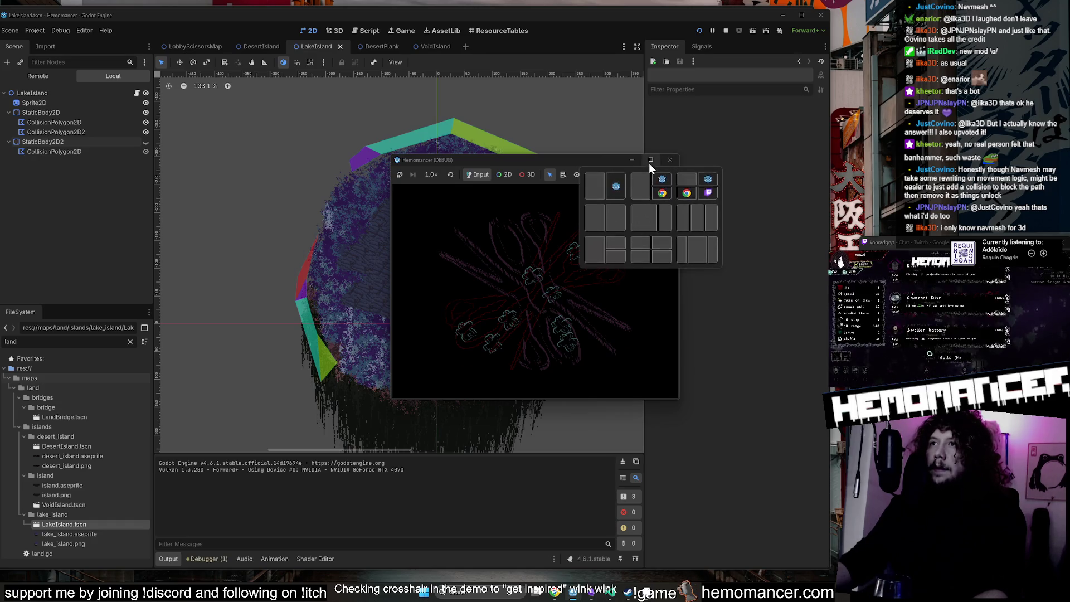
{"action": "mouse_move", "coordinate": [388, 153]}
{"action": "left_mouse_down"}
{"action": "mouse_move", "coordinate": [67, 48]}
{"action": "mouse_move", "coordinate": [14, 9]}
{"action": "left_mouse_up"}
{"action": "left_click_drag", "start_coordinate": [678, 403], "coordinate": [842, 568]}
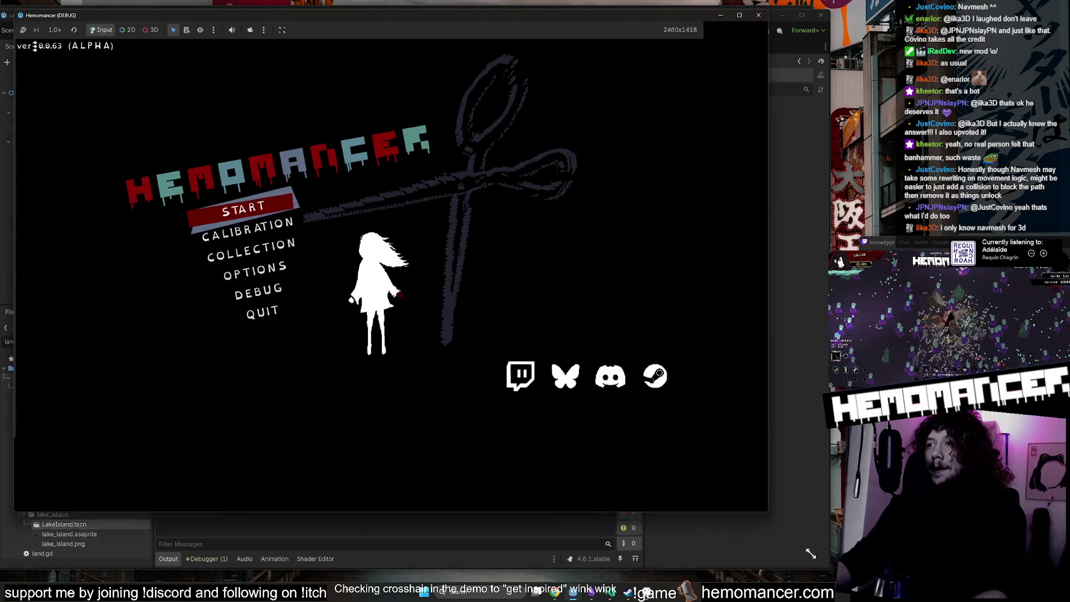
{"action": "left_click", "coordinate": [323, 291]}
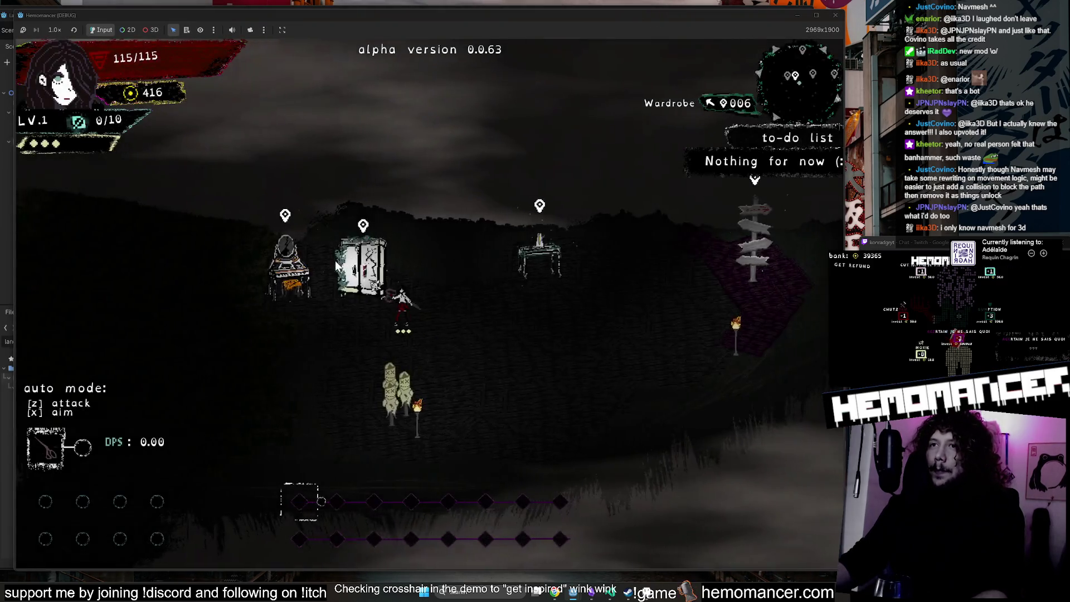
Walk to the signpost and travel to Cheag Amar from the Travel map.
{"action": "key", "text": "d"}
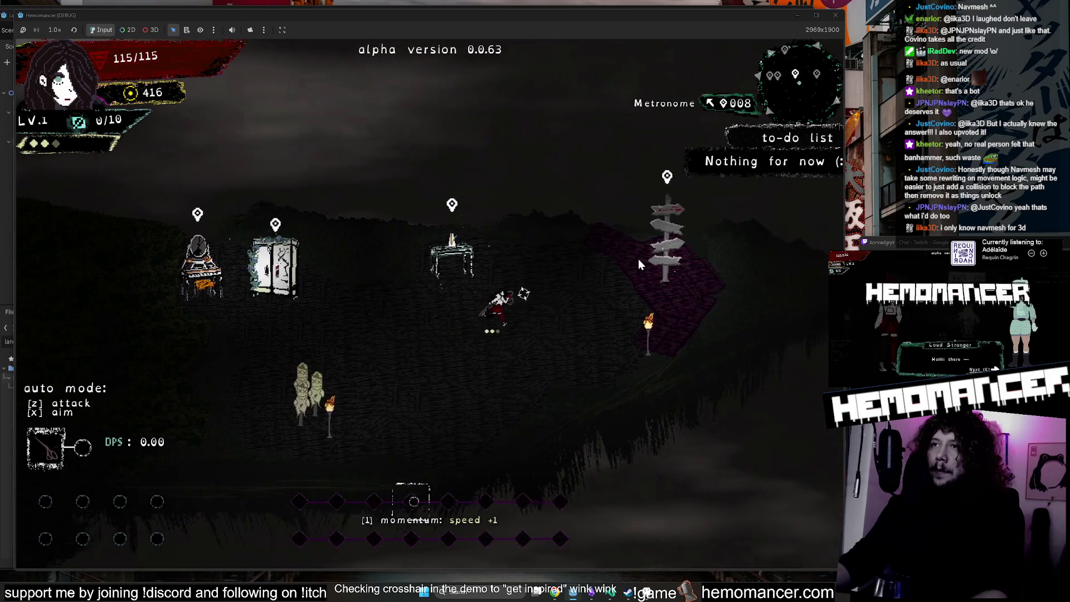
{"action": "key", "text": "e"}
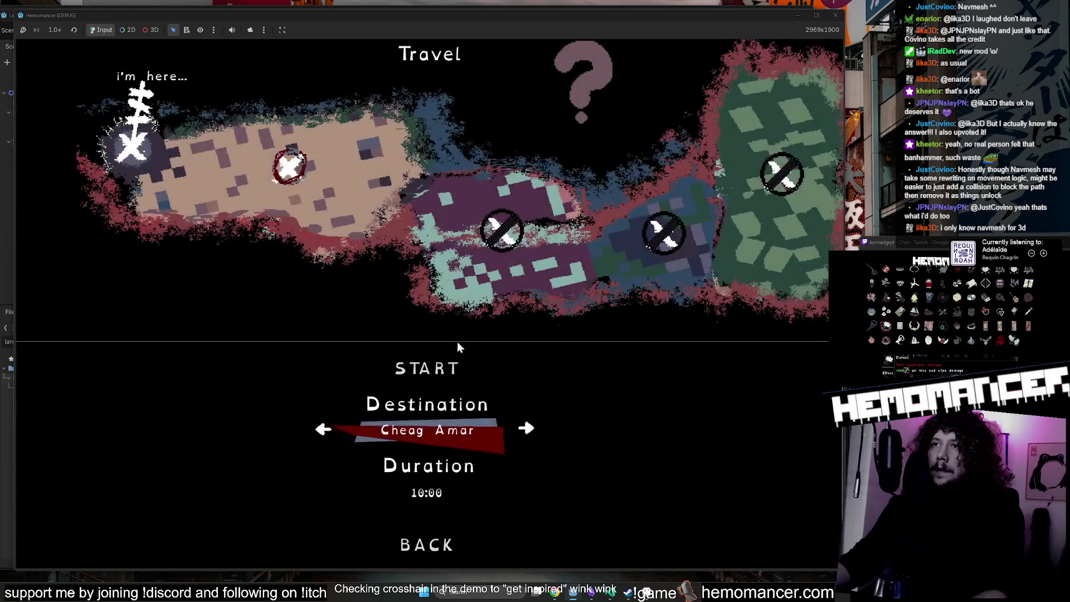
{"action": "left_click", "coordinate": [429, 365]}
{"action": "key", "text": "w"}
{"action": "key", "text": "d"}
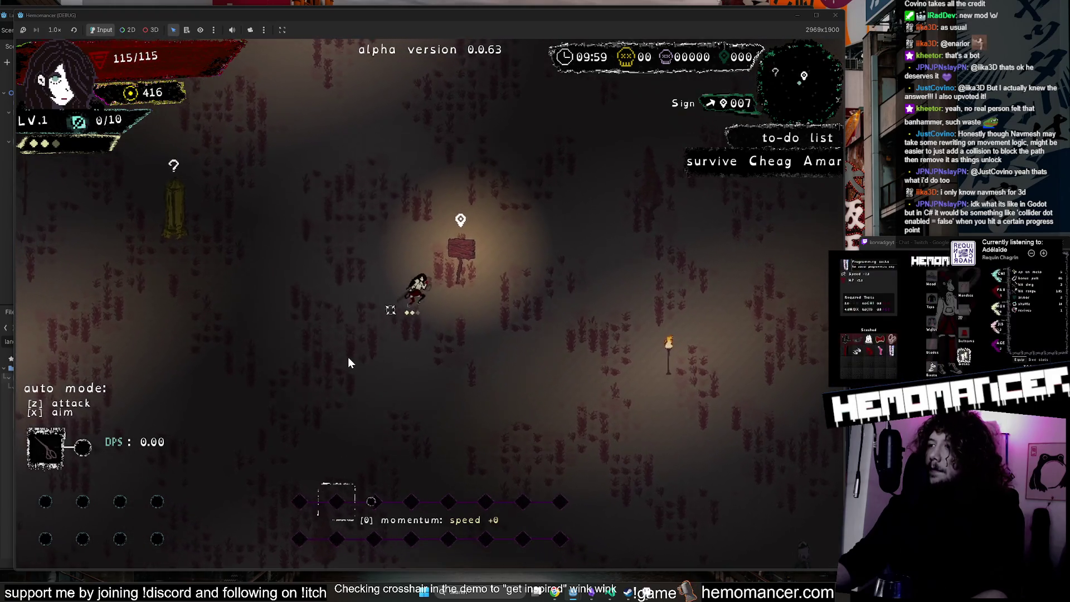
{"action": "key", "text": "e"}
Move through the level with WASD, killing enemies and collecting experience until level-up.
{"action": "key", "text": "s"}
{"action": "key", "text": "d"}
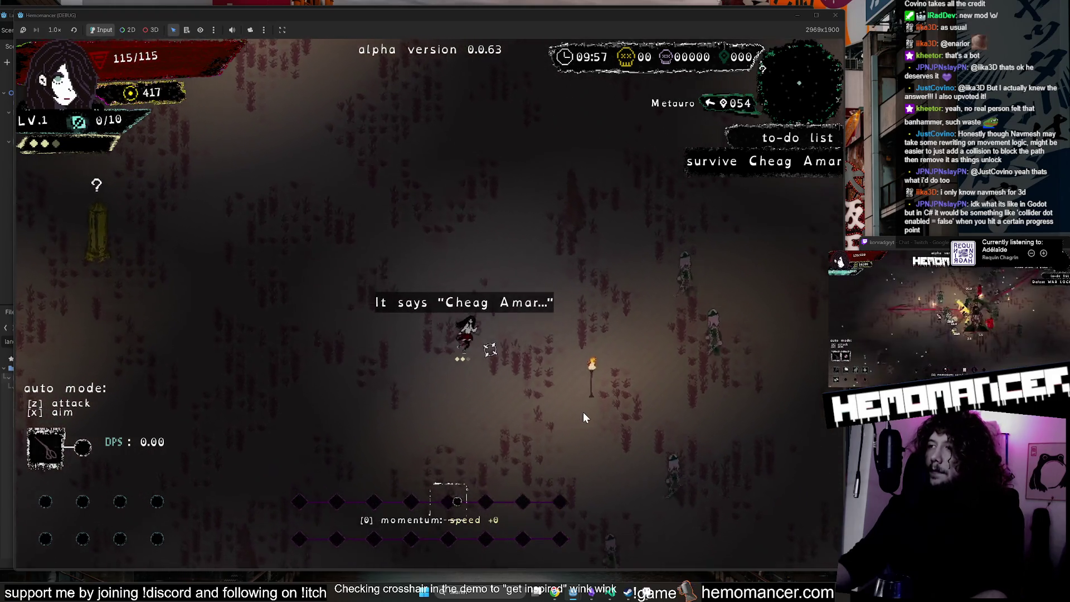
{"action": "key", "text": "w"}
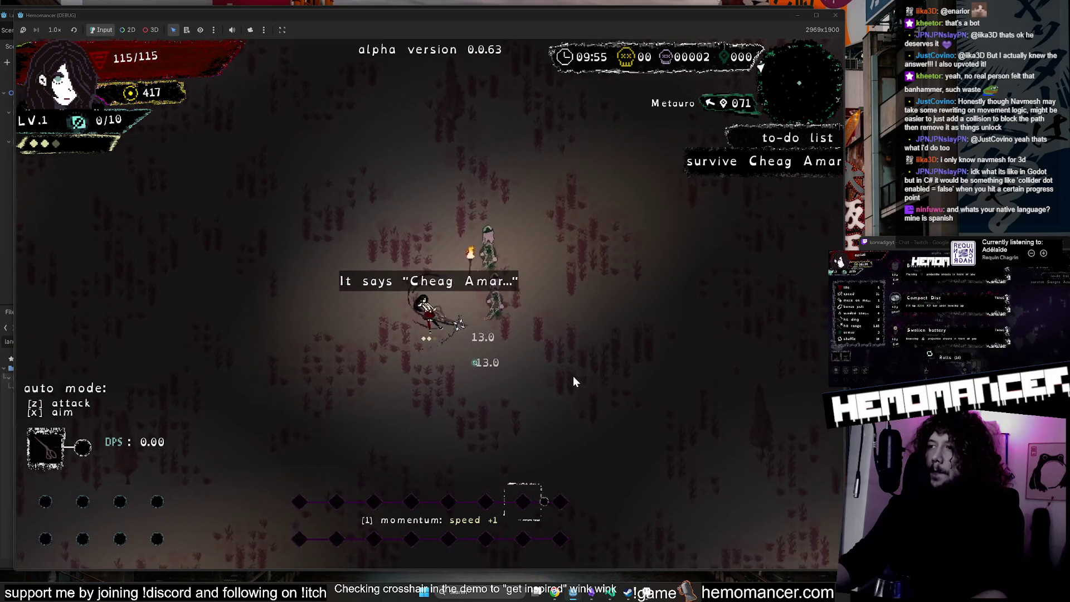
{"action": "key", "text": "w"}
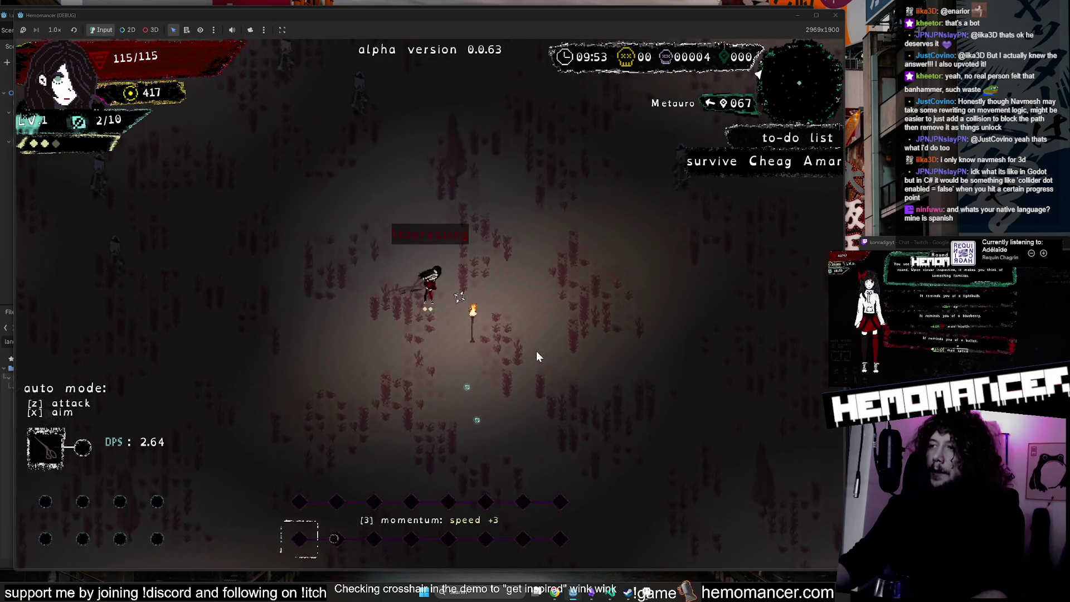
{"action": "key", "text": "a"}
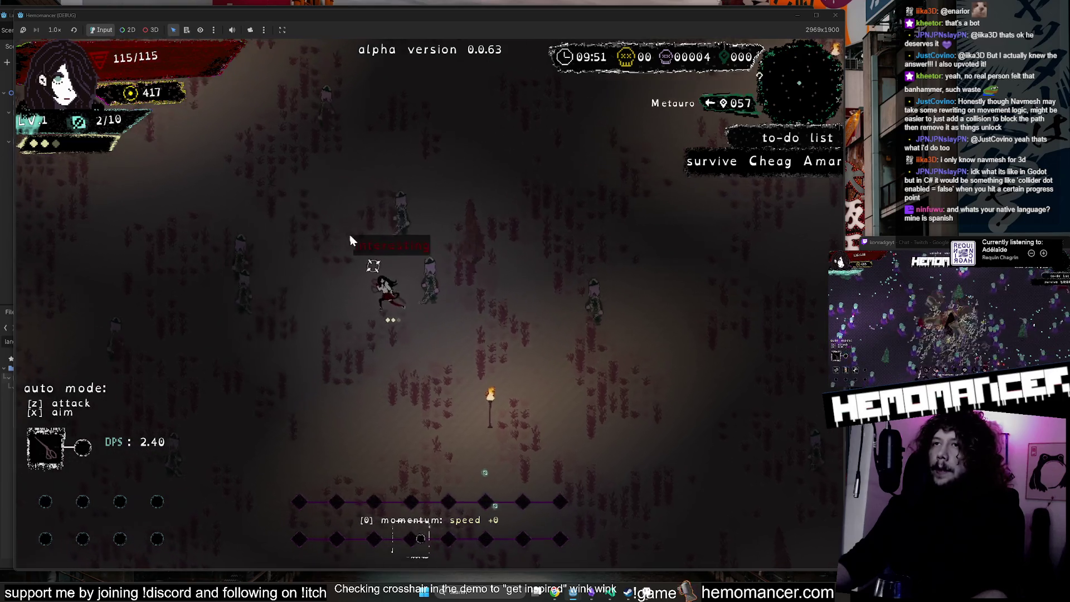
{"action": "key", "text": "w"}
{"action": "key", "text": "a"}
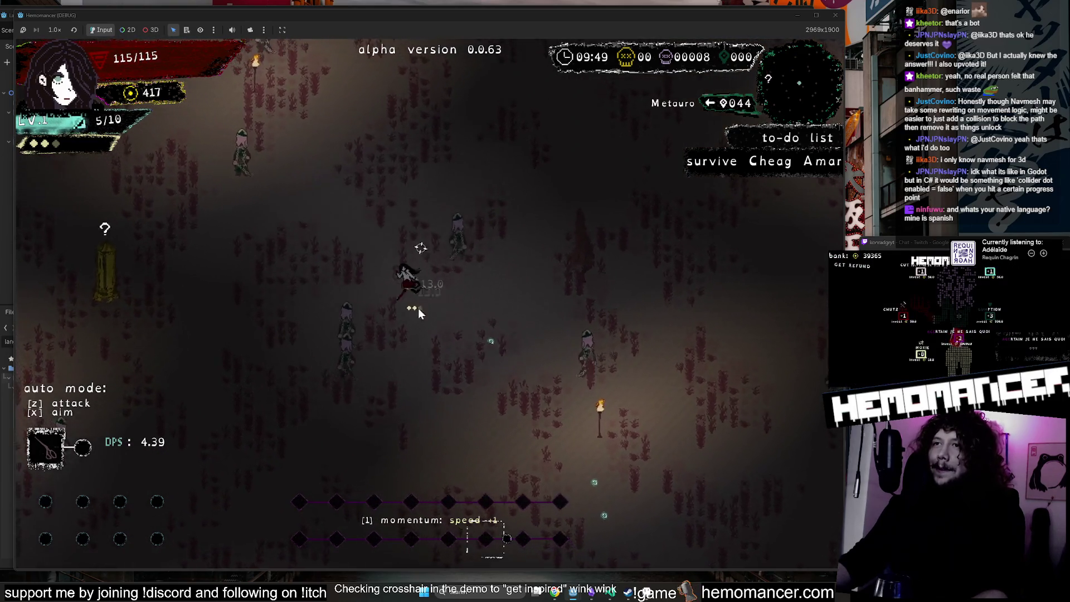
{"action": "key", "text": "s"}
{"action": "key", "text": "a"}
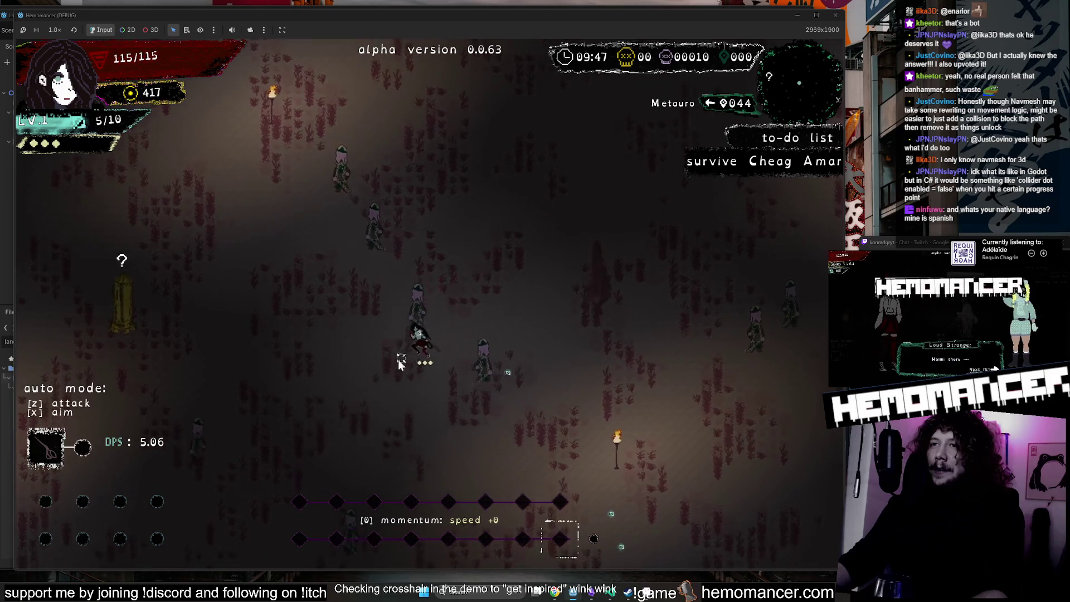
{"action": "key", "text": "w"}
{"action": "key", "text": "a"}
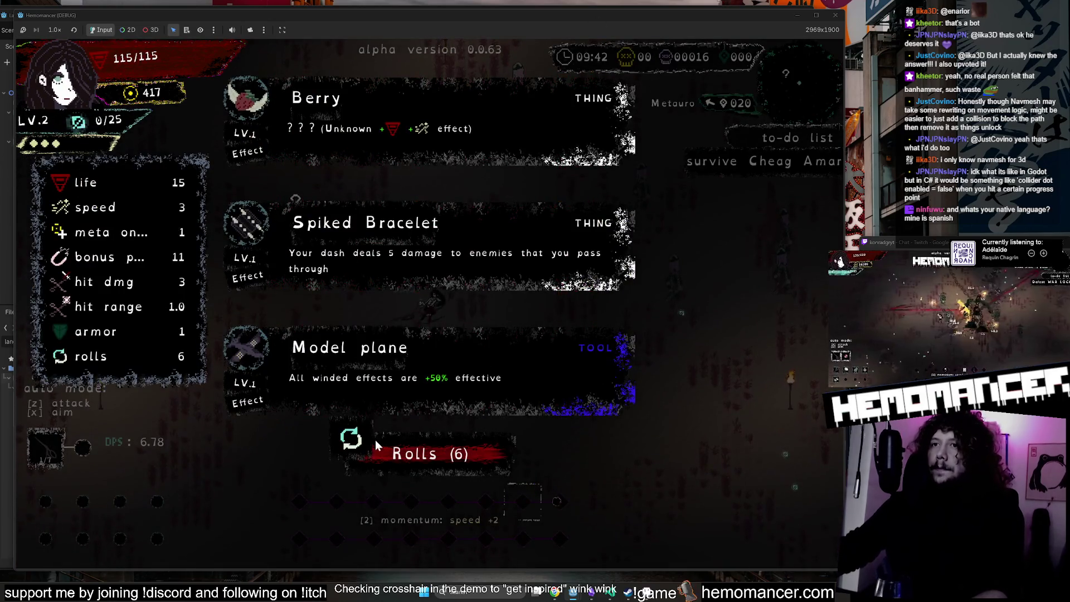
Take the Spiked Bracelet upgrade and fight down-left into Lacrimosa.
{"action": "left_click", "coordinate": [366, 239]}
{"action": "key", "text": "d"}
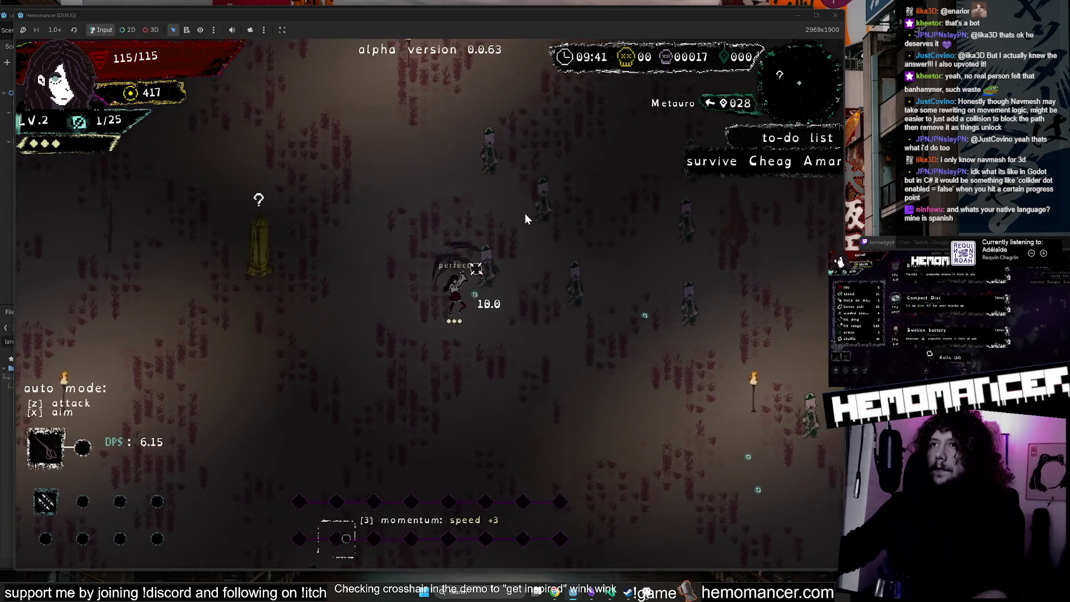
{"action": "key", "text": "w"}
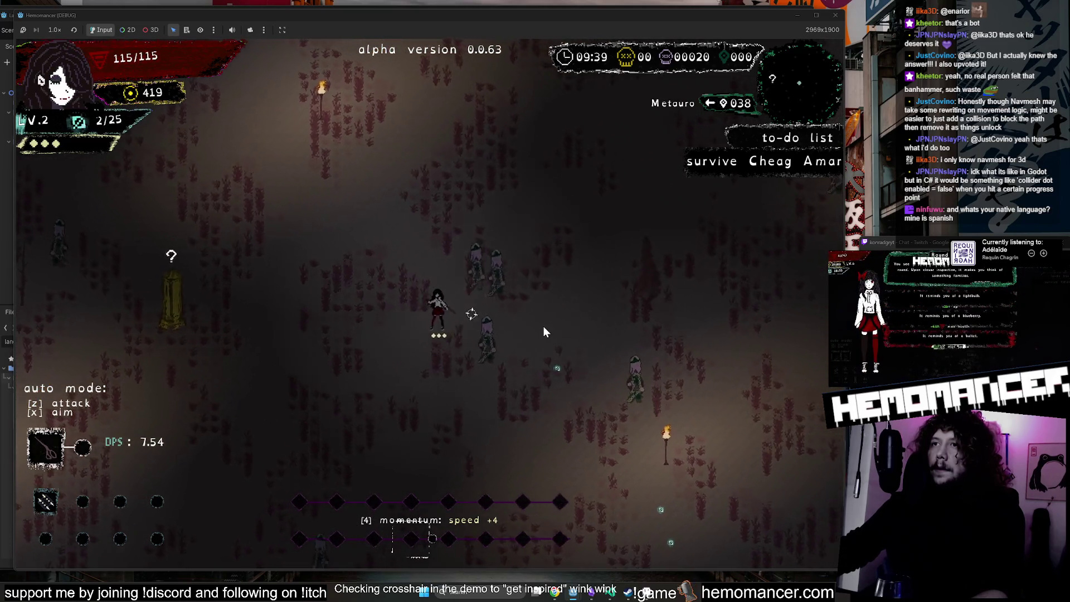
{"action": "key", "text": "d"}
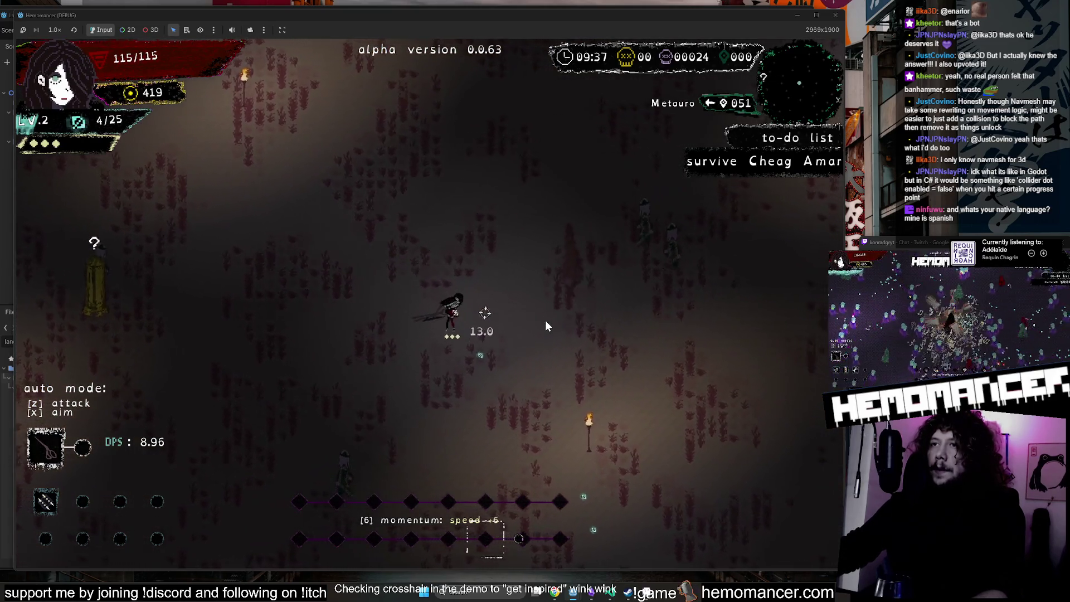
{"action": "key", "text": "d"}
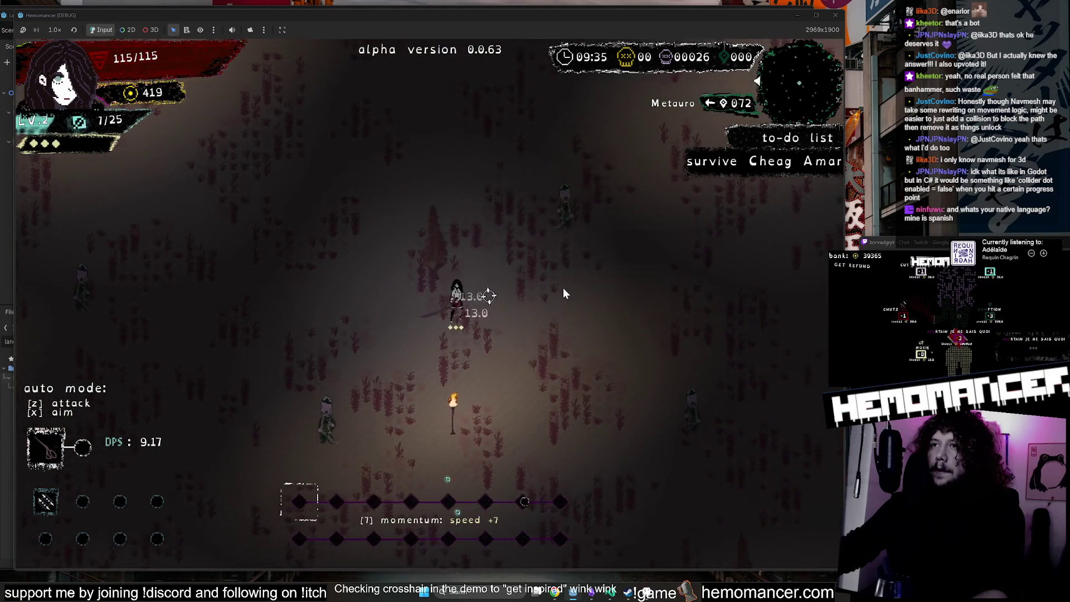
{"action": "key", "text": "d"}
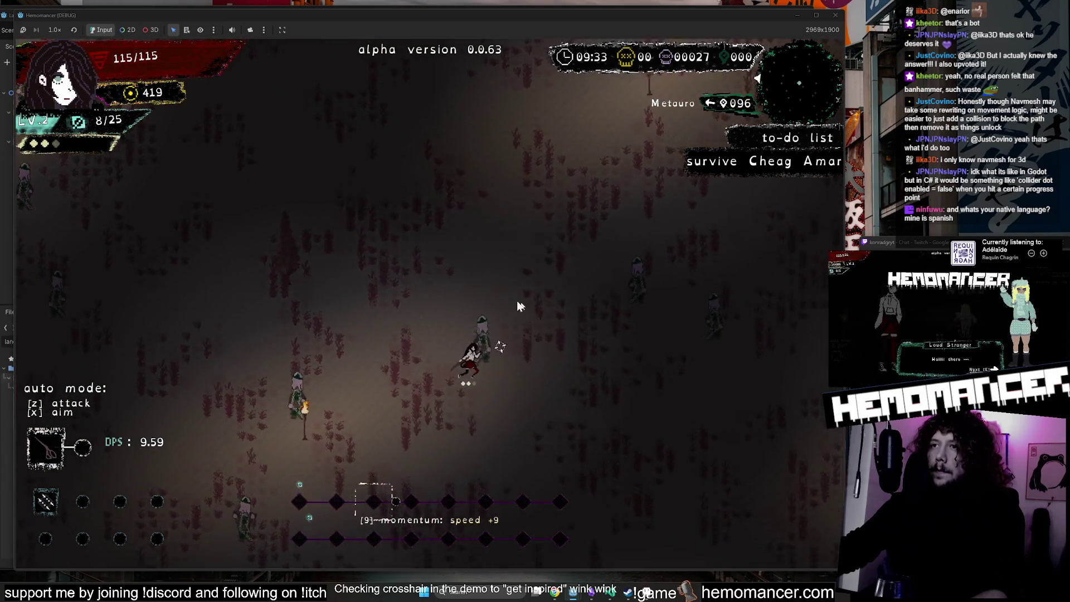
{"action": "key", "text": "a"}
{"action": "key", "text": "s"}
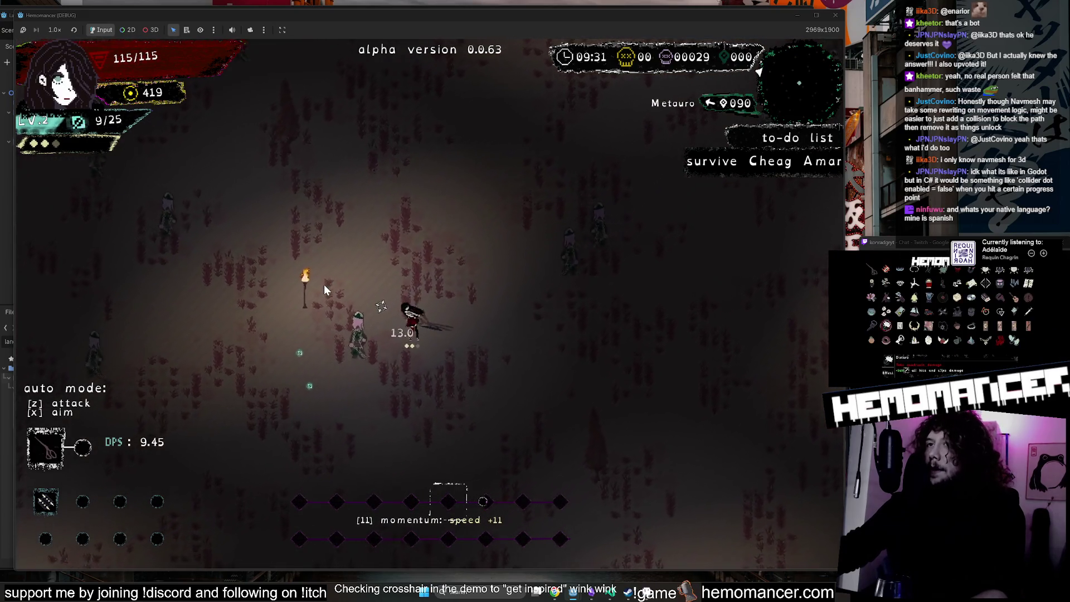
{"action": "key", "text": "a"}
{"action": "key", "text": "s"}
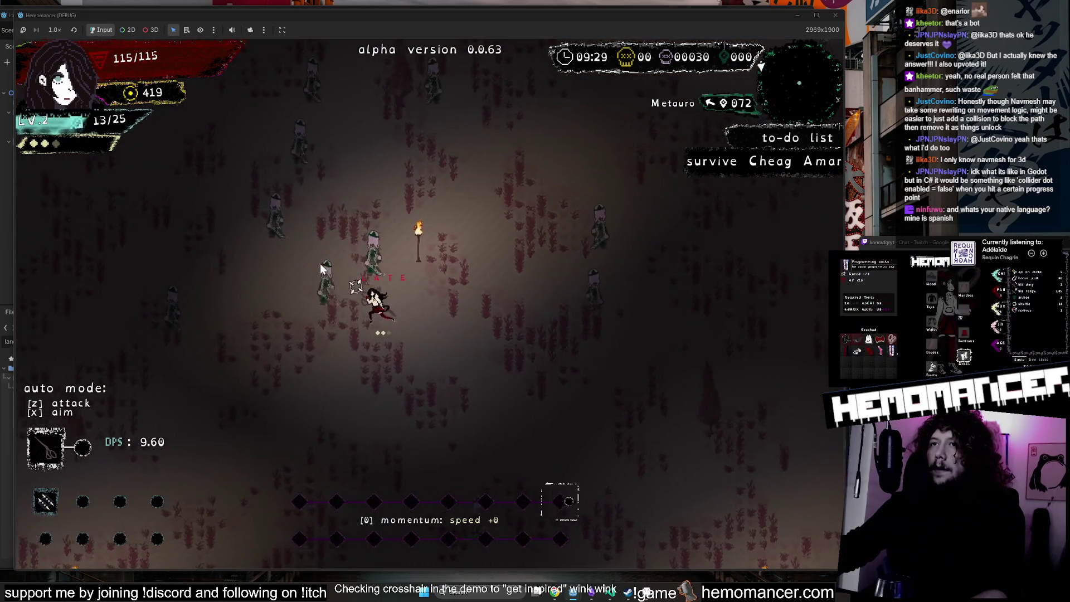
{"action": "key", "text": "a"}
{"action": "key", "text": "s"}
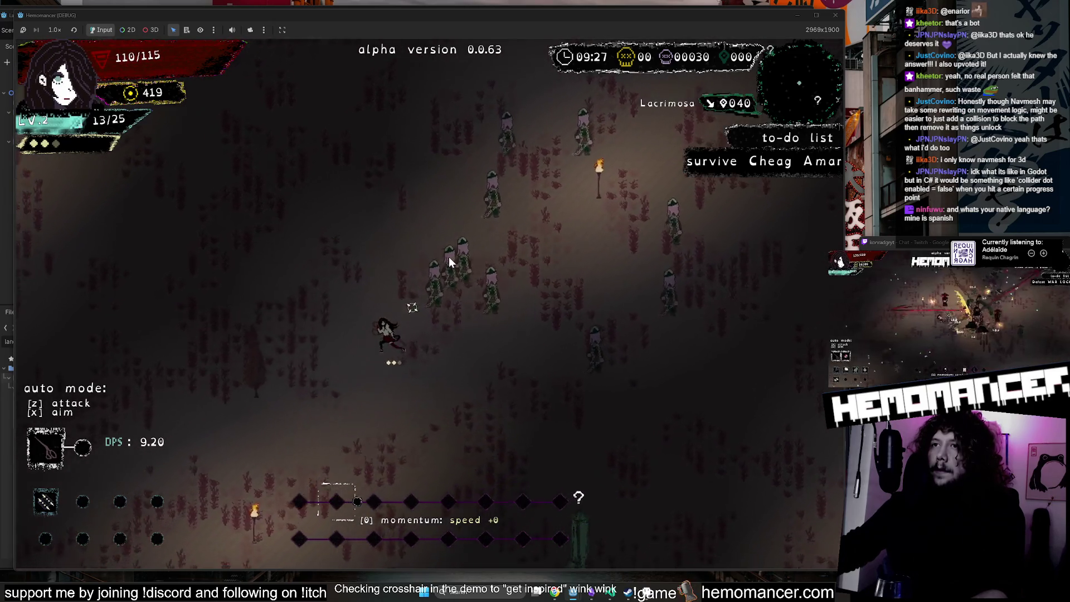
Keep fighting across the field to collect enough experience for the next level.
{"action": "key", "text": "w"}
{"action": "key", "text": "d"}
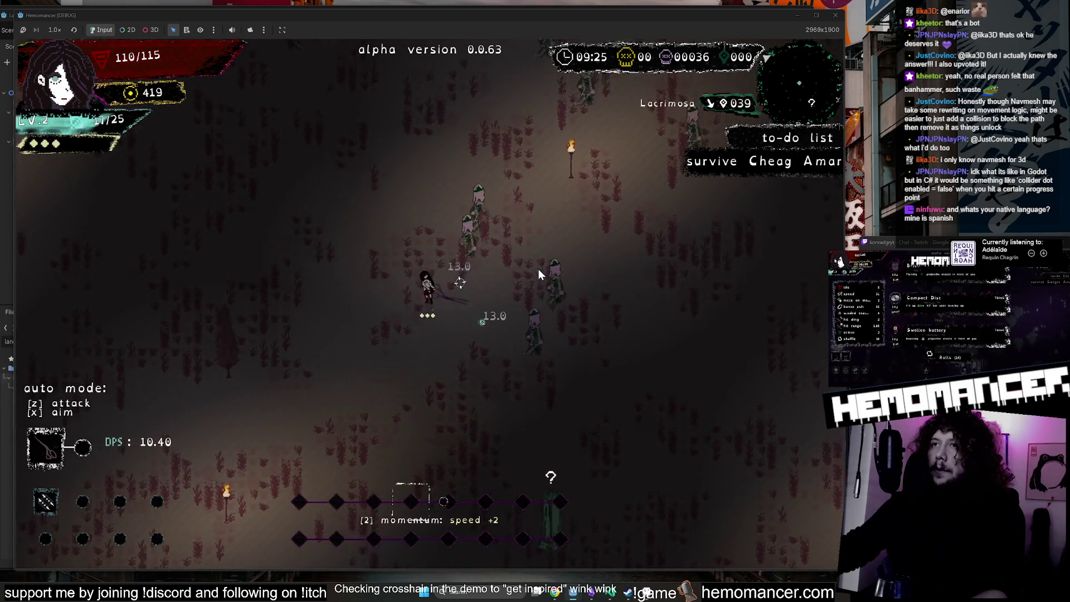
{"action": "key", "text": "d"}
{"action": "key", "text": "s"}
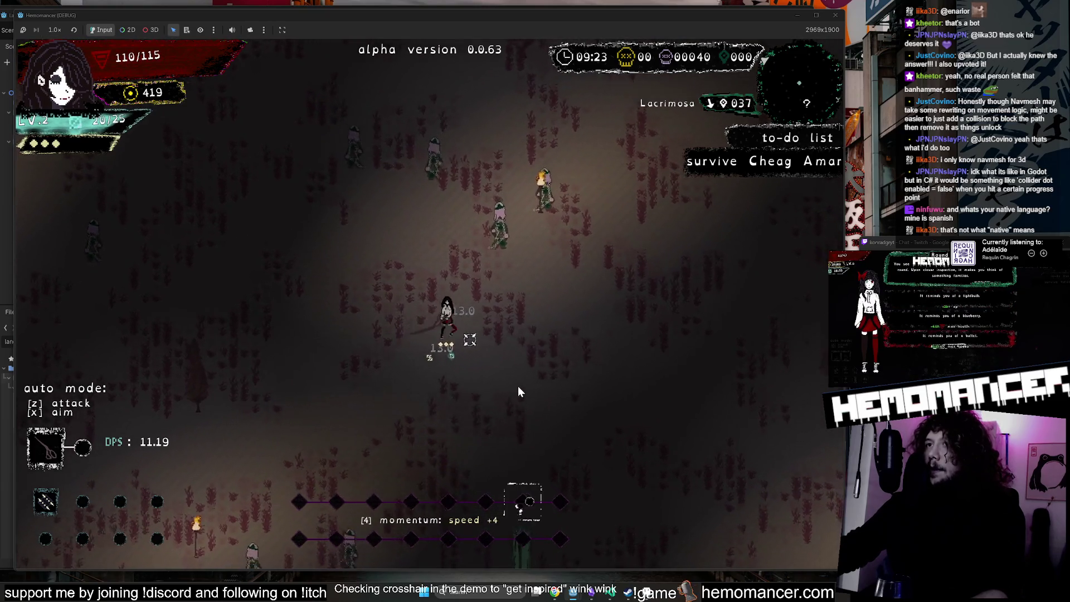
{"action": "key", "text": "d"}
{"action": "key", "text": "w"}
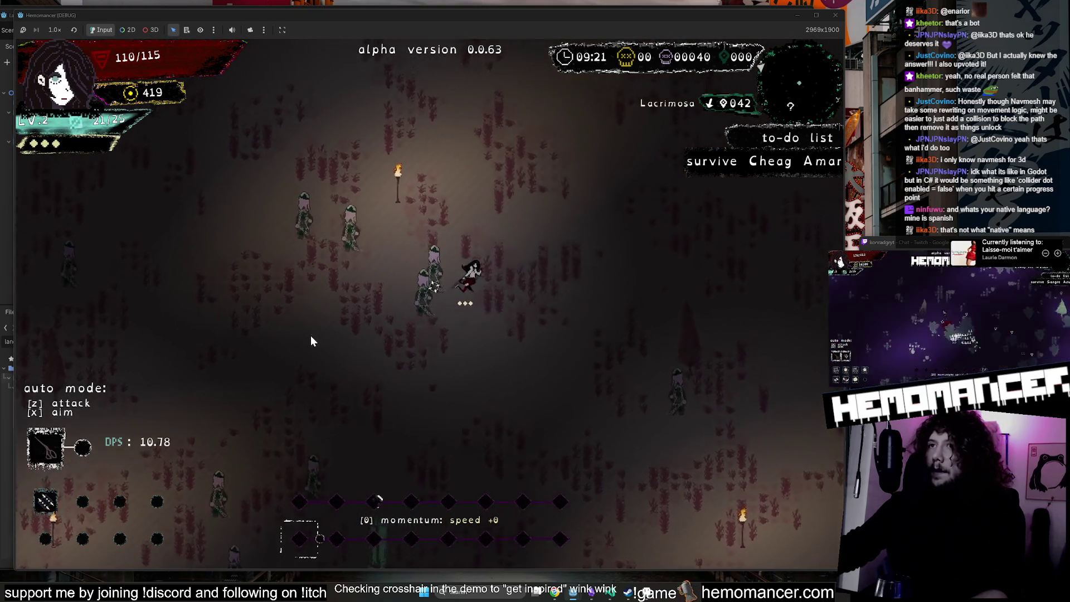
{"action": "key", "text": "w"}
{"action": "key", "text": "a"}
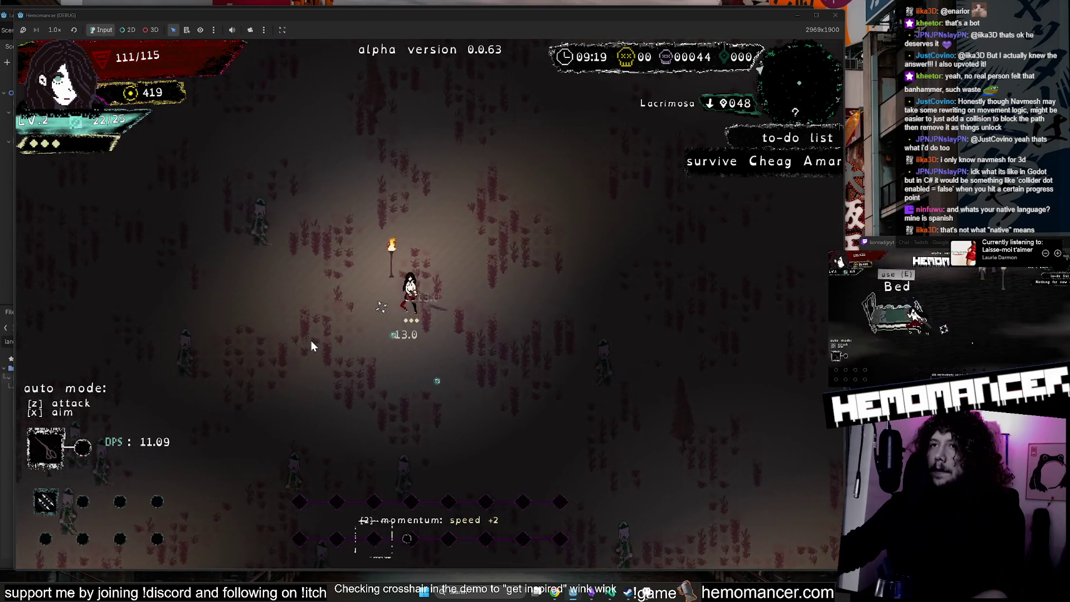
{"action": "key", "text": "s"}
{"action": "key", "text": "a"}
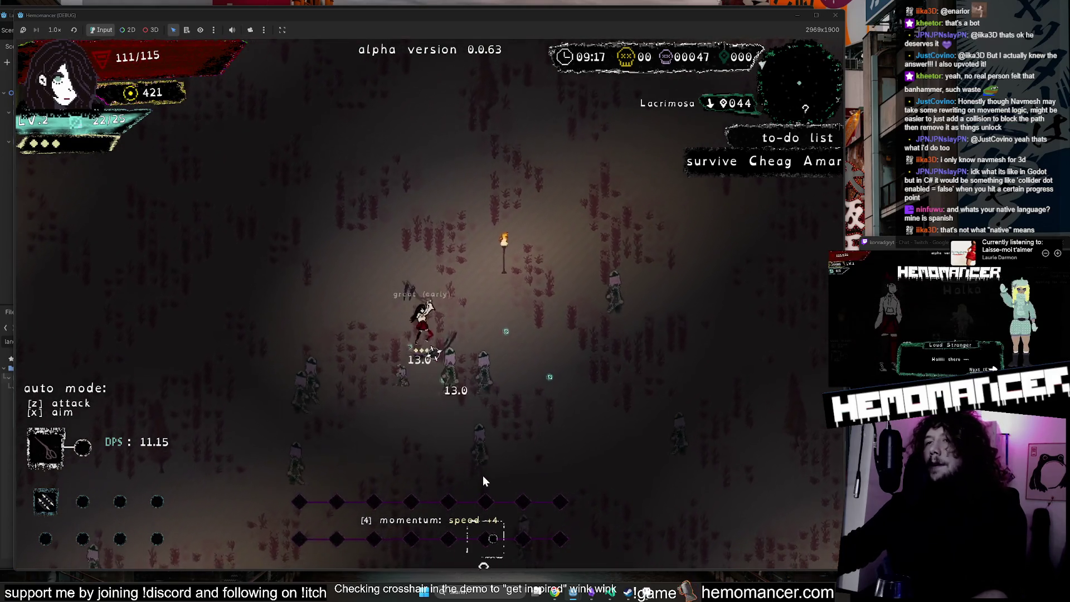
{"action": "key", "text": "s"}
{"action": "key", "text": "a"}
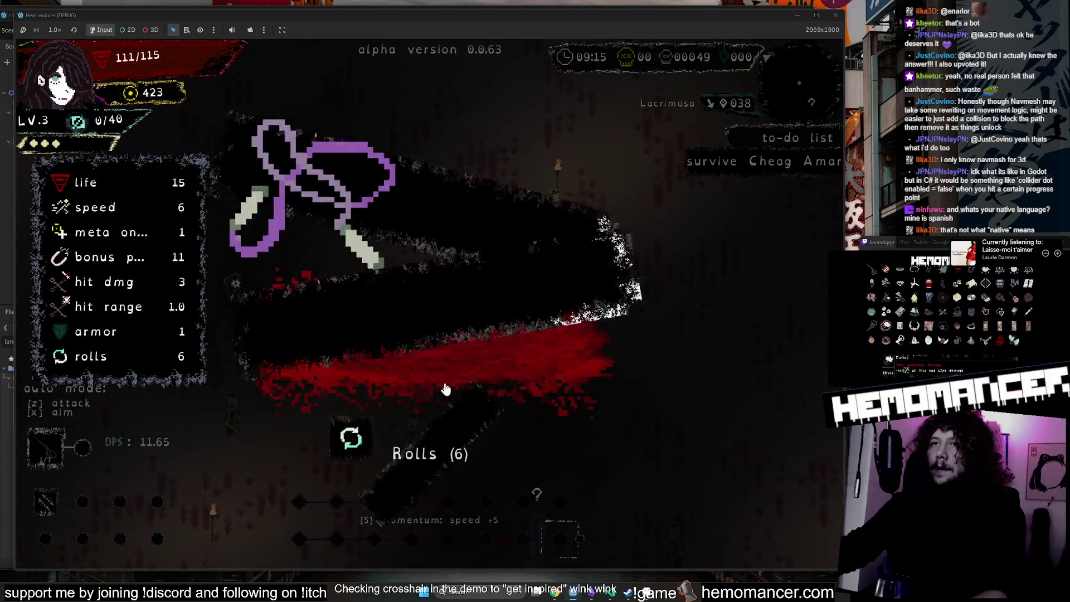
Choose a level-up reward and keep fighting through Lacrimosa and Metauro.
{"action": "left_click", "coordinate": [406, 124]}
{"action": "key", "text": "w"}
{"action": "key", "text": "d"}
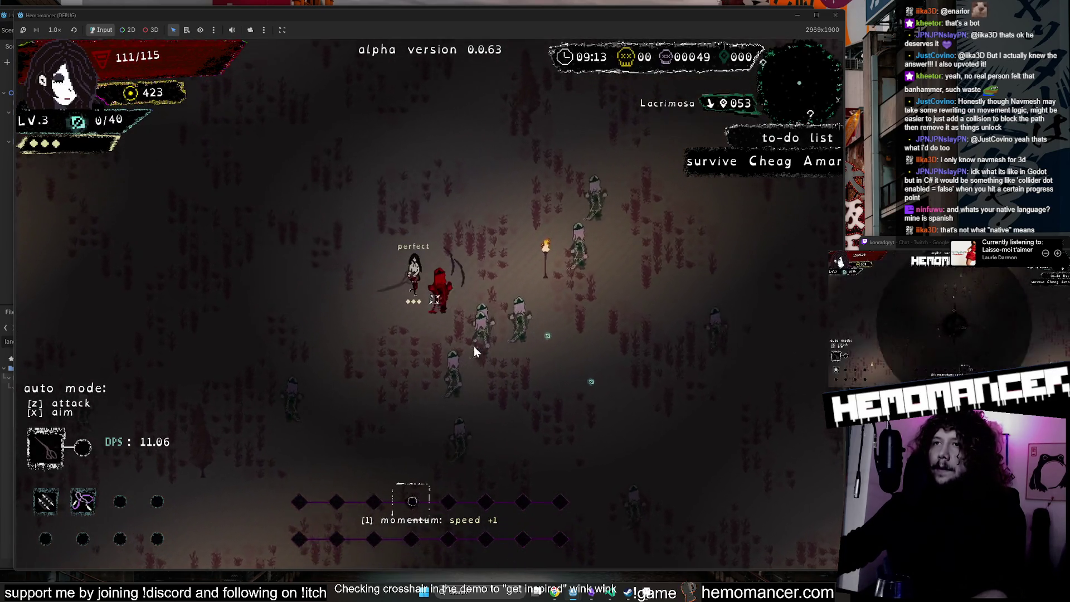
{"action": "key", "text": "d"}
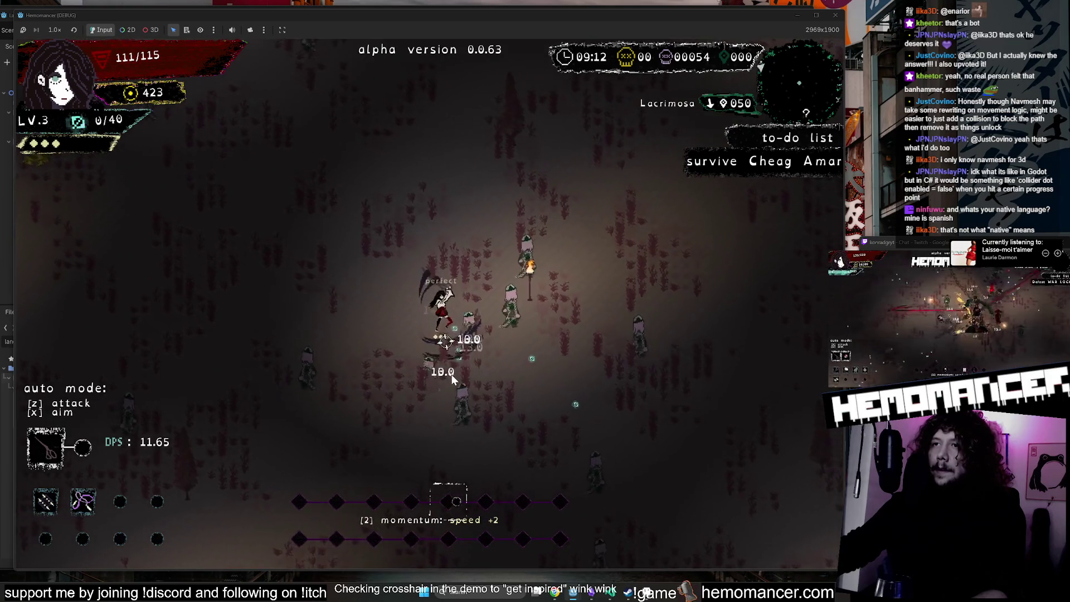
{"action": "key", "text": "s"}
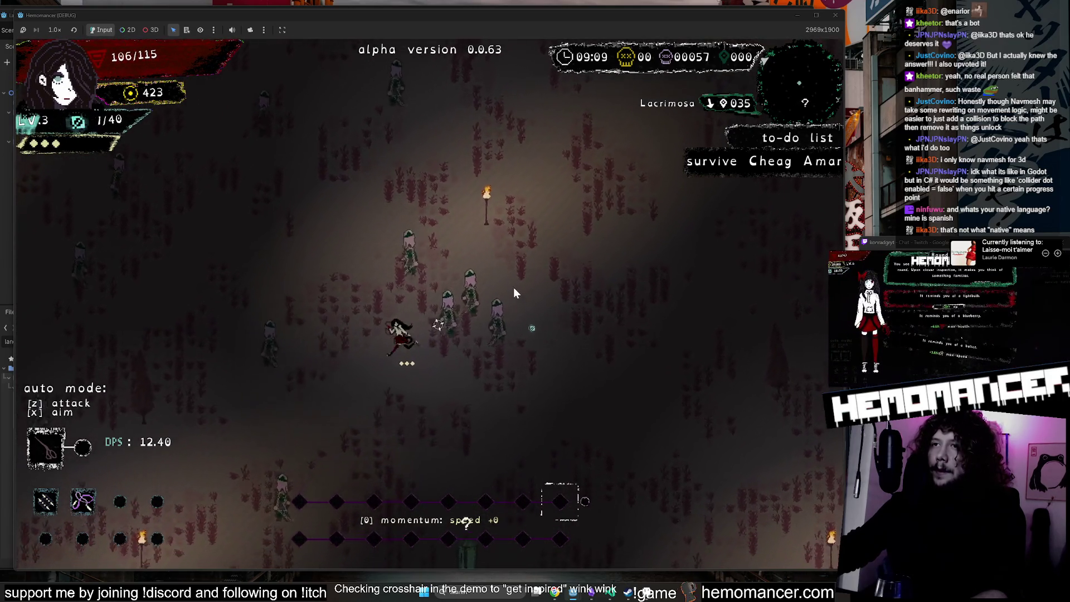
{"action": "key", "text": "s"}
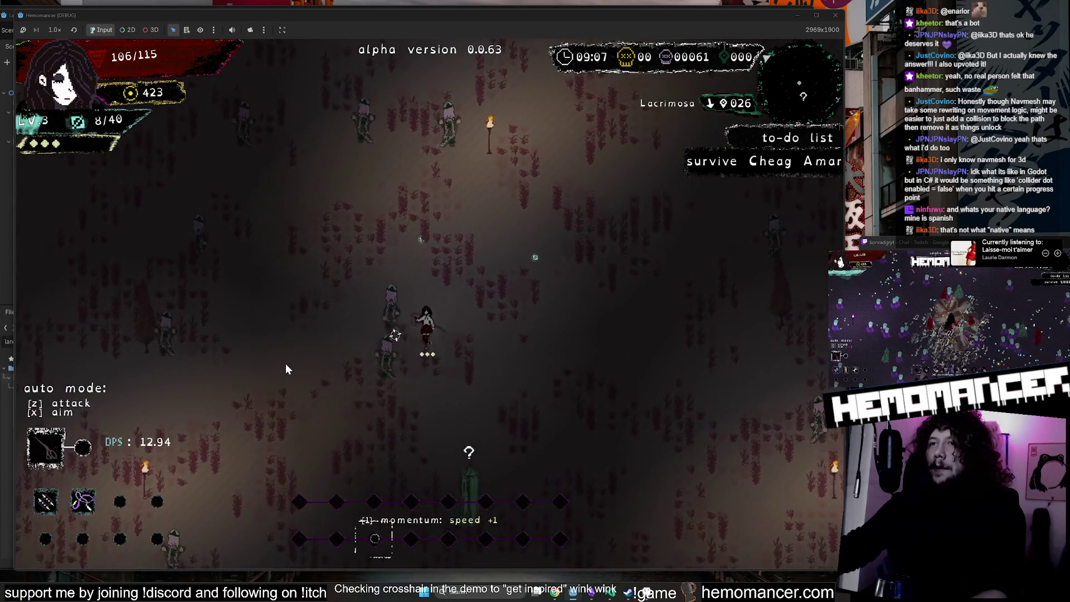
{"action": "key", "text": "w"}
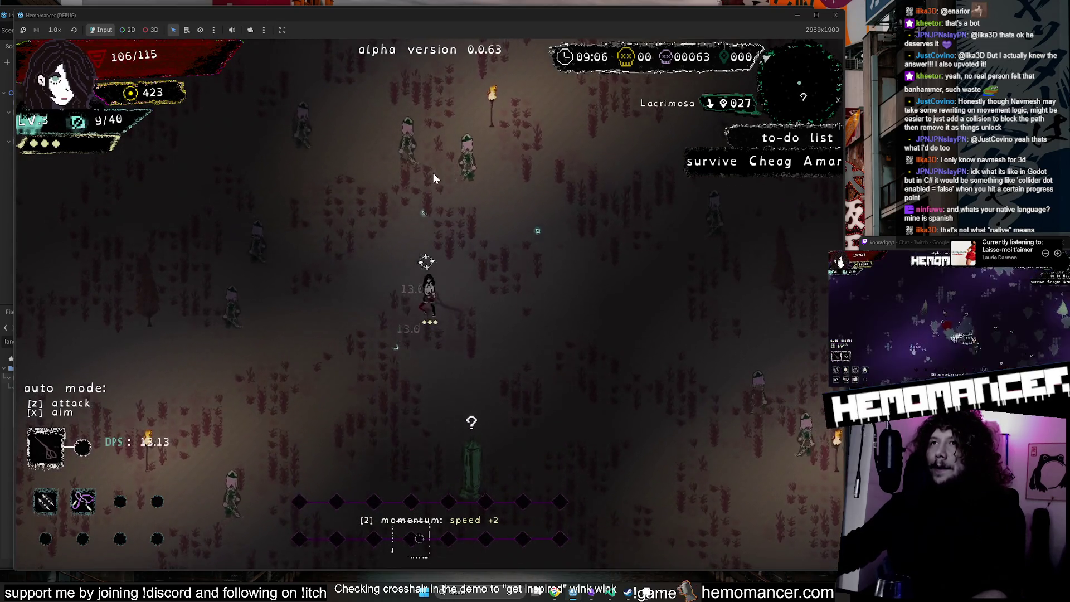
{"action": "key", "text": "s"}
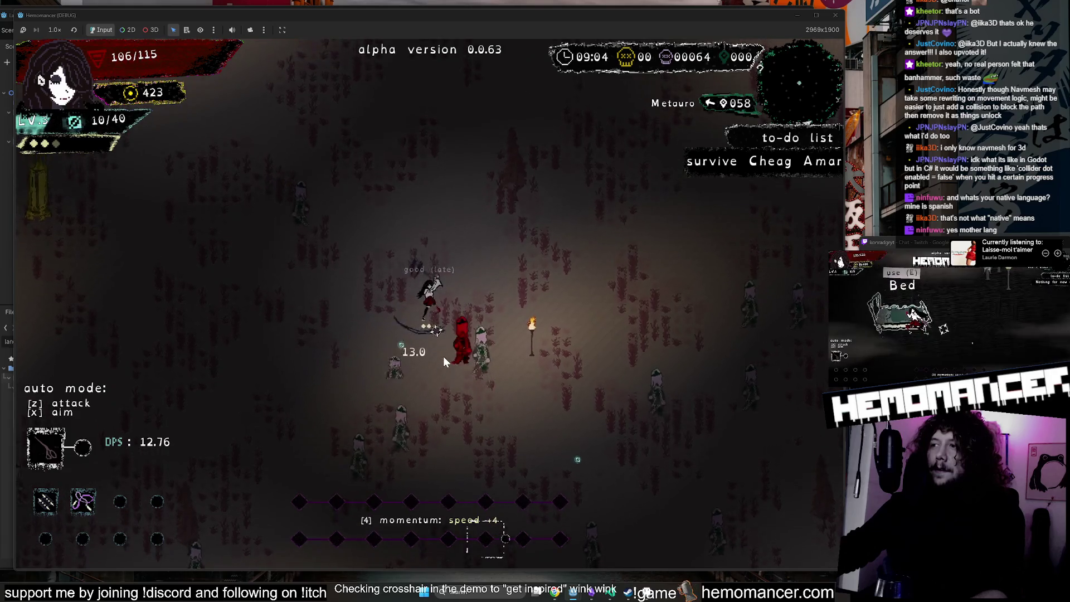
{"action": "key", "text": "s"}
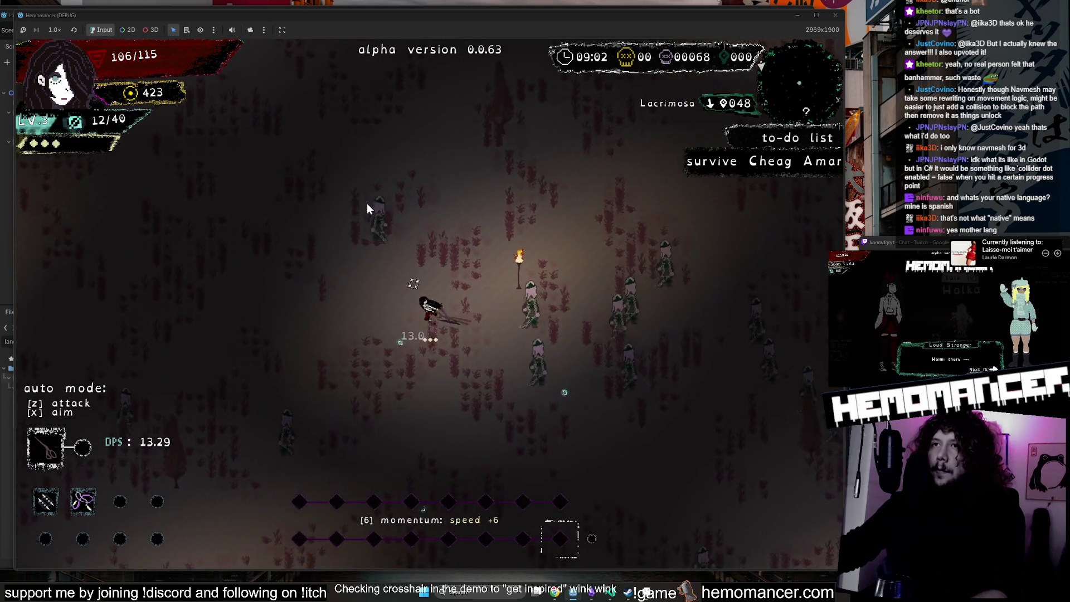
{"action": "key", "text": "w"}
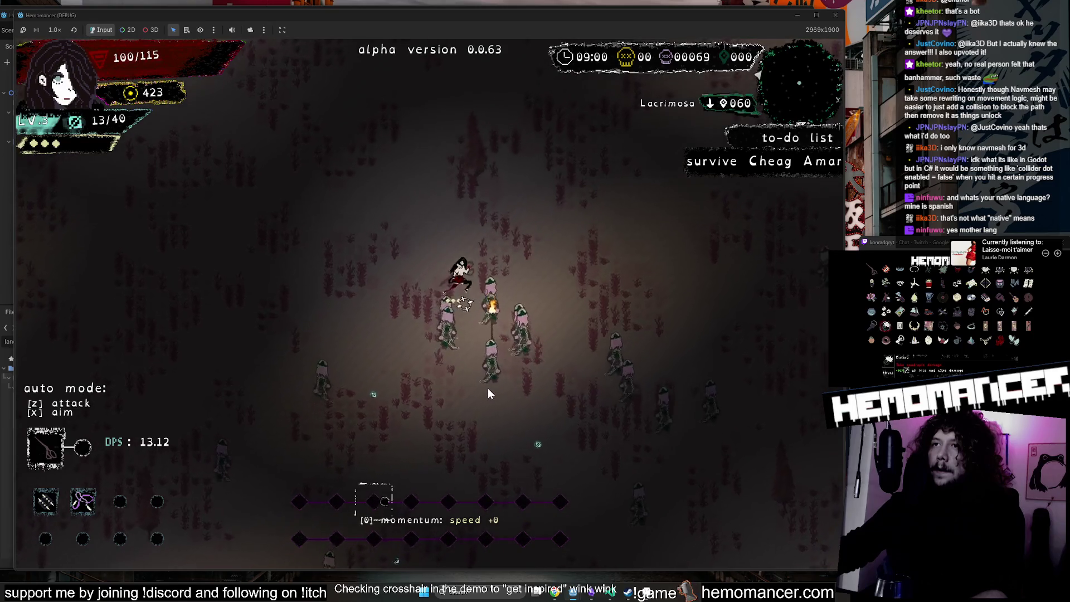
{"action": "key", "text": "d"}
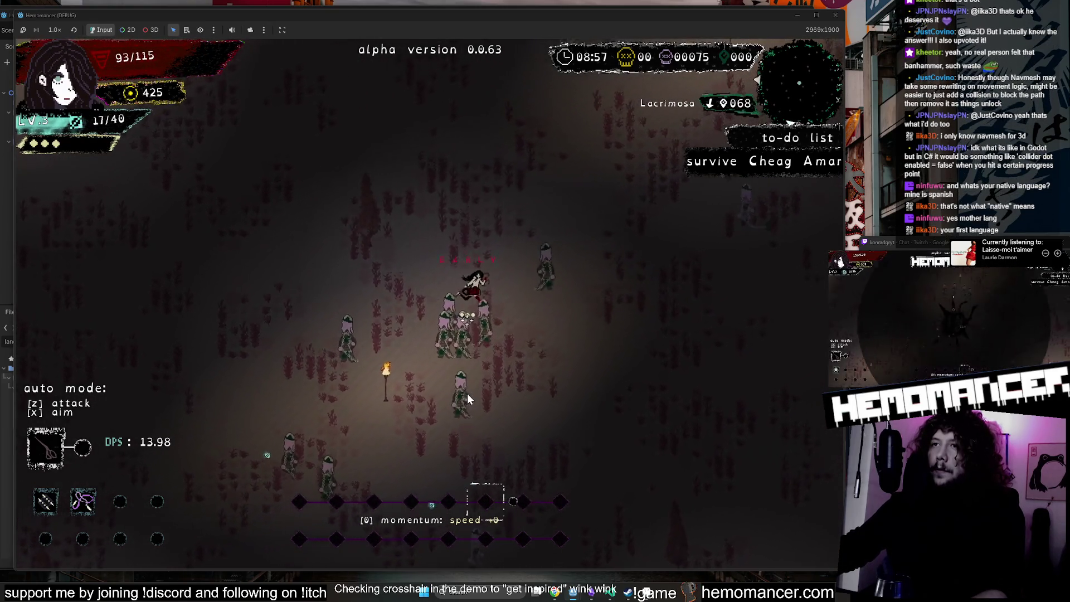
{"action": "key", "text": "w"}
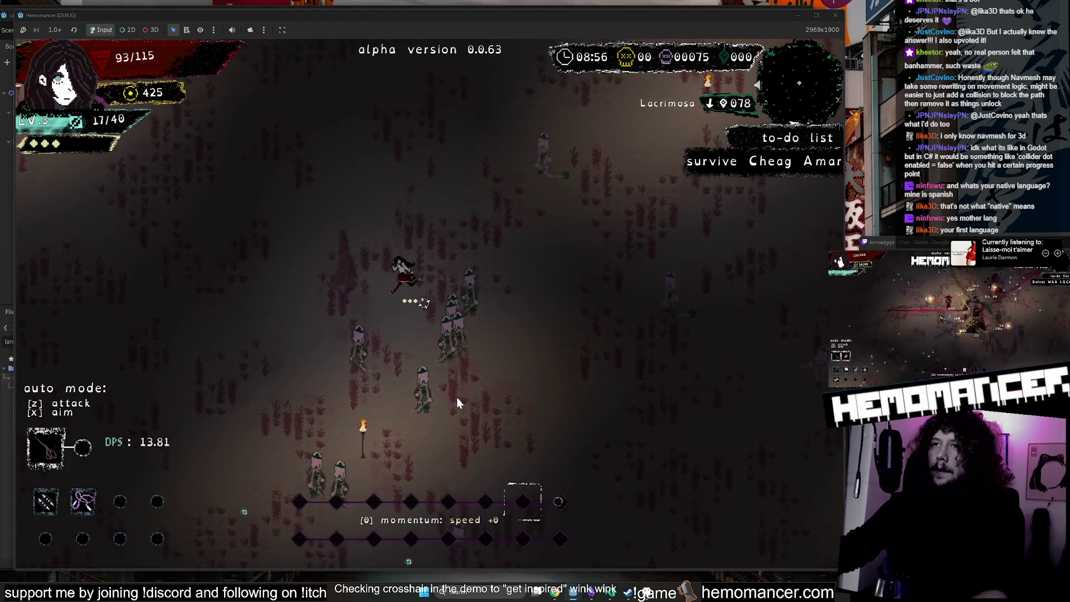
{"action": "key", "text": "s"}
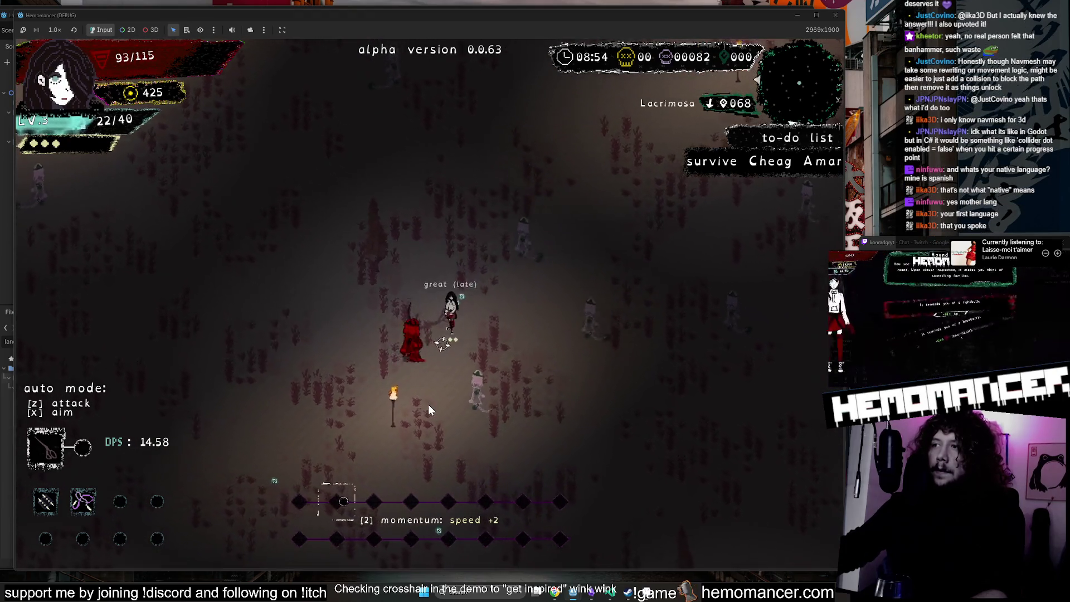
{"action": "key", "text": "a"}
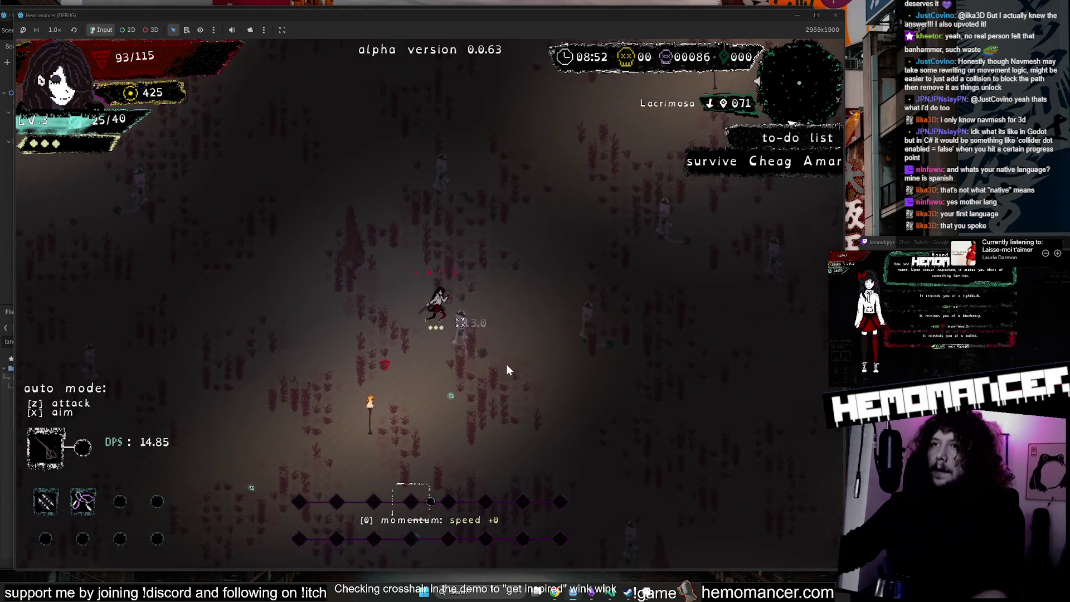
{"action": "key", "text": "d"}
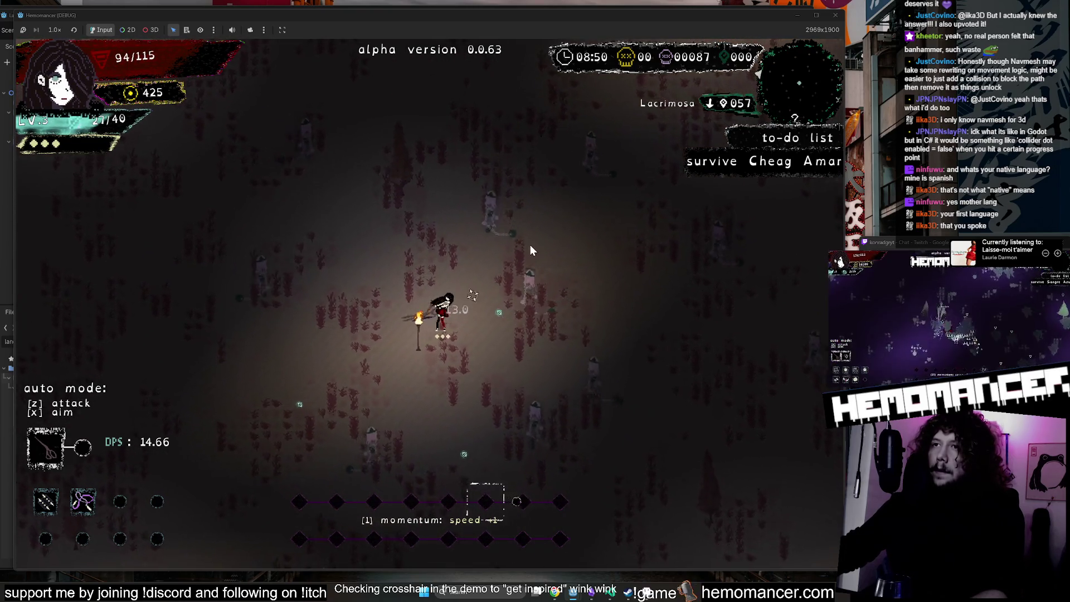
{"action": "key", "text": "d"}
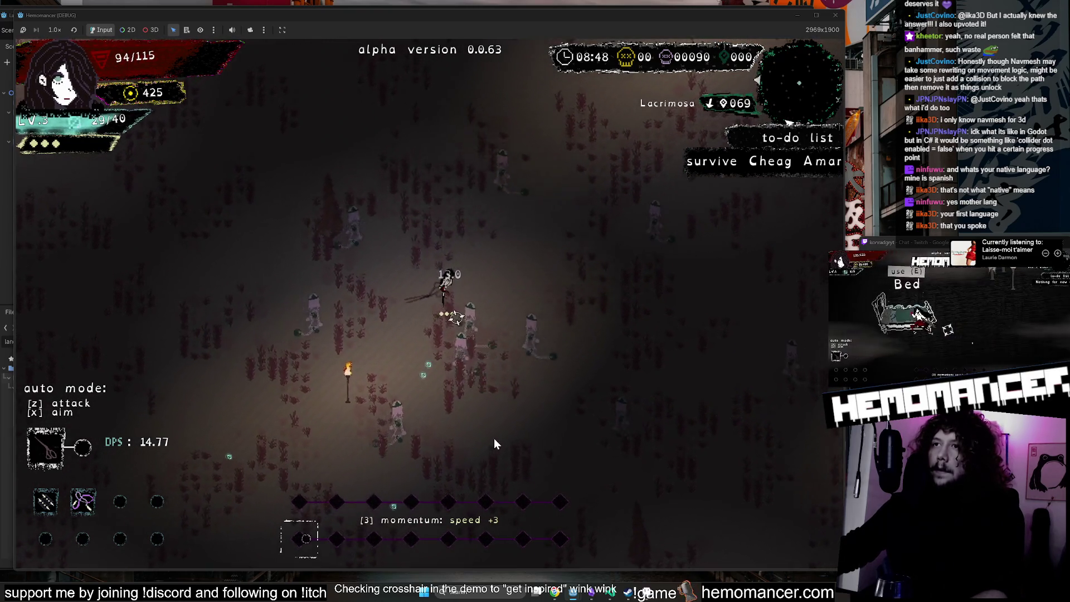
{"action": "key", "text": "w"}
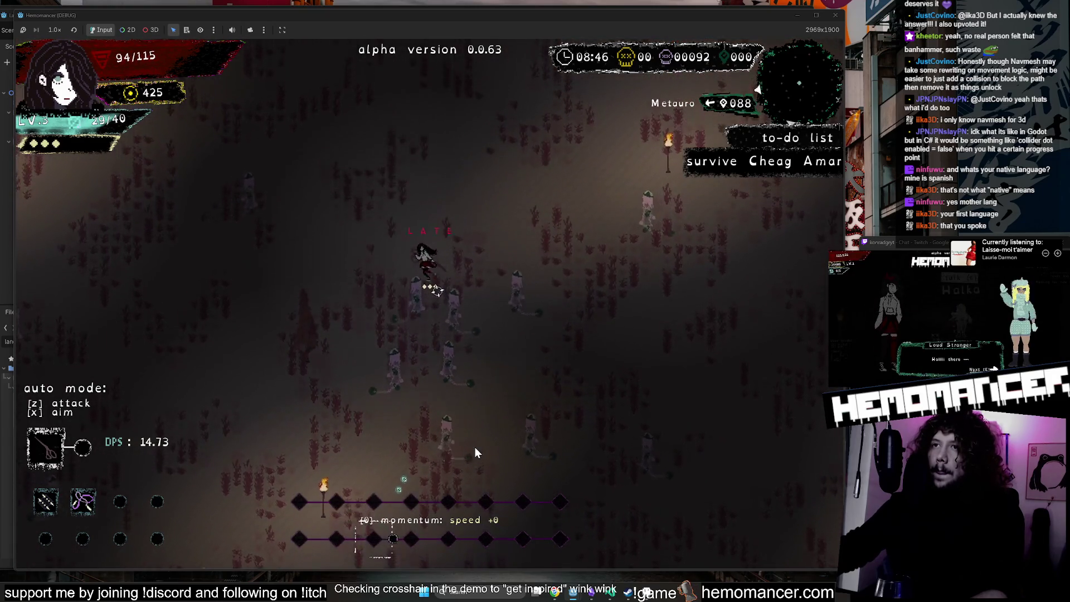
{"action": "key", "text": "s"}
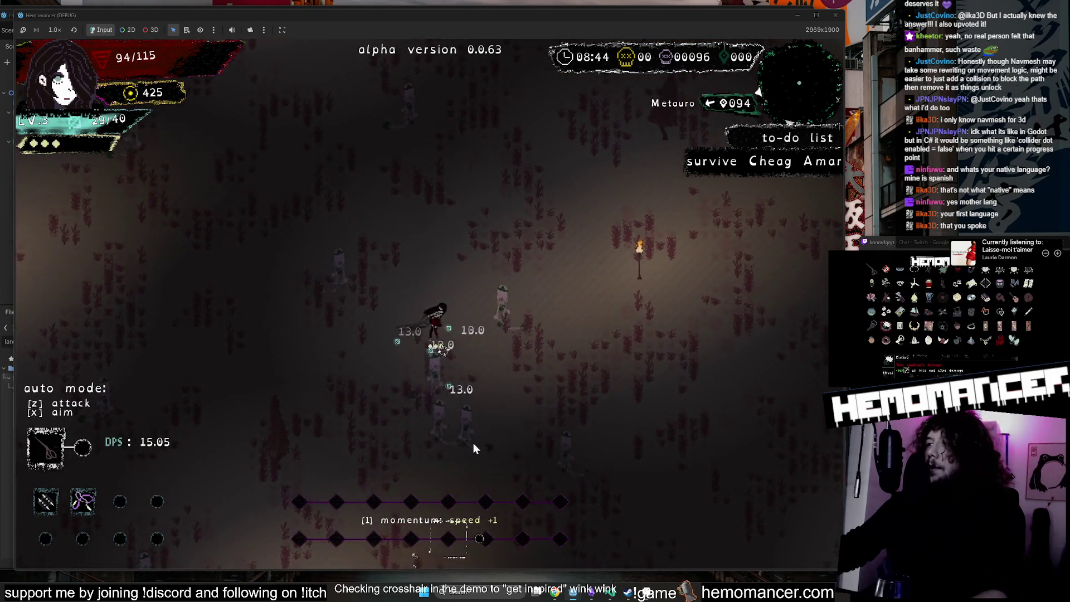
{"action": "key", "text": "w"}
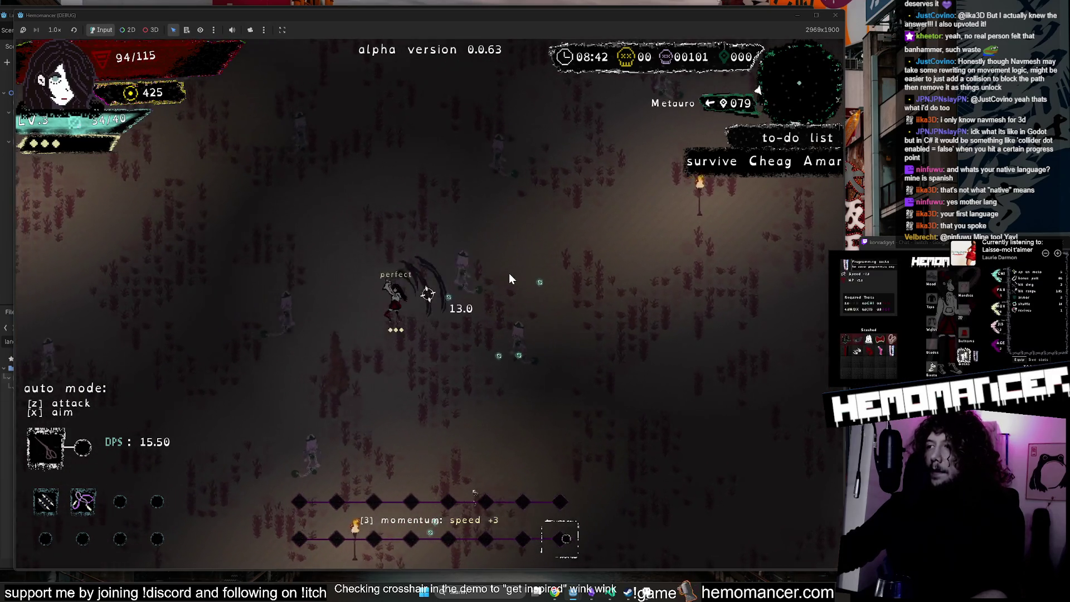
{"action": "key", "text": "w"}
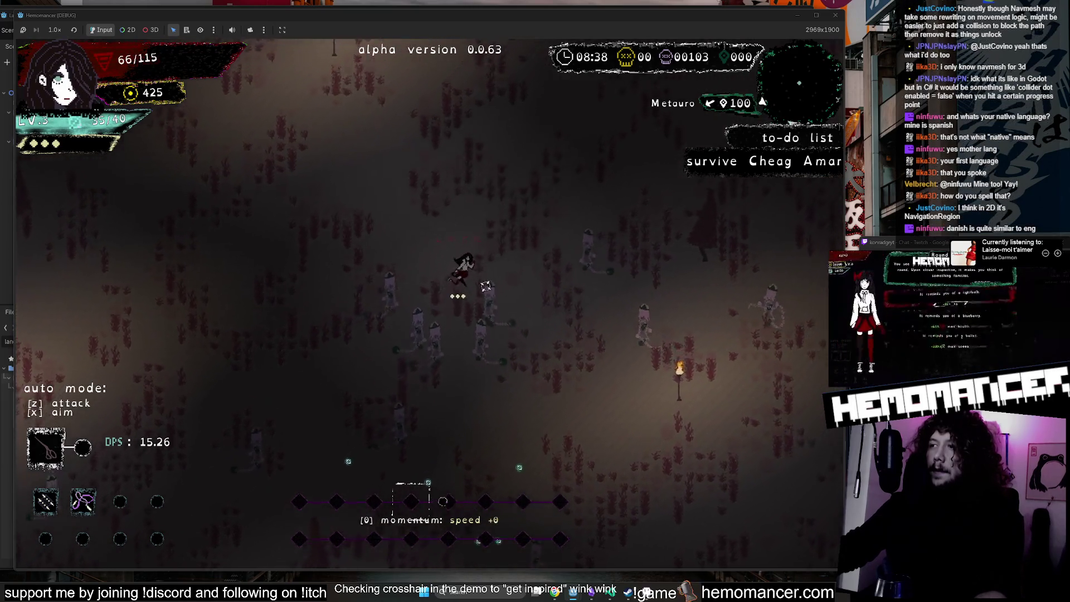
Pause to the main menu, resume briefly, then stop the debug run with F8.
{"action": "key", "text": "Escape"}
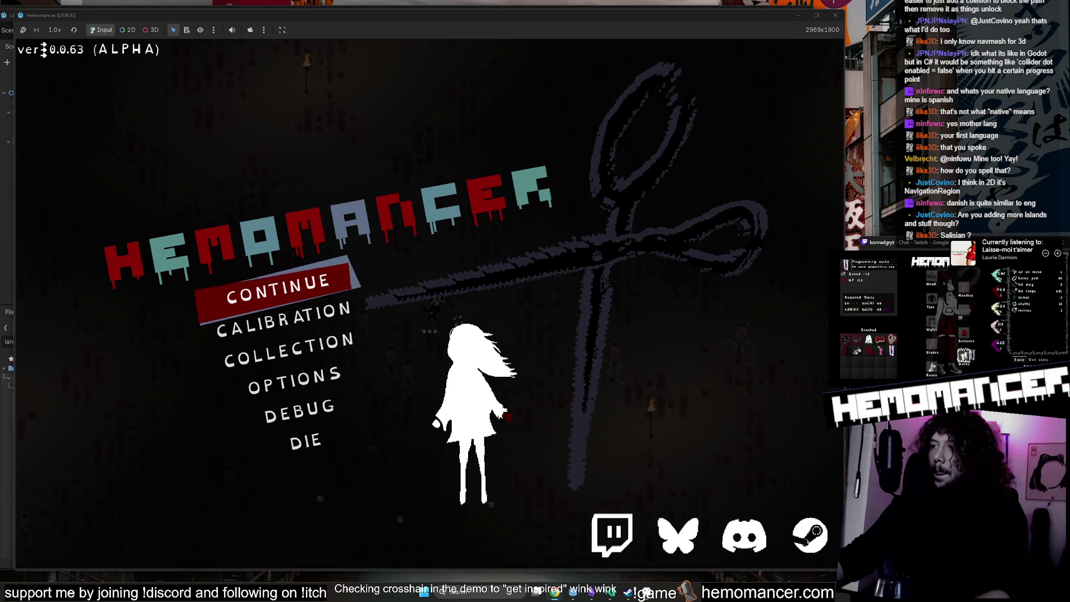
{"action": "key", "text": "Return"}
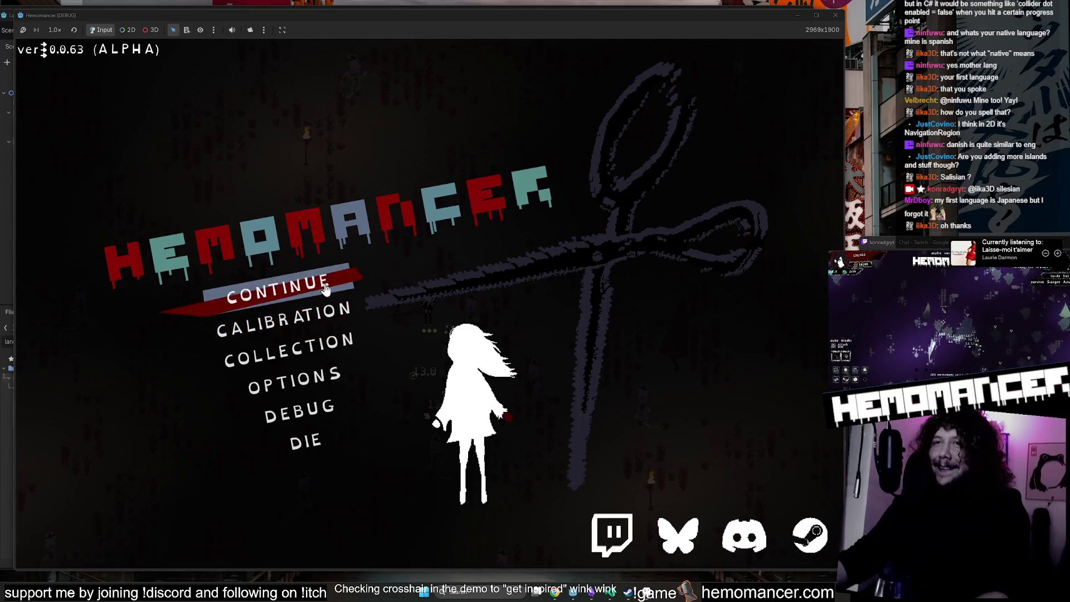
{"action": "key", "text": "Right"}
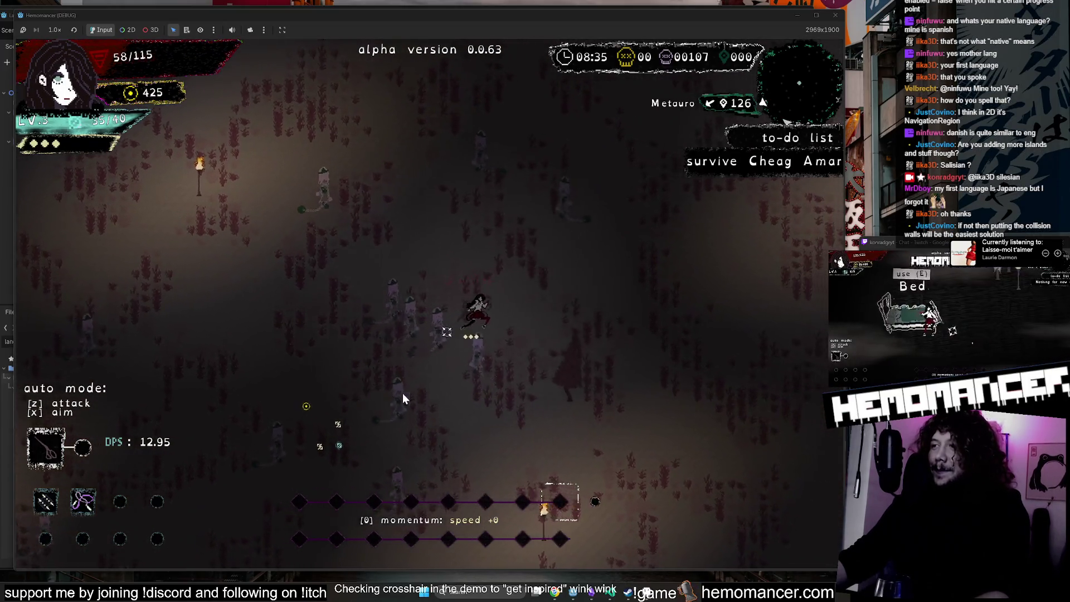
{"action": "key", "text": "Down"}
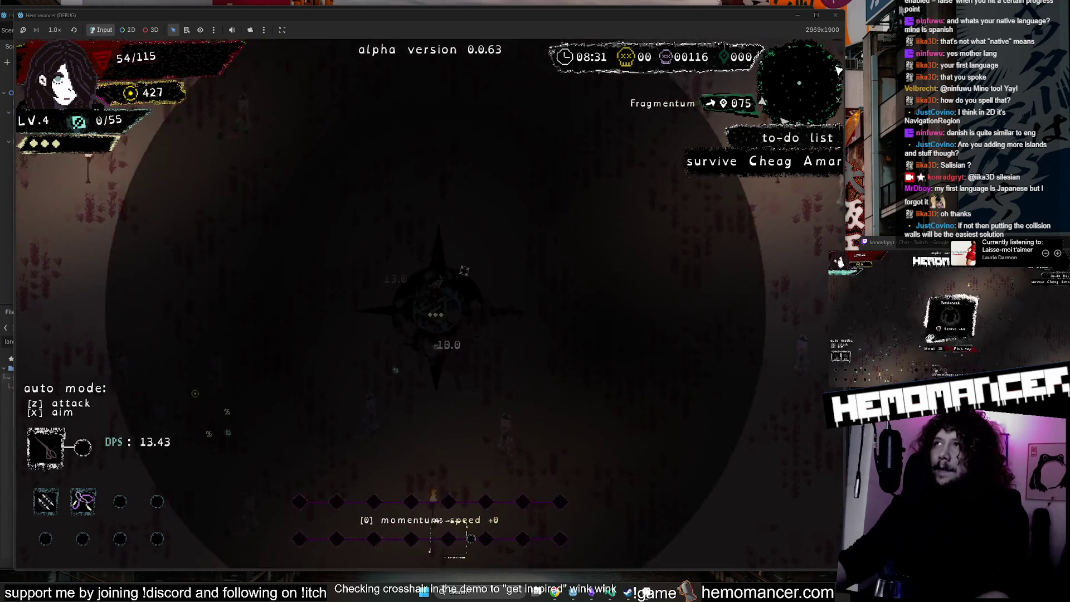
{"action": "key", "text": "F8"}
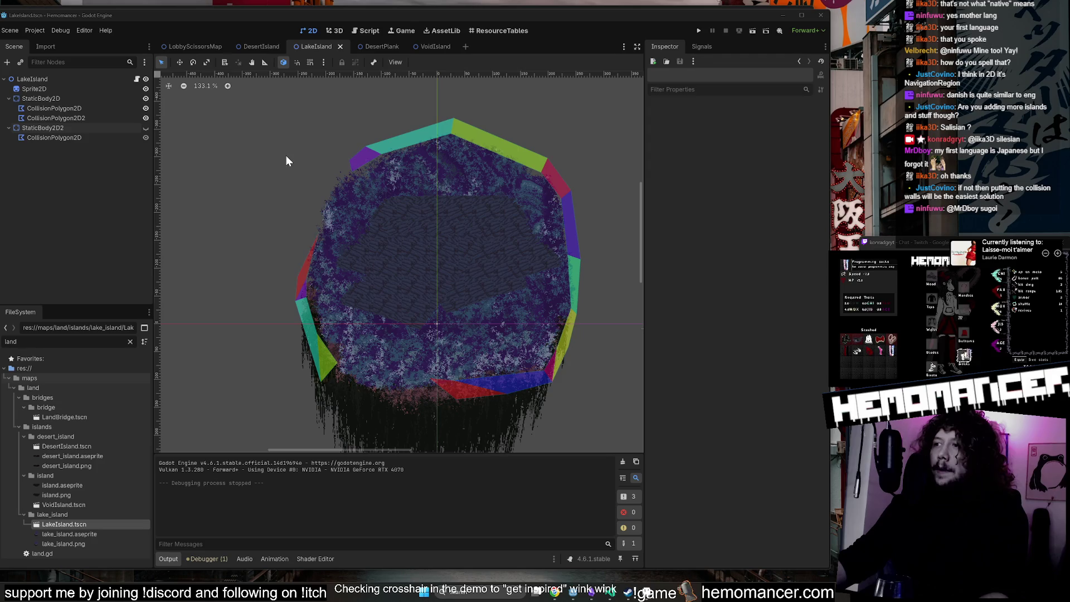
Open the LobbyScissorsMap scene and scroll around its view.
{"action": "left_click", "coordinate": [259, 46]}
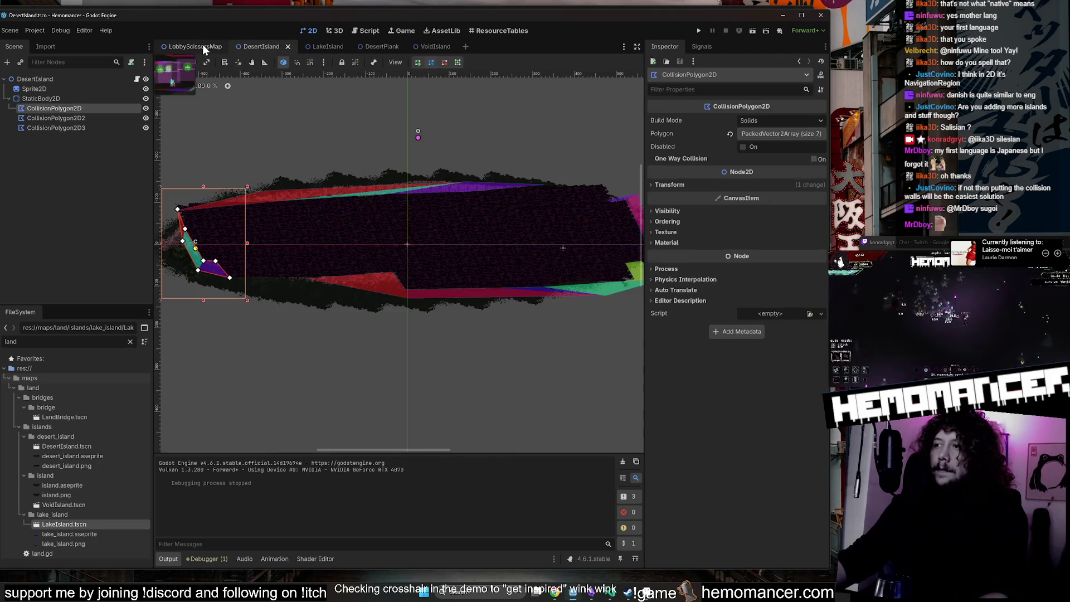
{"action": "left_click", "coordinate": [202, 47]}
{"action": "scroll", "coordinate": [362, 119], "scroll_direction": "down", "scroll_amount": 2}
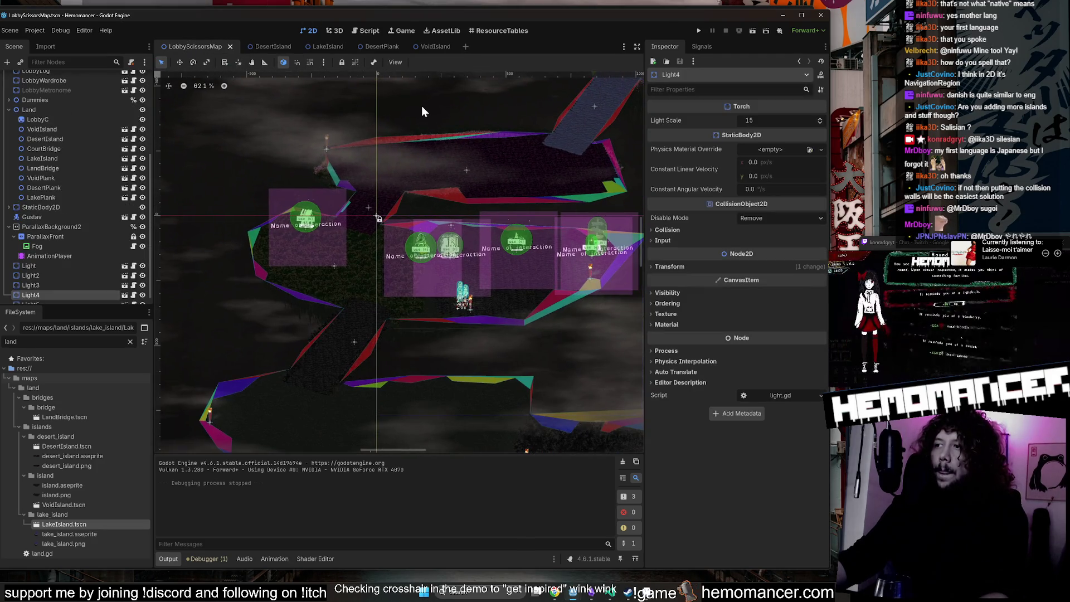
{"action": "scroll", "coordinate": [393, 105], "scroll_direction": "up", "scroll_amount": 2}
{"action": "scroll", "coordinate": [315, 199], "scroll_direction": "right", "scroll_amount": 2}
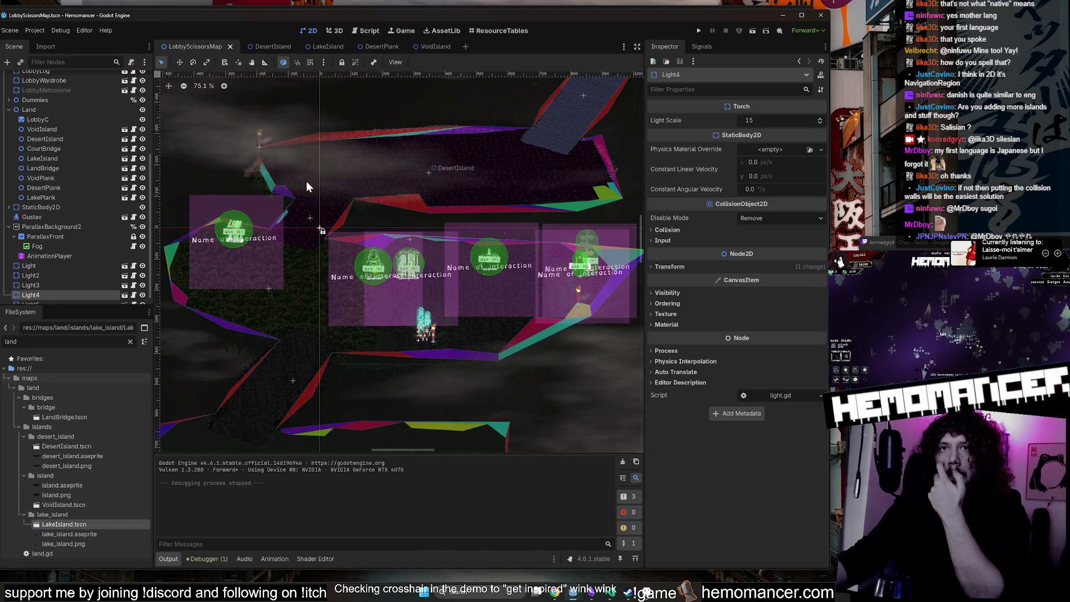
Toggle VoidIsland's visibility and pan the map to inspect the island collision outlines.
{"action": "left_click", "coordinate": [88, 131]}
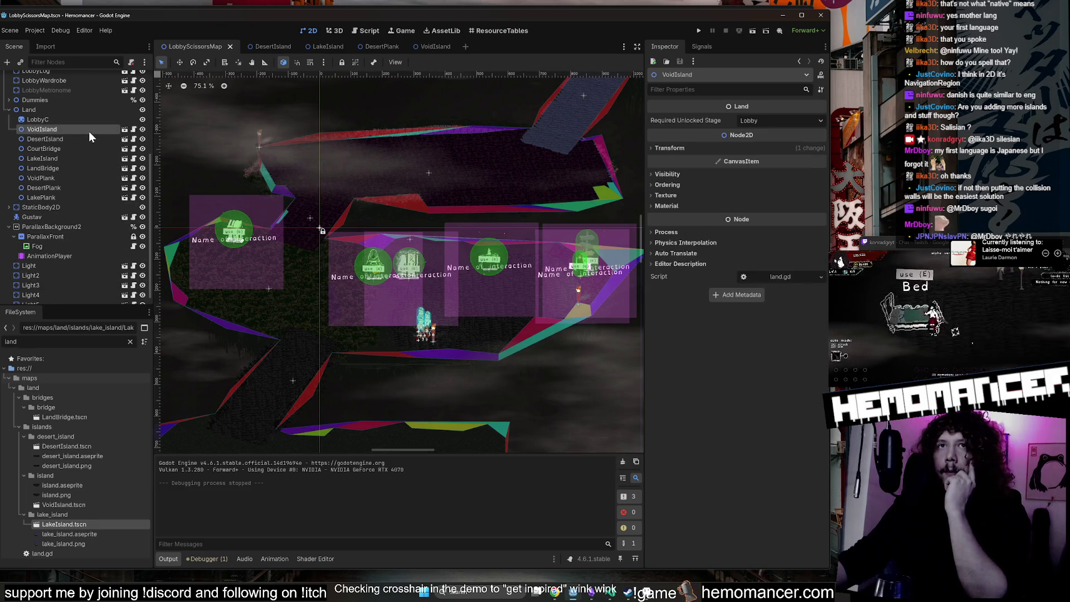
{"action": "double_click", "coordinate": [143, 129]}
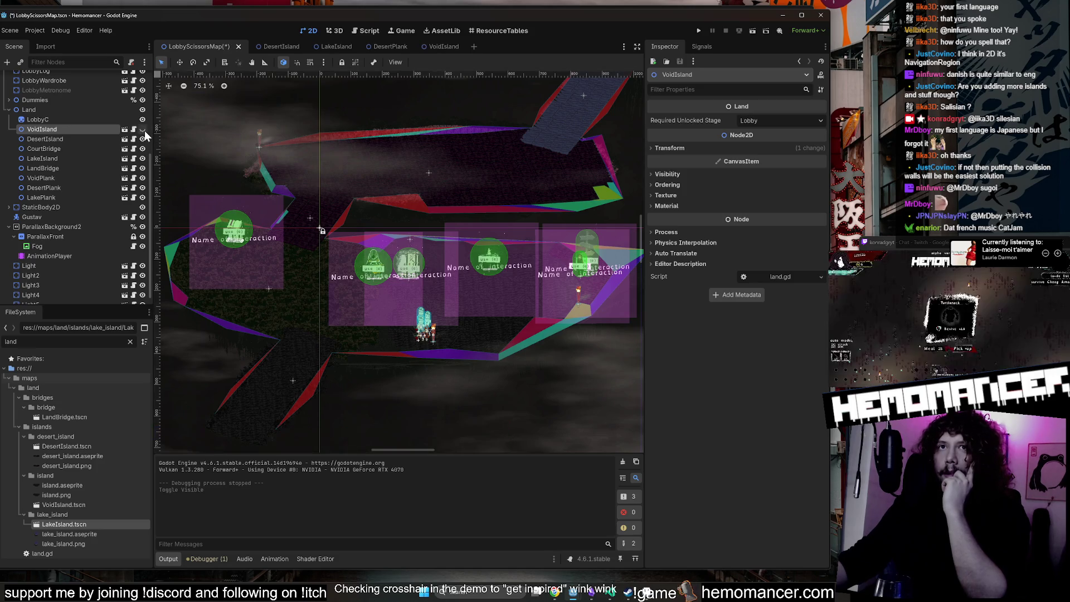
{"action": "double_click", "coordinate": [143, 129]}
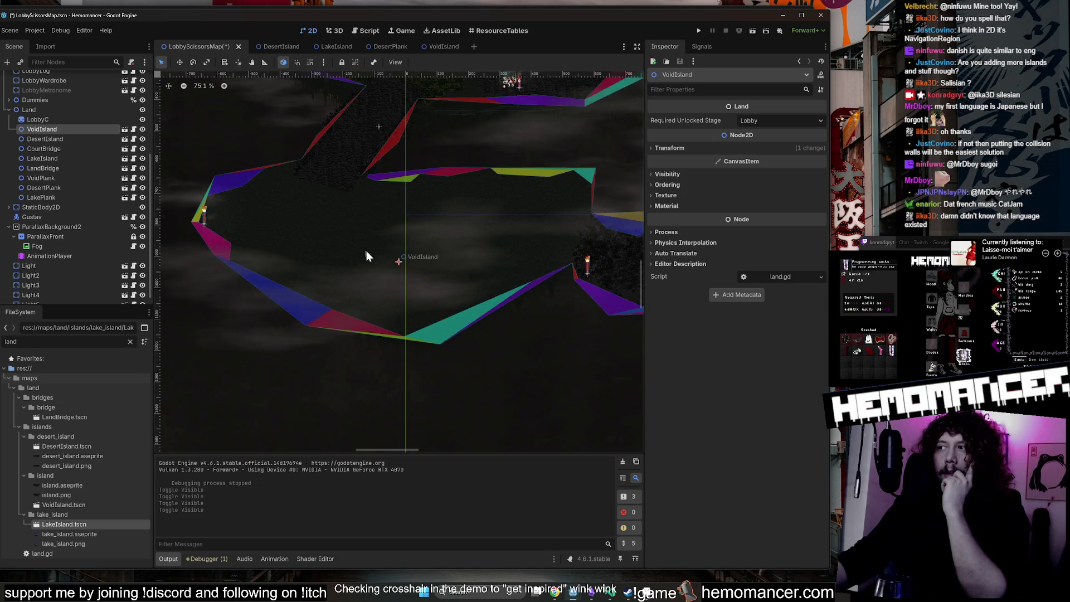
{"action": "scroll", "coordinate": [367, 253], "scroll_direction": "down", "scroll_amount": 2}
{"action": "scroll", "coordinate": [369, 256], "scroll_direction": "down", "scroll_amount": 1}
{"action": "mouse_move", "coordinate": [232, 179]}
{"action": "left_mouse_down"}
{"action": "mouse_move", "coordinate": [210, 246]}
{"action": "mouse_move", "coordinate": [263, 192]}
{"action": "mouse_move", "coordinate": [210, 270]}
{"action": "left_mouse_up"}
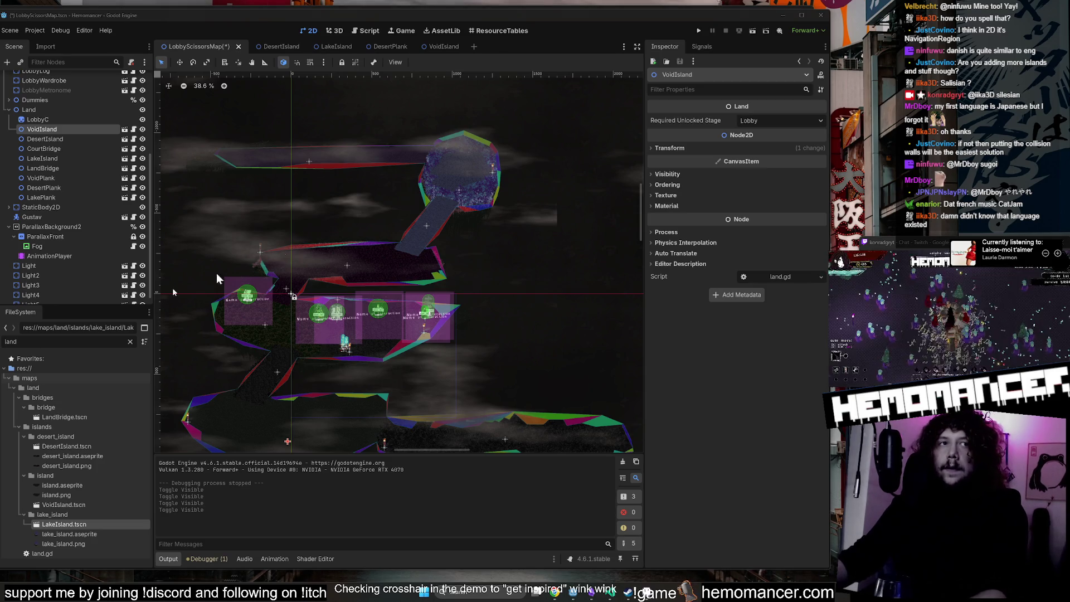
{"action": "left_click_drag", "start_coordinate": [305, 214], "coordinate": [345, 166]}
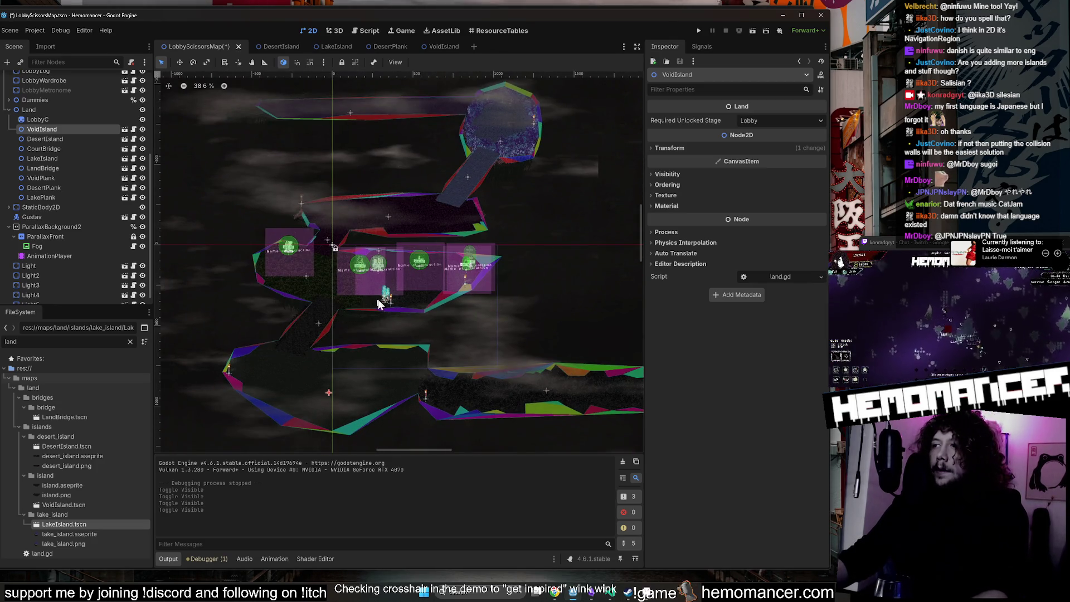
{"action": "scroll", "coordinate": [383, 293], "scroll_direction": "up", "scroll_amount": 2}
{"action": "scroll", "coordinate": [383, 288], "scroll_direction": "up", "scroll_amount": 5}
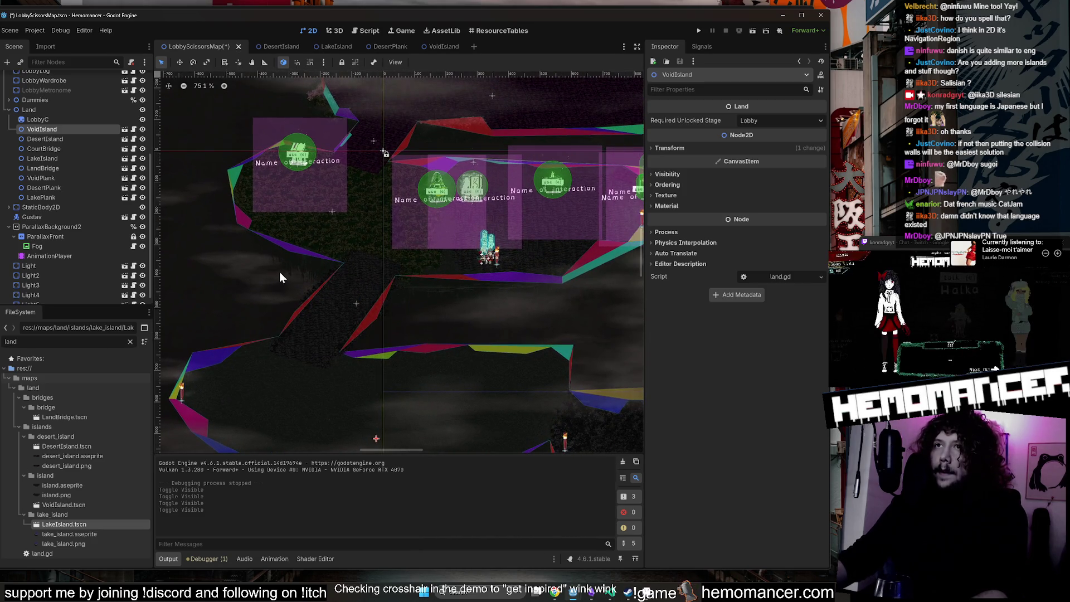
{"action": "left_click", "coordinate": [323, 46]}
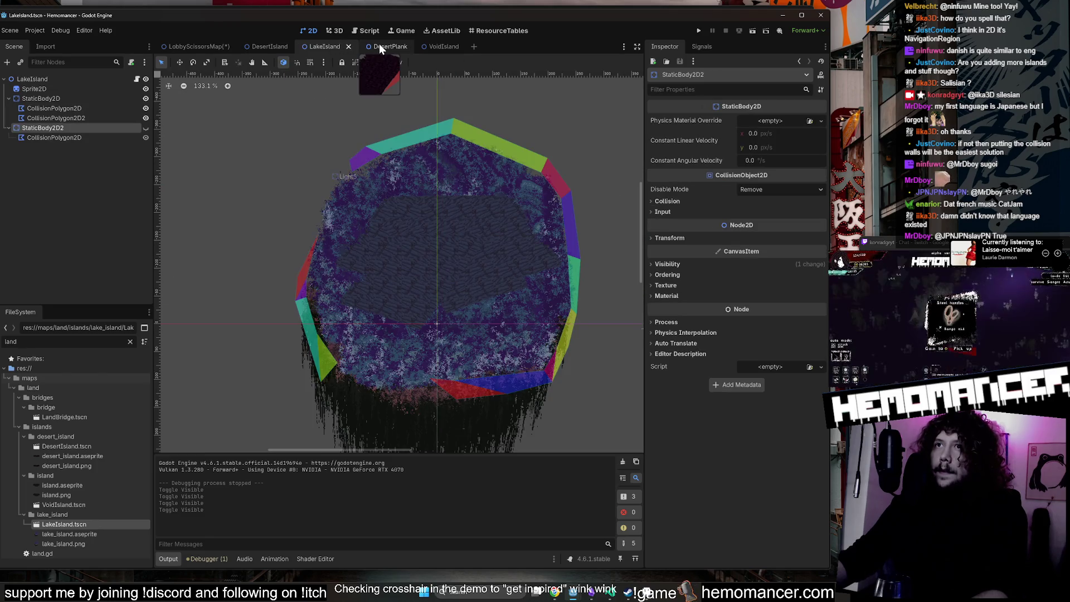
Delete StaticBody2D2 and its collision polygon from the LakeIsland scene.
{"action": "left_click", "coordinate": [55, 118]}
{"action": "left_click", "coordinate": [145, 127]}
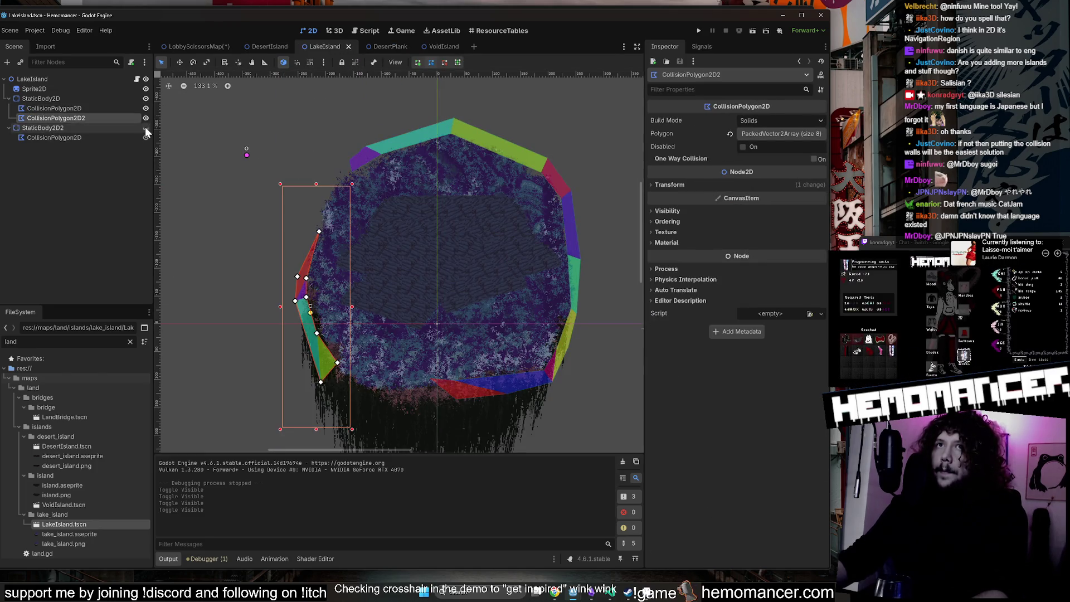
{"action": "left_click", "coordinate": [145, 128]}
{"action": "scroll", "coordinate": [597, 185], "scroll_direction": "right", "scroll_amount": 2}
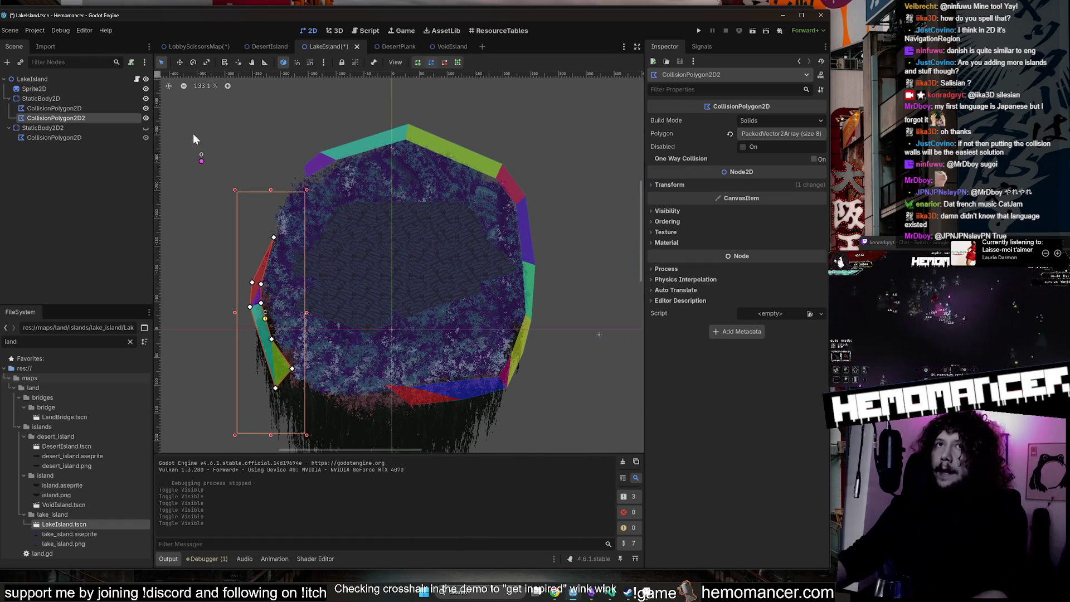
{"action": "left_click", "coordinate": [108, 130]}
{"action": "key", "text": "Delete"}
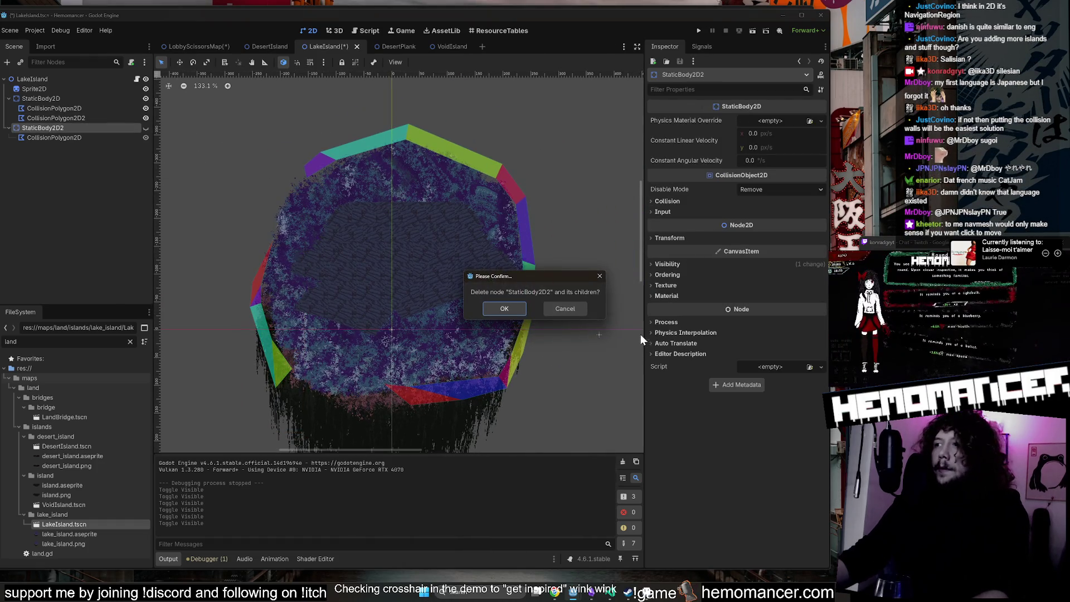
{"action": "left_click", "coordinate": [496, 307]}
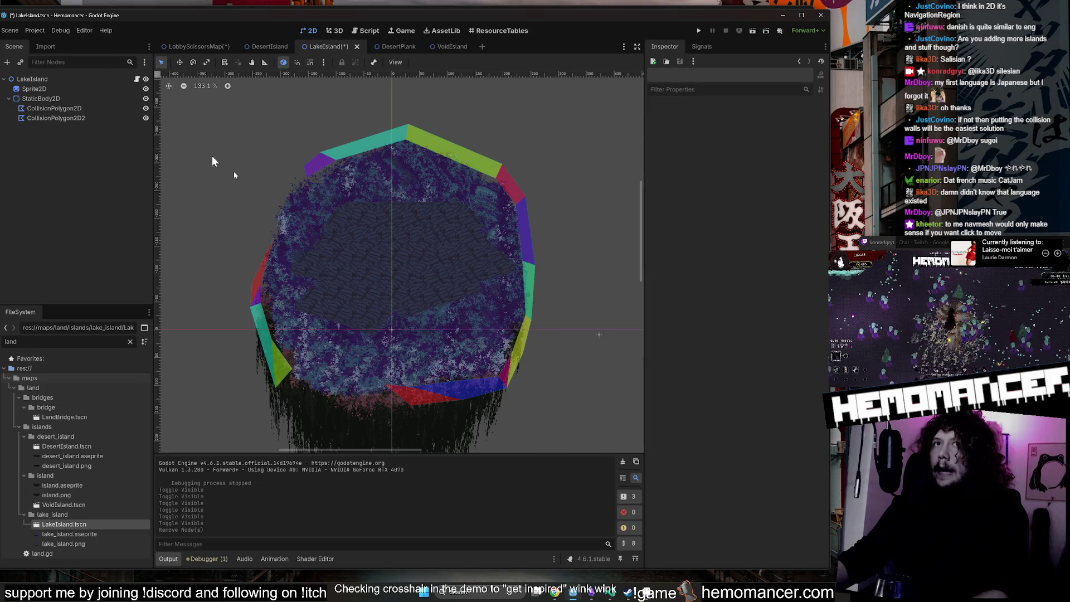
Save LakeIsland with its single remaining StaticBody2D and return to LobbyScissorsMap.
{"action": "left_click", "coordinate": [102, 96]}
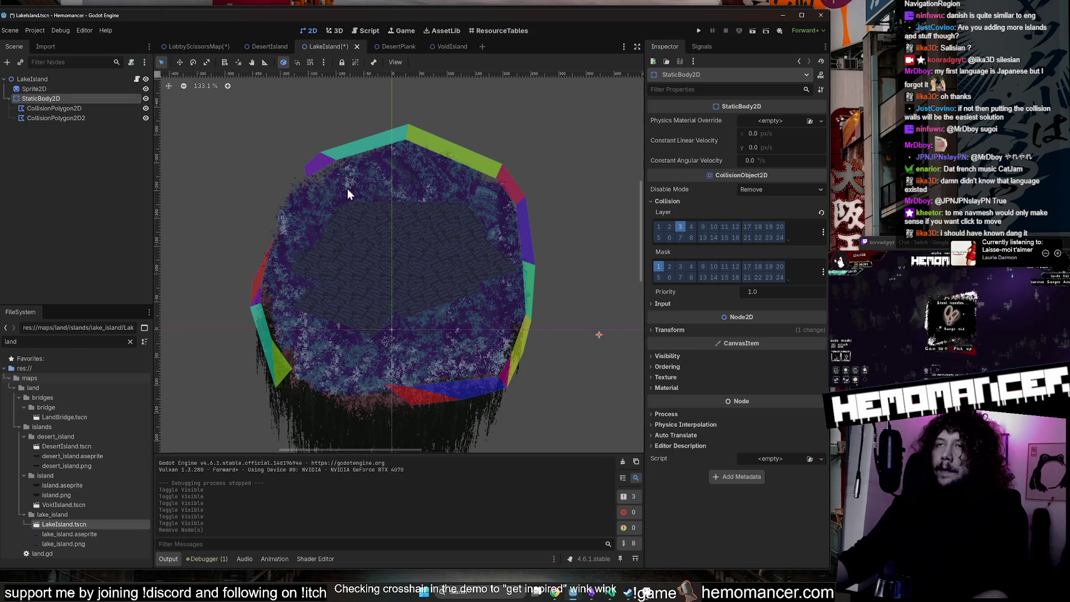
{"action": "key", "text": "ctrl+s"}
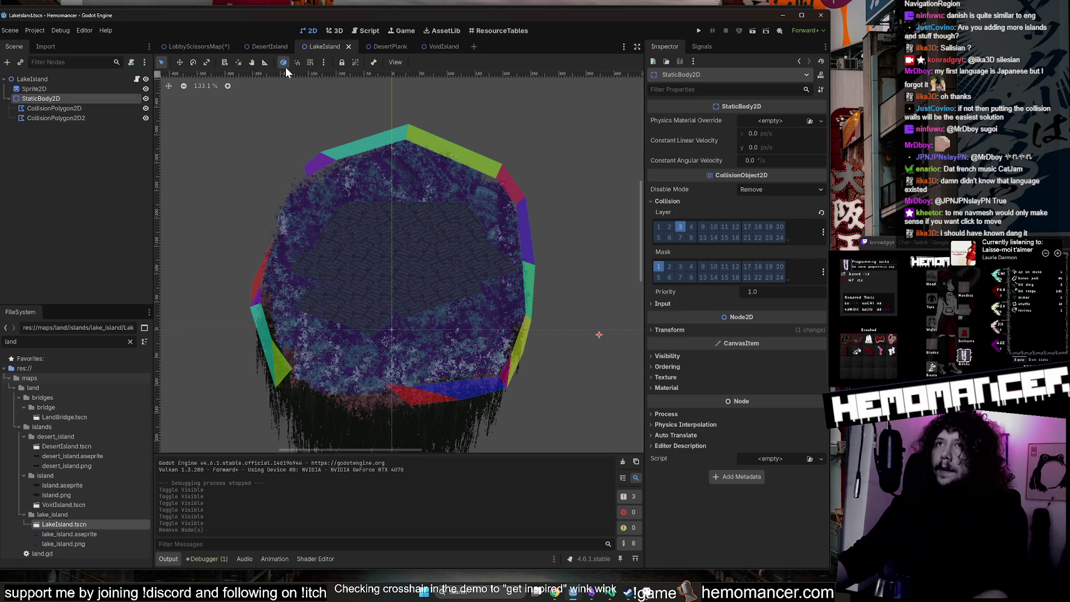
{"action": "scroll", "coordinate": [302, 181], "scroll_direction": "up", "scroll_amount": 3}
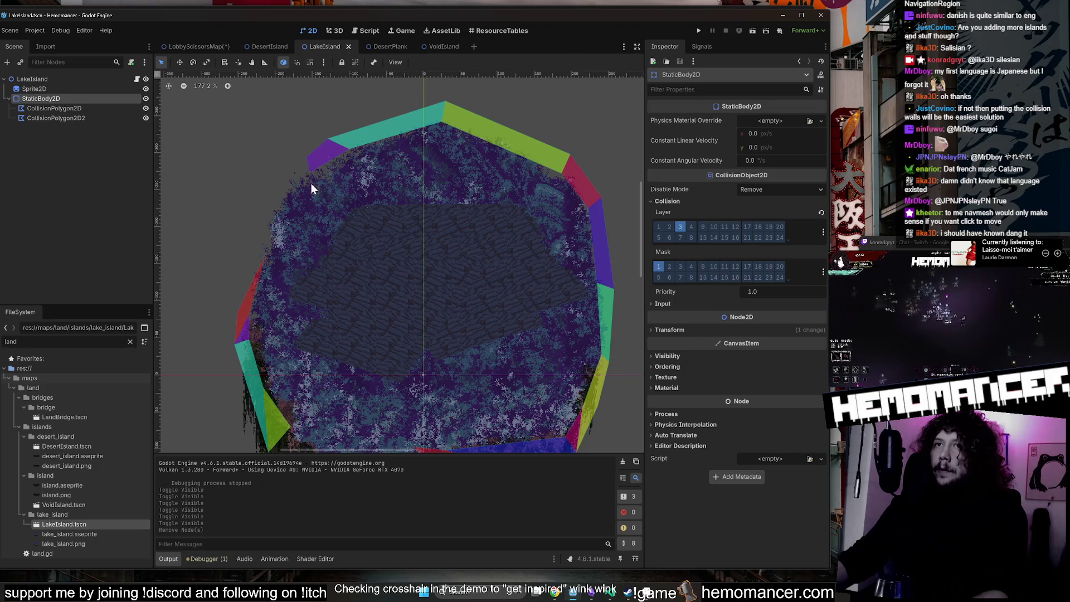
{"action": "scroll", "coordinate": [278, 234], "scroll_direction": "down", "scroll_amount": 2}
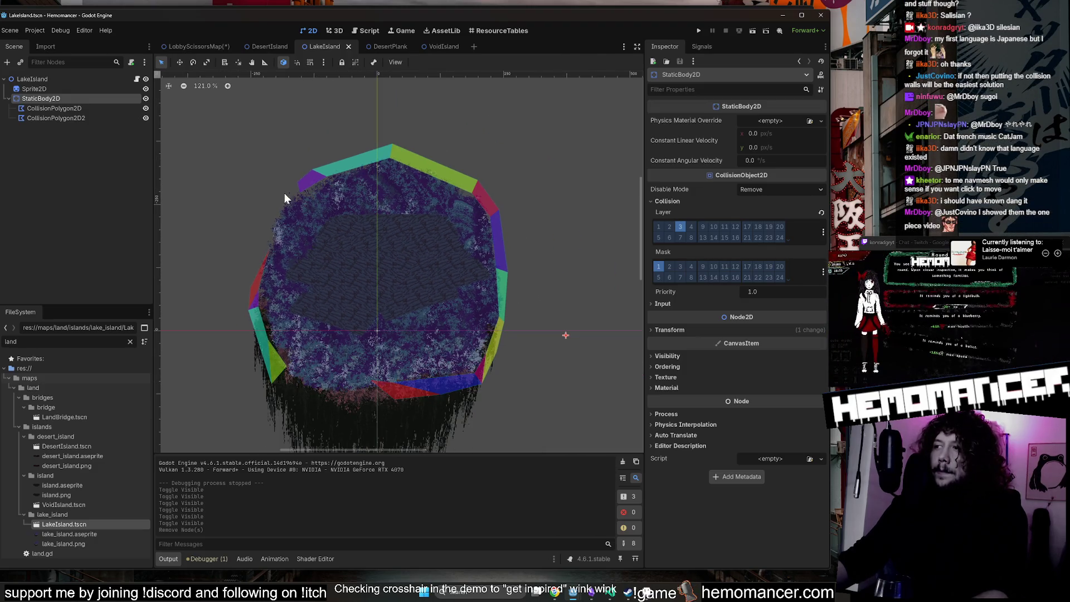
{"action": "scroll", "coordinate": [301, 145], "scroll_direction": "down", "scroll_amount": 2}
{"action": "left_click", "coordinate": [75, 108]}
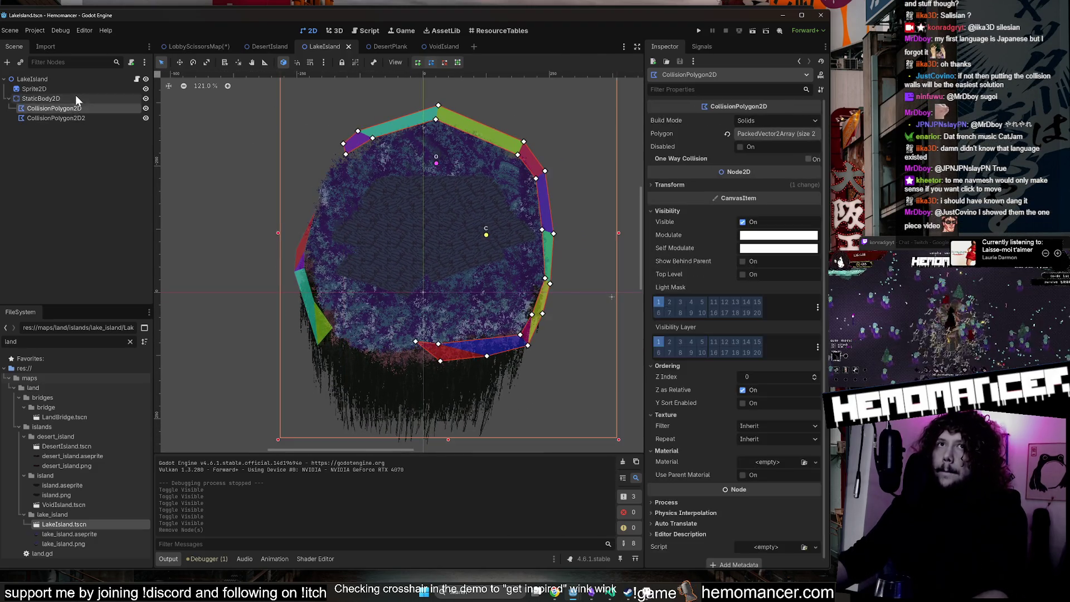
{"action": "left_click", "coordinate": [75, 96]}
{"action": "left_click", "coordinate": [82, 80]}
{"action": "left_click", "coordinate": [200, 44]}
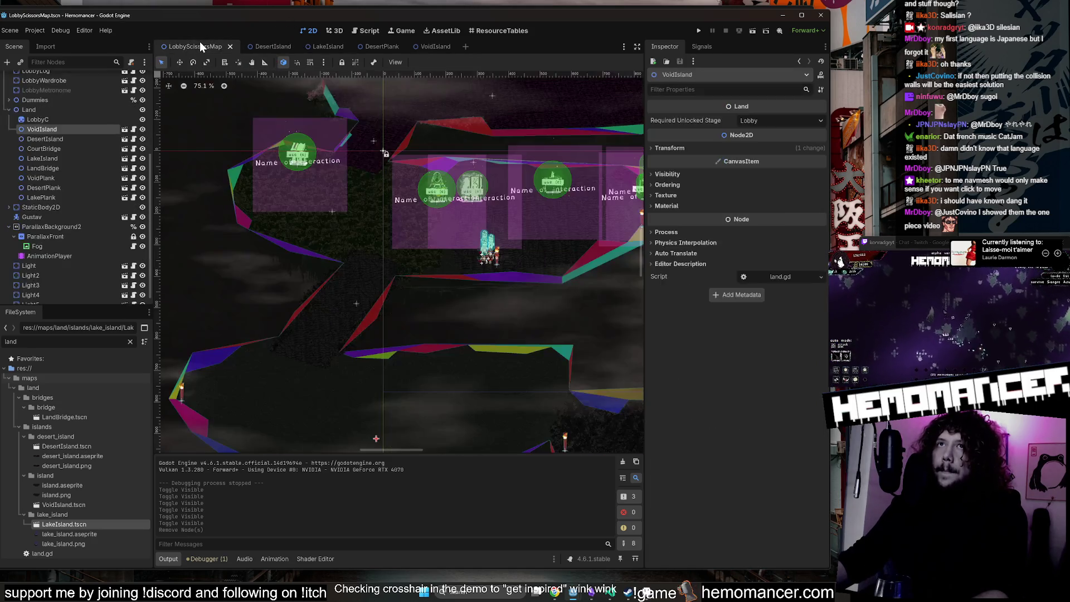
Save LobbyScissorsMap and check CourtBridge's and LakePlank's required unlocked stage.
{"action": "key", "text": "ctrl+s"}
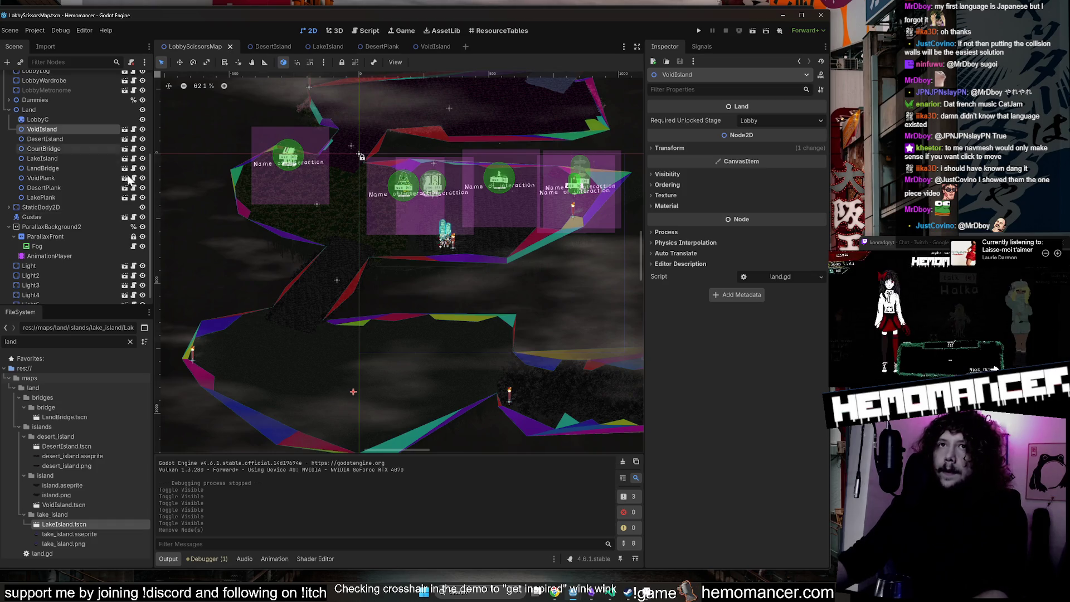
{"action": "left_click", "coordinate": [59, 150]}
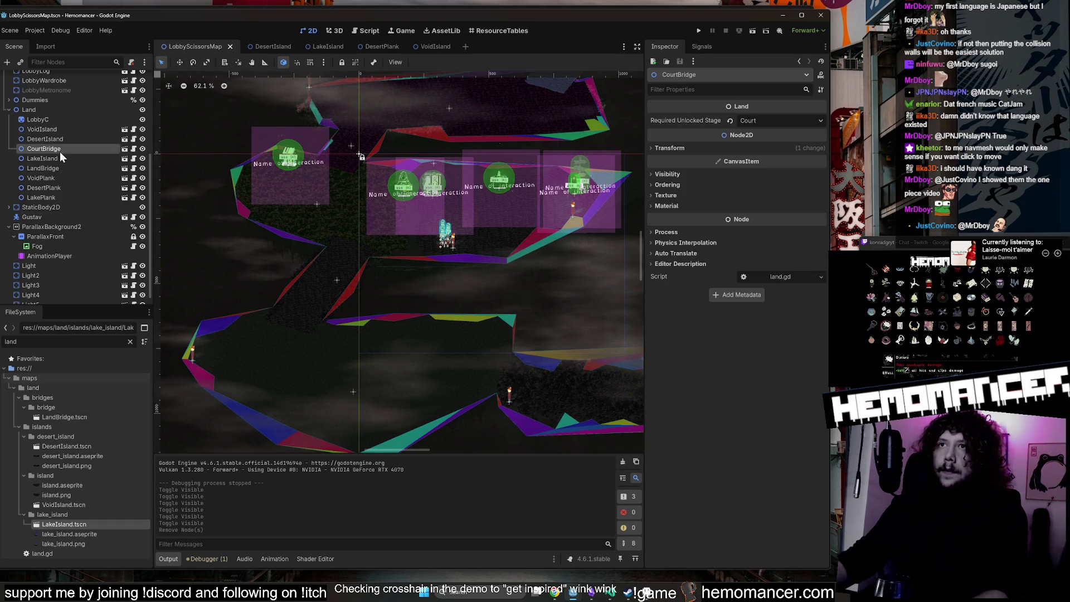
{"action": "left_click", "coordinate": [58, 196]}
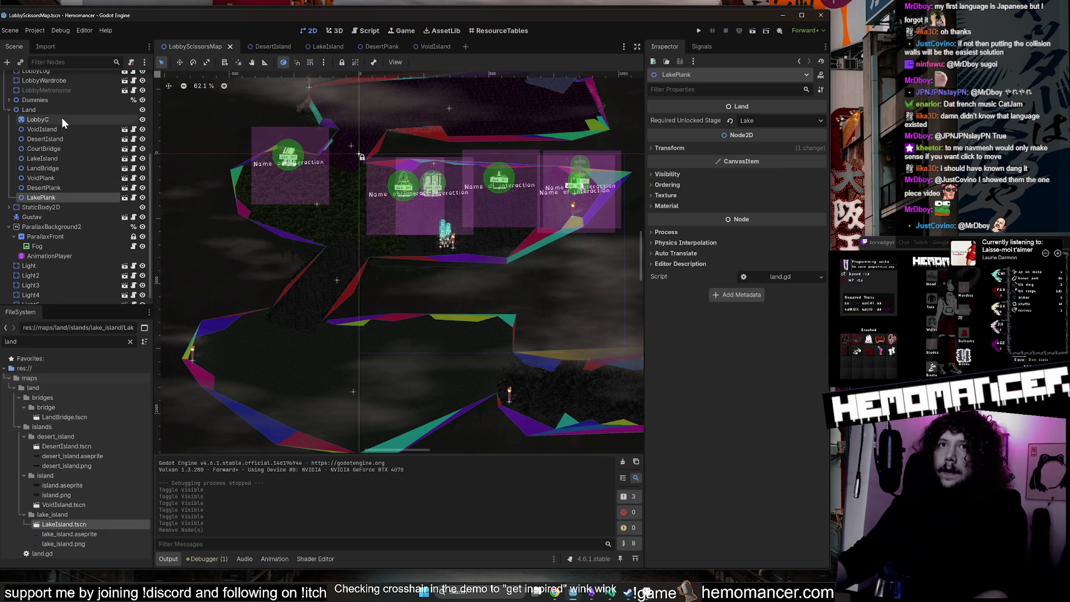
{"action": "left_click", "coordinate": [62, 118]}
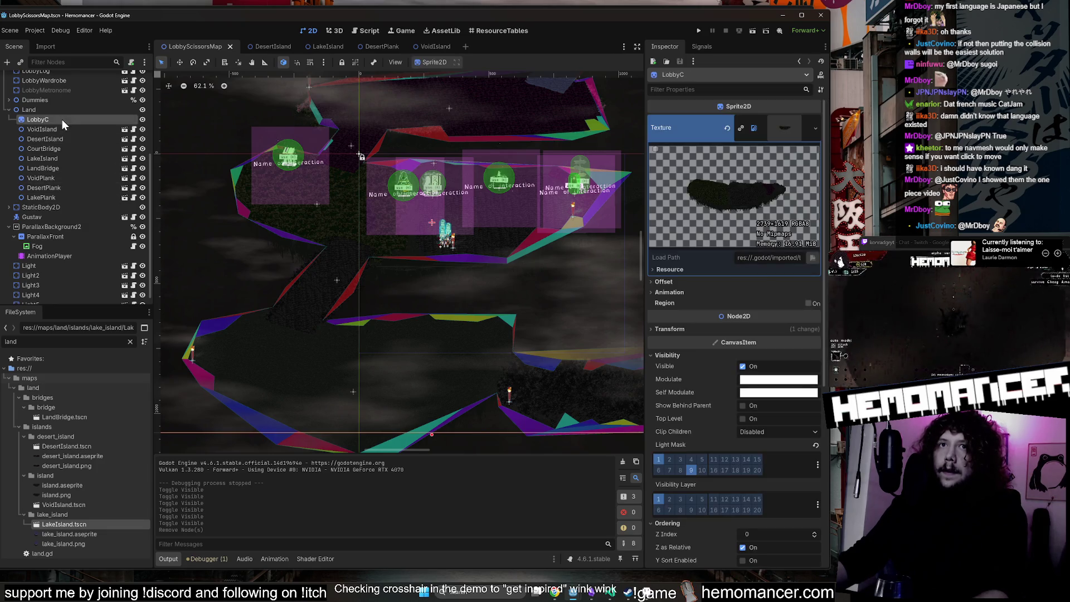
Hide VoidIsland, LakePlank, DesertPlank, VoidPlank, DesertIsland, CourtBridge and LakeIsland in the editor.
{"action": "left_click", "coordinate": [142, 109]}
{"action": "scroll", "coordinate": [288, 161], "scroll_direction": "up", "scroll_amount": 6}
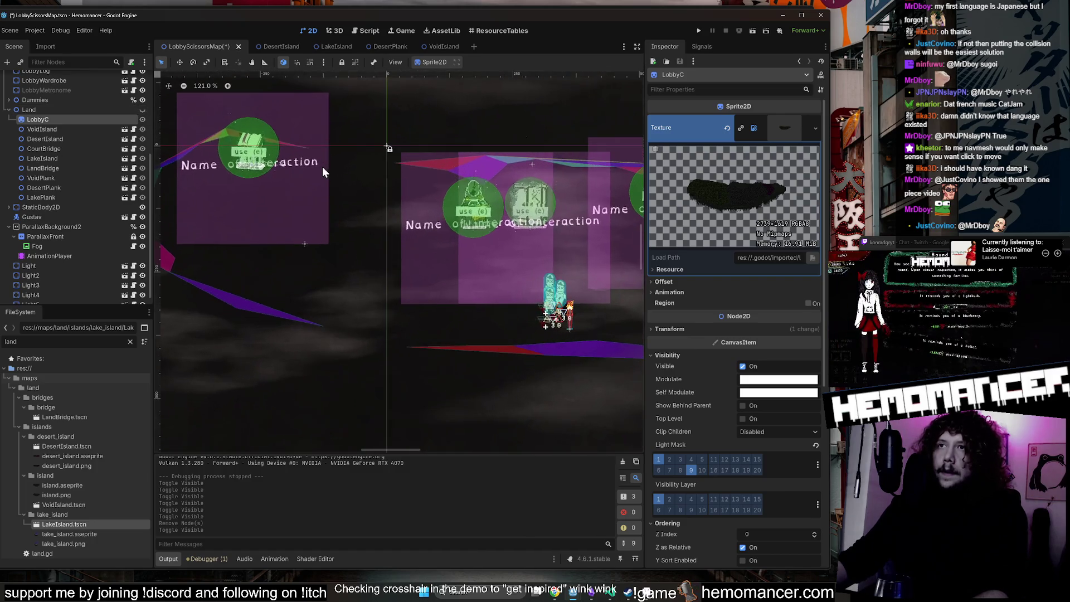
{"action": "scroll", "coordinate": [322, 166], "scroll_direction": "down", "scroll_amount": 14}
{"action": "scroll", "coordinate": [345, 170], "scroll_direction": "up", "scroll_amount": 12}
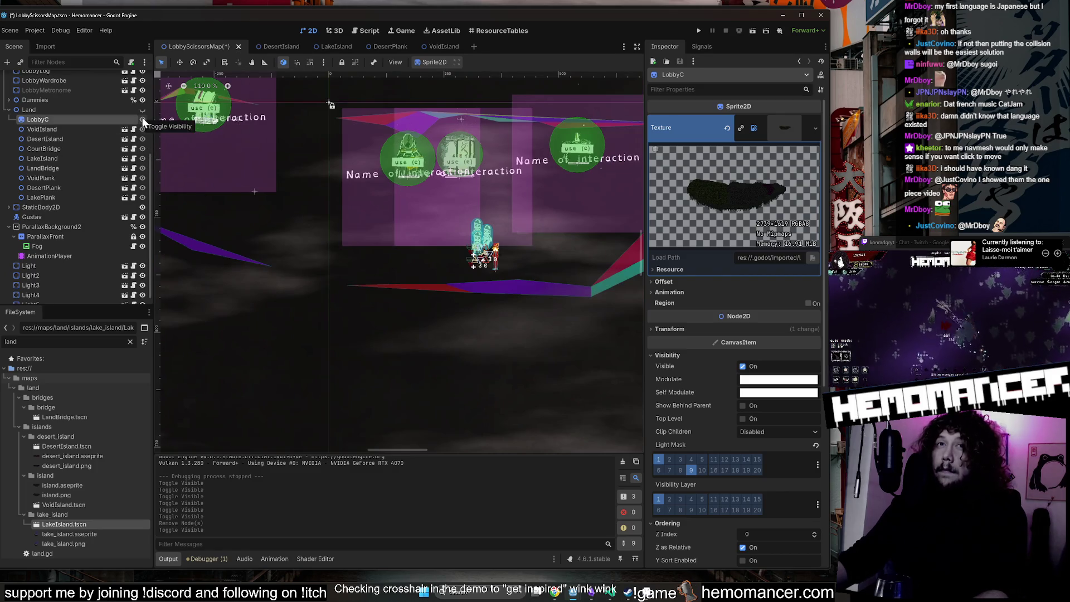
{"action": "left_click", "coordinate": [142, 110]}
{"action": "left_click", "coordinate": [143, 128]}
{"action": "left_click", "coordinate": [143, 197]}
{"action": "left_click", "coordinate": [142, 187]}
{"action": "left_click", "coordinate": [143, 178]}
{"action": "left_click", "coordinate": [142, 168]}
{"action": "left_click", "coordinate": [142, 158]}
{"action": "left_click", "coordinate": [143, 148]}
Hide the LandBridge node as well.
{"action": "left_click", "coordinate": [142, 139]}
{"action": "scroll", "coordinate": [334, 199], "scroll_direction": "down", "scroll_amount": 4}
{"action": "scroll", "coordinate": [293, 229], "scroll_direction": "down", "scroll_amount": 2}
{"action": "scroll", "coordinate": [336, 270], "scroll_direction": "up", "scroll_amount": 6}
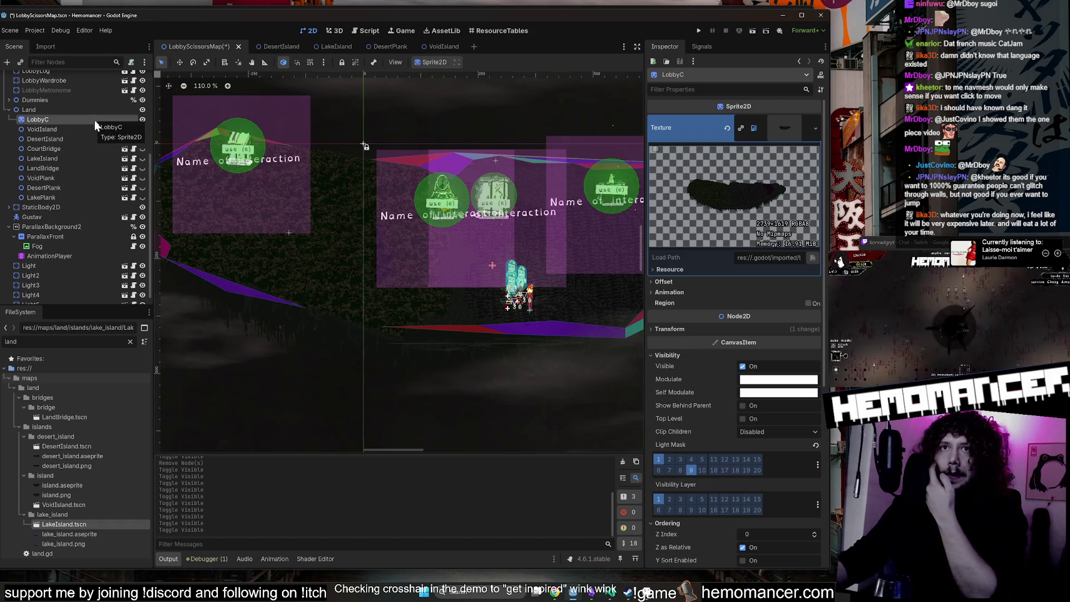
Rename the lobby's StaticBody2D holding three collision polygons to BaseColliders.
{"action": "left_click", "coordinate": [82, 206]}
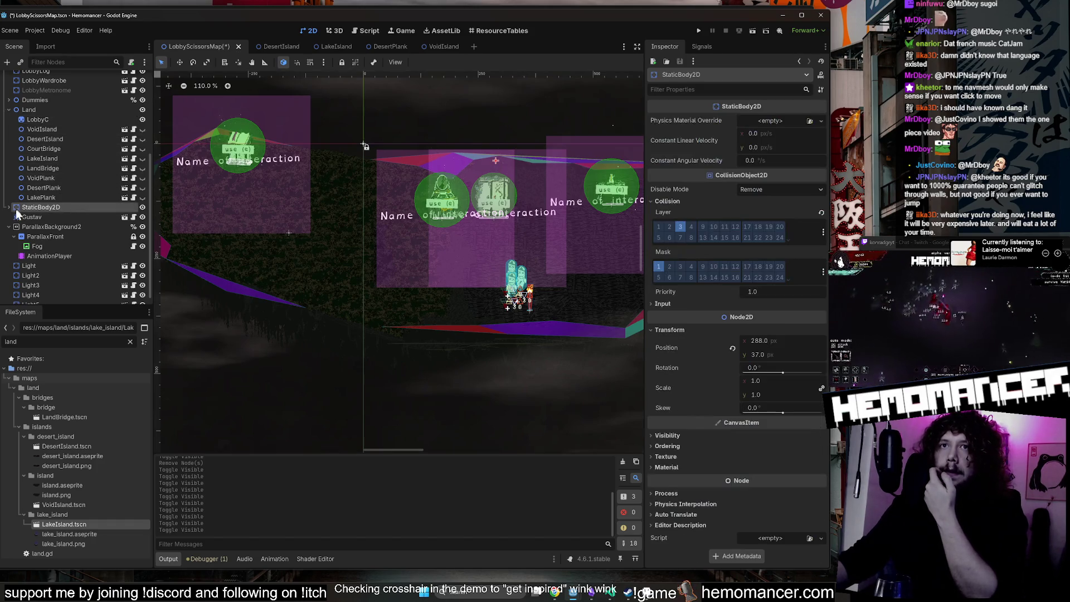
{"action": "left_click", "coordinate": [8, 207]}
{"action": "left_click", "coordinate": [9, 109]}
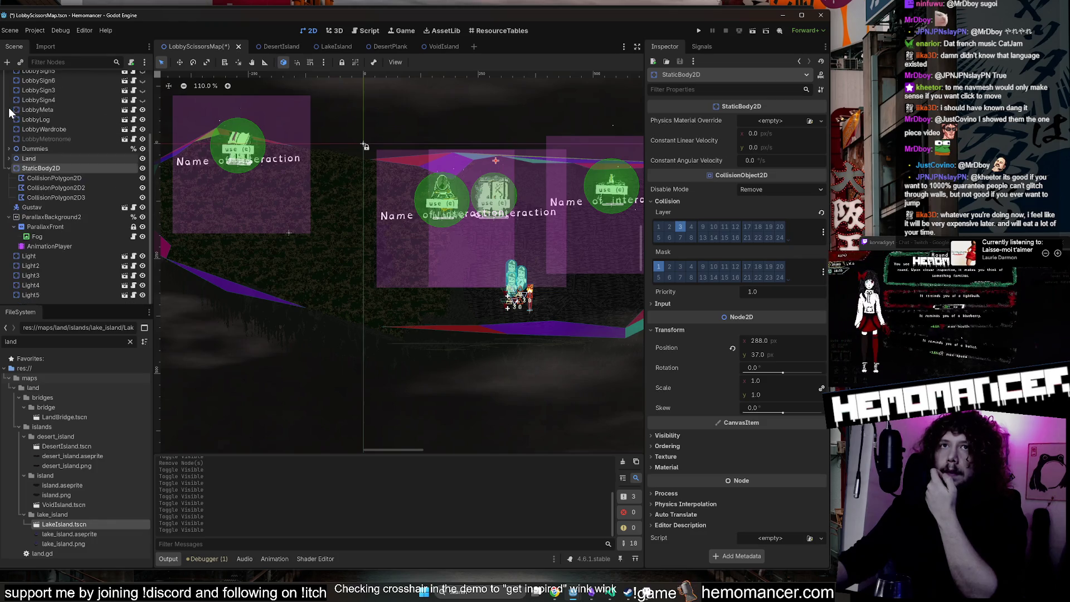
{"action": "double_click", "coordinate": [49, 168]}
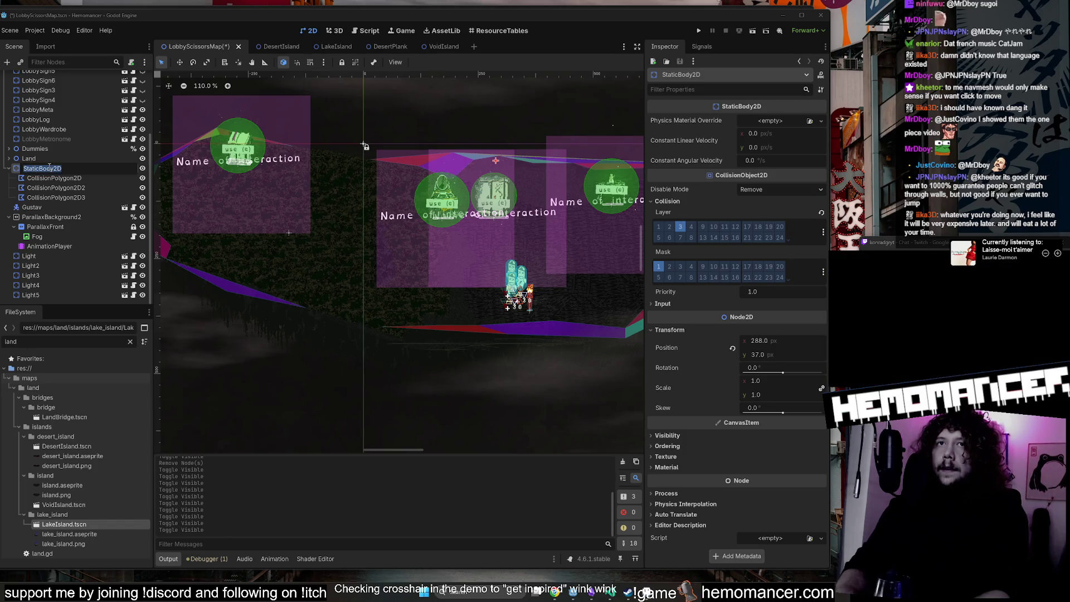
{"action": "type", "text": "BaseColliders"}
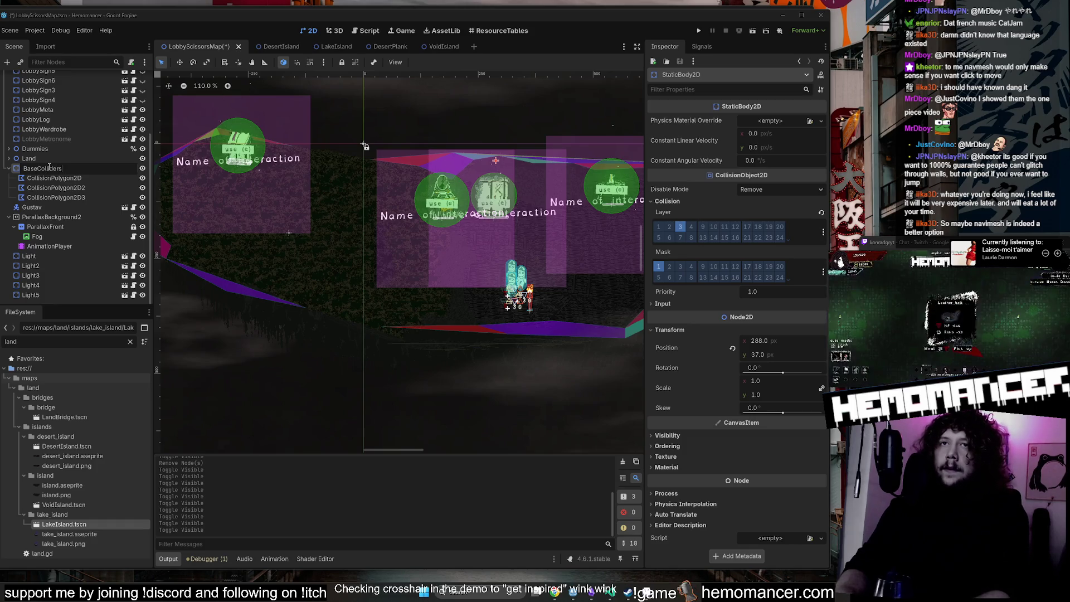
{"action": "key", "text": "Return"}
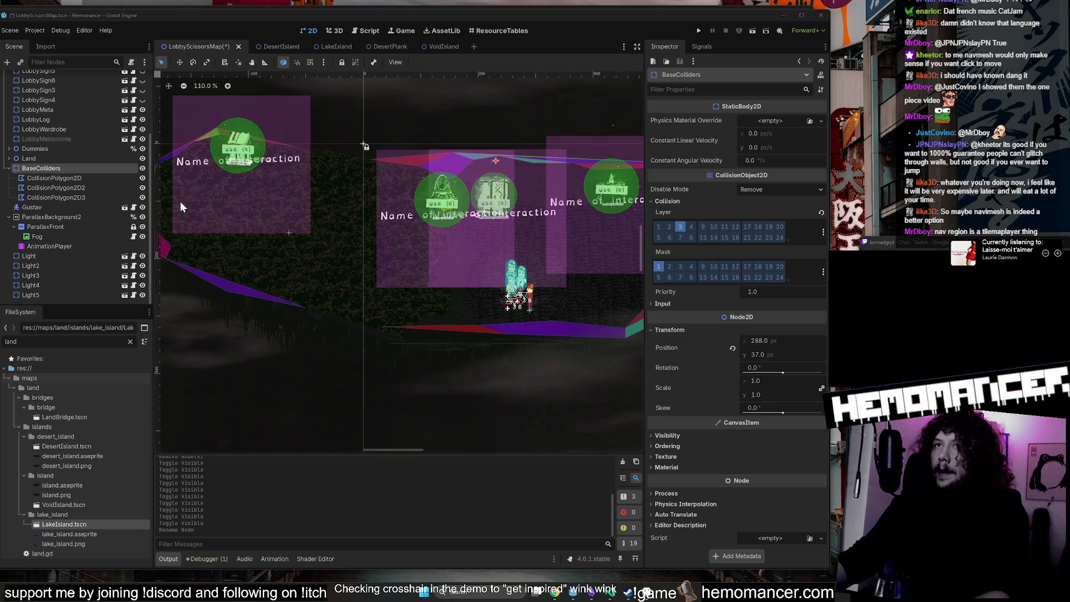
{"action": "left_click", "coordinate": [8, 168]}
{"action": "scroll", "coordinate": [373, 178], "scroll_direction": "down", "scroll_amount": 2}
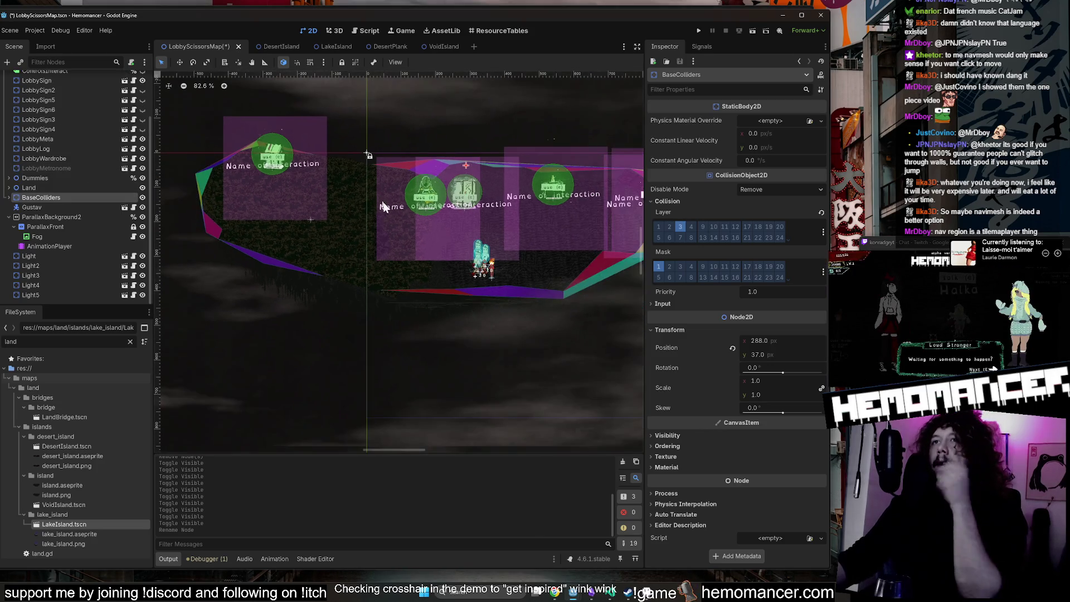
{"action": "scroll", "coordinate": [396, 259], "scroll_direction": "down", "scroll_amount": 1}
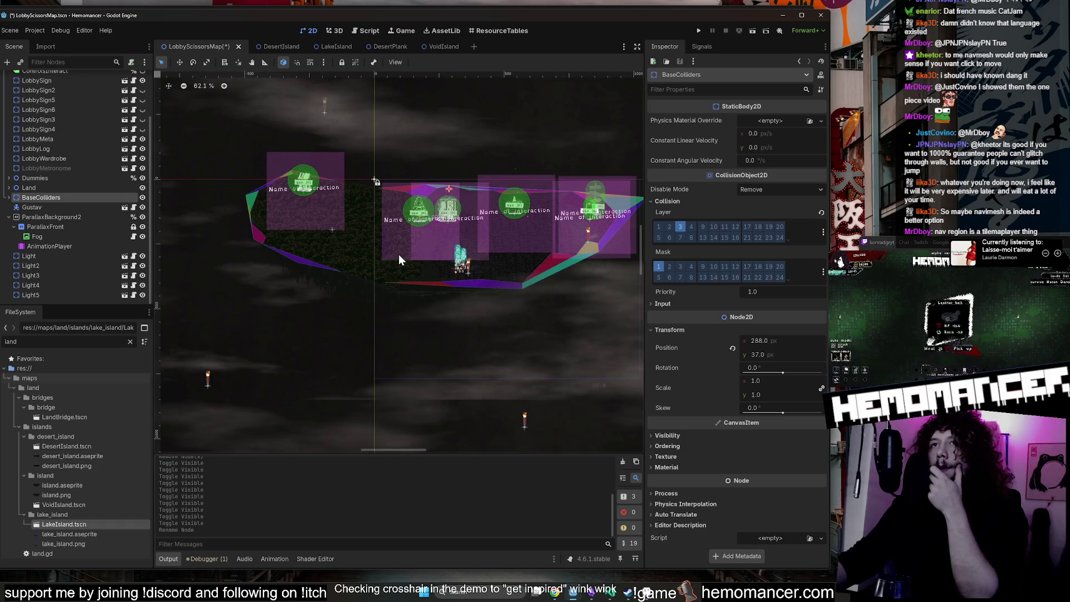
{"action": "left_click", "coordinate": [8, 197]}
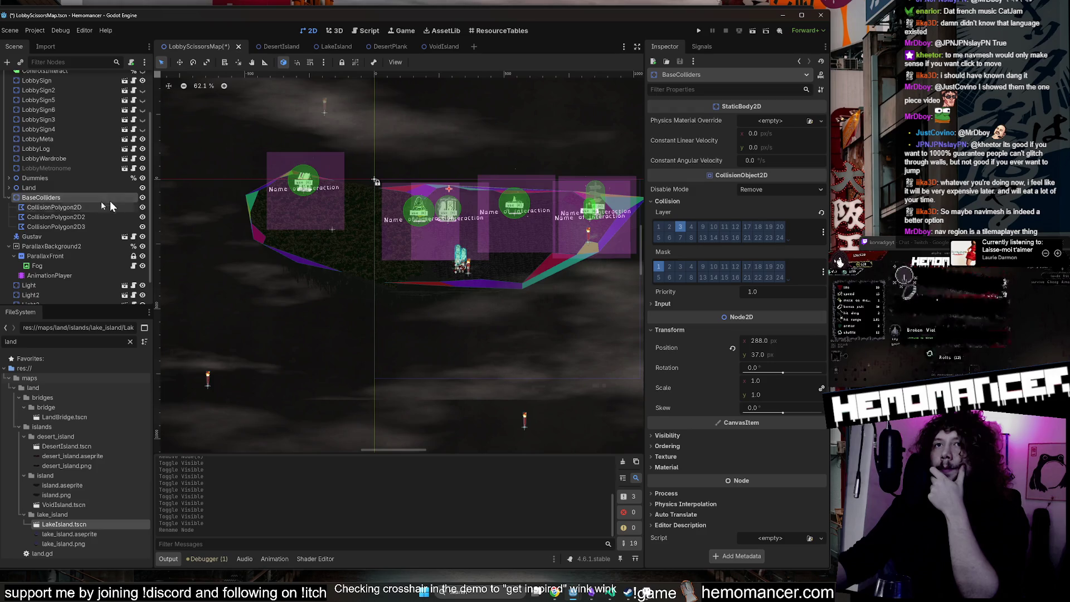
{"action": "scroll", "coordinate": [140, 162], "scroll_direction": "up", "scroll_amount": 3}
{"action": "left_click", "coordinate": [143, 146]}
{"action": "left_click", "coordinate": [143, 156]}
{"action": "left_click", "coordinate": [143, 166]}
{"action": "left_click", "coordinate": [143, 175]}
{"action": "left_click", "coordinate": [143, 185]}
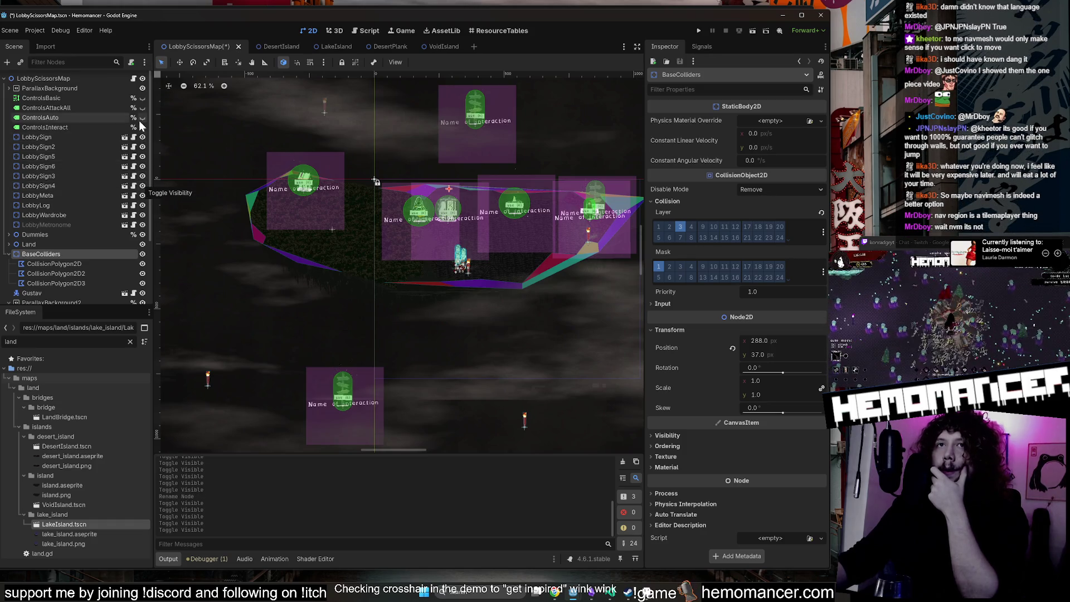
{"action": "left_click", "coordinate": [142, 139]}
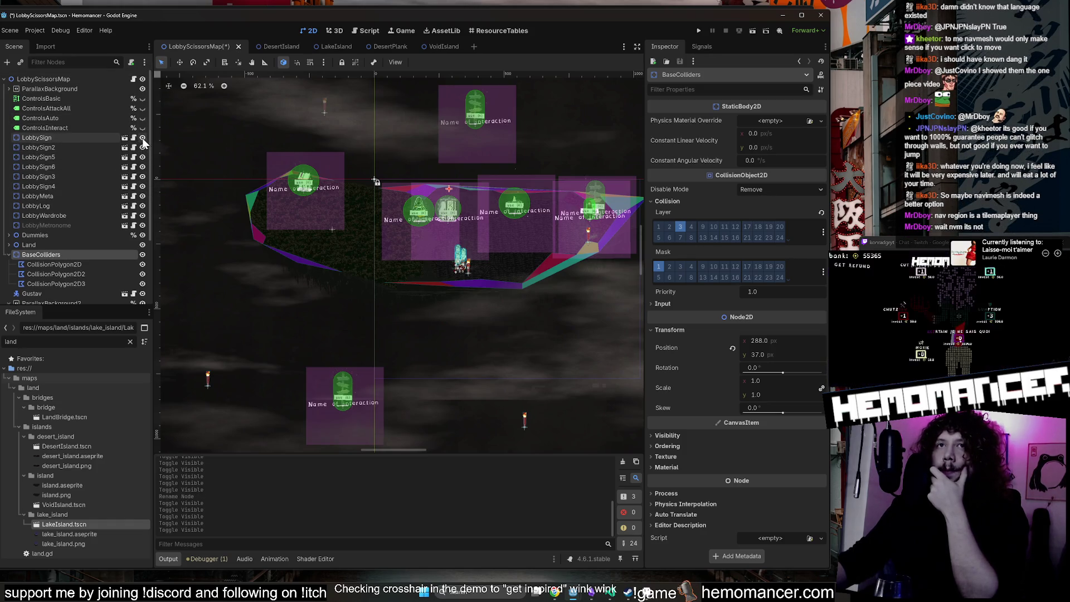
{"action": "left_click", "coordinate": [142, 147]}
{"action": "left_click", "coordinate": [142, 158]}
{"action": "left_click", "coordinate": [144, 167]}
{"action": "left_click", "coordinate": [143, 177]}
{"action": "left_click", "coordinate": [140, 185]}
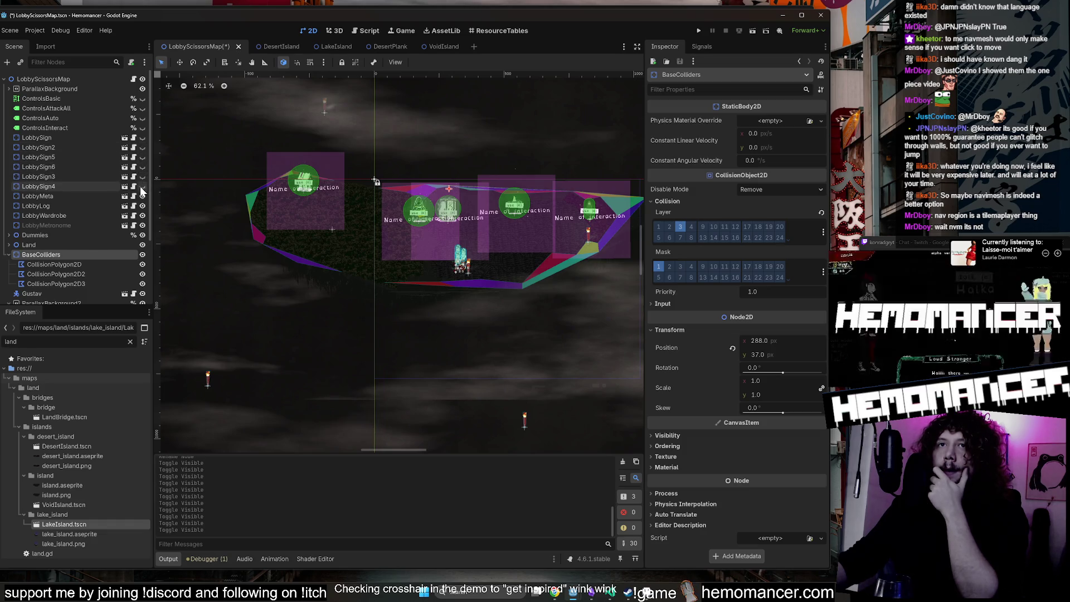
{"action": "left_click", "coordinate": [143, 139]}
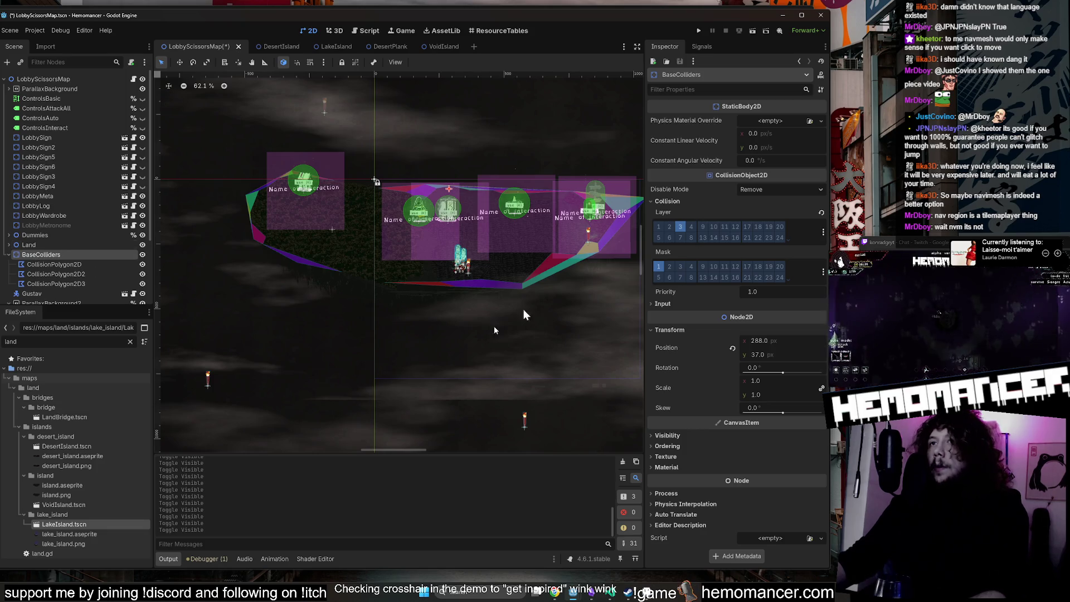
{"action": "scroll", "coordinate": [423, 312], "scroll_direction": "up", "scroll_amount": 3}
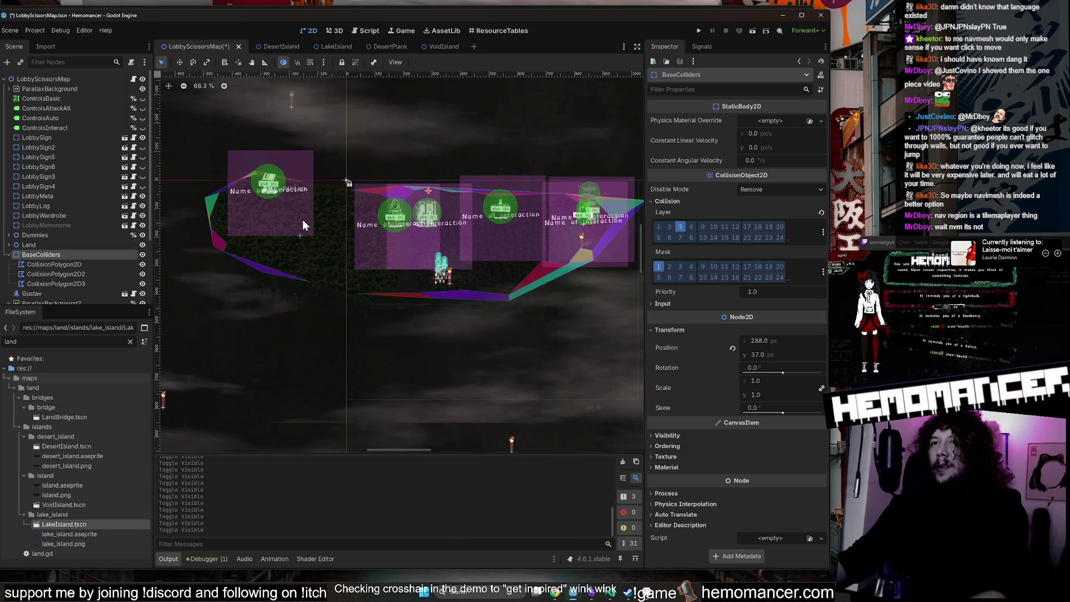
{"action": "key", "text": "alt+Tab"}
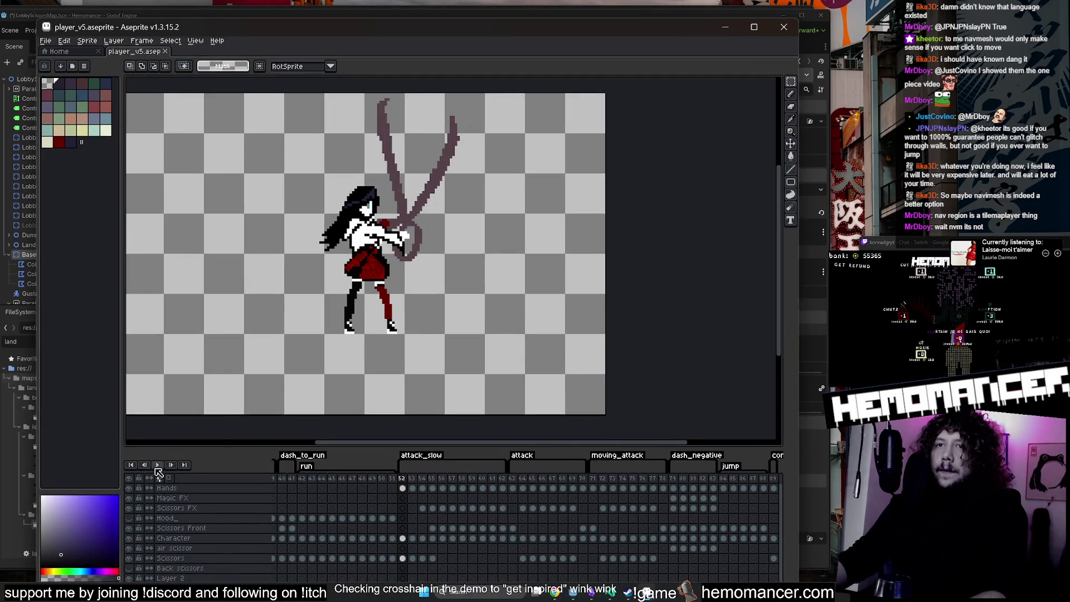
{"action": "left_click", "coordinate": [157, 465]}
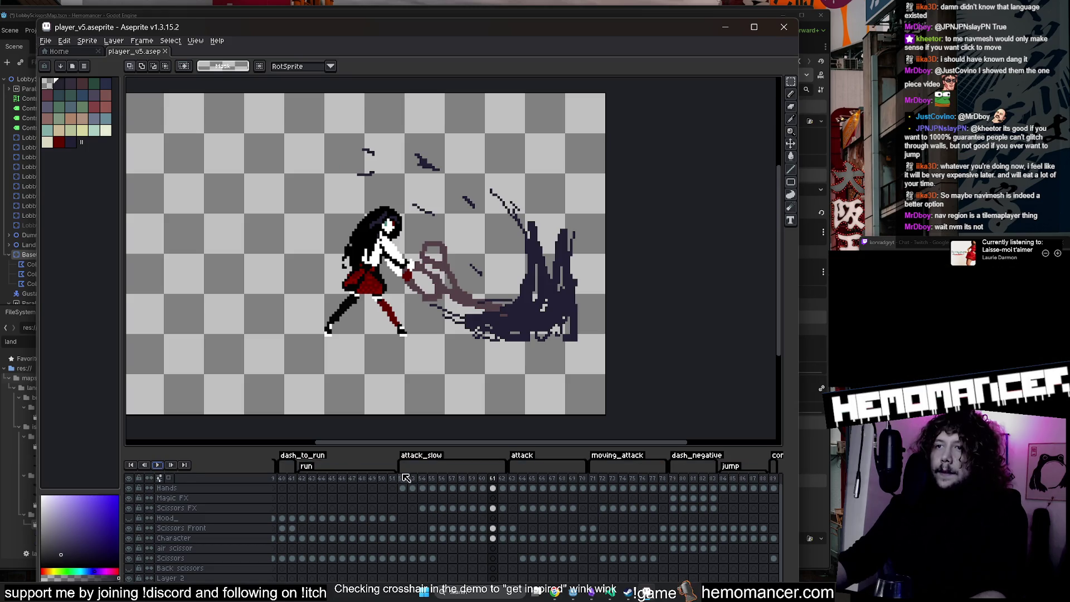
{"action": "left_click", "coordinate": [403, 477]}
{"action": "left_click", "coordinate": [158, 464]}
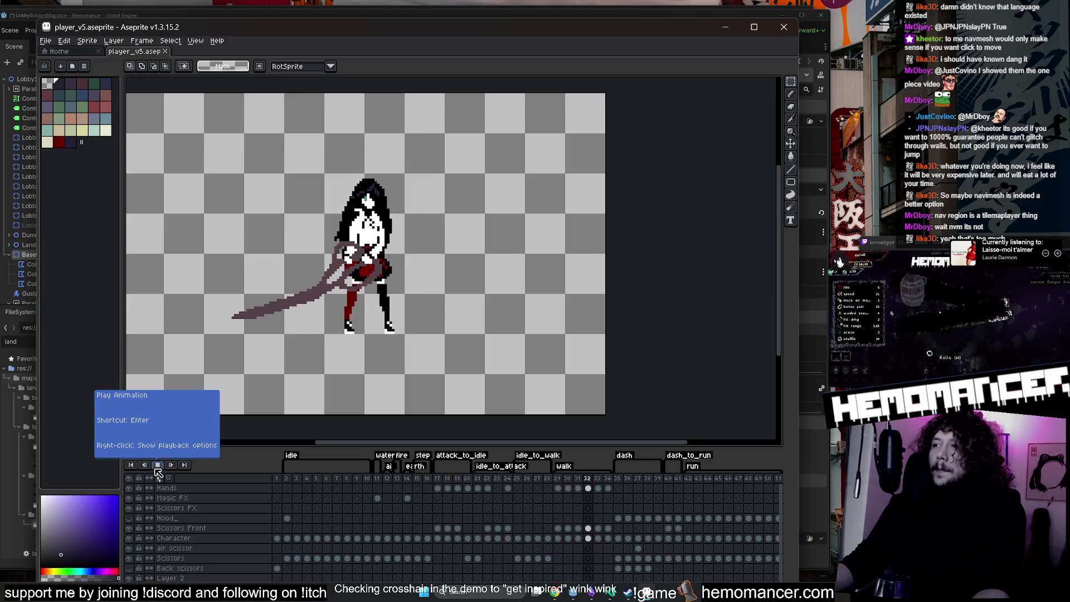
{"action": "left_click", "coordinate": [158, 467]}
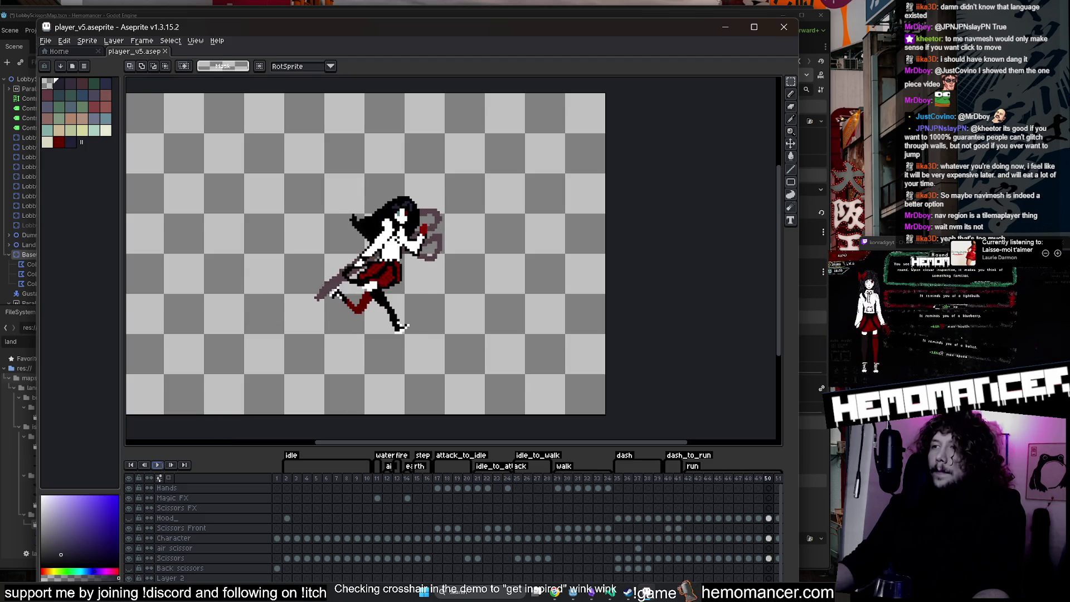
{"action": "left_click", "coordinate": [725, 25]}
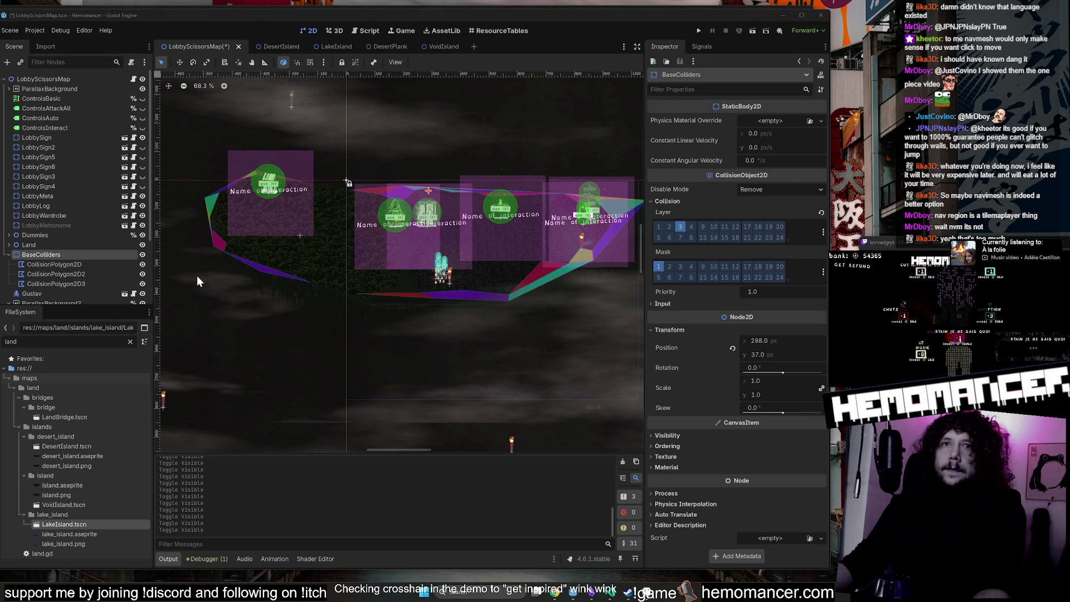
Duplicate BaseColliders and rename the copy BorderColliders.
{"action": "left_click", "coordinate": [61, 265]}
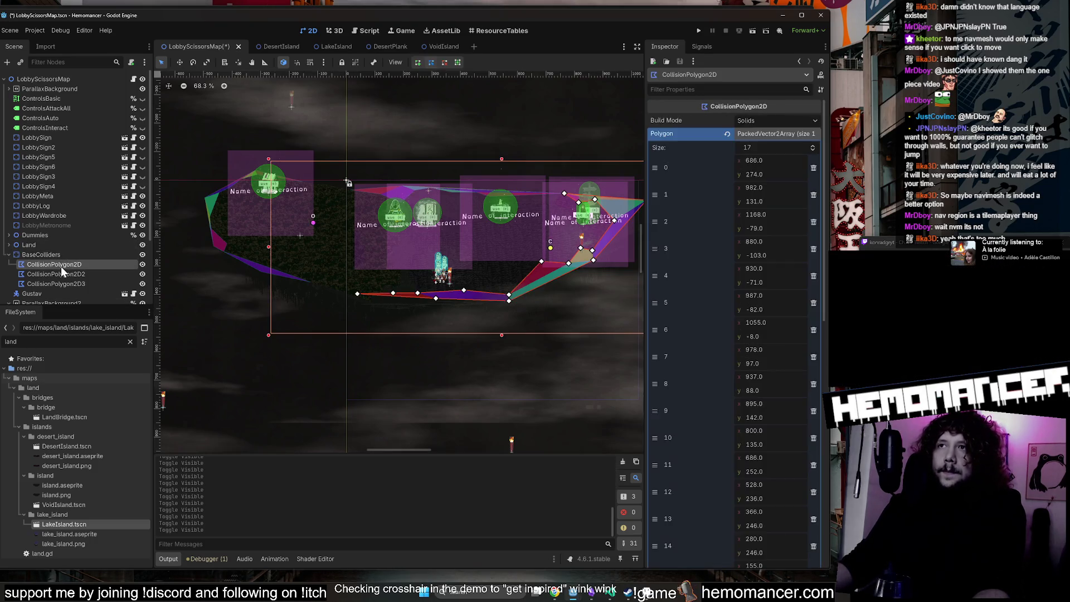
{"action": "left_click", "coordinate": [65, 254]}
{"action": "left_click", "coordinate": [10, 254]}
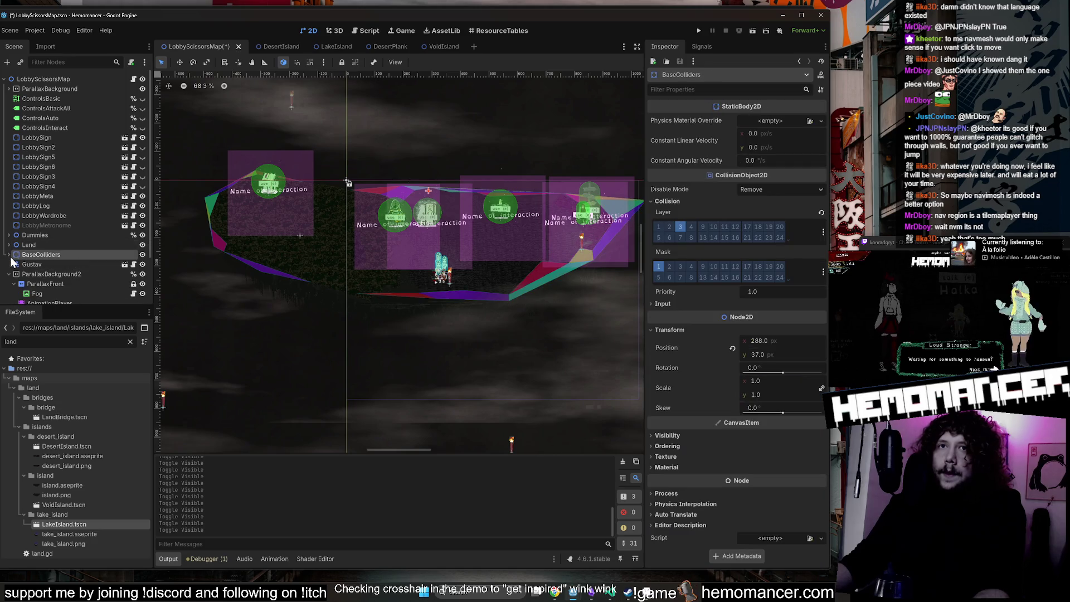
{"action": "key", "text": "ctrl+d"}
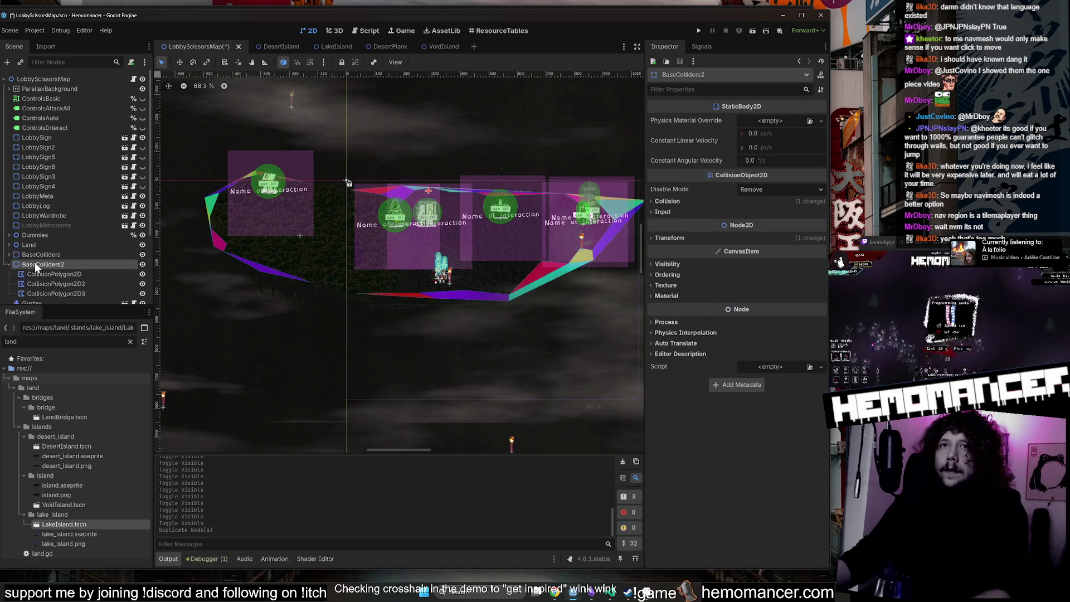
{"action": "double_click", "coordinate": [50, 266]}
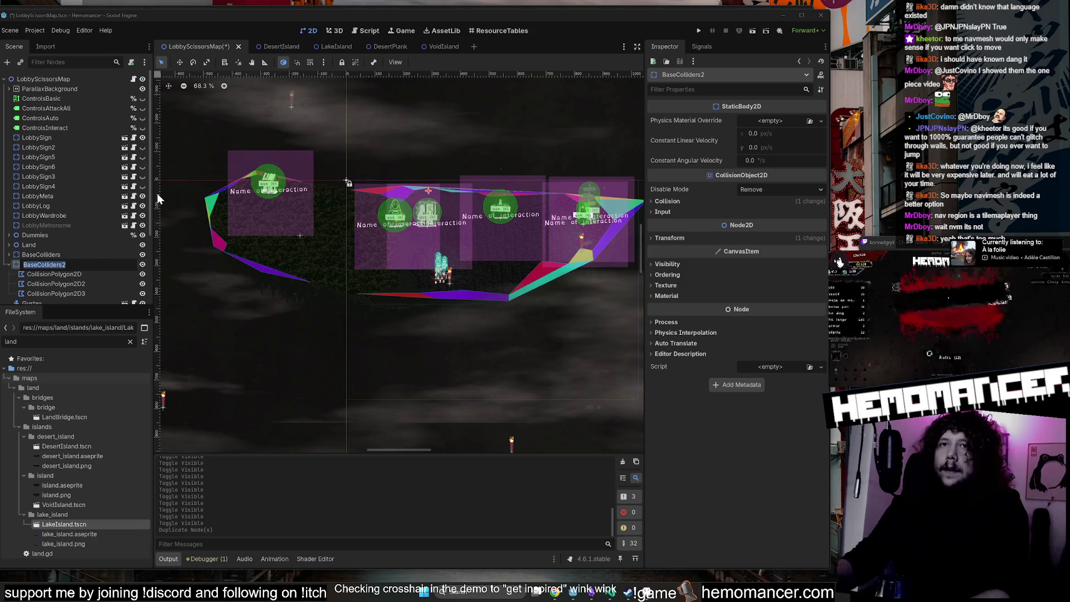
{"action": "type", "text": "Border"}
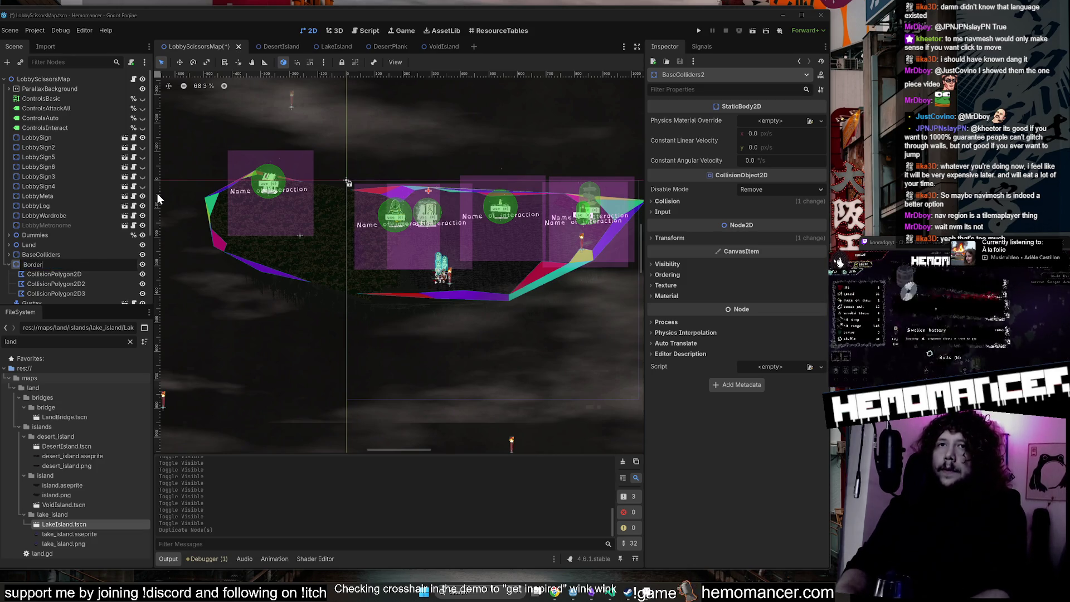
{"action": "key", "text": "Return"}
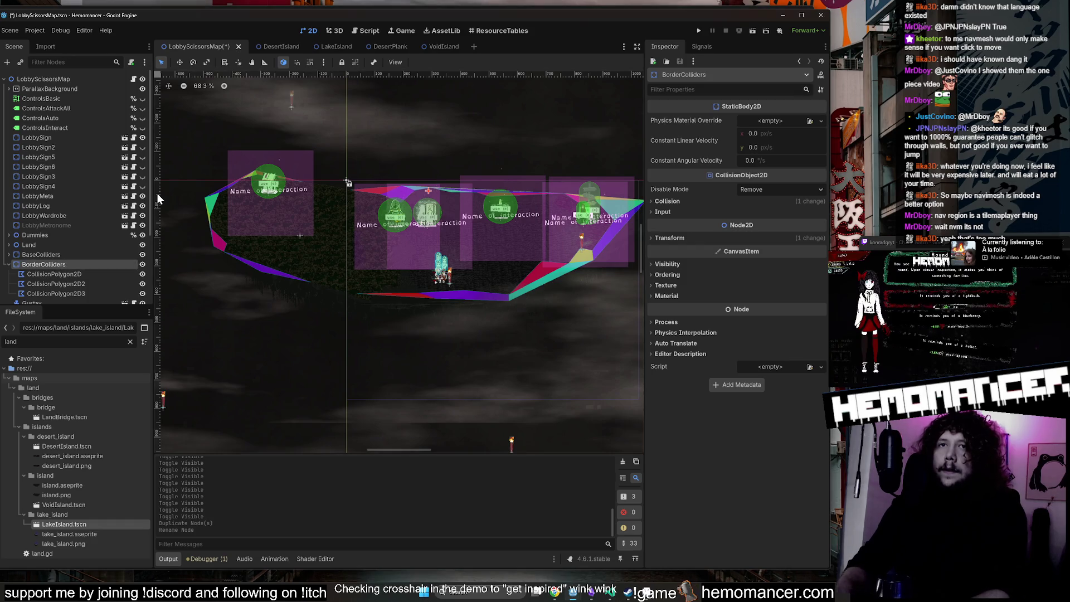
Review the copy's three collision polygons and delete its first CollisionPolygon2D.
{"action": "left_click", "coordinate": [52, 271]}
{"action": "left_click", "coordinate": [57, 282]}
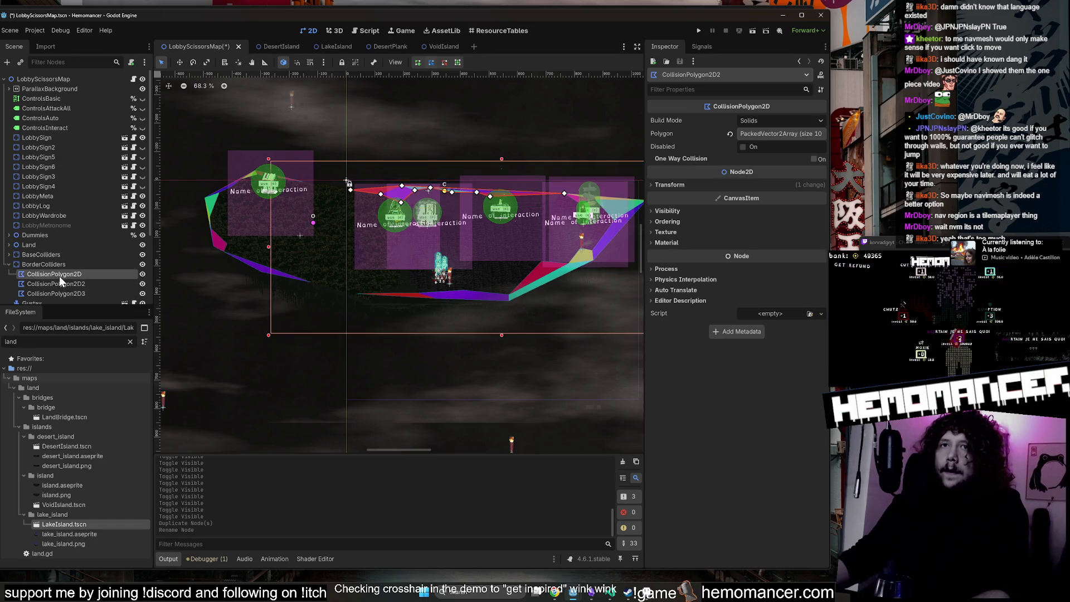
{"action": "left_click", "coordinate": [58, 292]}
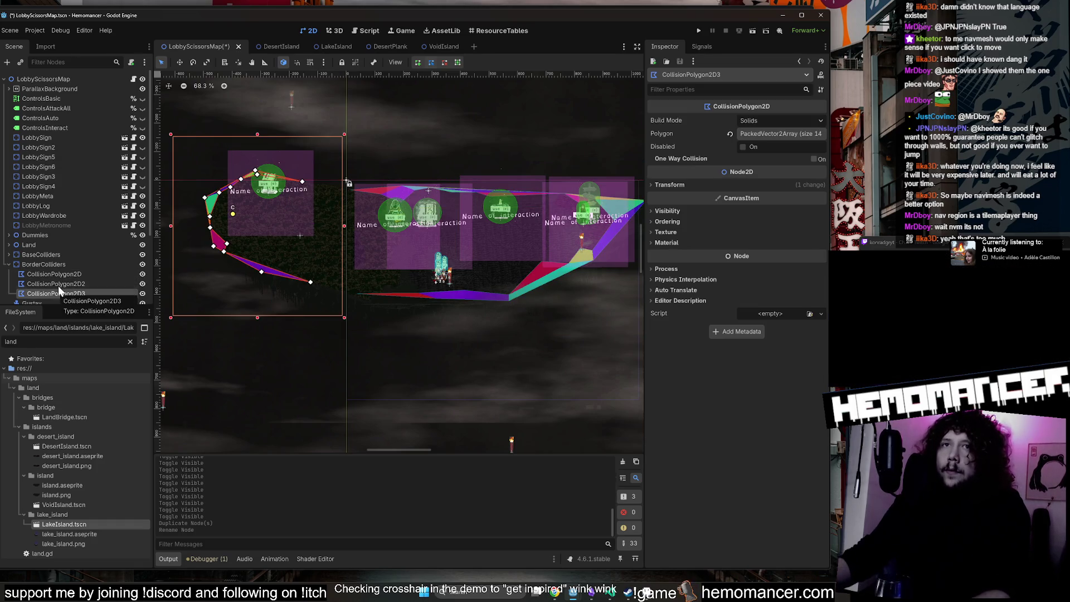
{"action": "left_click", "coordinate": [59, 284]}
{"action": "key", "text": "Delete"}
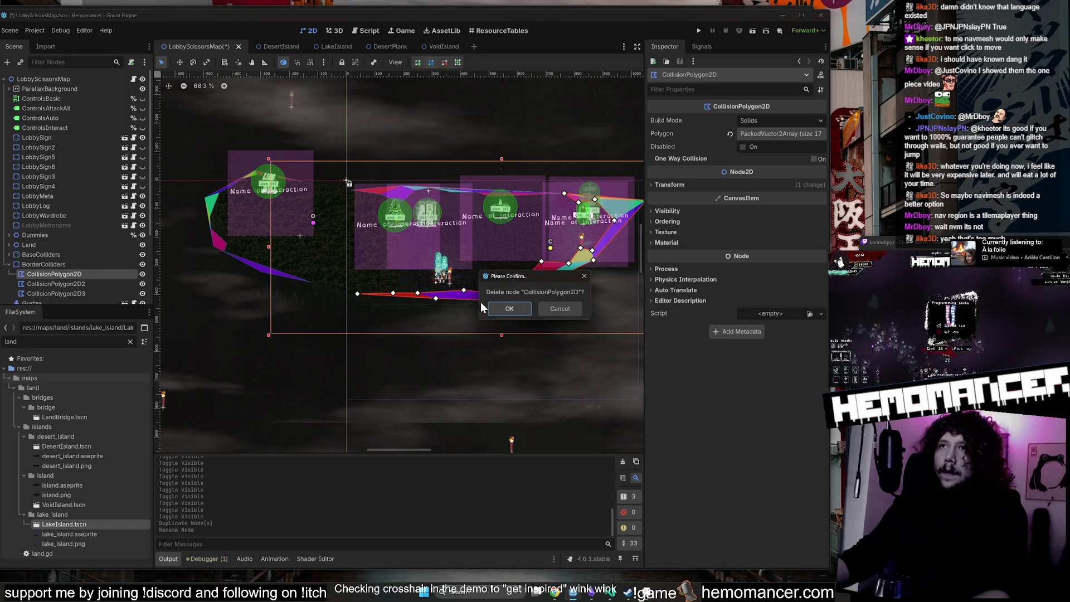
Confirm the deletion, then move CollisionPolygon2D2 above the island and remove several extra vertices.
{"action": "left_click", "coordinate": [503, 307]}
{"action": "left_click", "coordinate": [93, 275]}
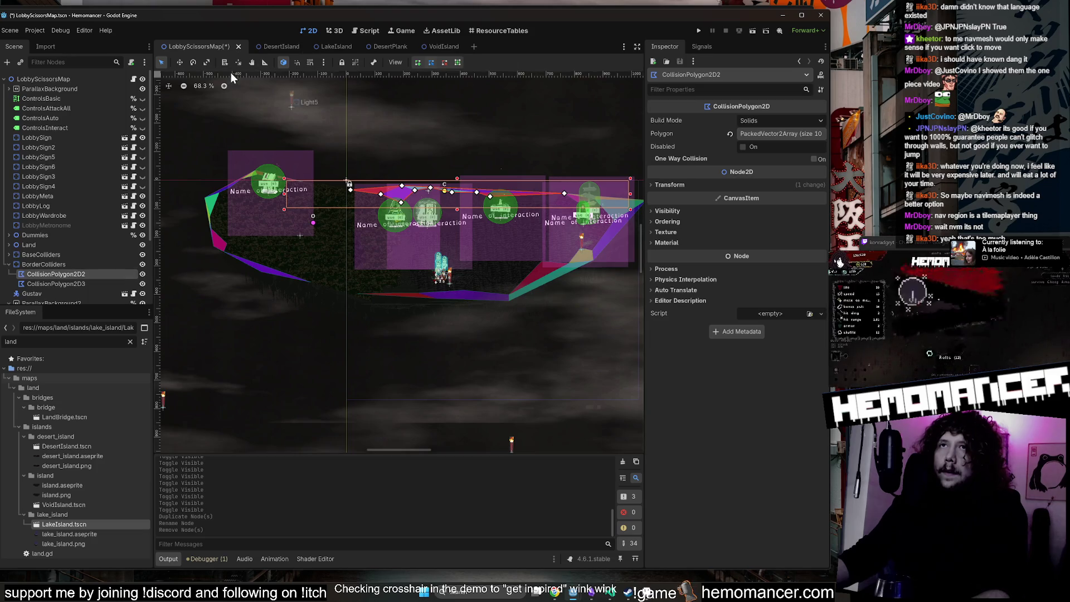
{"action": "left_click_drag", "start_coordinate": [487, 170], "coordinate": [368, 114]}
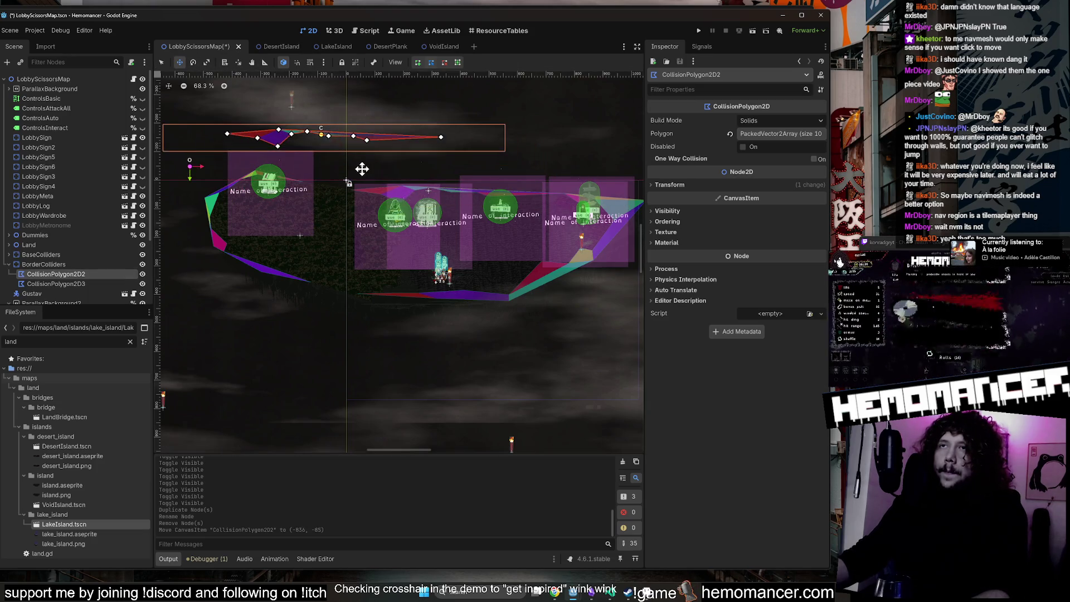
{"action": "scroll", "coordinate": [346, 186], "scroll_direction": "up", "scroll_amount": 3}
{"action": "scroll", "coordinate": [447, 199], "scroll_direction": "up", "scroll_amount": 1}
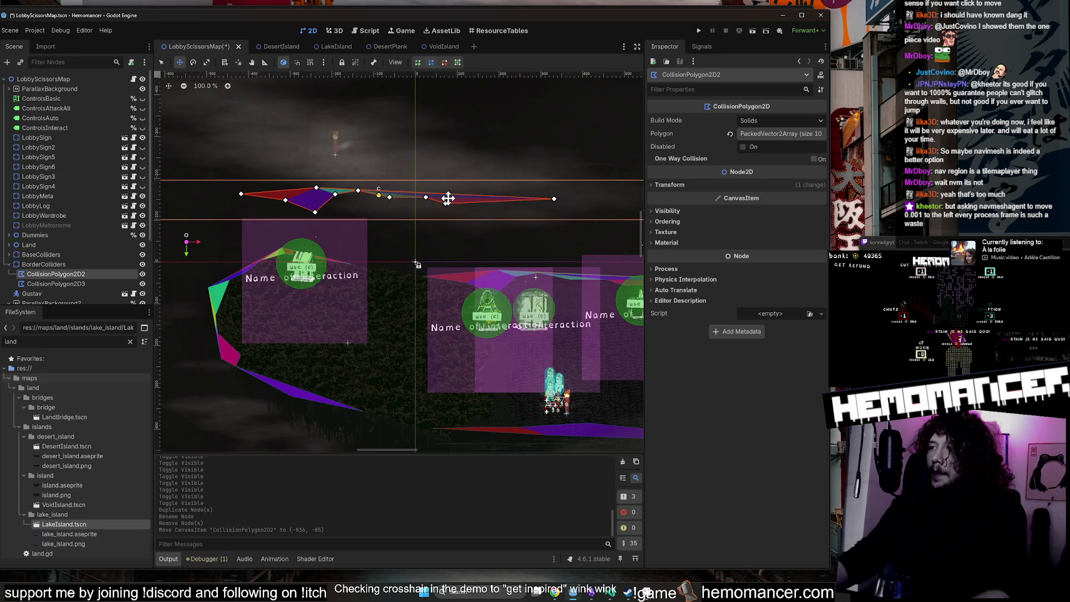
{"action": "scroll", "coordinate": [452, 192], "scroll_direction": "down", "scroll_amount": 2}
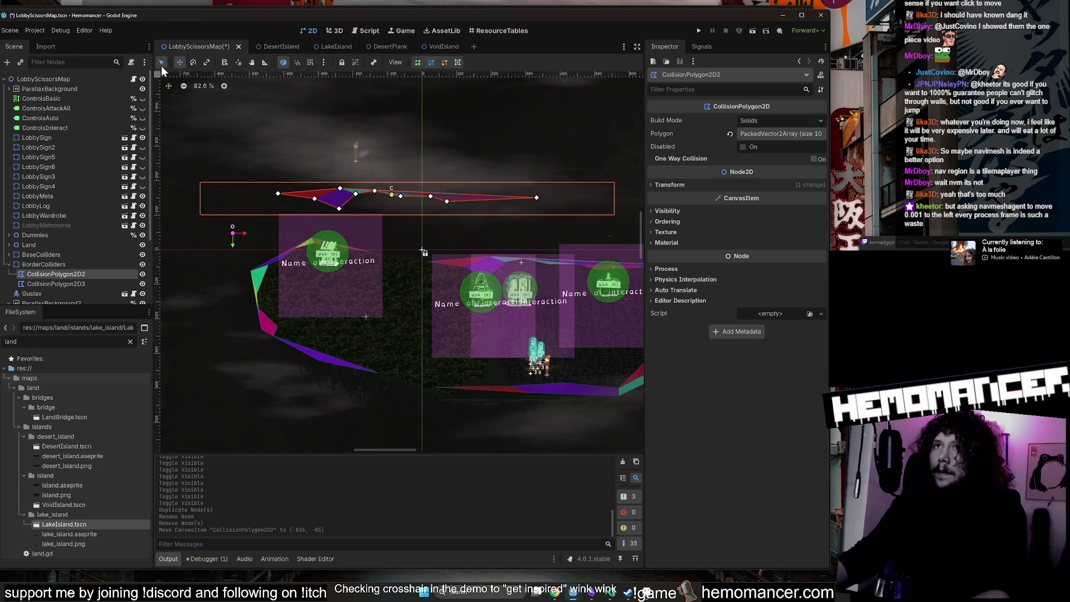
{"action": "scroll", "coordinate": [453, 192], "scroll_direction": "up", "scroll_amount": 5}
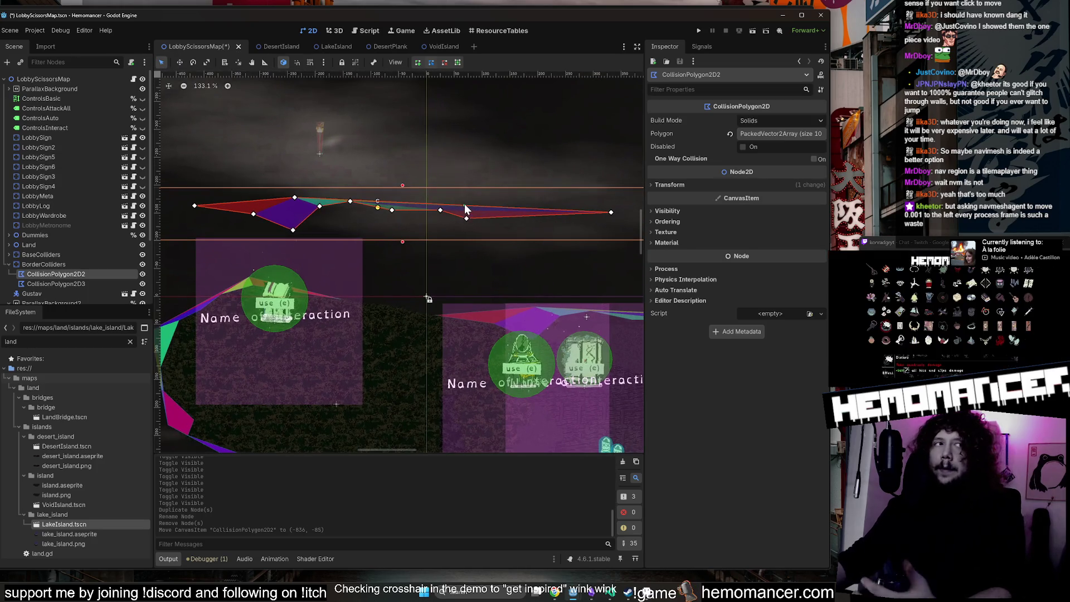
{"action": "right_click", "coordinate": [467, 219]}
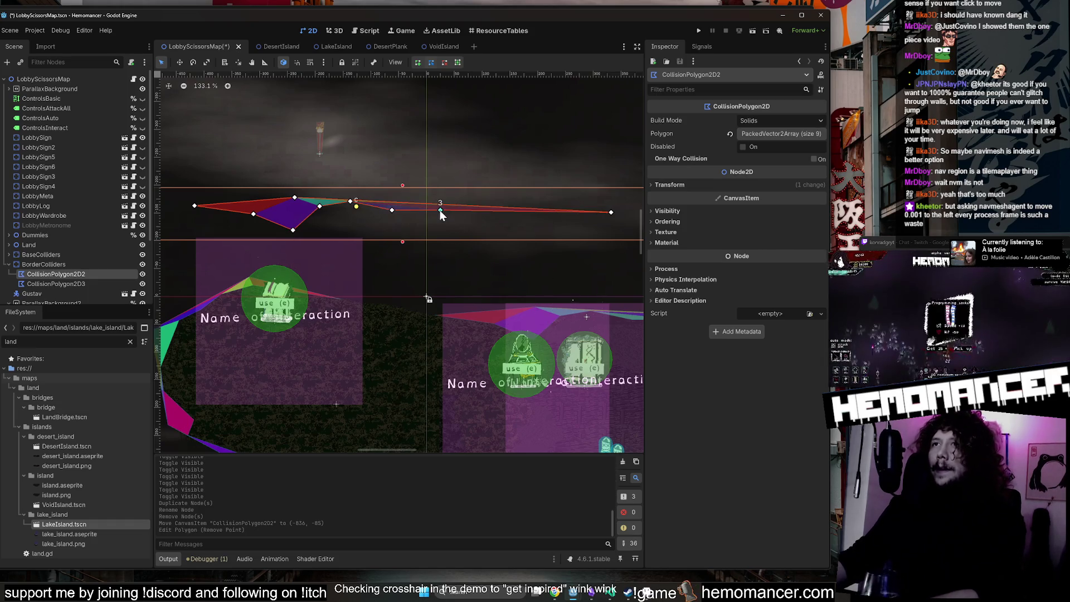
{"action": "right_click", "coordinate": [441, 209]}
{"action": "left_click_drag", "start_coordinate": [571, 212], "coordinate": [413, 191]}
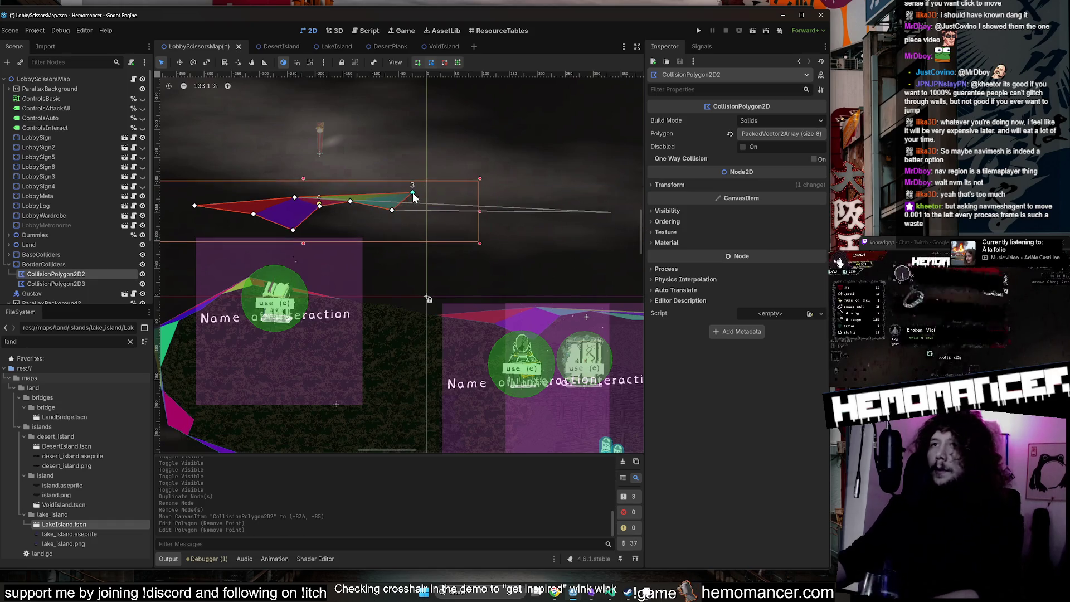
{"action": "right_click", "coordinate": [391, 210]}
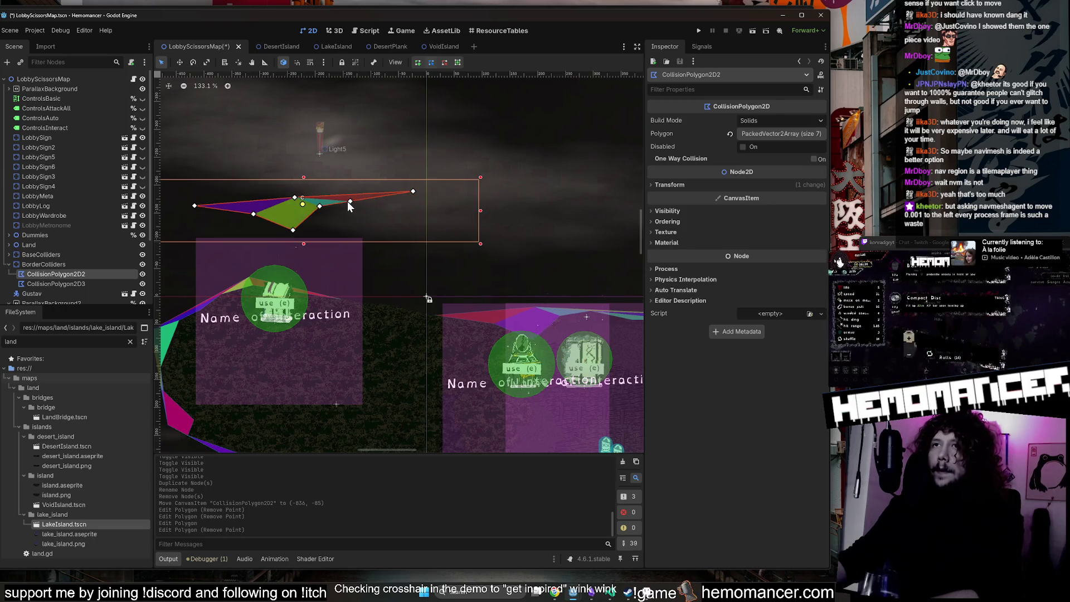
{"action": "left_click", "coordinate": [347, 202]}
Rename CollisionPolygon2D2 to TOP, undoing an accidental Light5 move.
{"action": "left_click", "coordinate": [63, 188]}
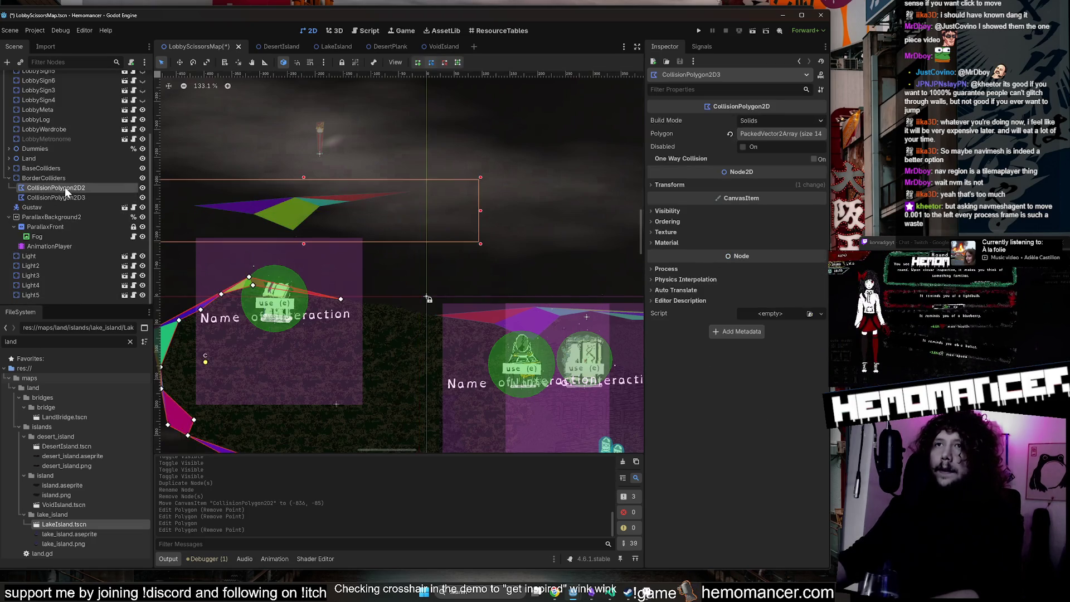
{"action": "left_click_drag", "start_coordinate": [295, 204], "coordinate": [306, 207]}
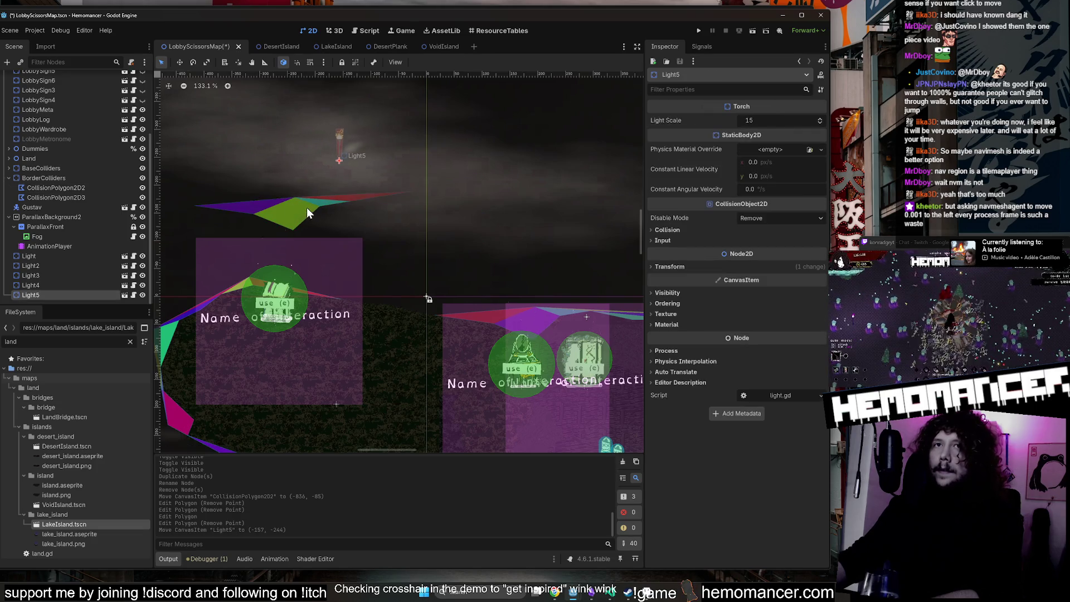
{"action": "key", "text": "ctrl+z"}
{"action": "left_click", "coordinate": [66, 187]}
{"action": "left_click", "coordinate": [66, 187]}
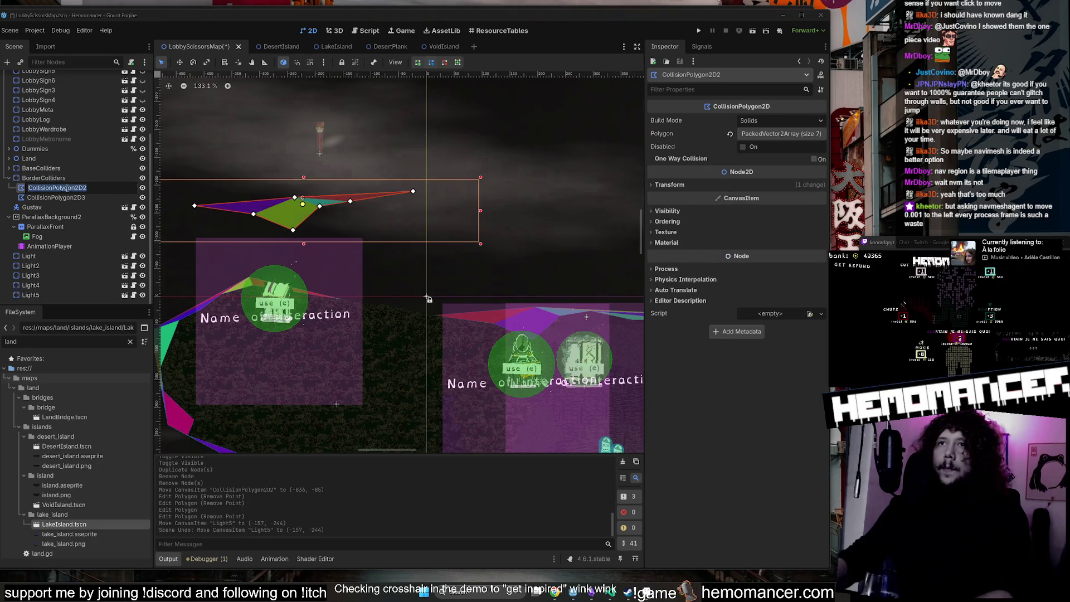
{"action": "type", "text": "TOP"}
{"action": "key", "text": "Return"}
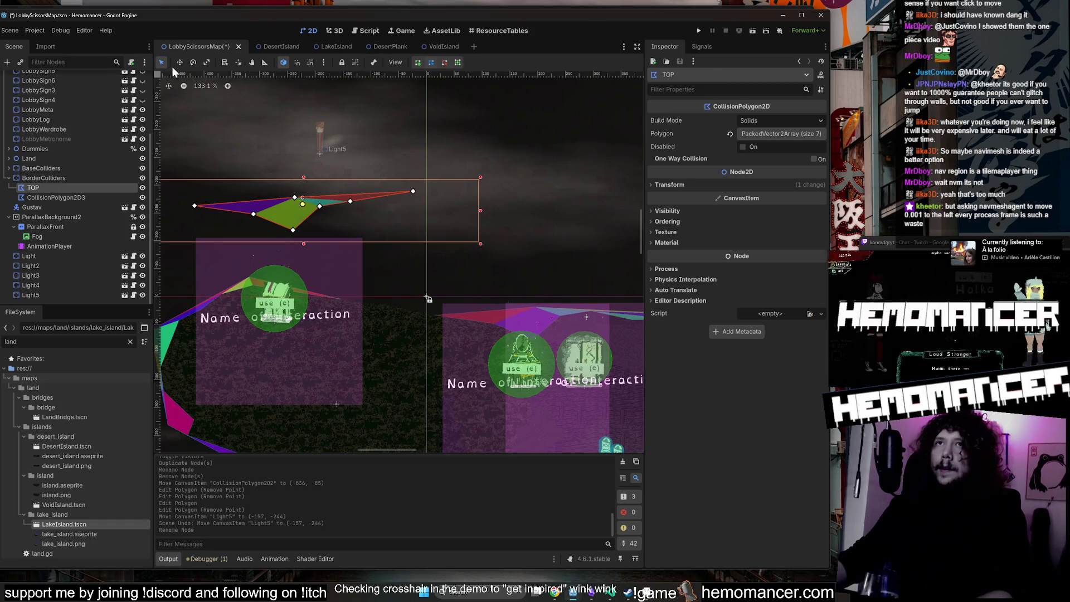
Move the whole TOP polygon down and right into position near the lobby.
{"action": "key", "text": "w"}
{"action": "mouse_move", "coordinate": [329, 178]}
{"action": "left_mouse_down"}
{"action": "mouse_move", "coordinate": [410, 226]}
{"action": "mouse_move", "coordinate": [410, 239]}
{"action": "left_mouse_up"}
{"action": "scroll", "coordinate": [413, 220], "scroll_direction": "up", "scroll_amount": 2}
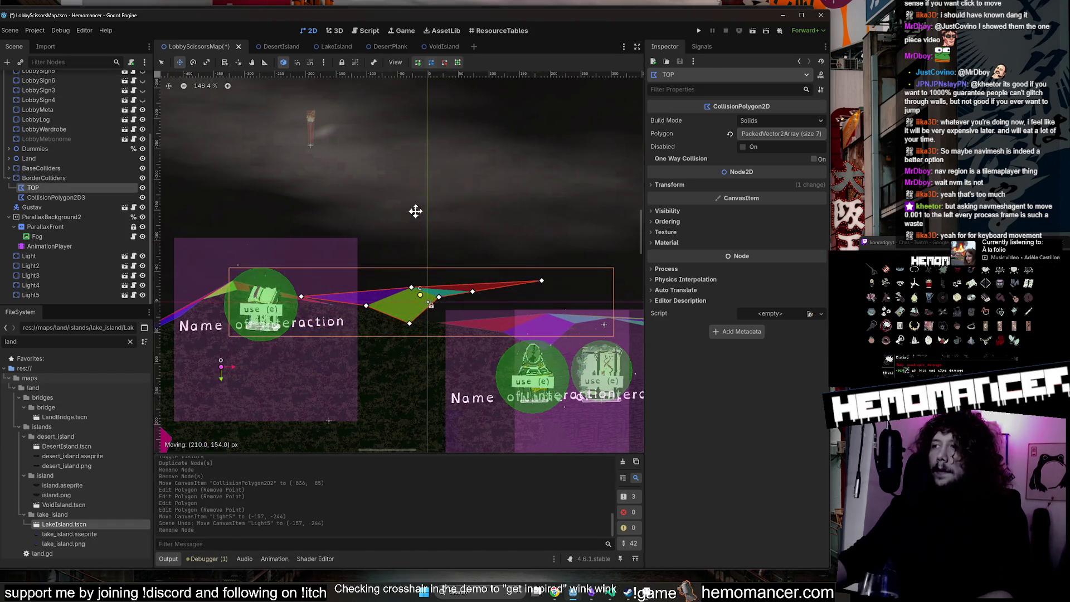
{"action": "mouse_move", "coordinate": [409, 373]}
{"action": "left_mouse_down"}
{"action": "mouse_move", "coordinate": [452, 241]}
{"action": "mouse_move", "coordinate": [425, 184]}
{"action": "left_mouse_up"}
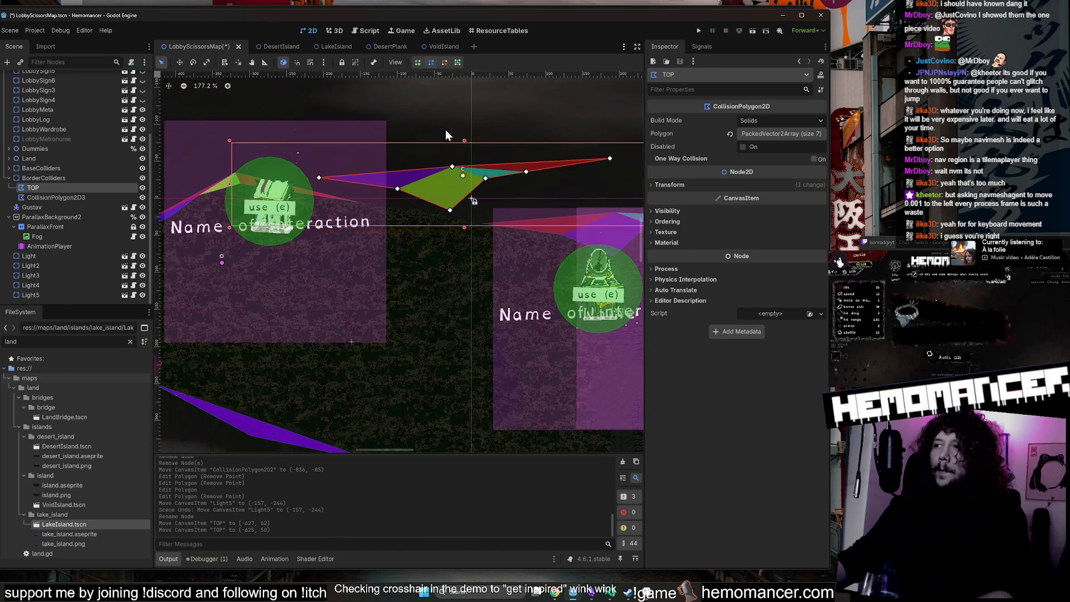
{"action": "scroll", "coordinate": [525, 154], "scroll_direction": "up", "scroll_amount": 3}
{"action": "scroll", "coordinate": [561, 159], "scroll_direction": "down", "scroll_amount": 5}
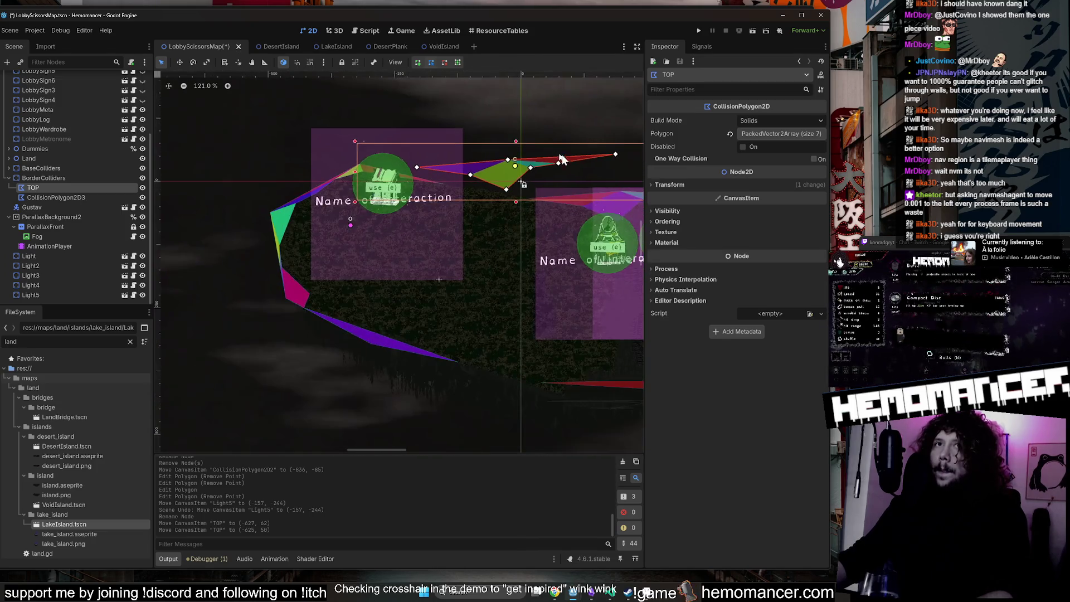
Remove TOP's extra vertices until only three points remain.
{"action": "left_click_drag", "start_coordinate": [615, 155], "coordinate": [534, 159]}
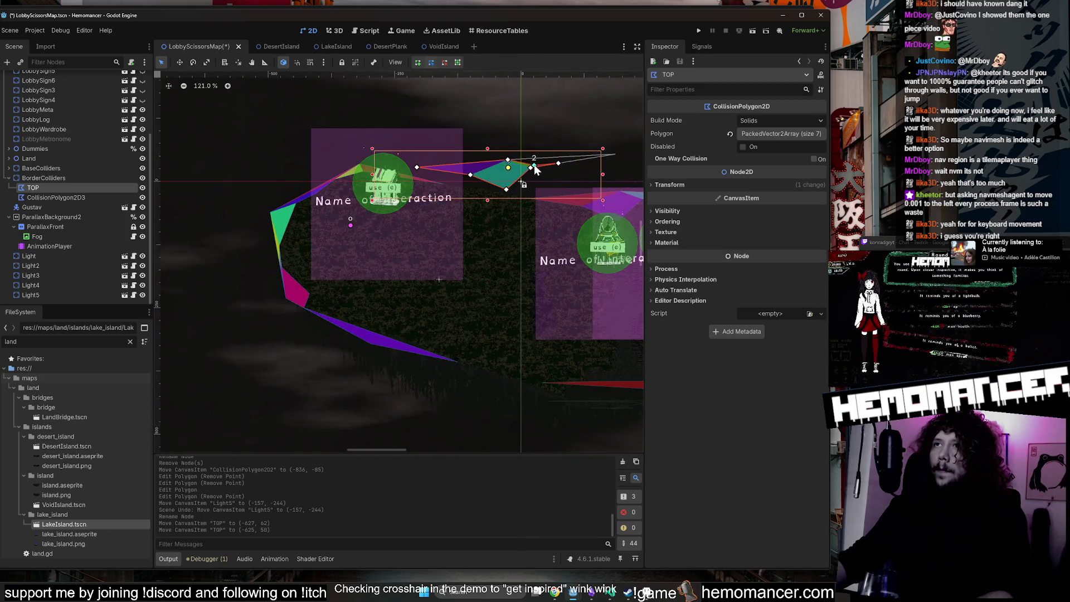
{"action": "scroll", "coordinate": [550, 189], "scroll_direction": "up", "scroll_amount": 3}
{"action": "right_click", "coordinate": [468, 195]}
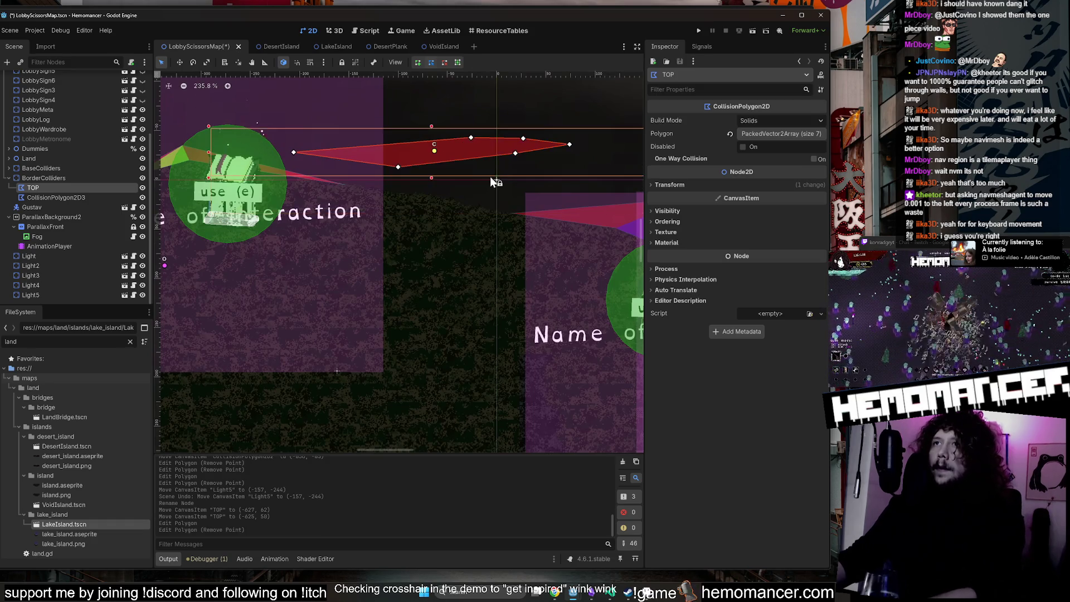
{"action": "right_click", "coordinate": [397, 167]}
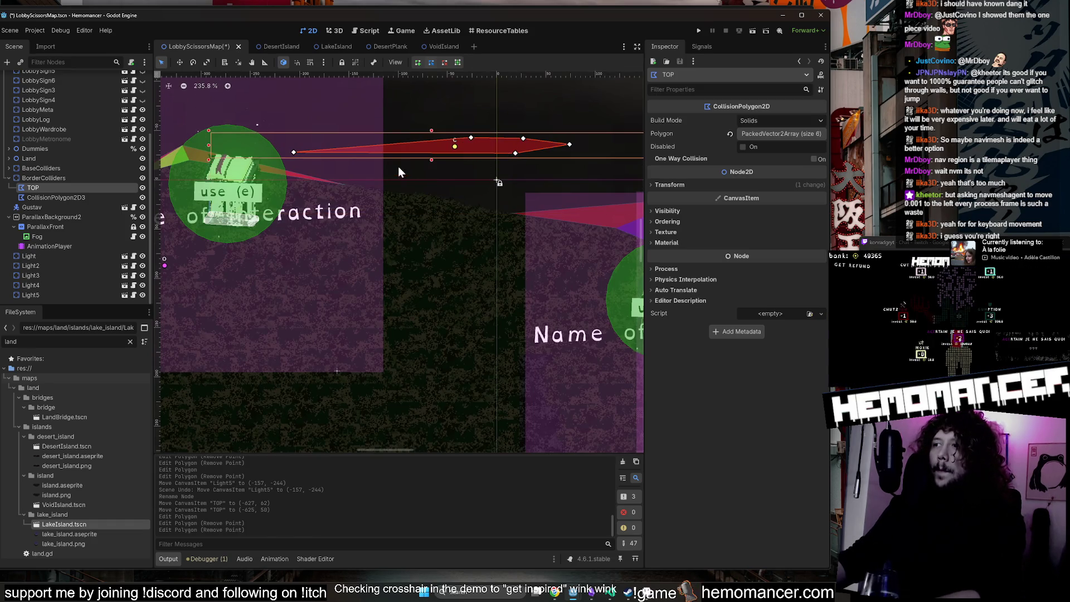
{"action": "left_click_drag", "start_coordinate": [515, 153], "coordinate": [513, 202]}
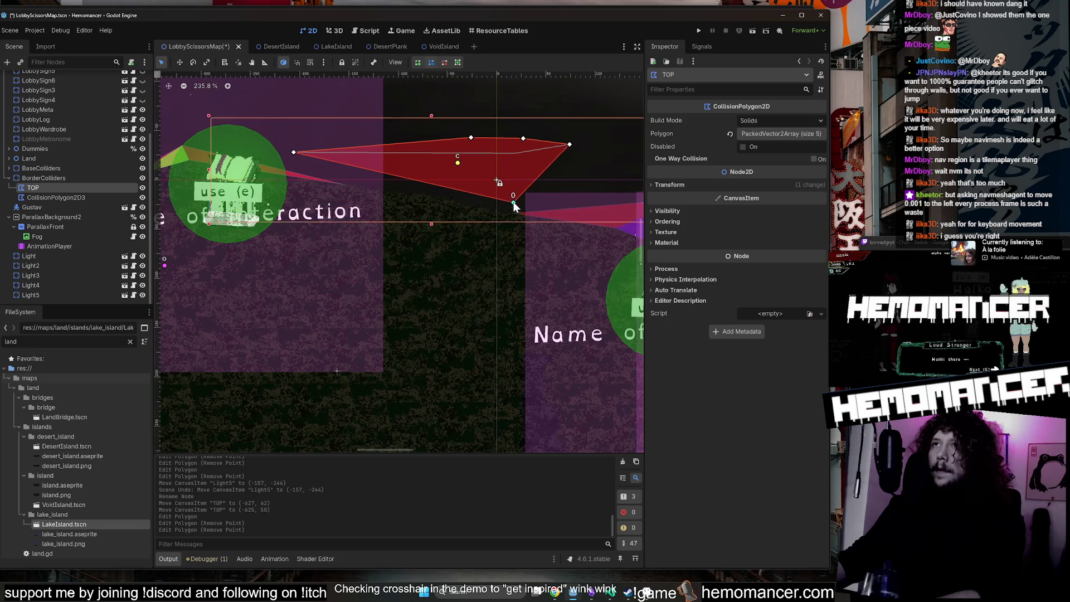
{"action": "right_click", "coordinate": [569, 144]}
{"action": "right_click", "coordinate": [471, 138]}
Drag TOP's three remaining vertices into a small triangle.
{"action": "scroll", "coordinate": [511, 203], "scroll_direction": "up", "scroll_amount": 6}
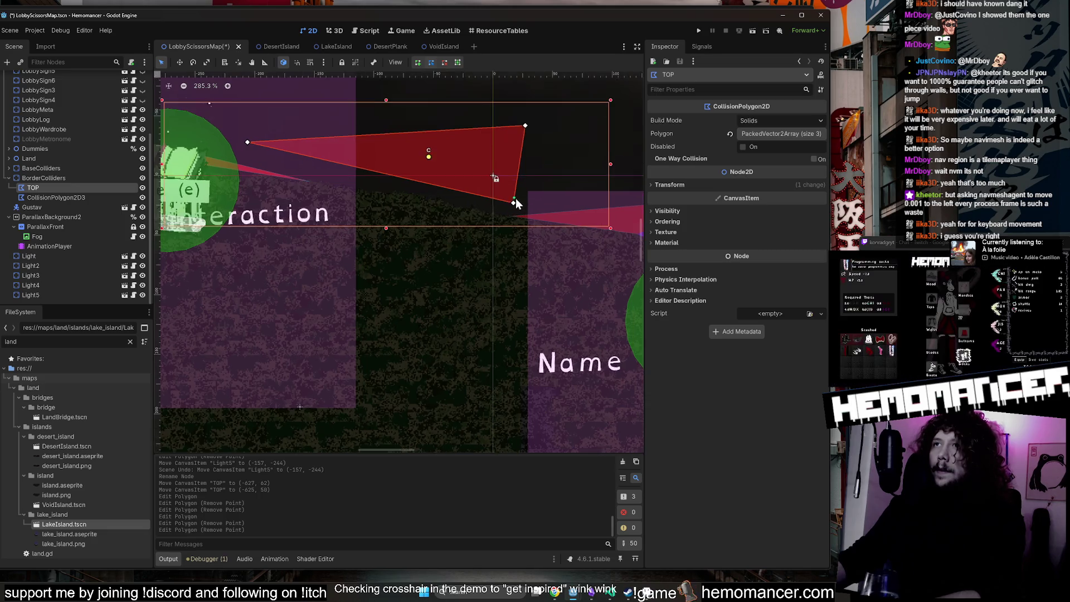
{"action": "left_click_drag", "start_coordinate": [492, 261], "coordinate": [500, 255]}
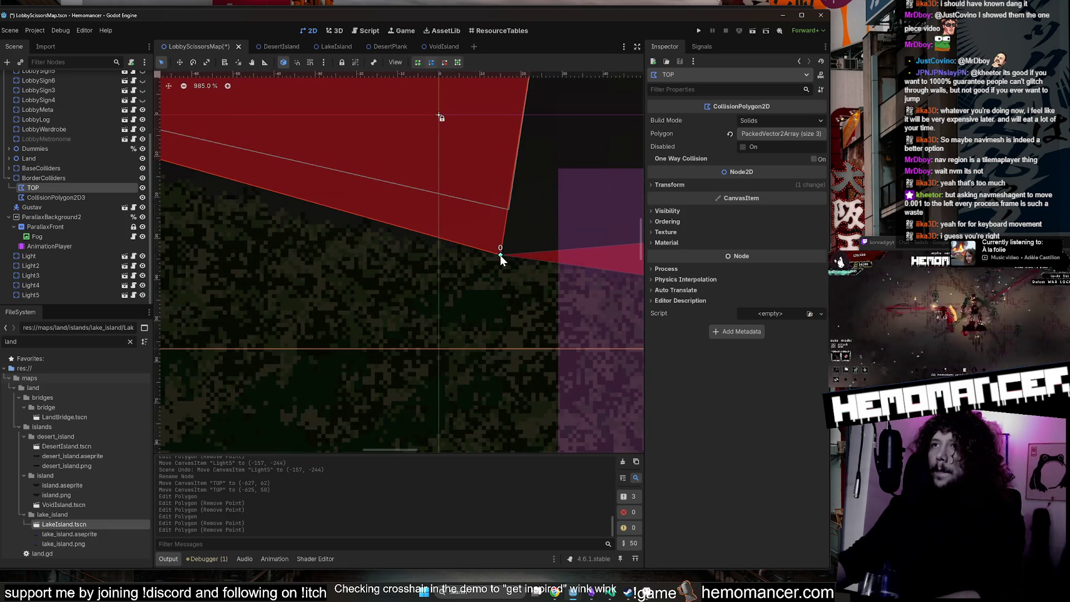
{"action": "scroll", "coordinate": [501, 240], "scroll_direction": "down", "scroll_amount": 5}
{"action": "left_click_drag", "start_coordinate": [213, 162], "coordinate": [281, 205]}
{"action": "mouse_move", "coordinate": [517, 143]}
{"action": "left_mouse_down"}
{"action": "mouse_move", "coordinate": [472, 152]}
{"action": "mouse_move", "coordinate": [412, 196]}
{"action": "left_mouse_up"}
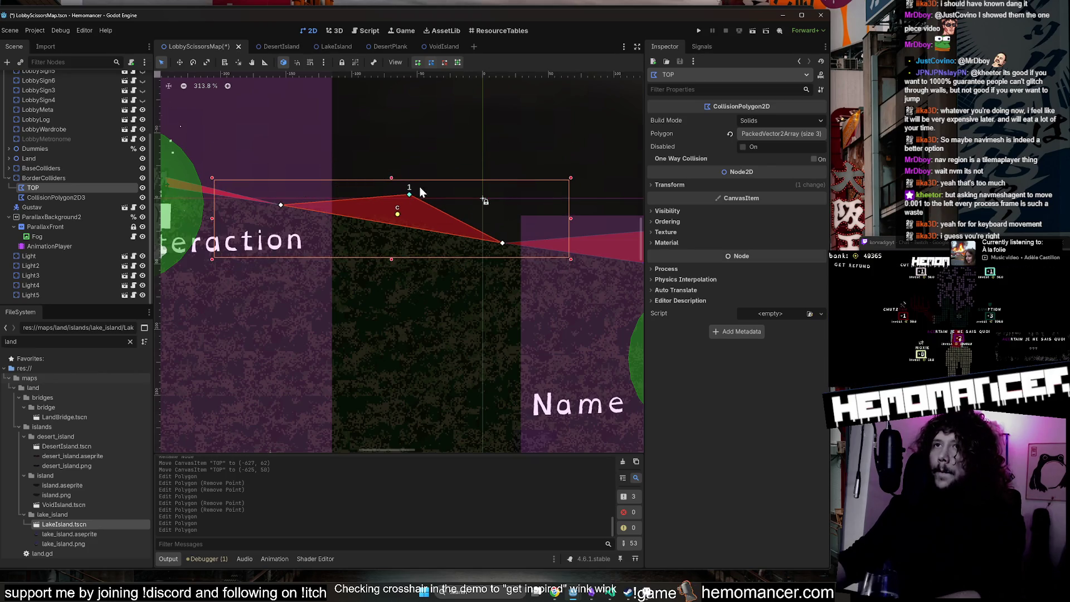
{"action": "scroll", "coordinate": [422, 179], "scroll_direction": "down", "scroll_amount": 4}
{"action": "scroll", "coordinate": [422, 179], "scroll_direction": "up", "scroll_amount": 4}
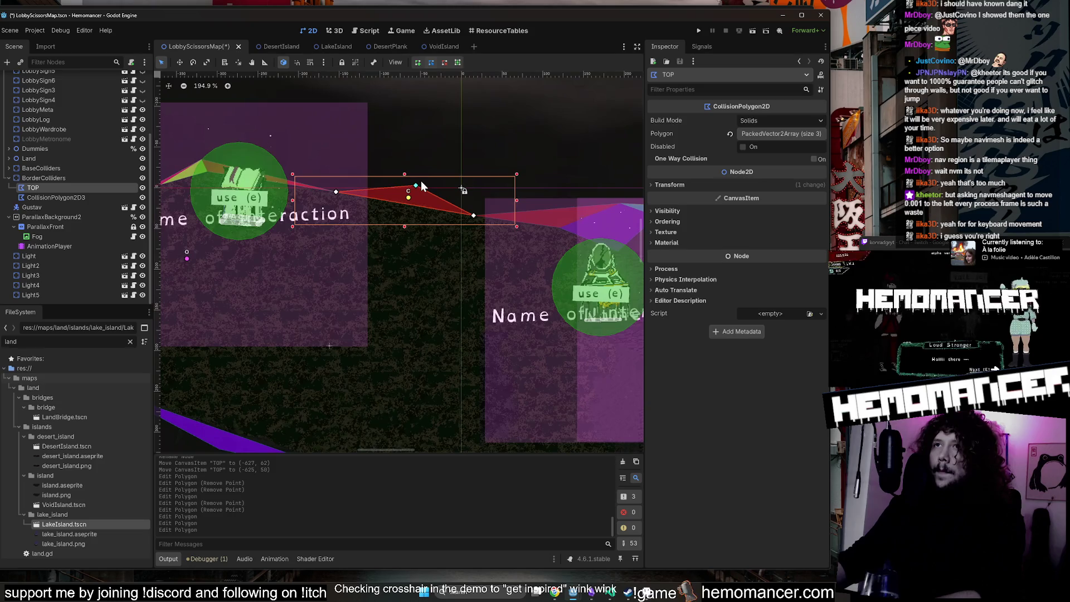
{"action": "left_click", "coordinate": [55, 198]}
{"action": "scroll", "coordinate": [390, 156], "scroll_direction": "down", "scroll_amount": 2}
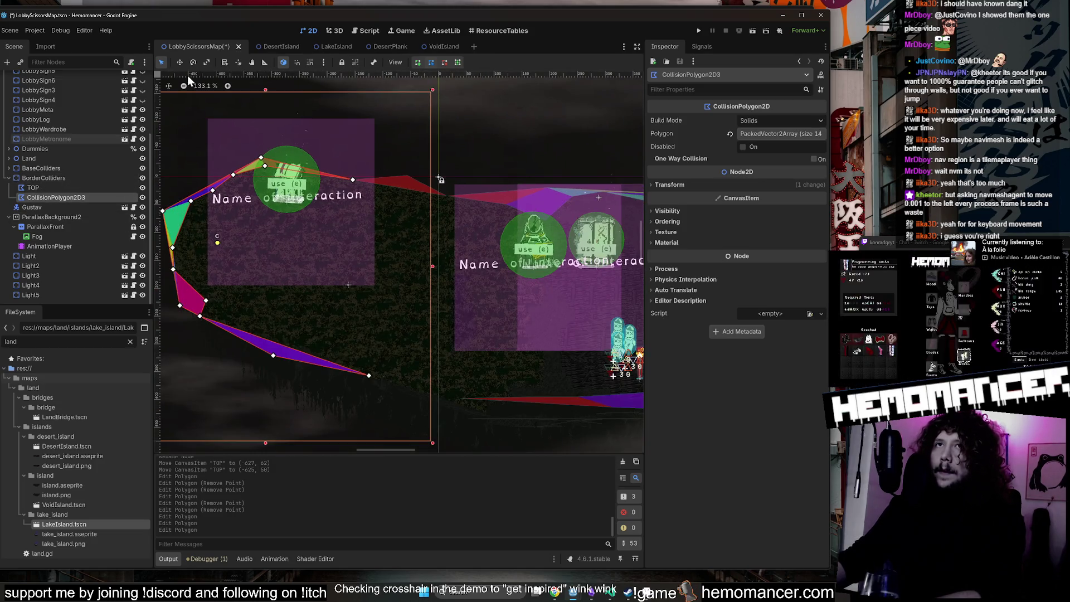
Move CollisionPolygon2D3 down and left on the map.
{"action": "mouse_move", "coordinate": [287, 216]}
{"action": "left_mouse_down"}
{"action": "mouse_move", "coordinate": [370, 200]}
{"action": "mouse_move", "coordinate": [404, 157]}
{"action": "mouse_move", "coordinate": [417, 370]}
{"action": "mouse_move", "coordinate": [390, 404]}
{"action": "left_mouse_up"}
{"action": "scroll", "coordinate": [444, 264], "scroll_direction": "down", "scroll_amount": 1}
{"action": "scroll", "coordinate": [390, 362], "scroll_direction": "down", "scroll_amount": 4}
{"action": "scroll", "coordinate": [420, 318], "scroll_direction": "up", "scroll_amount": 2}
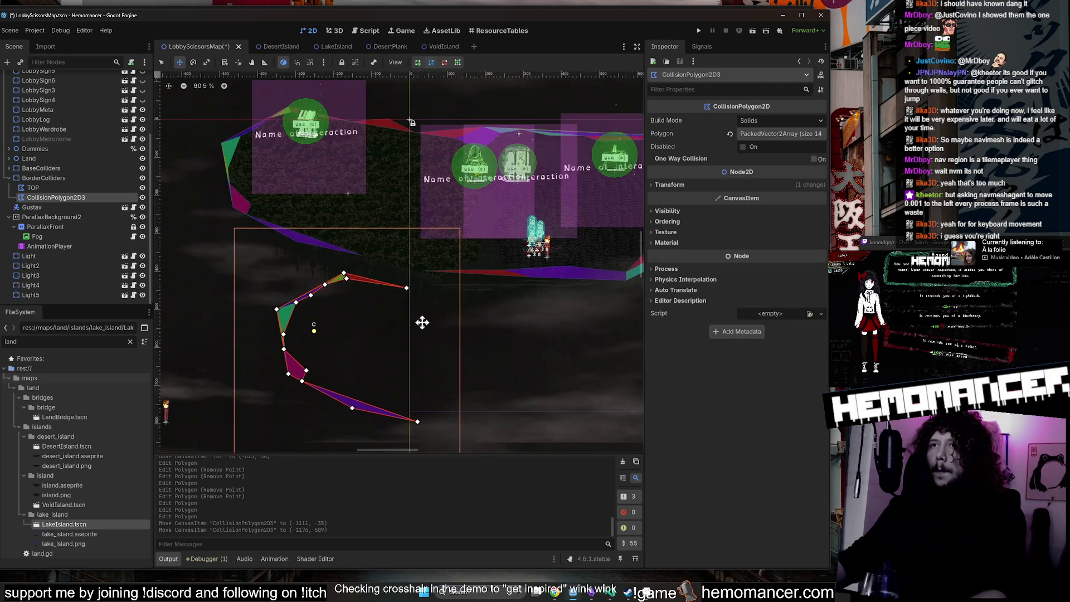
{"action": "left_click", "coordinate": [162, 62]}
{"action": "scroll", "coordinate": [404, 287], "scroll_direction": "up", "scroll_amount": 7}
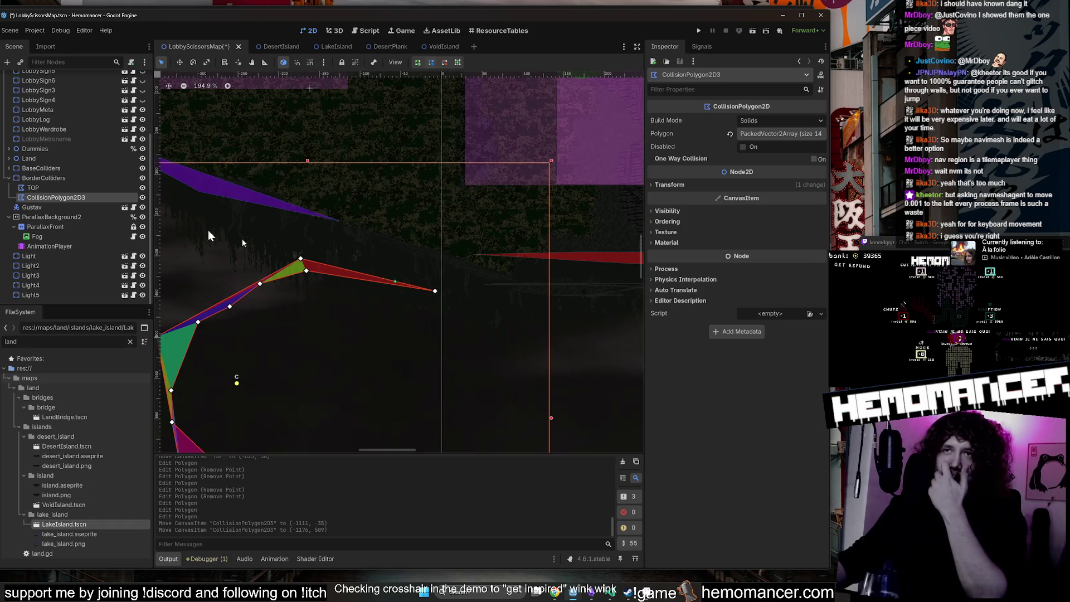
Delete points from the Inspector's Polygon array until only three remain.
{"action": "left_click", "coordinate": [791, 134]}
{"action": "scroll", "coordinate": [420, 296], "scroll_direction": "down", "scroll_amount": 5}
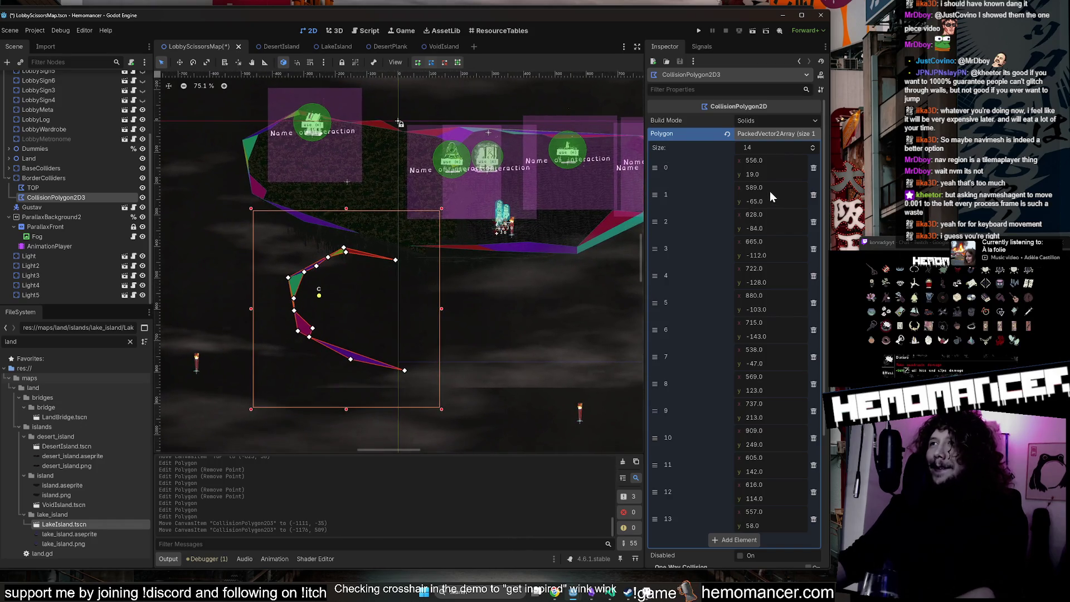
{"action": "left_click", "coordinate": [813, 195]}
{"action": "left_click", "coordinate": [812, 195]}
{"action": "left_click", "coordinate": [813, 195]}
{"action": "left_click", "coordinate": [813, 195]}
{"action": "left_click", "coordinate": [813, 195]}
{"action": "left_click", "coordinate": [813, 195]}
{"action": "left_click", "coordinate": [813, 195]}
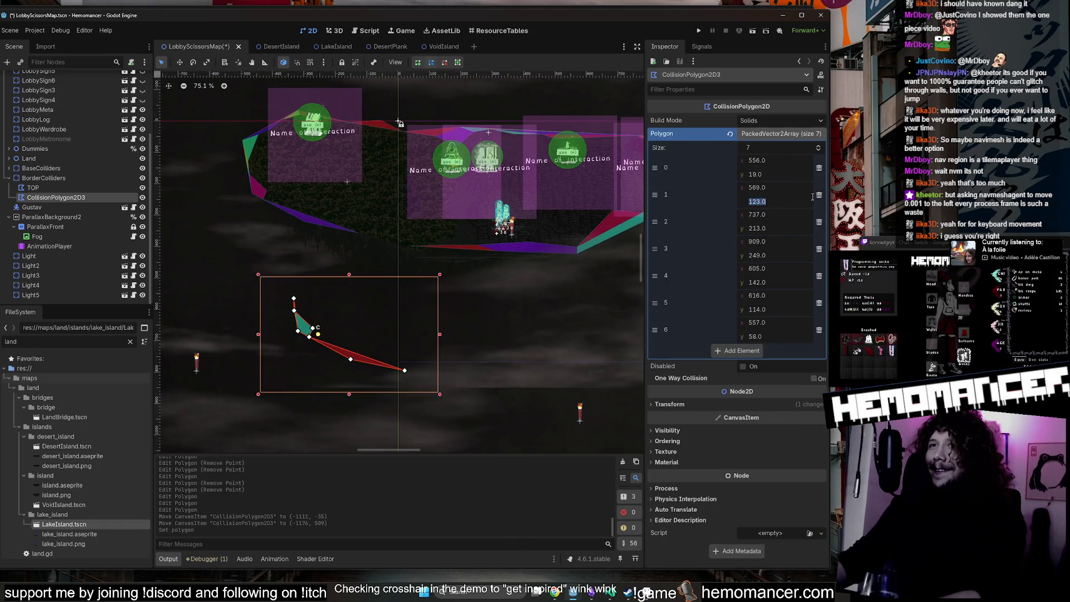
{"action": "left_click", "coordinate": [819, 169]}
{"action": "left_click", "coordinate": [819, 168]}
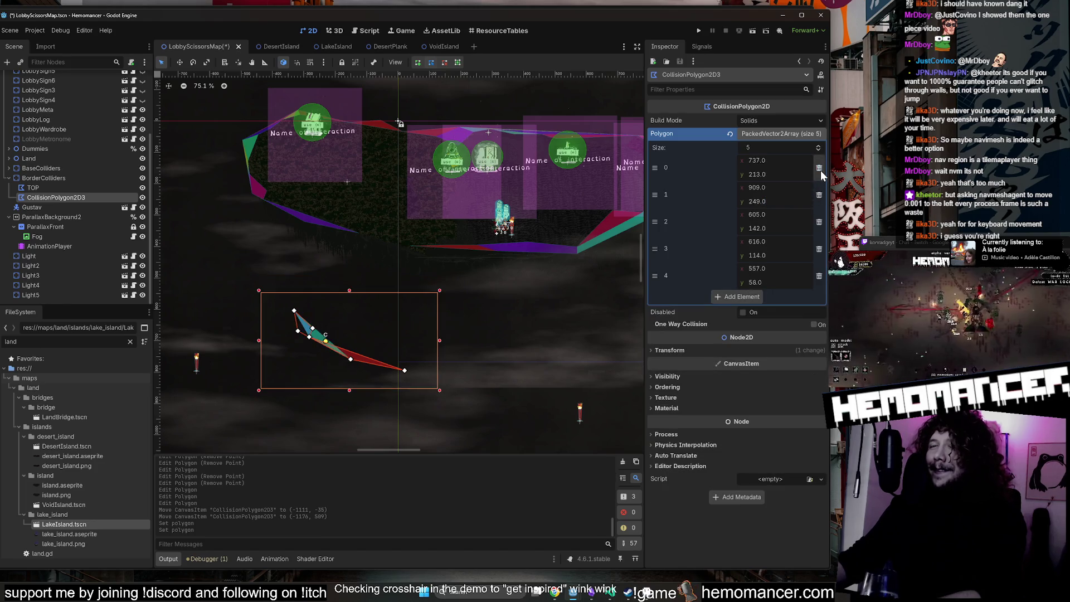
{"action": "left_click", "coordinate": [818, 170]}
{"action": "left_click", "coordinate": [819, 169]}
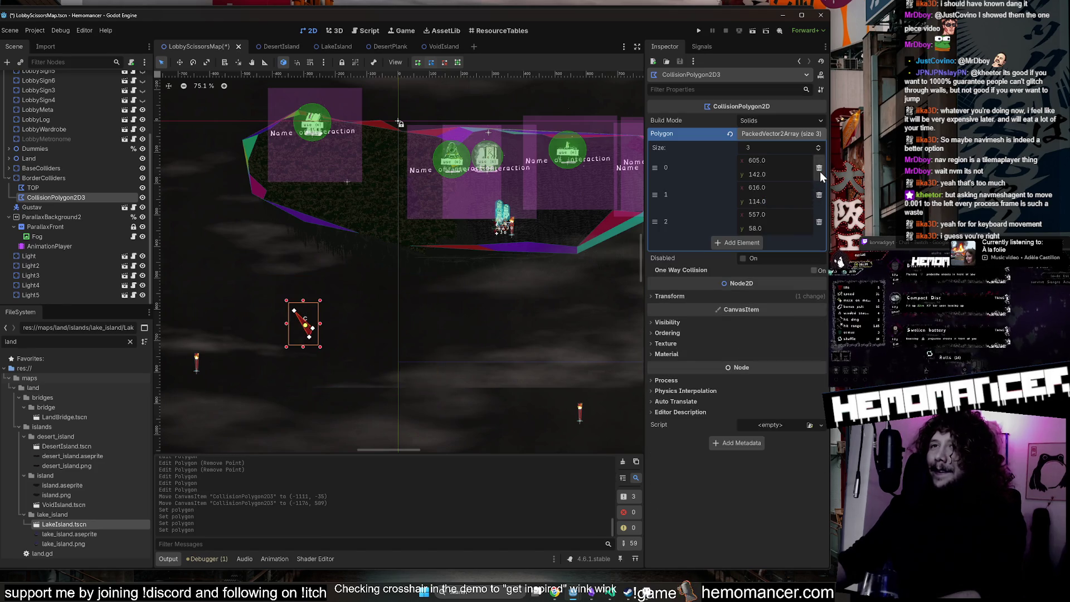
{"action": "scroll", "coordinate": [305, 344], "scroll_direction": "up", "scroll_amount": 6}
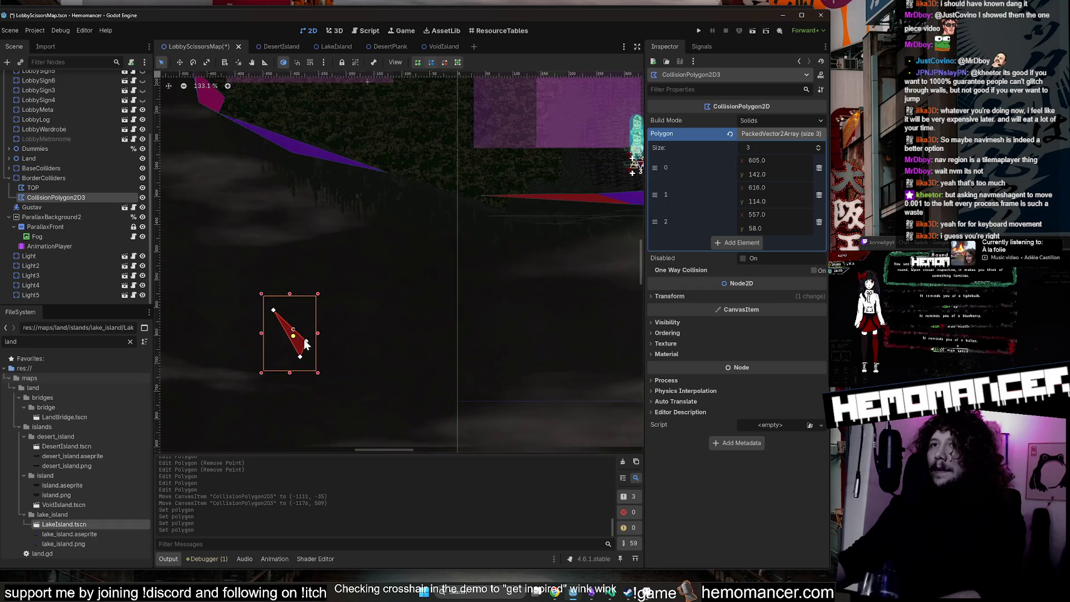
Pull the triangle's first vertex up and right, undoing an accidental Fog node move.
{"action": "left_click_drag", "start_coordinate": [308, 341], "coordinate": [483, 200]}
{"action": "scroll", "coordinate": [481, 201], "scroll_direction": "up", "scroll_amount": 5}
{"action": "scroll", "coordinate": [482, 201], "scroll_direction": "up", "scroll_amount": 20}
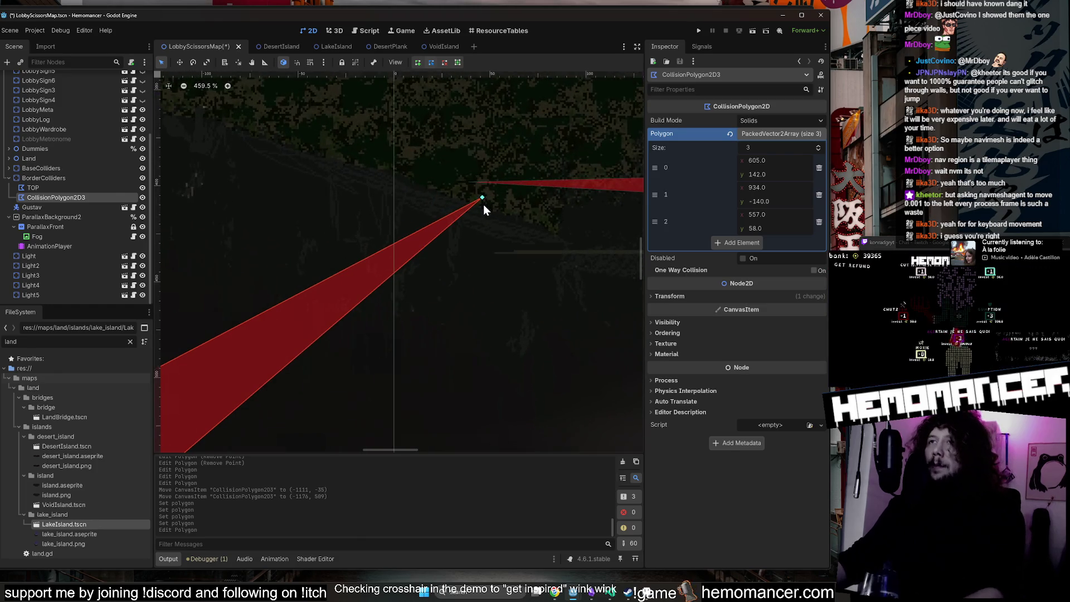
{"action": "left_click", "coordinate": [483, 195]}
{"action": "left_click_drag", "start_coordinate": [482, 197], "coordinate": [439, 166]}
{"action": "key", "text": "ctrl+z"}
{"action": "key", "text": "ctrl+z"}
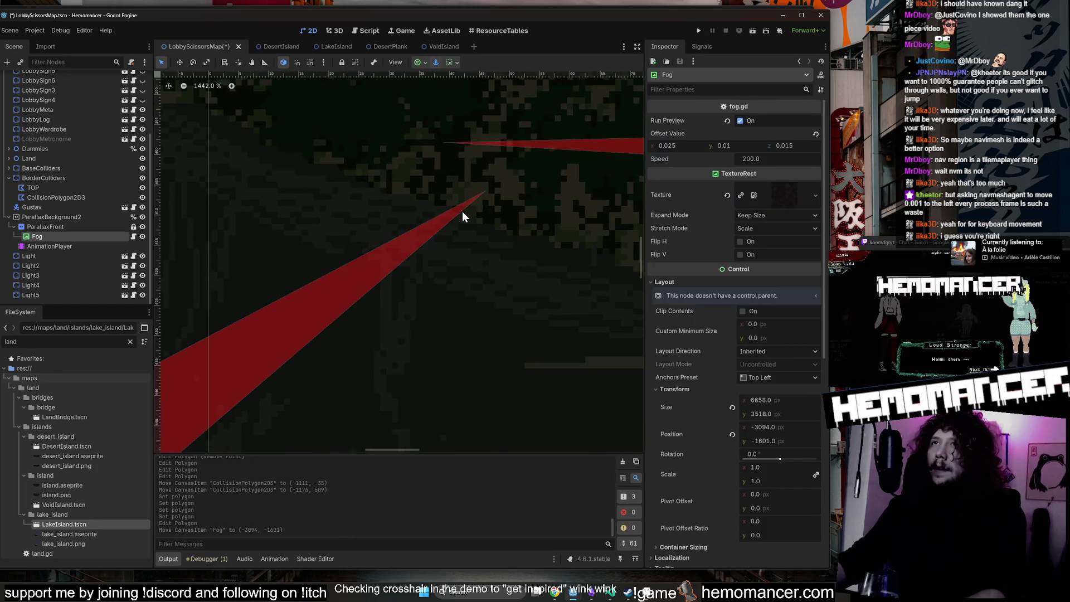
{"action": "scroll", "coordinate": [462, 212], "scroll_direction": "down", "scroll_amount": 9}
{"action": "scroll", "coordinate": [462, 212], "scroll_direction": "down", "scroll_amount": 19}
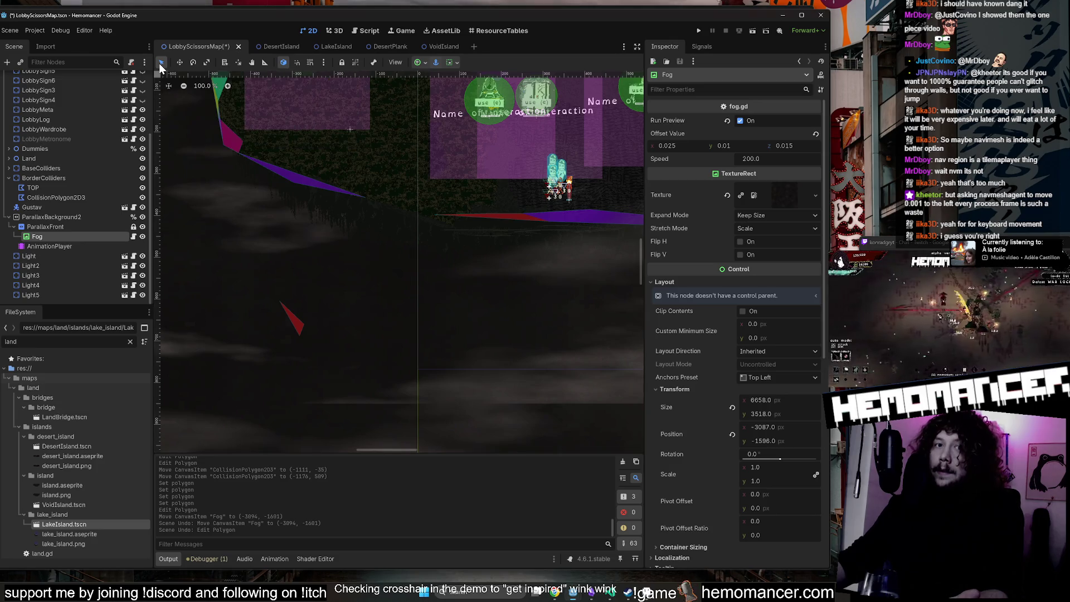
Move the triangle's second and third corners up onto the island's border edge.
{"action": "left_click", "coordinate": [53, 228]}
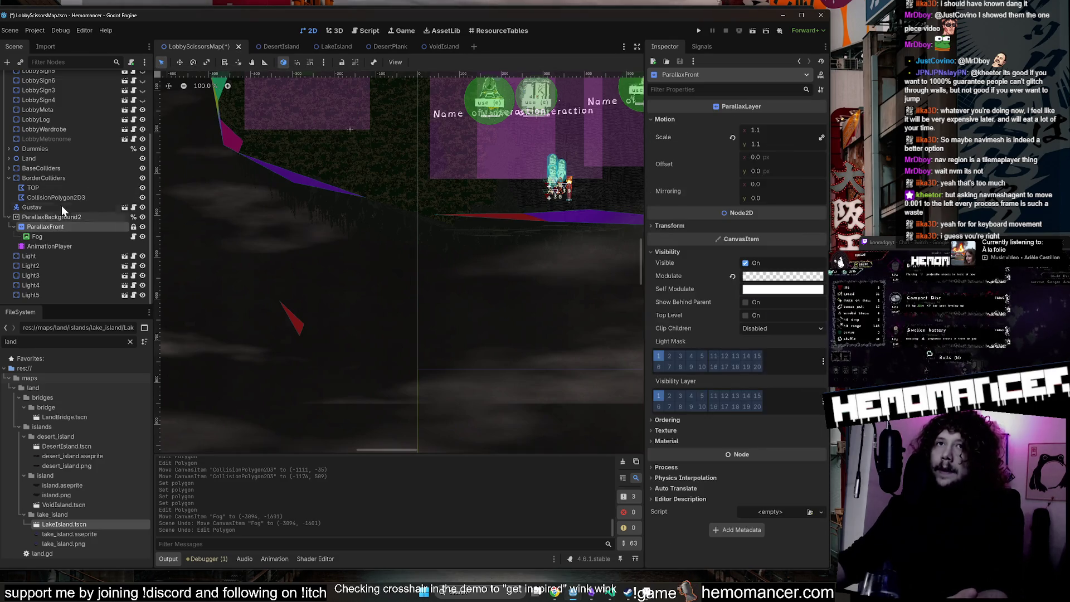
{"action": "left_click", "coordinate": [72, 199]}
{"action": "scroll", "coordinate": [303, 338], "scroll_direction": "up", "scroll_amount": 2}
{"action": "mouse_move", "coordinate": [305, 321]}
{"action": "left_mouse_down"}
{"action": "mouse_move", "coordinate": [374, 286]}
{"action": "mouse_move", "coordinate": [452, 220]}
{"action": "mouse_move", "coordinate": [462, 192]}
{"action": "mouse_move", "coordinate": [467, 253]}
{"action": "left_mouse_up"}
{"action": "mouse_move", "coordinate": [274, 296]}
{"action": "left_mouse_down"}
{"action": "mouse_move", "coordinate": [332, 212]}
{"action": "mouse_move", "coordinate": [365, 196]}
{"action": "left_mouse_up"}
{"action": "scroll", "coordinate": [364, 196], "scroll_direction": "up", "scroll_amount": 8}
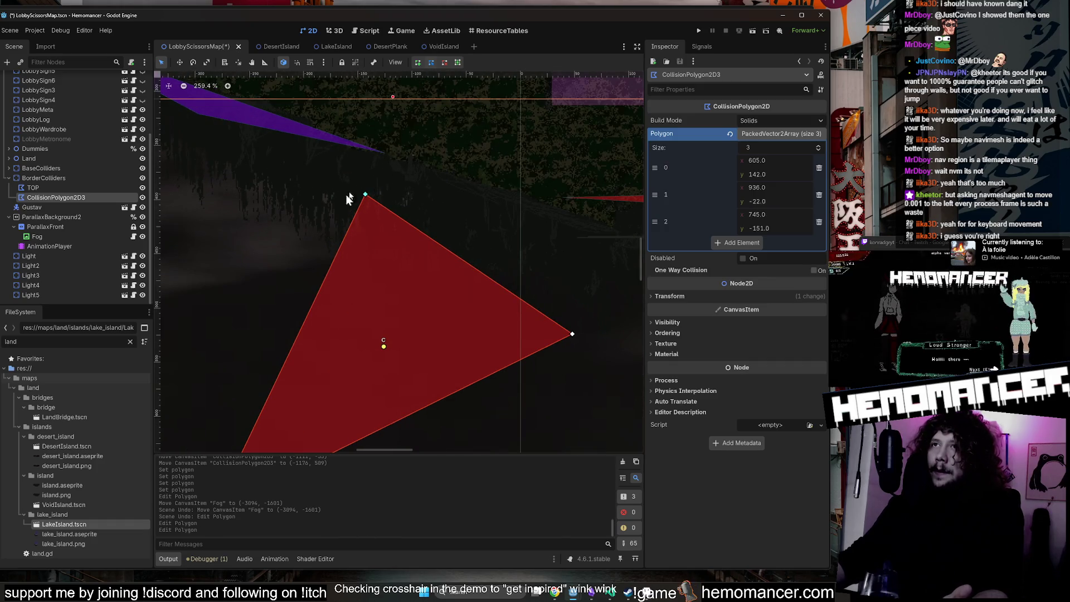
{"action": "scroll", "coordinate": [313, 259], "scroll_direction": "up", "scroll_amount": 8}
{"action": "left_click_drag", "start_coordinate": [319, 272], "coordinate": [360, 185]}
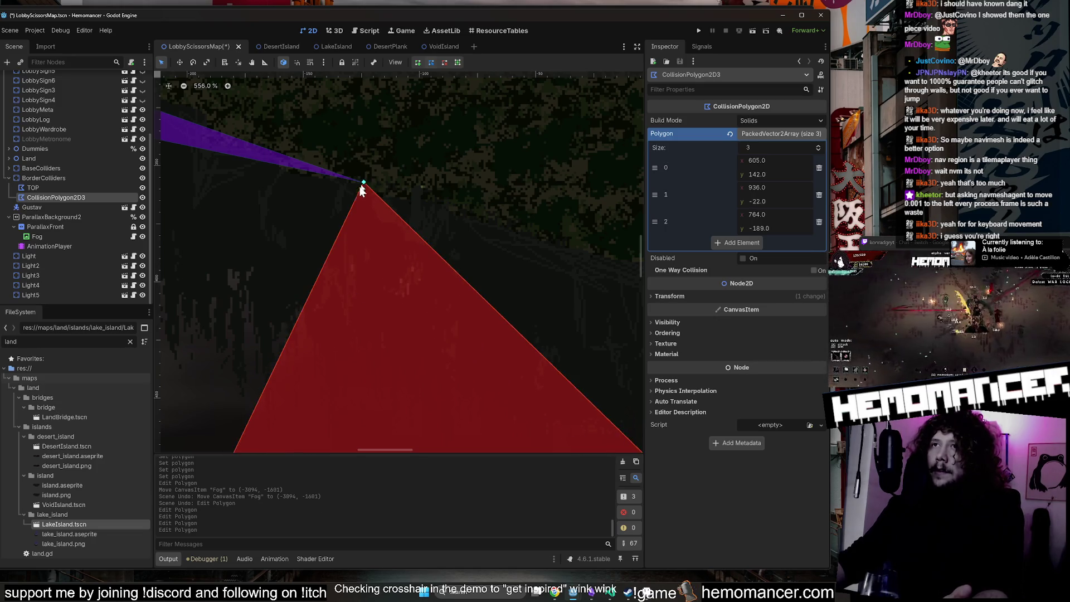
{"action": "scroll", "coordinate": [361, 190], "scroll_direction": "down", "scroll_amount": 9}
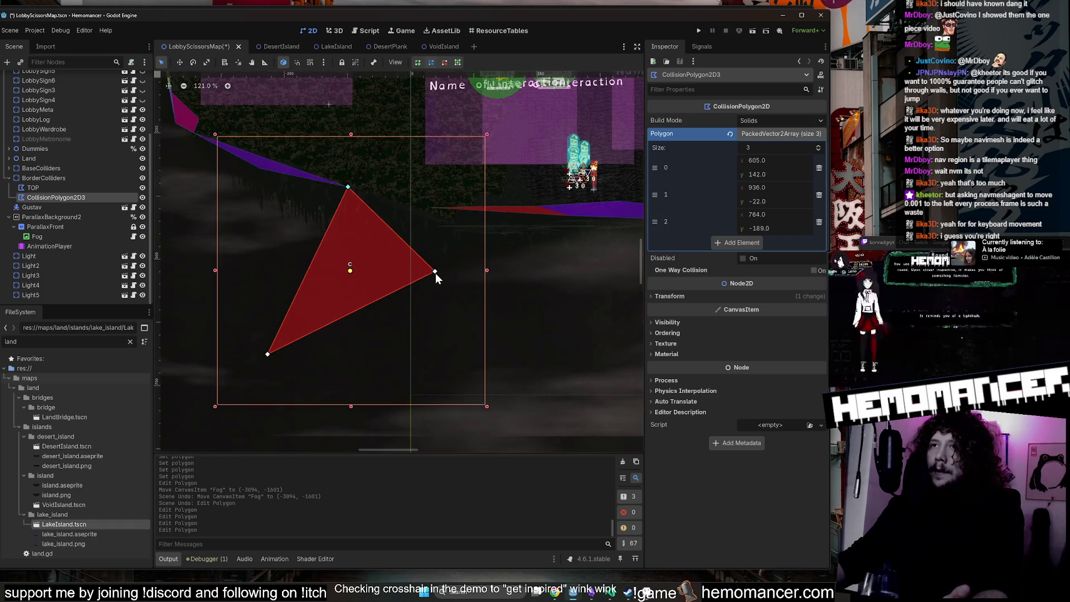
{"action": "mouse_move", "coordinate": [435, 272]}
{"action": "left_mouse_down"}
{"action": "mouse_move", "coordinate": [423, 242]}
{"action": "mouse_move", "coordinate": [431, 215]}
{"action": "left_mouse_up"}
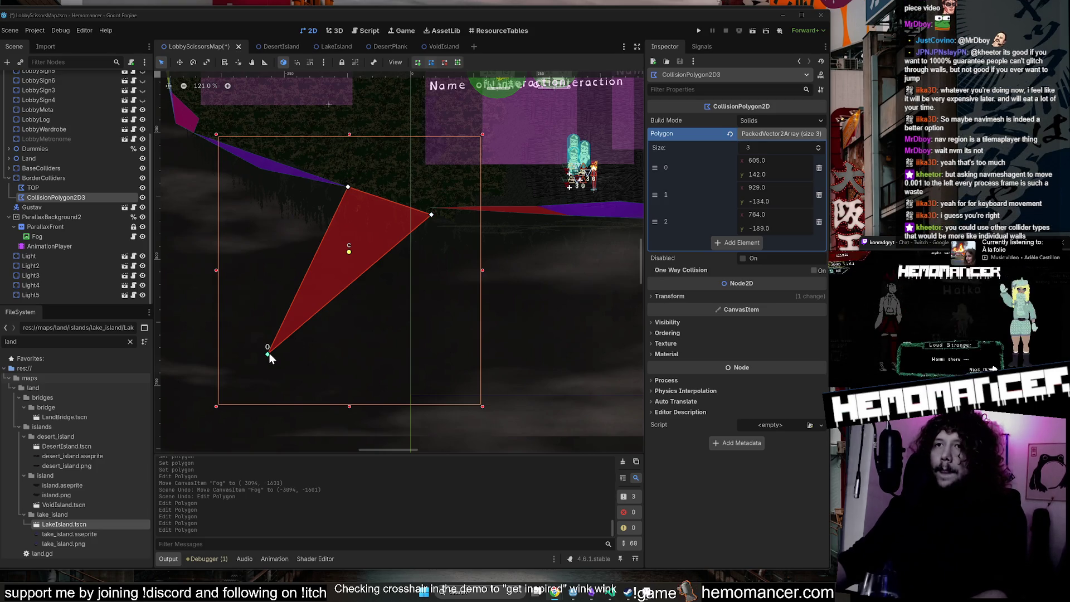
Raise the lower-left corner near the edge and realign the second corner with the border.
{"action": "mouse_move", "coordinate": [268, 353]}
{"action": "left_mouse_down"}
{"action": "mouse_move", "coordinate": [351, 303]}
{"action": "mouse_move", "coordinate": [369, 240]}
{"action": "left_mouse_up"}
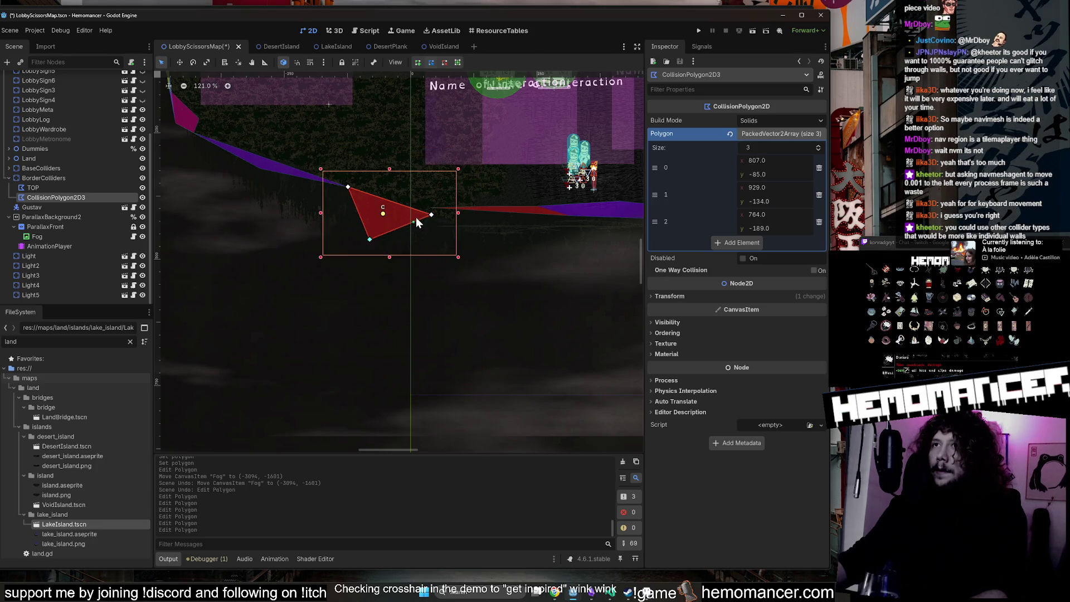
{"action": "scroll", "coordinate": [429, 217], "scroll_direction": "up", "scroll_amount": 5}
{"action": "scroll", "coordinate": [472, 201], "scroll_direction": "up", "scroll_amount": 2}
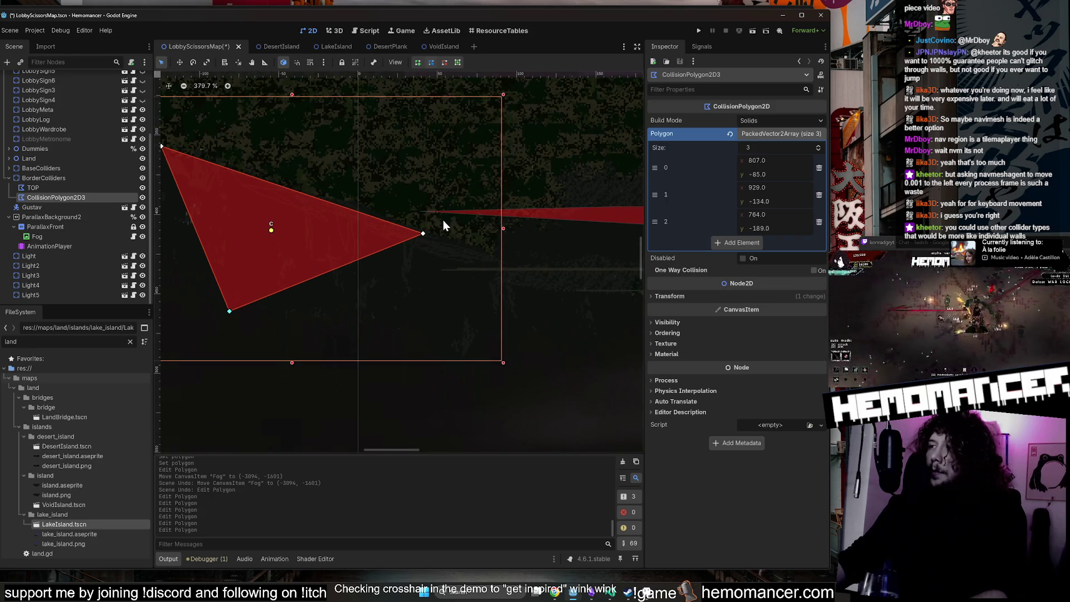
{"action": "scroll", "coordinate": [443, 219], "scroll_direction": "up", "scroll_amount": 3}
{"action": "left_click_drag", "start_coordinate": [412, 242], "coordinate": [409, 242]}
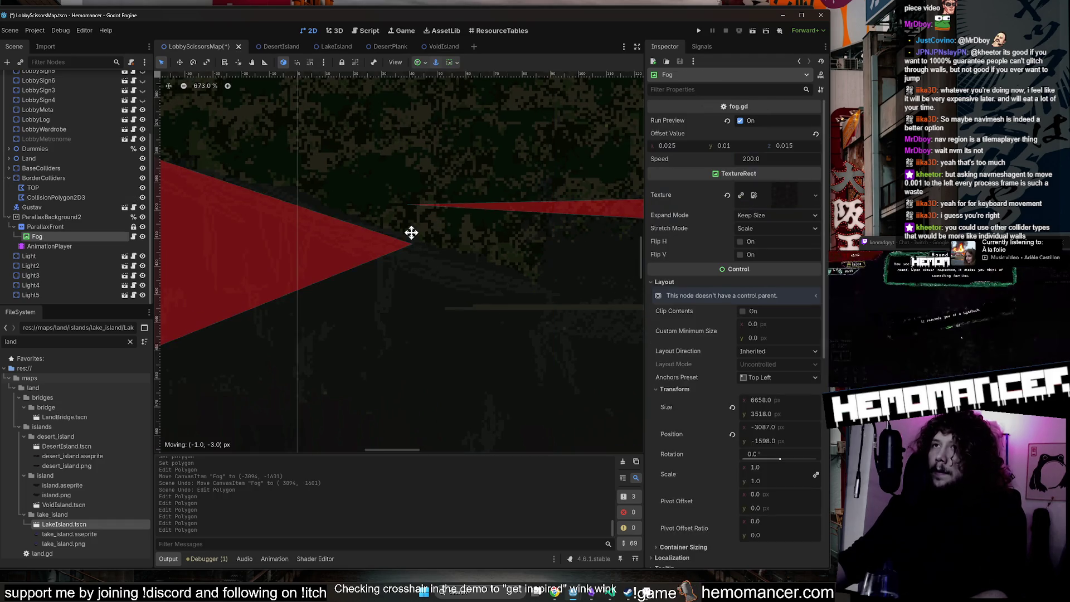
{"action": "key", "text": "ctrl+z"}
{"action": "key", "text": "ctrl+z"}
{"action": "scroll", "coordinate": [412, 242], "scroll_direction": "down", "scroll_amount": 3}
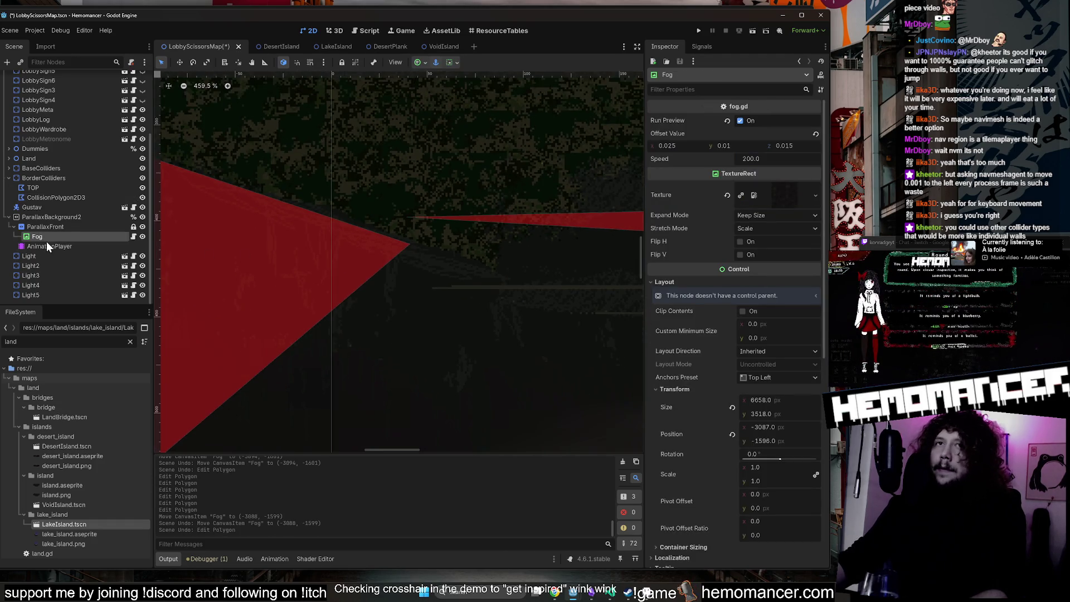
{"action": "left_click", "coordinate": [73, 198]}
{"action": "scroll", "coordinate": [324, 247], "scroll_direction": "up", "scroll_amount": 1}
{"action": "left_click_drag", "start_coordinate": [434, 243], "coordinate": [429, 207]}
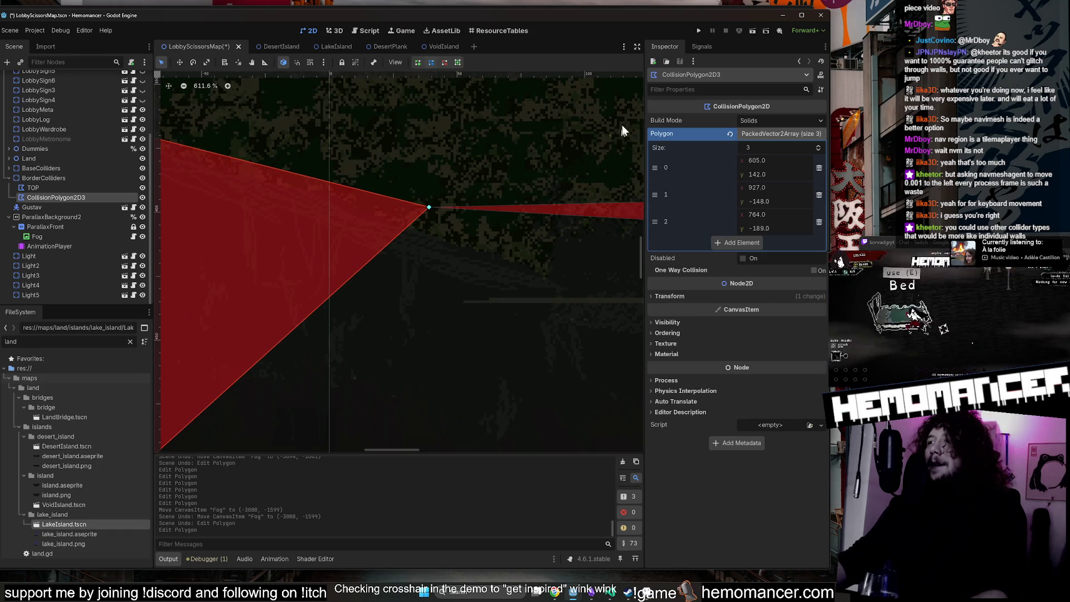
{"action": "scroll", "coordinate": [560, 187], "scroll_direction": "down", "scroll_amount": 12}
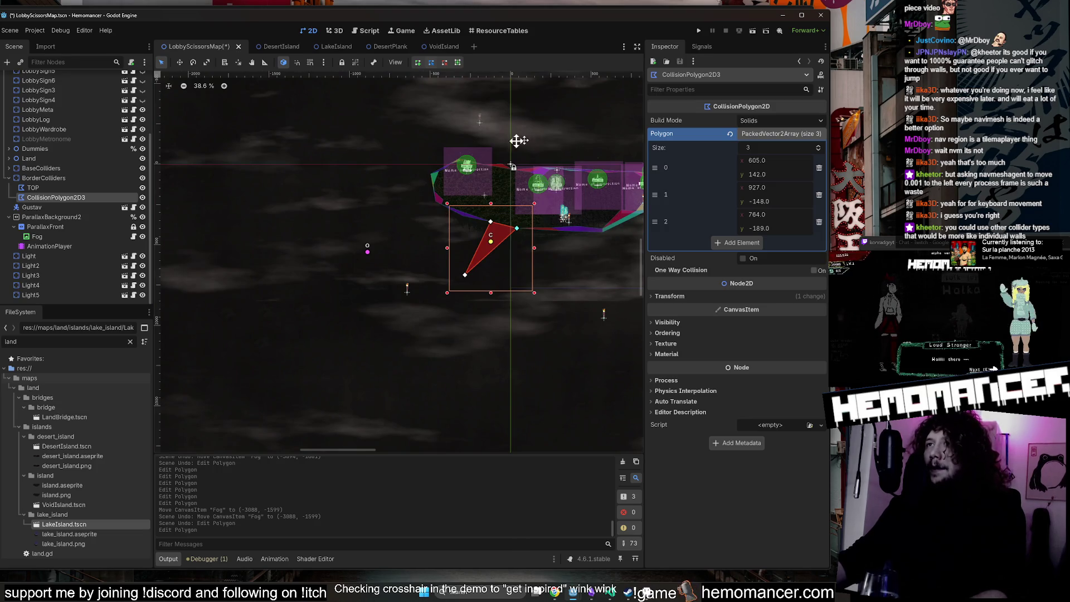
Place the first corner on the island edge, giving points (831, -109), (927, -148), (764, -188).
{"action": "left_click_drag", "start_coordinate": [516, 138], "coordinate": [352, 169]}
{"action": "scroll", "coordinate": [400, 179], "scroll_direction": "up", "scroll_amount": 6}
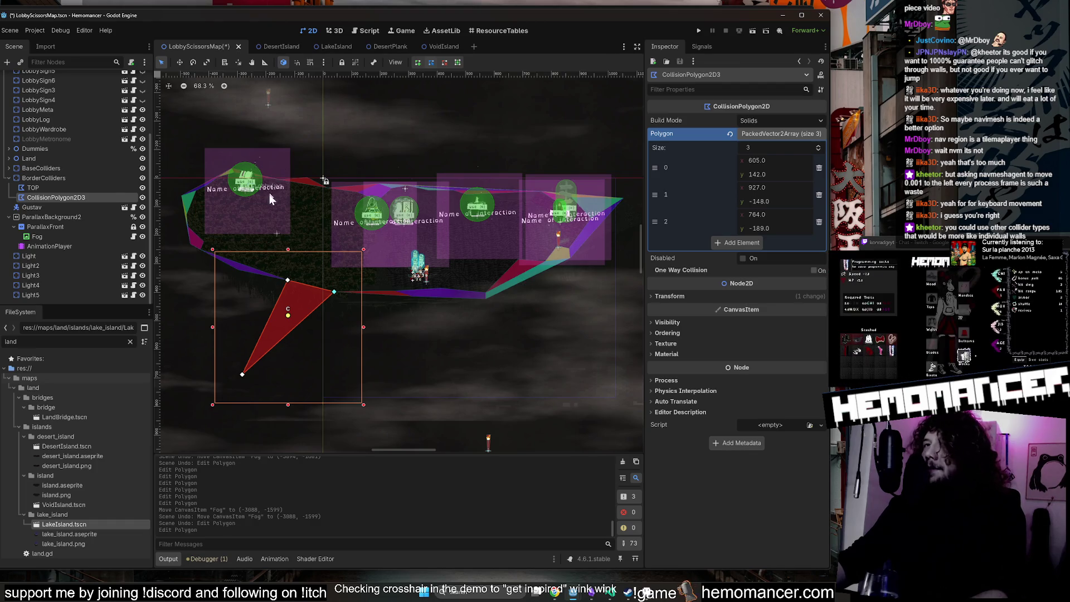
{"action": "mouse_move", "coordinate": [243, 374]}
{"action": "left_mouse_down"}
{"action": "mouse_move", "coordinate": [279, 350]}
{"action": "mouse_move", "coordinate": [306, 303]}
{"action": "left_mouse_up"}
{"action": "scroll", "coordinate": [307, 303], "scroll_direction": "up", "scroll_amount": 3}
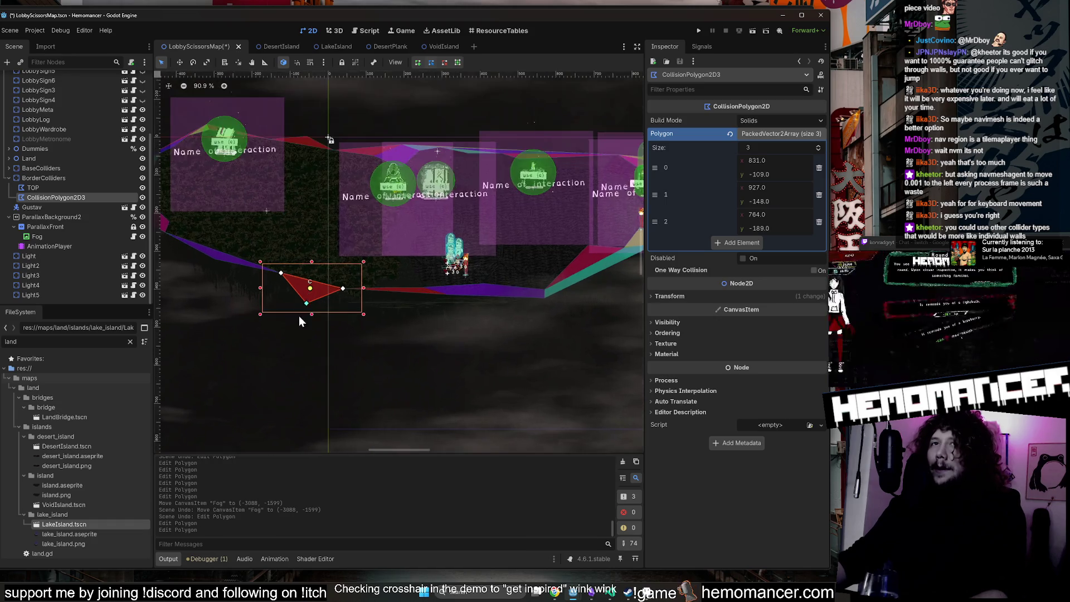
{"action": "scroll", "coordinate": [299, 320], "scroll_direction": "up", "scroll_amount": 3}
Rename CollisionPolygon2D3 to BOTTOM and nudge its first point to (830, -126).
{"action": "double_click", "coordinate": [76, 196]}
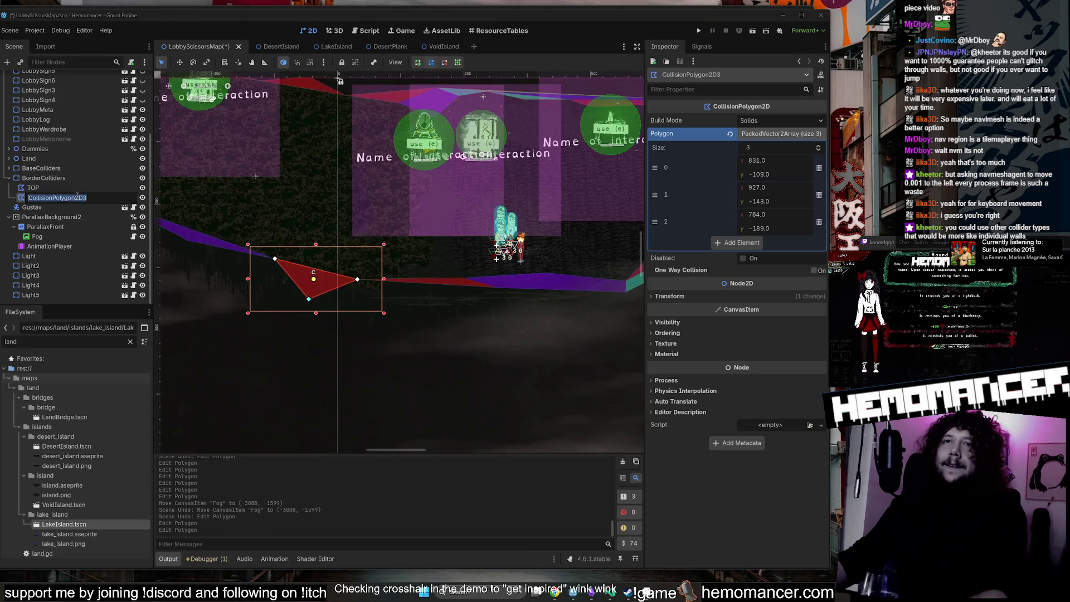
{"action": "type", "text": "BOTTOM"}
{"action": "key", "text": "Return"}
{"action": "left_click_drag", "start_coordinate": [309, 299], "coordinate": [307, 290]}
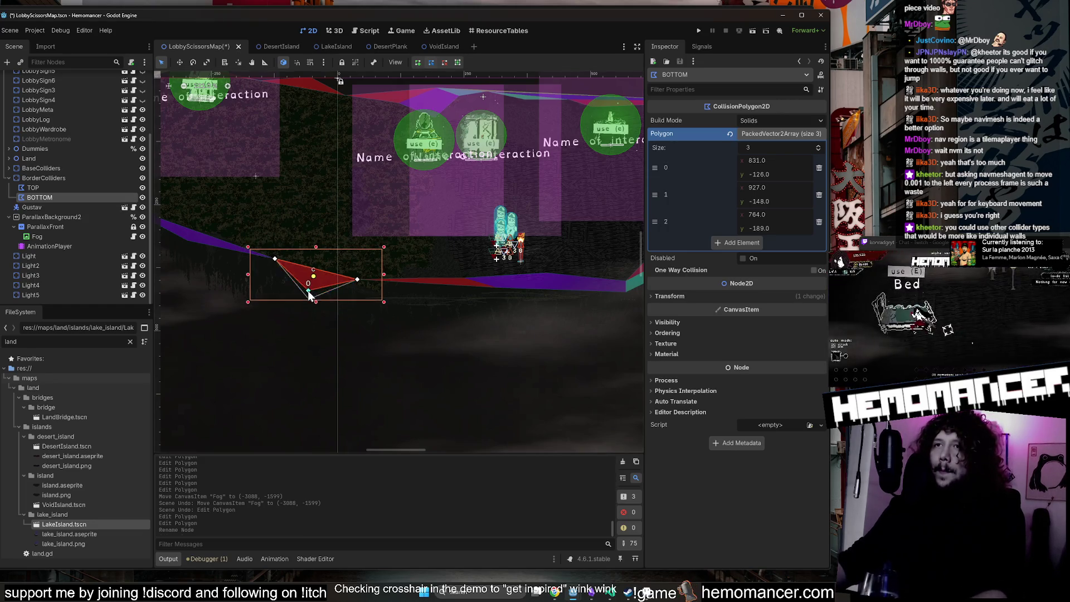
{"action": "scroll", "coordinate": [322, 313], "scroll_direction": "down", "scroll_amount": 1}
{"action": "scroll", "coordinate": [322, 313], "scroll_direction": "up", "scroll_amount": 1}
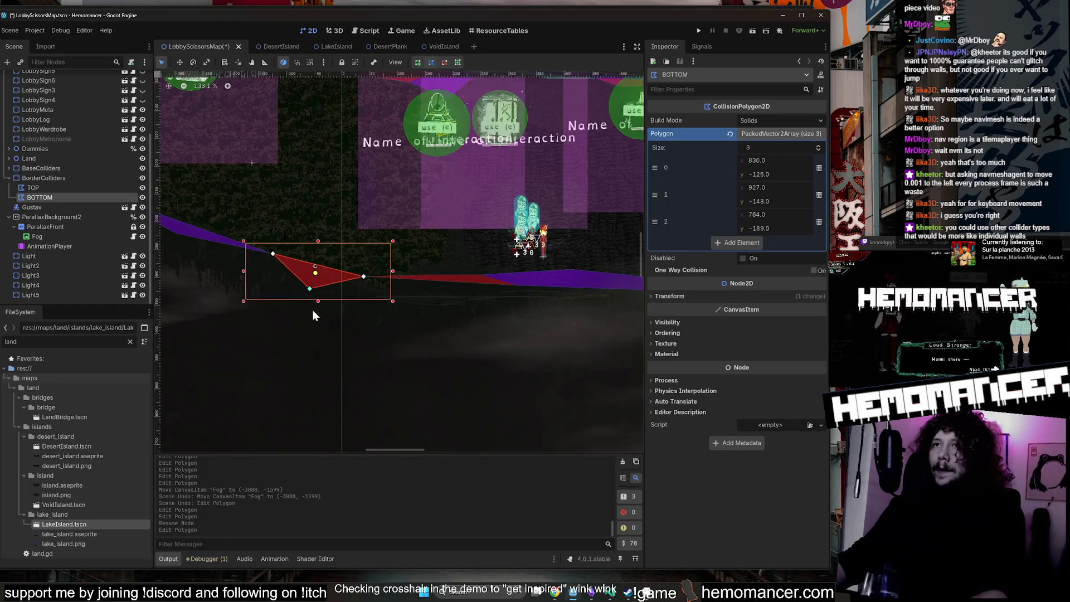
Check BorderColliders' TOP and BOTTOM polygons and save the LobbyScissorsMap scene.
{"action": "left_click", "coordinate": [41, 177]}
{"action": "left_click", "coordinate": [44, 196]}
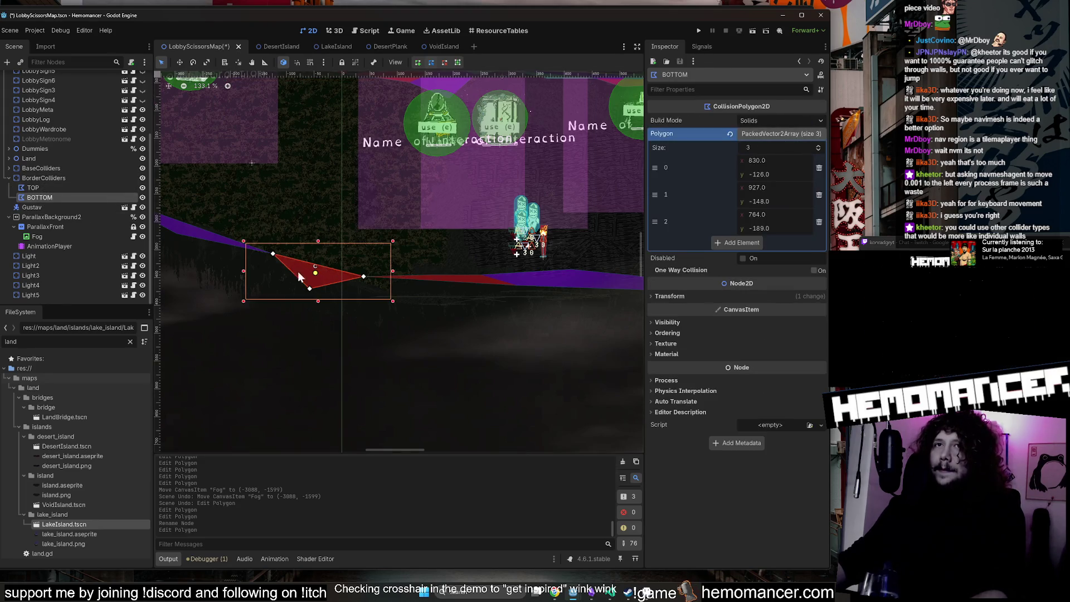
{"action": "double_click", "coordinate": [94, 177]}
{"action": "left_click", "coordinate": [84, 198]}
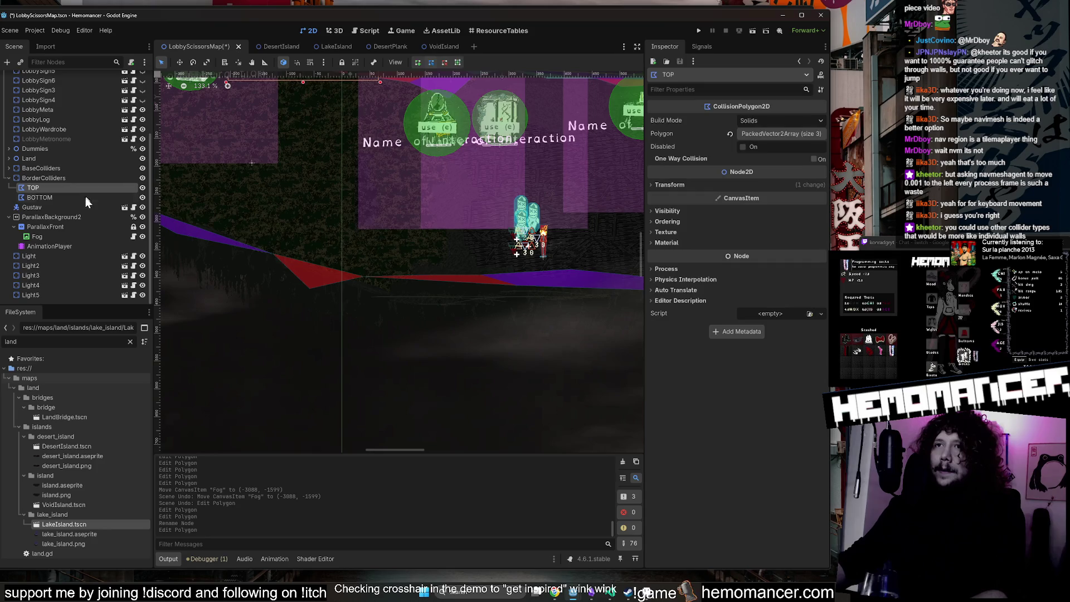
{"action": "scroll", "coordinate": [383, 286], "scroll_direction": "down", "scroll_amount": 3}
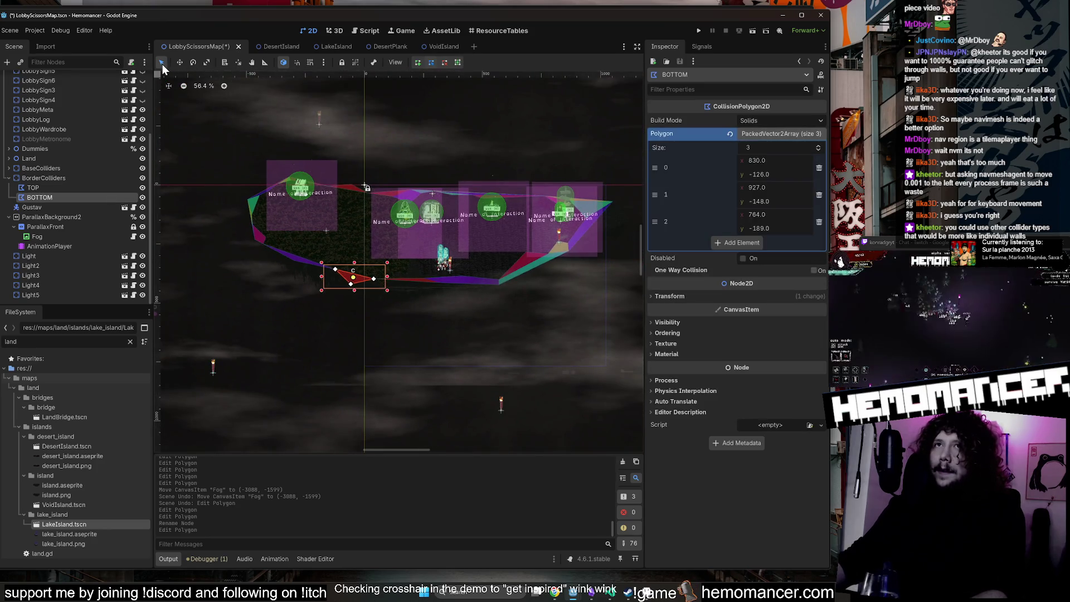
{"action": "left_click", "coordinate": [190, 105]}
{"action": "key", "text": "ctrl+s"}
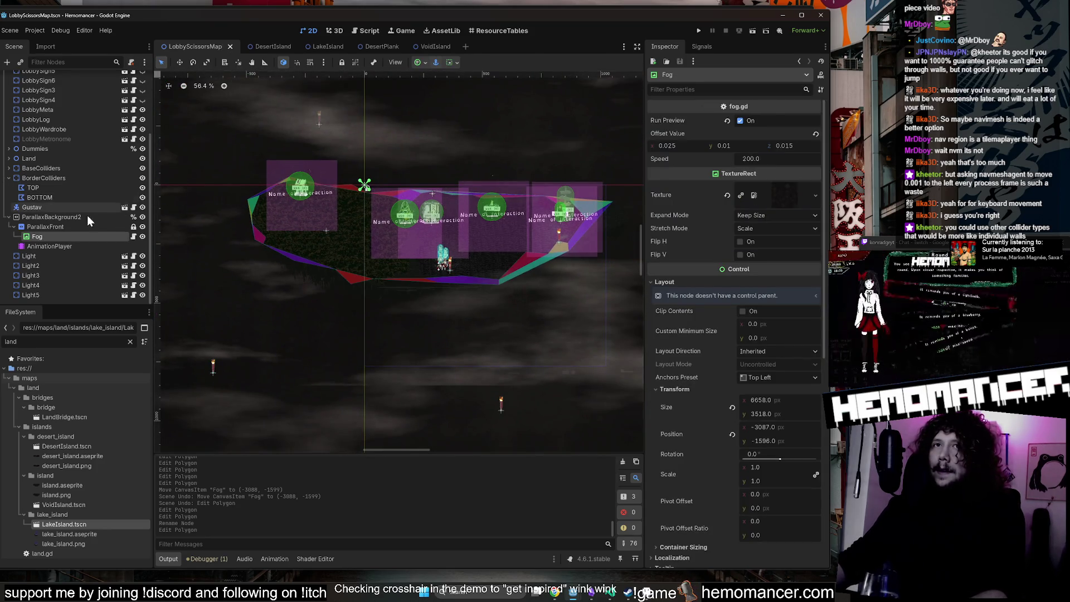
{"action": "left_click", "coordinate": [69, 197]}
{"action": "left_click", "coordinate": [72, 177]}
{"action": "right_click", "coordinate": [71, 175]}
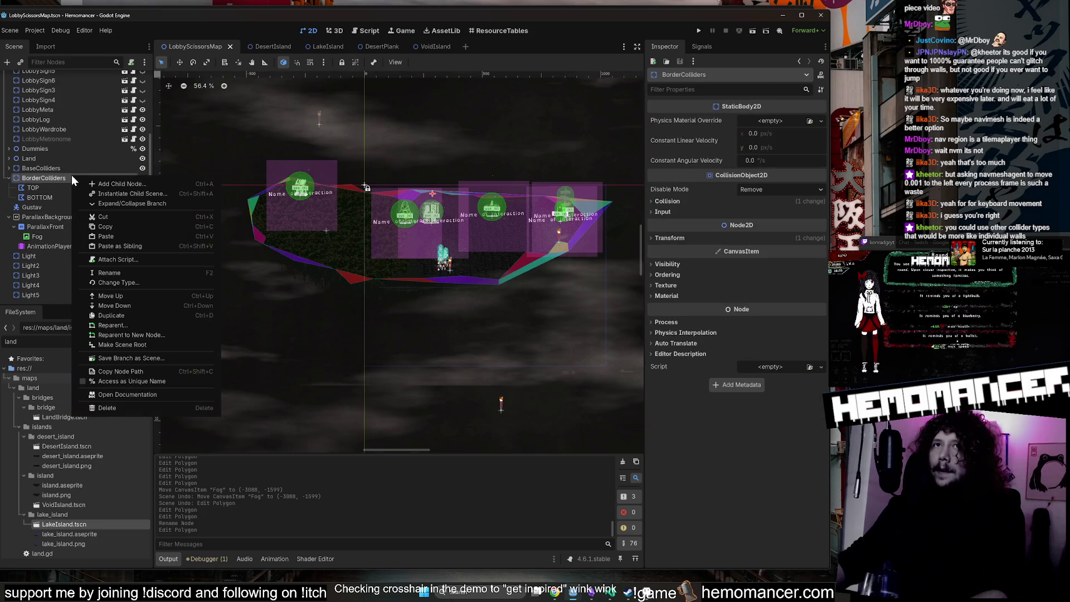
Clear the FileSystem filter and expand res://maps to reveal the land folder.
{"action": "left_click", "coordinate": [65, 176]}
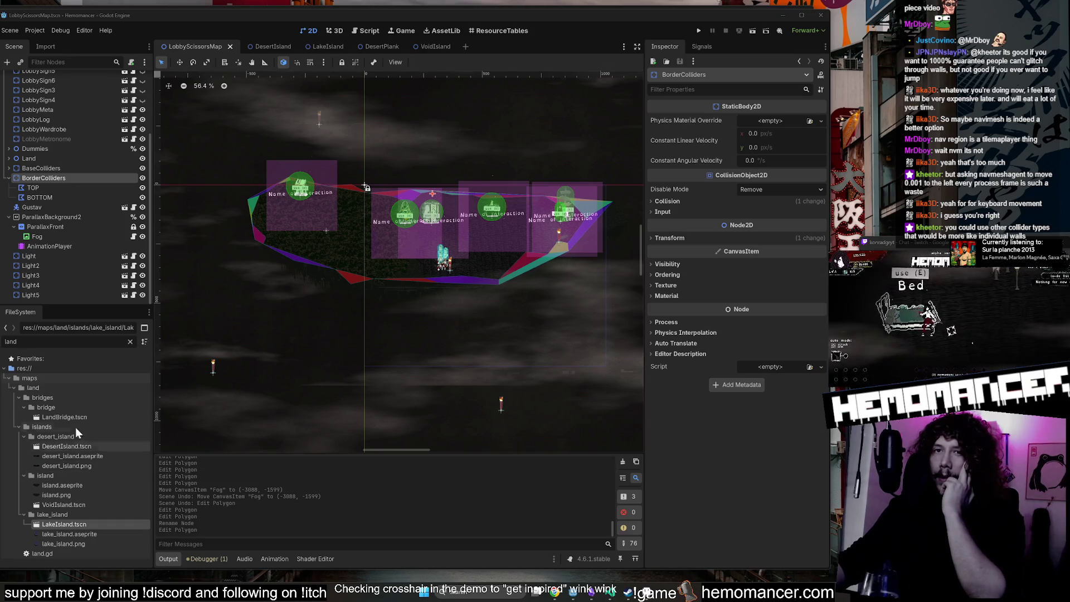
{"action": "left_click", "coordinate": [134, 341]}
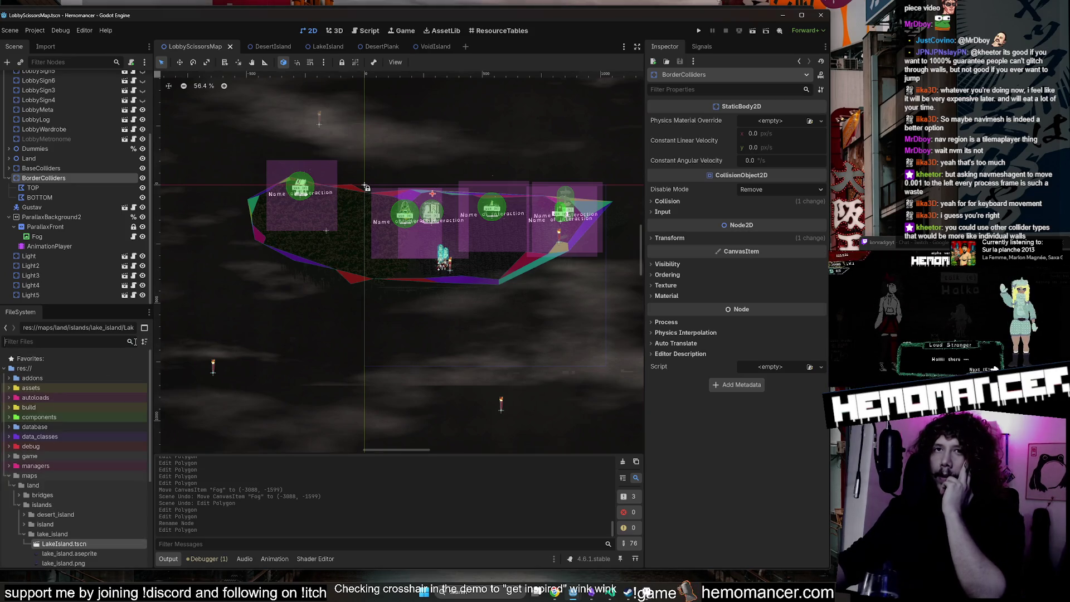
{"action": "left_click", "coordinate": [14, 485]}
{"action": "left_click", "coordinate": [9, 475]}
{"action": "scroll", "coordinate": [17, 479], "scroll_direction": "down", "scroll_amount": 1}
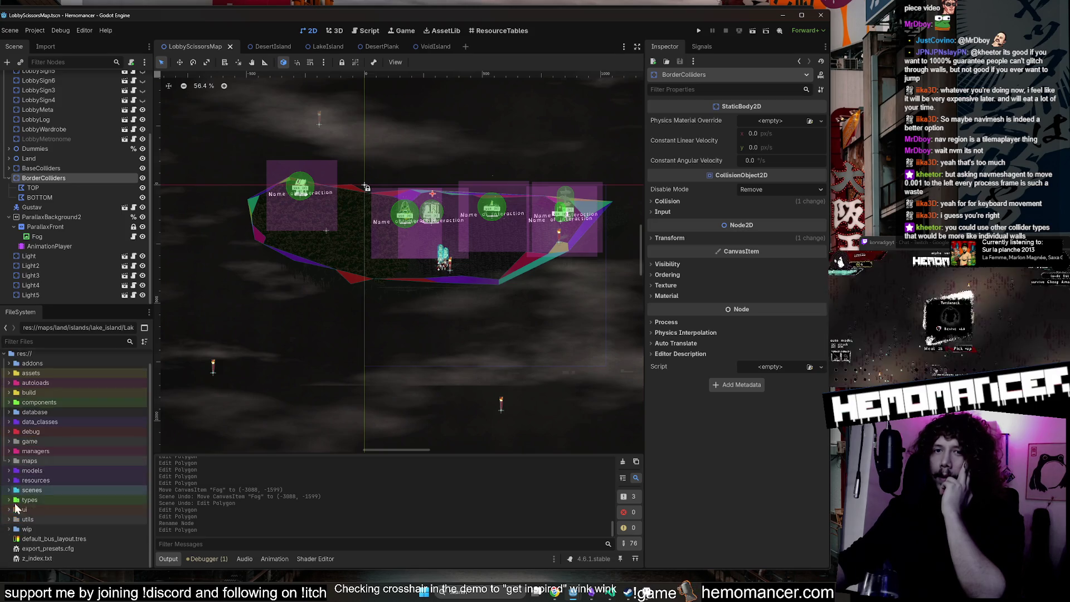
{"action": "double_click", "coordinate": [31, 460]}
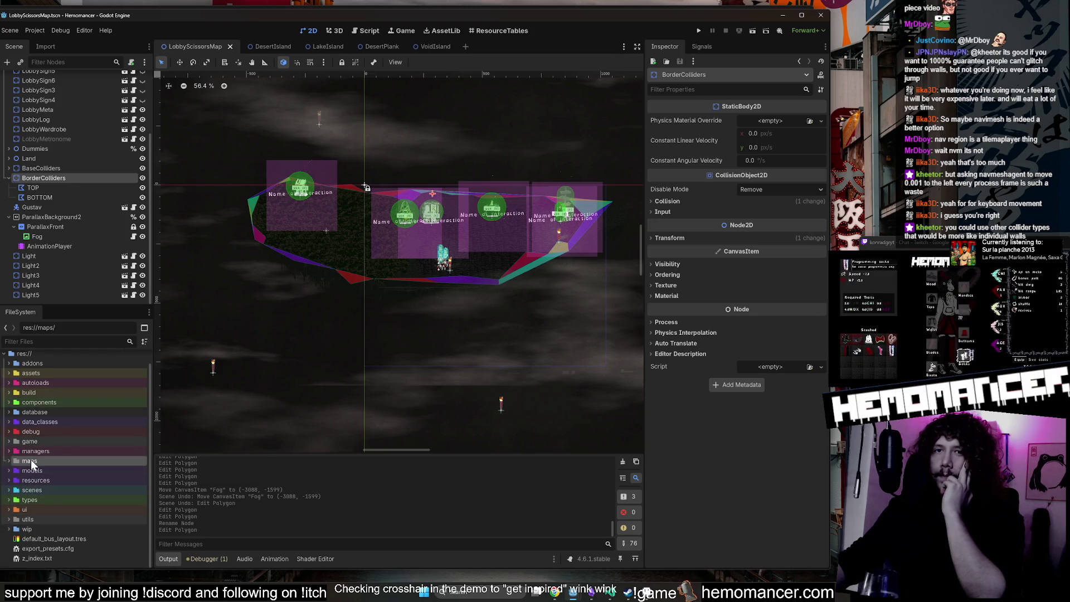
{"action": "left_click", "coordinate": [17, 489]}
{"action": "scroll", "coordinate": [47, 479], "scroll_direction": "down", "scroll_amount": 3}
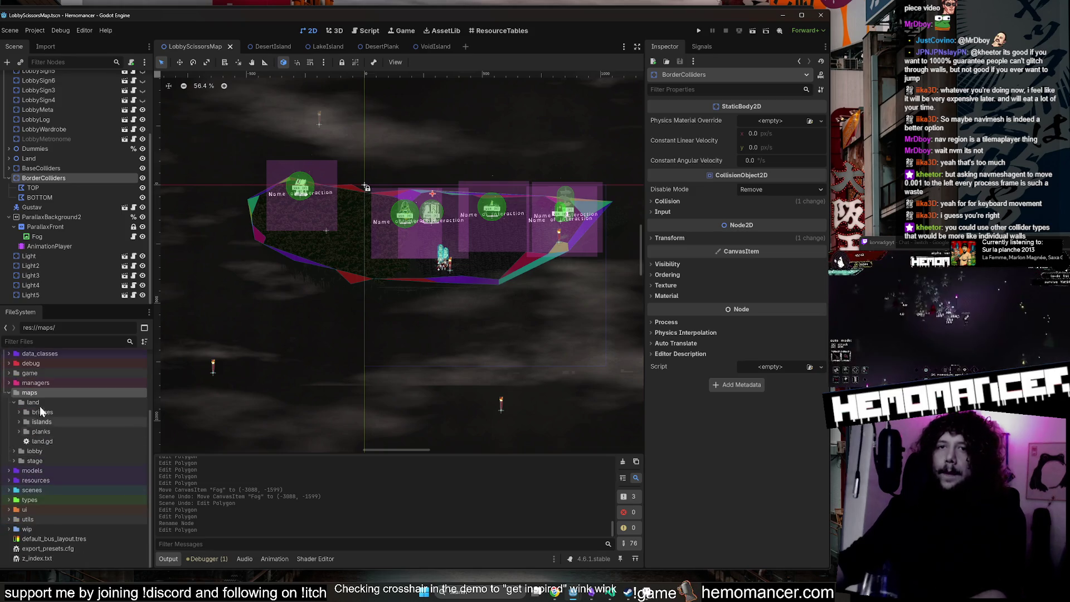
Create a new folder named borders inside res://maps/land.
{"action": "right_click", "coordinate": [39, 401]}
{"action": "mouse_move", "coordinate": [102, 411]}
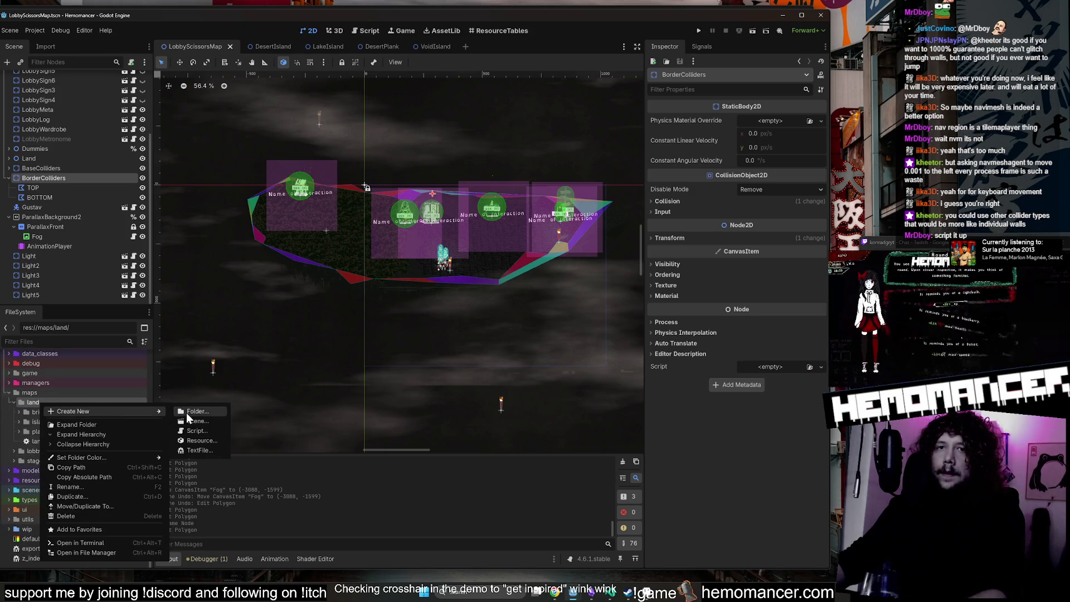
{"action": "left_click", "coordinate": [187, 413]}
{"action": "type", "text": "co"}
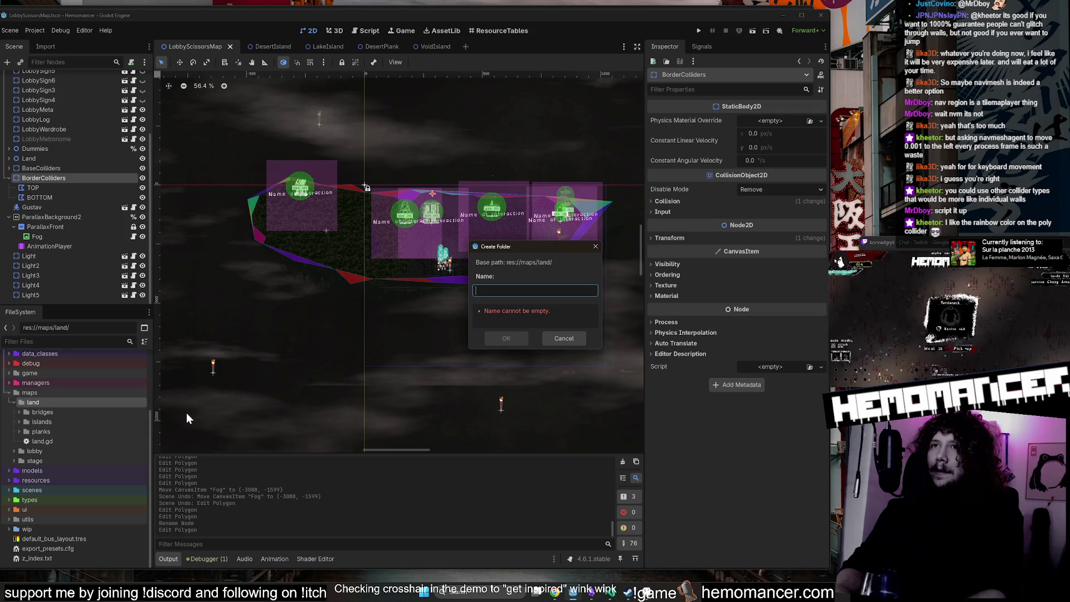
{"action": "key", "text": "Return"}
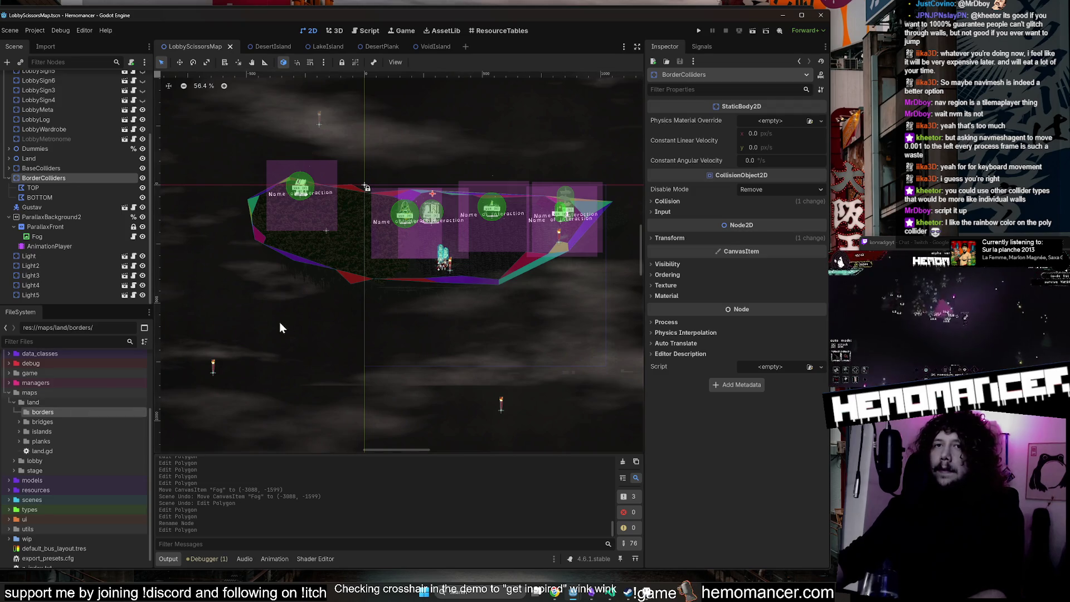
{"action": "right_click", "coordinate": [83, 413]}
From the borders folder's context menu, create a new script named borders.gd.
{"action": "mouse_move", "coordinate": [168, 418]}
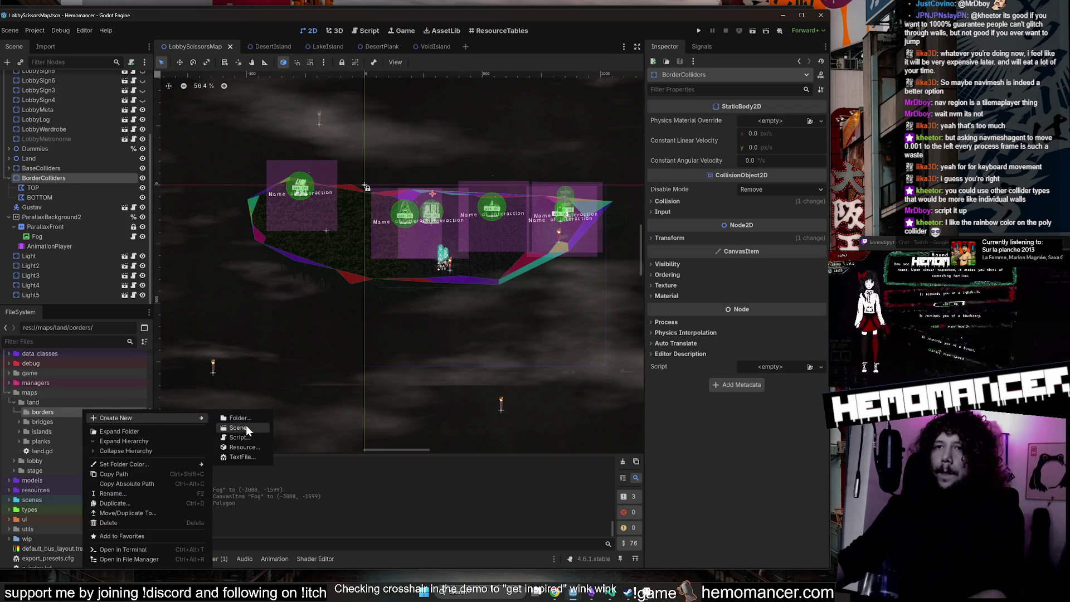
{"action": "left_click", "coordinate": [246, 426]}
{"action": "key", "text": "Escape"}
{"action": "right_click", "coordinate": [110, 412]}
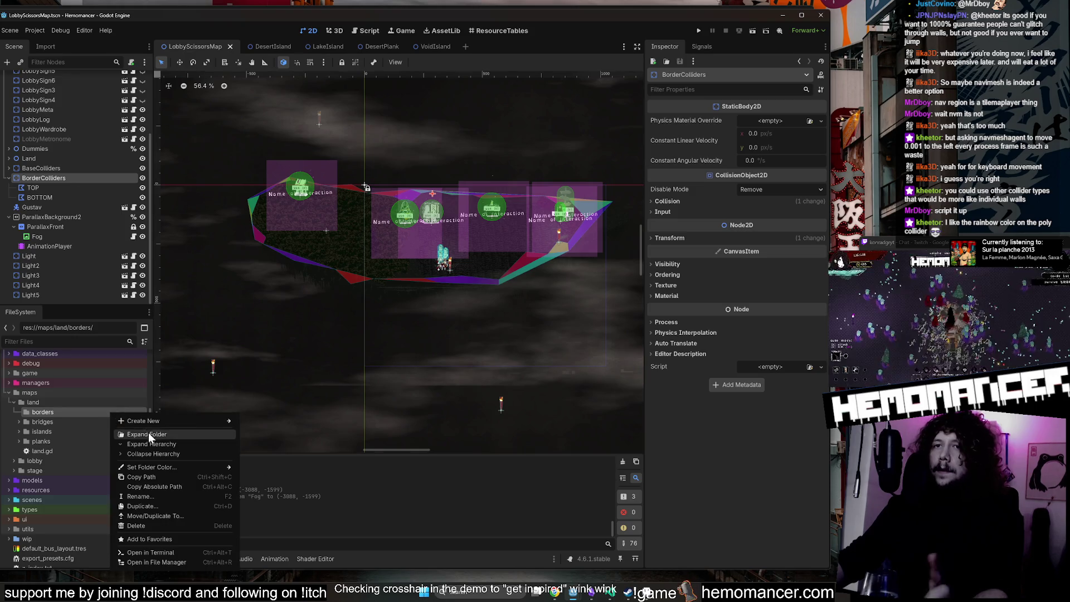
{"action": "mouse_move", "coordinate": [184, 421]}
{"action": "left_click", "coordinate": [268, 441]}
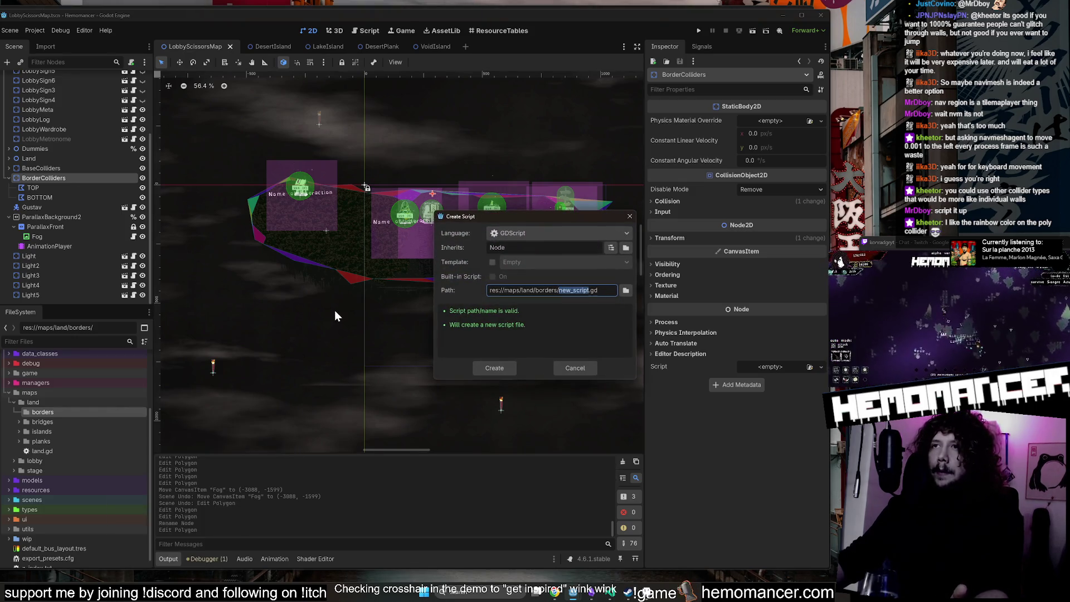
{"action": "left_click", "coordinate": [571, 290]}
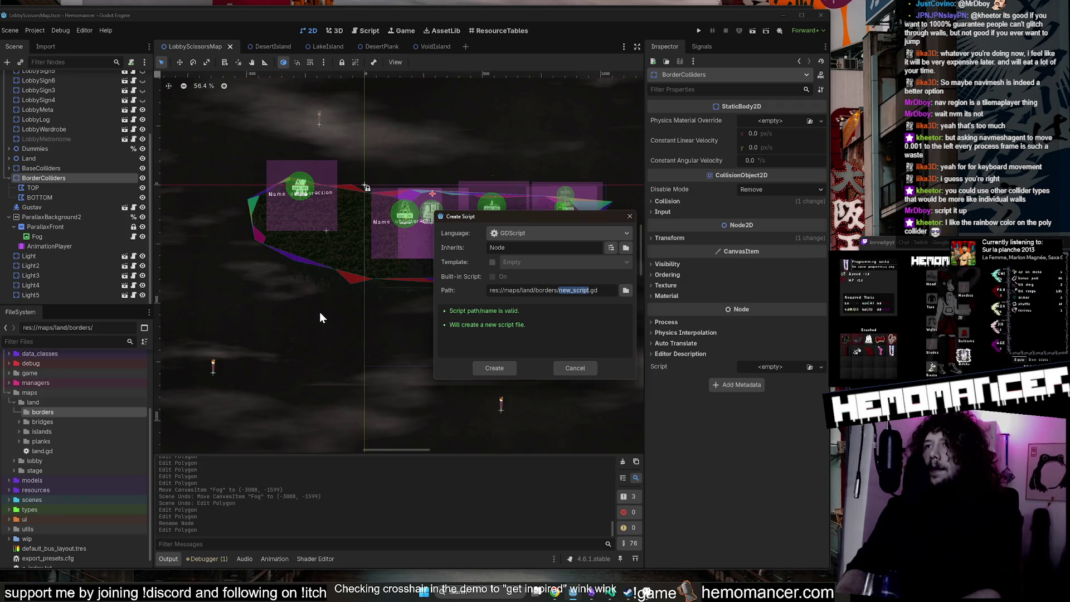
{"action": "type", "text": "bo"}
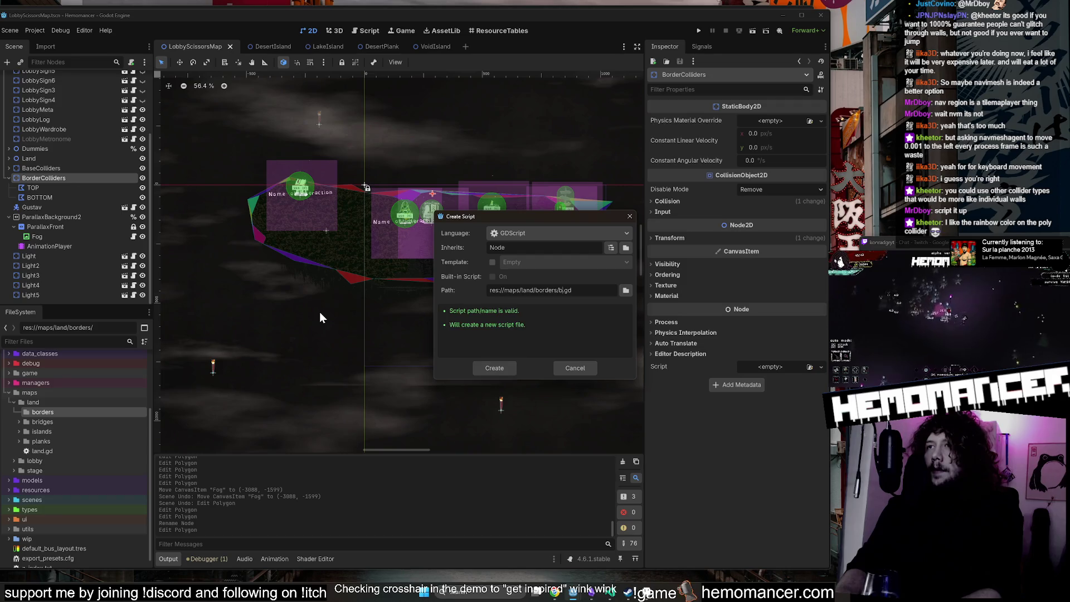
{"action": "type", "text": "ders"}
{"action": "key", "text": "Return"}
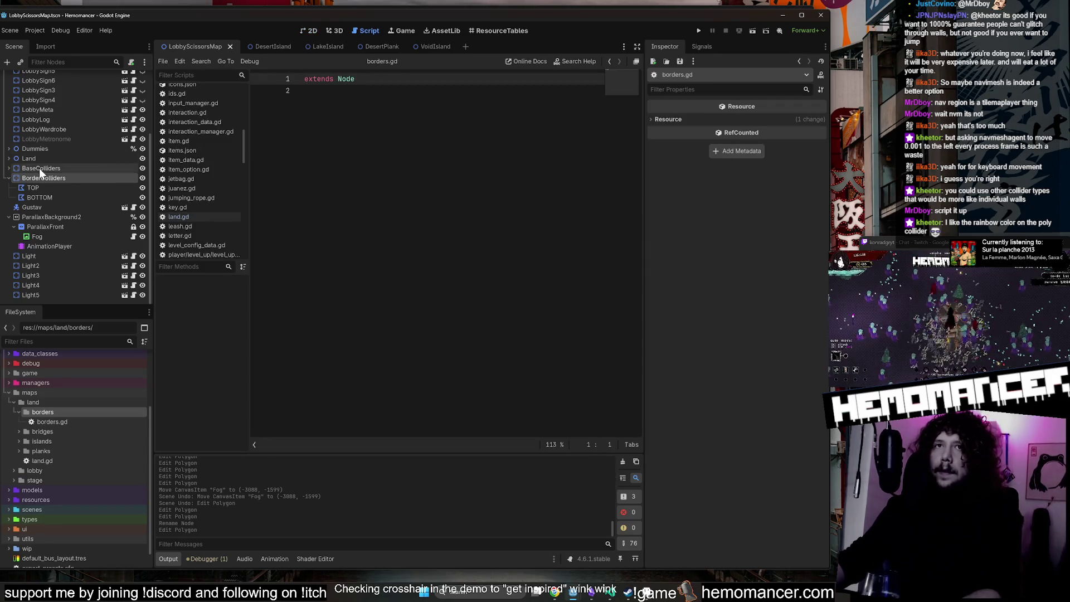
Add class_name BordersHelper at the top and make the script extend StaticBody2D.
{"action": "key", "text": "Return"}
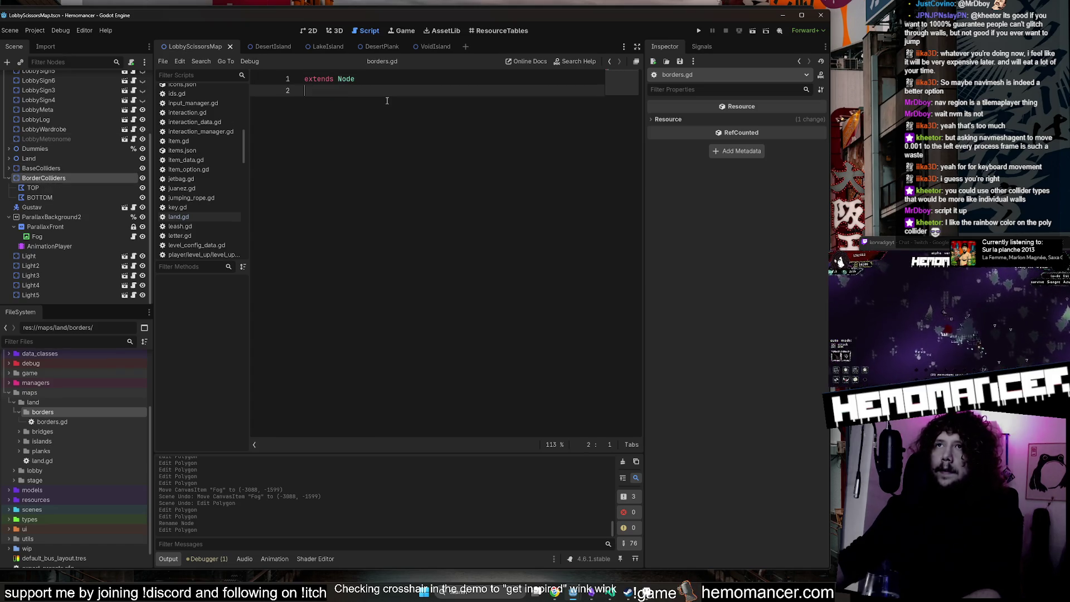
{"action": "key", "text": "Up"}
{"action": "key", "text": "Return"}
{"action": "key", "text": "Delete"}
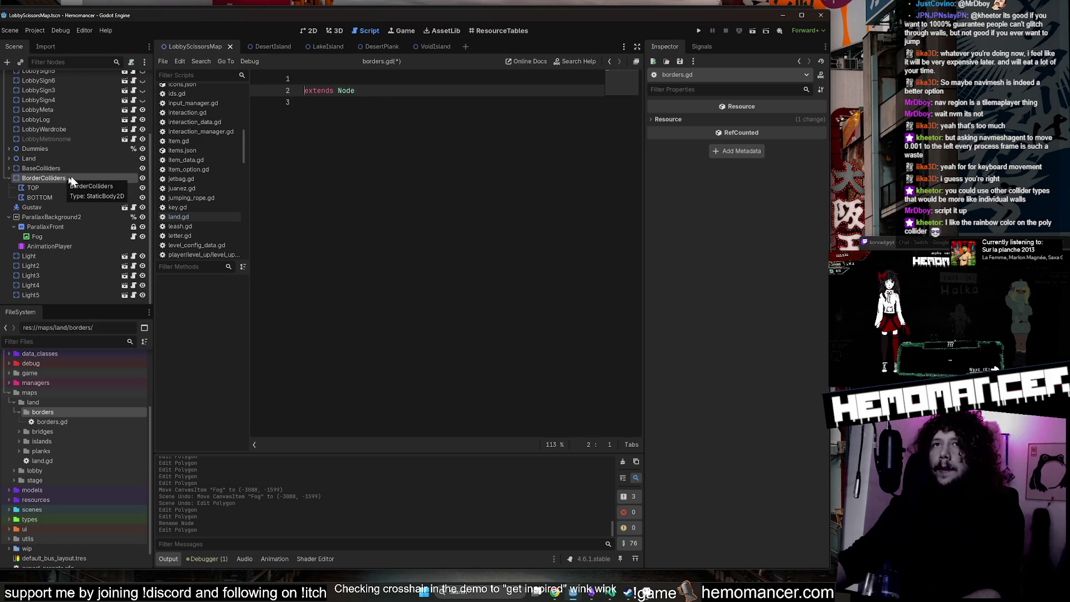
{"action": "type", "text": "t"}
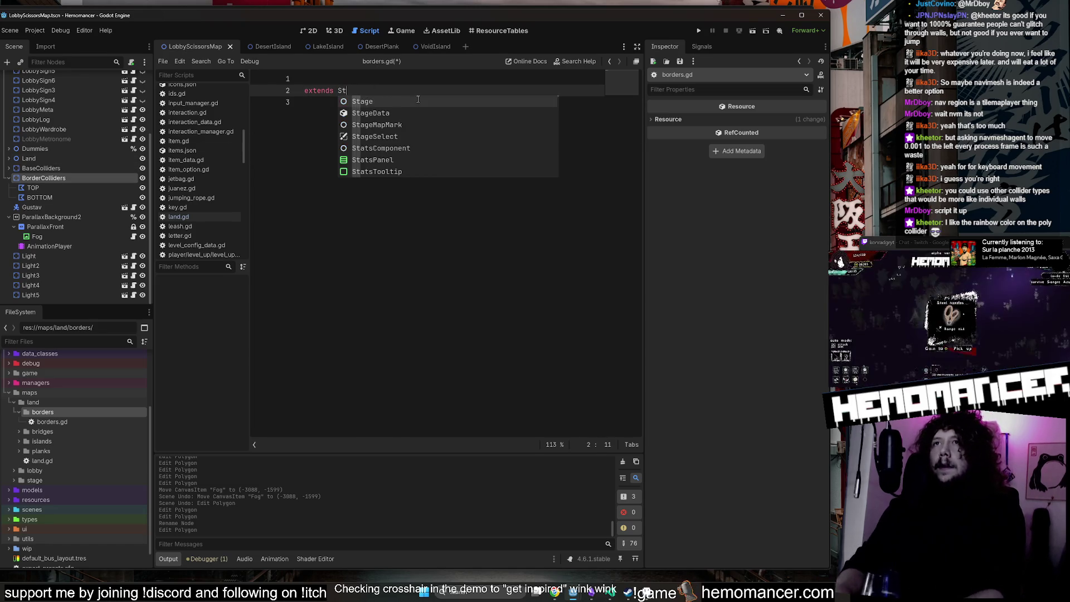
{"action": "type", "text": "atic"}
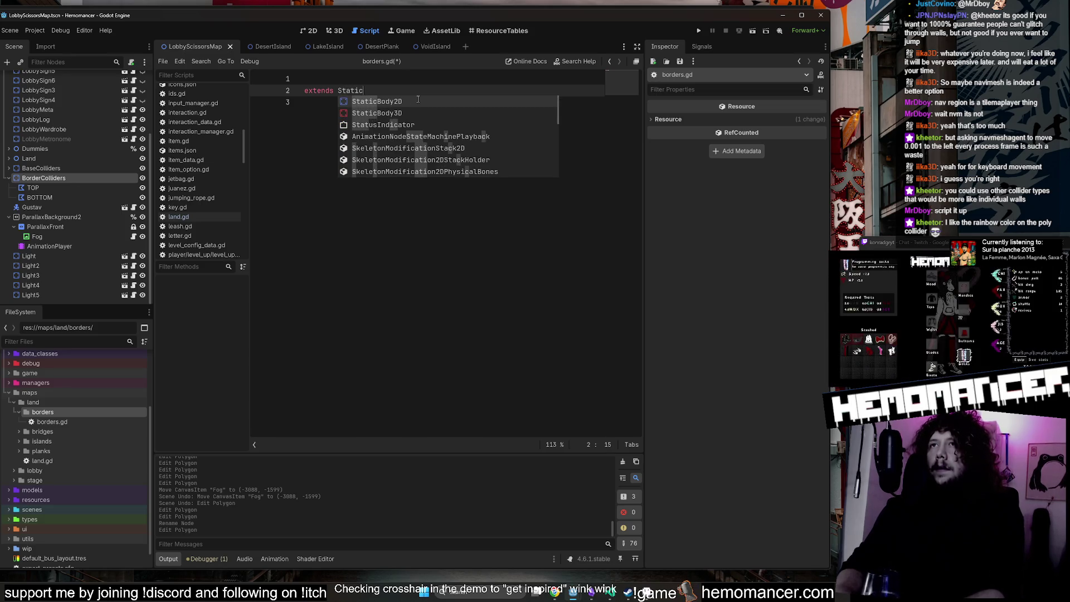
{"action": "key", "text": "Return"}
{"action": "left_click", "coordinate": [413, 83]}
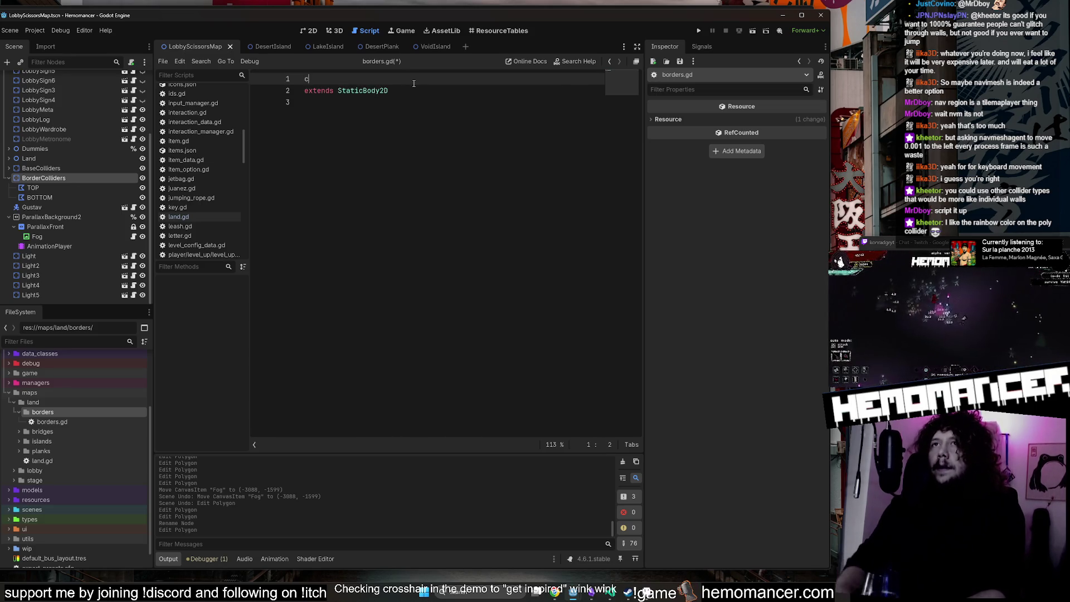
{"action": "type", "text": "lass_name BordersHelp"}
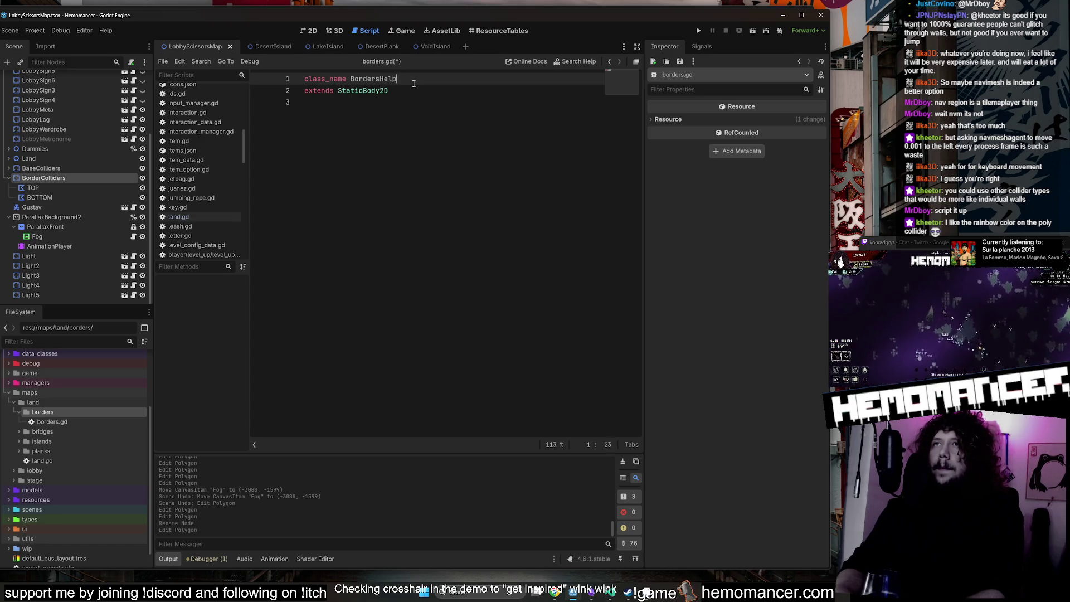
Add an empty _ready function containing pass, tidy the blank line, and save.
{"action": "key", "text": "Down"}
{"action": "key", "text": "Down"}
{"action": "key", "text": "Return"}
{"action": "key", "text": "Return"}
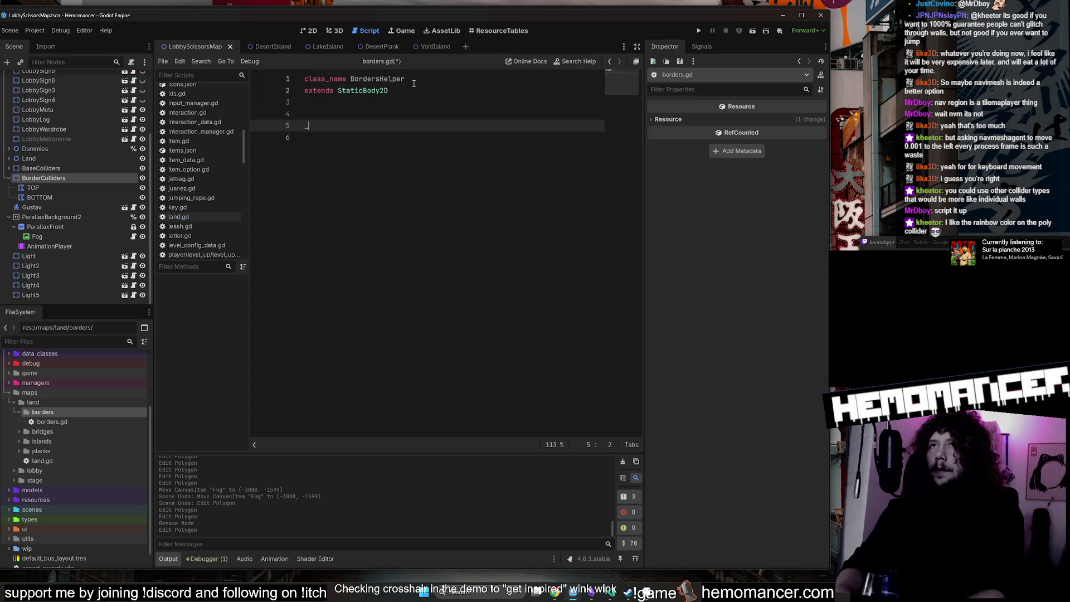
{"action": "type", "text": "_"}
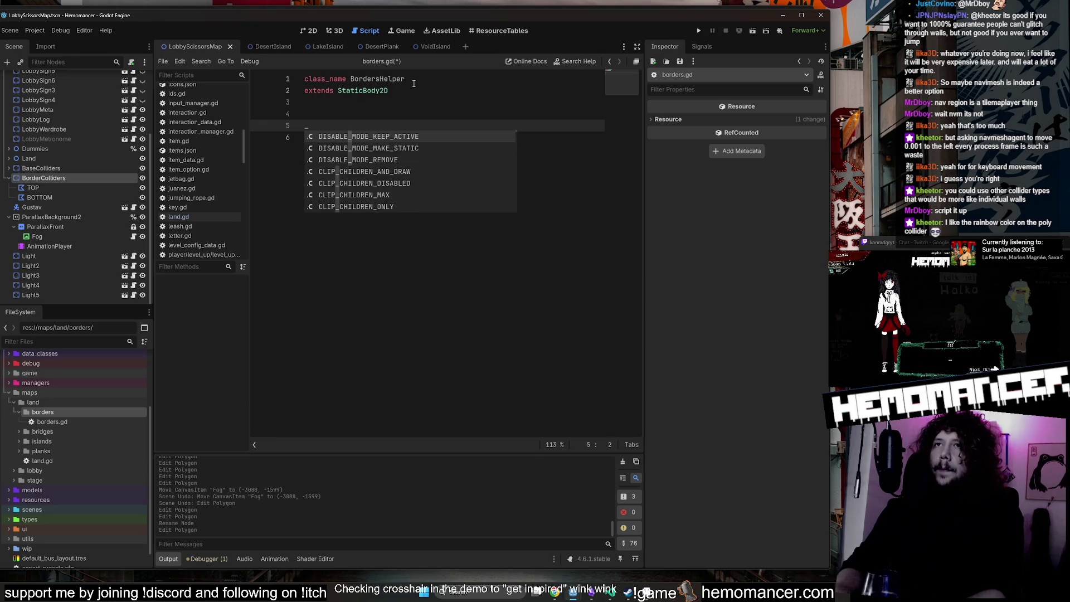
{"action": "key", "text": "BackSpace"}
{"action": "type", "text": "f"}
{"action": "key", "text": "Return"}
{"action": "key", "text": "Return"}
{"action": "type", "text": "pass"}
{"action": "key", "text": "ctrl+s"}
{"action": "key", "text": "Up"}
{"action": "key", "text": "Up"}
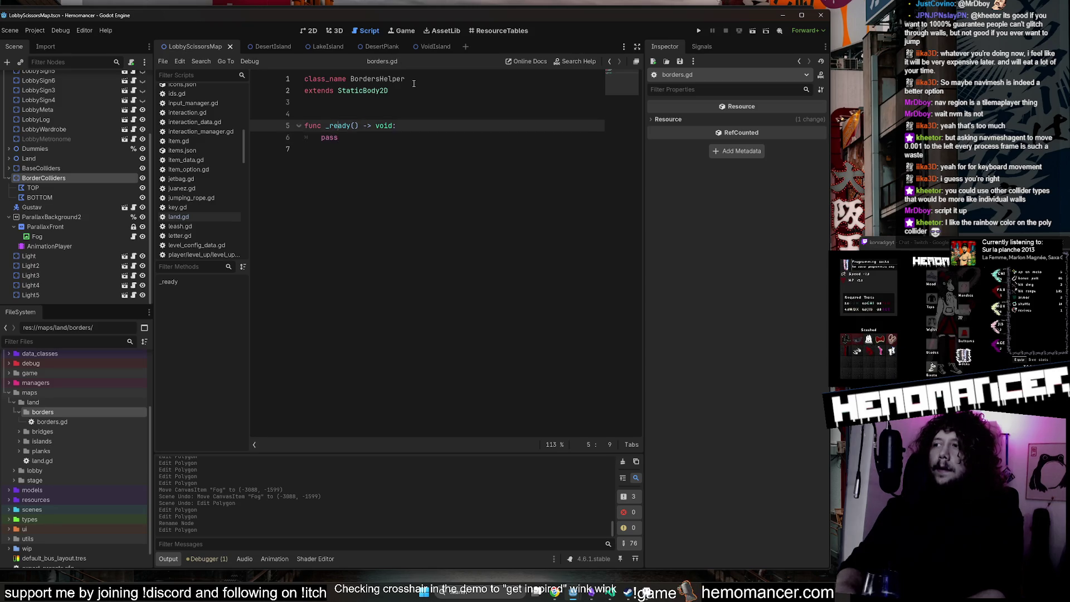
{"action": "key", "text": "BackSpace"}
{"action": "key", "text": "ctrl+s"}
{"action": "key", "text": "Down"}
{"action": "key", "text": "Down"}
{"action": "key", "text": "Down"}
Add an empty _process(delta) function below _ready and remove the extra blank line.
{"action": "key", "text": "Return"}
{"action": "key", "text": "Return"}
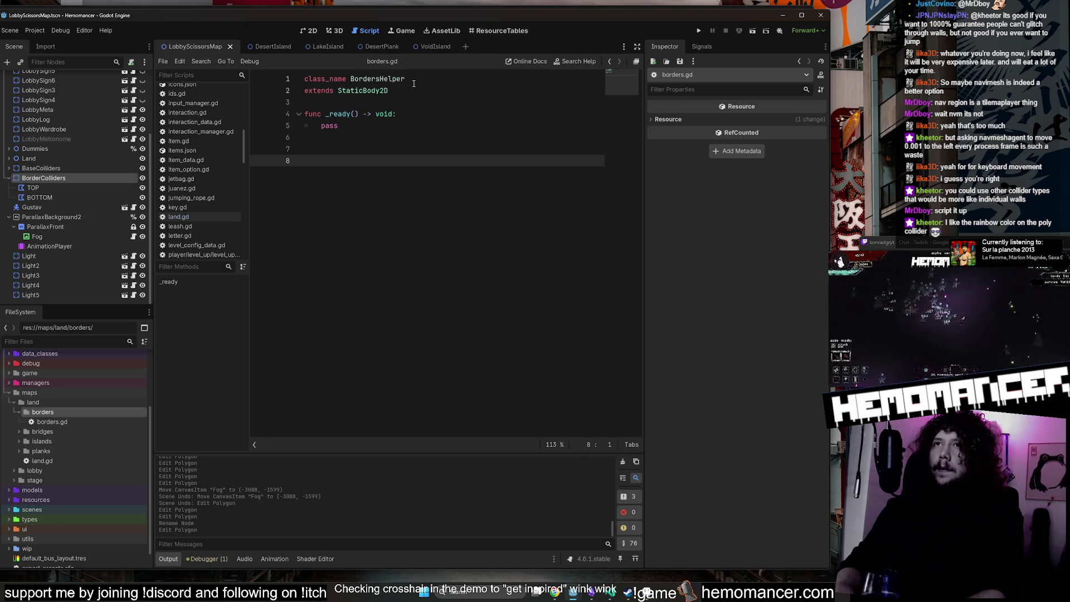
{"action": "key", "text": "BackSpace"}
{"action": "type", "text": "_r"}
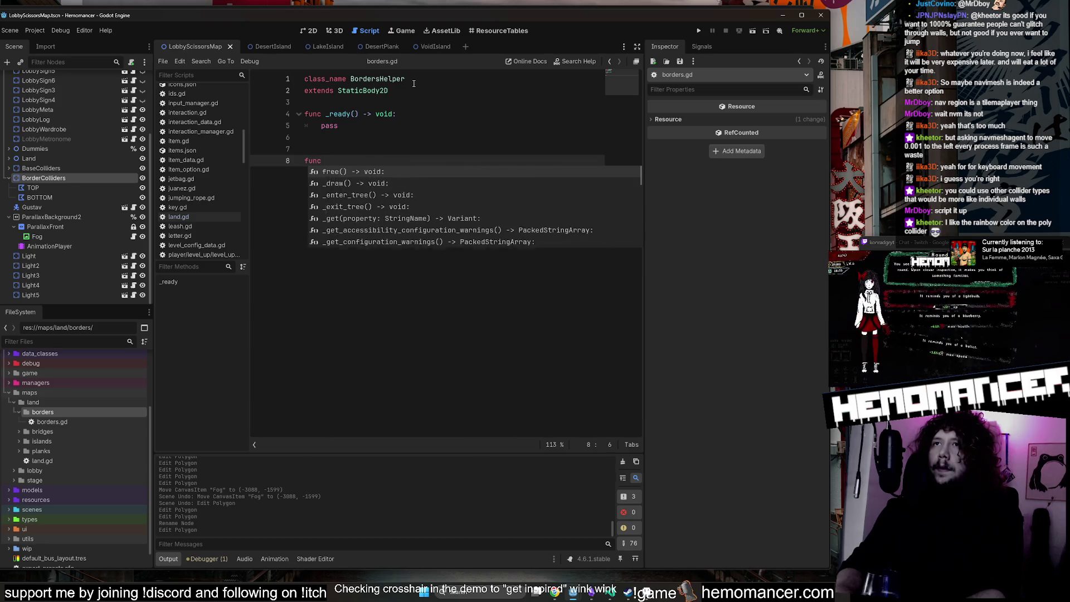
{"action": "key", "text": "Down"}
{"action": "key", "text": "Down"}
{"action": "key", "text": "Down"}
{"action": "key", "text": "Return"}
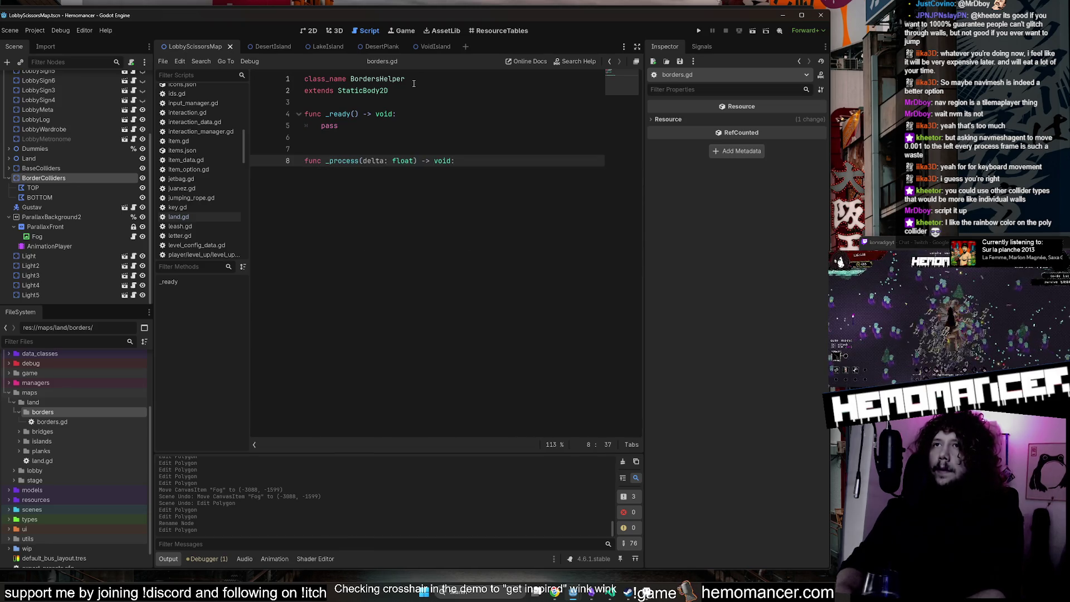
{"action": "key", "text": "Return"}
{"action": "key", "text": "BackSpace"}
{"action": "key", "text": "Tab"}
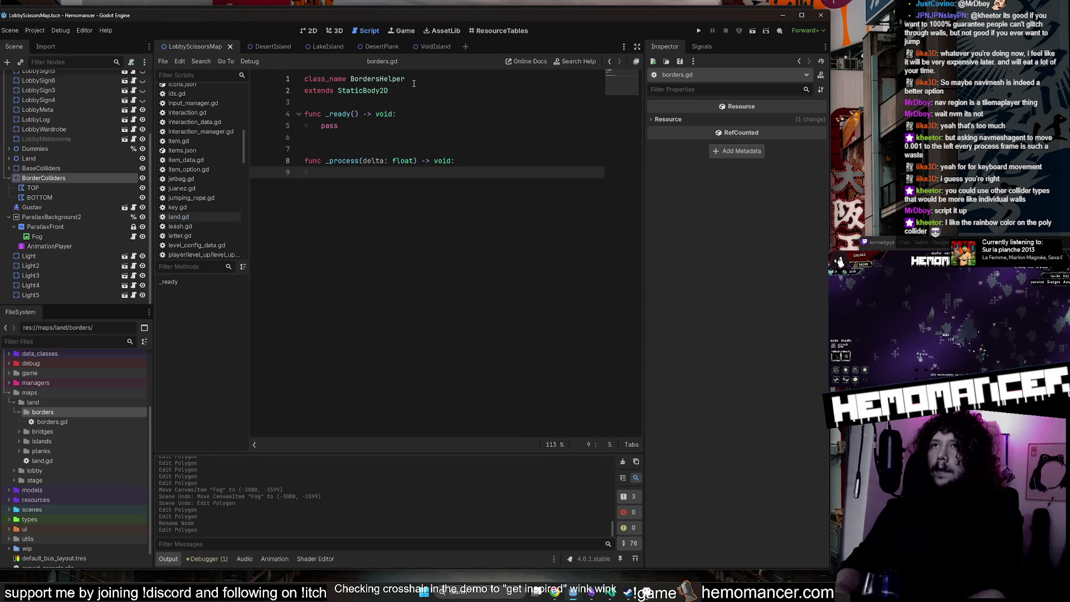
{"action": "key", "text": "Up"}
{"action": "key", "text": "Up"}
{"action": "key", "text": "BackSpace"}
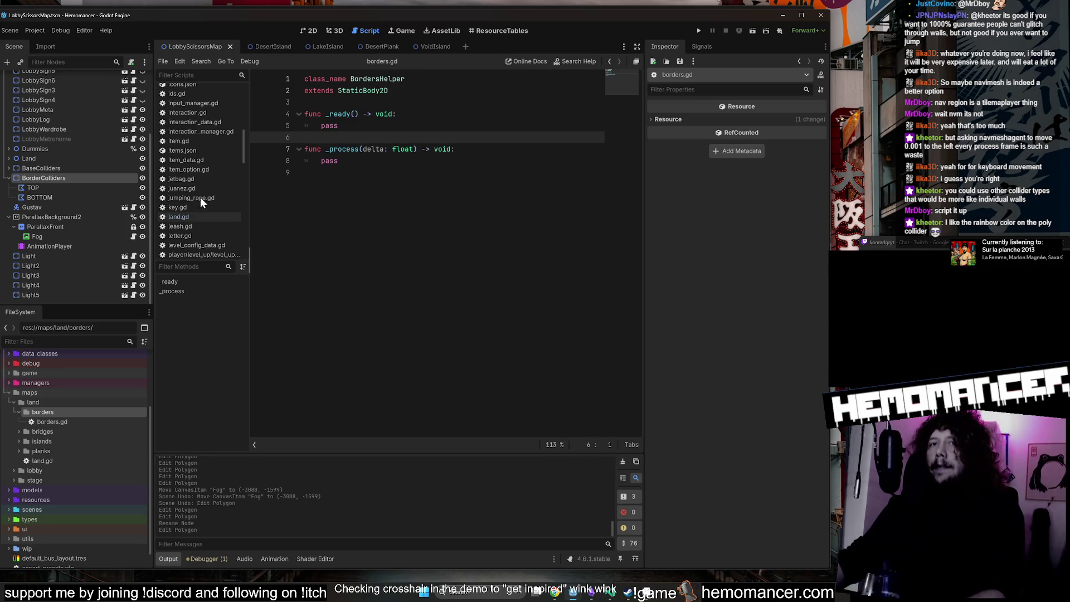
{"action": "left_click", "coordinate": [39, 178]}
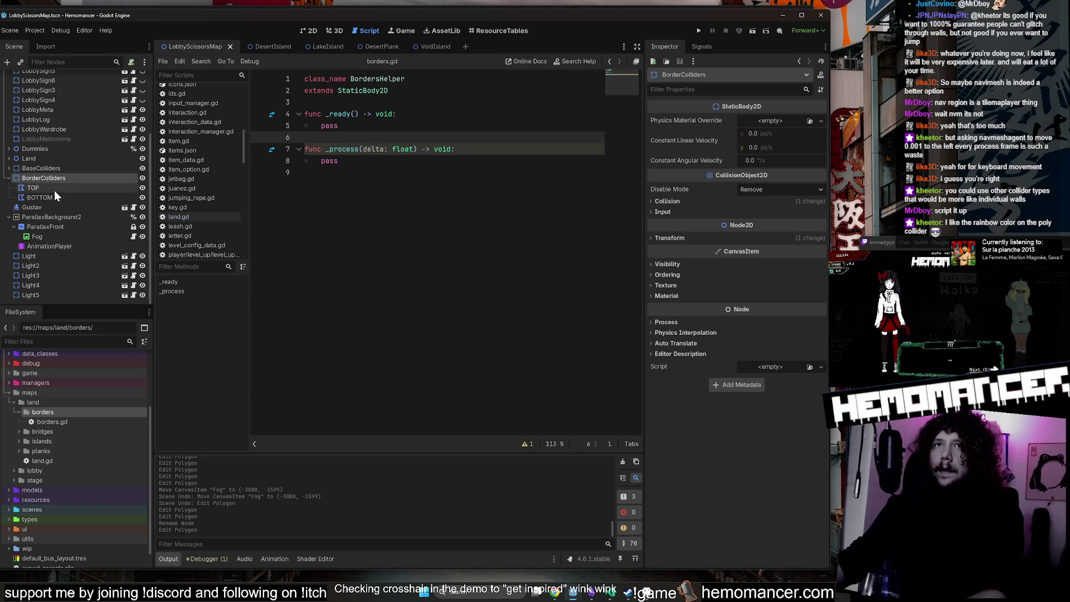
Drag borders.gd onto the BorderColliders node and save the scene.
{"action": "left_click", "coordinate": [60, 186]}
{"action": "left_click", "coordinate": [77, 179]}
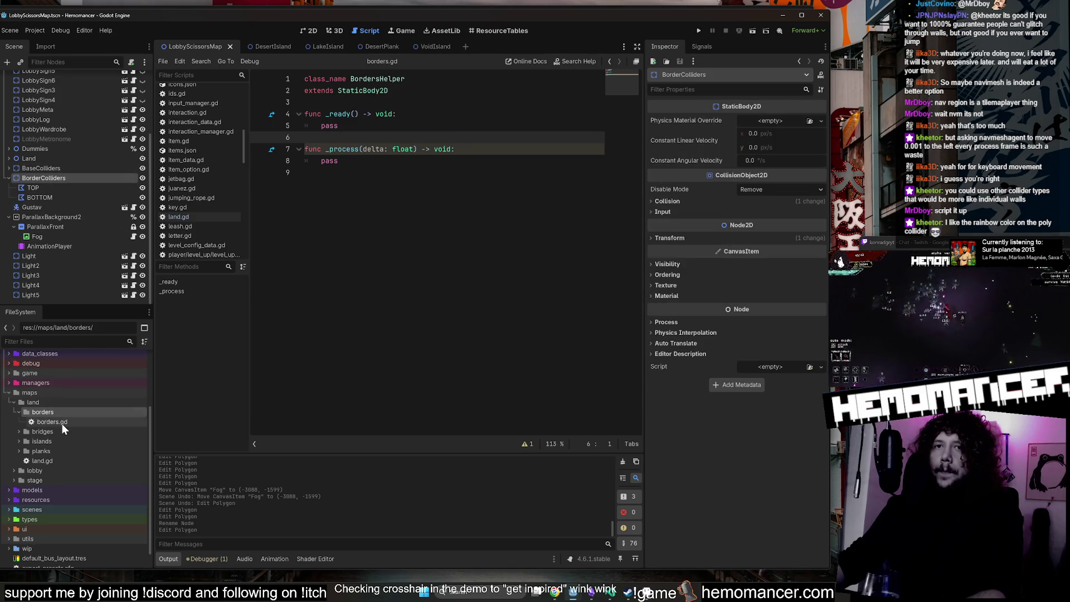
{"action": "left_click", "coordinate": [62, 422]}
{"action": "mouse_move", "coordinate": [61, 422]}
{"action": "left_mouse_down"}
{"action": "mouse_move", "coordinate": [100, 186]}
{"action": "mouse_move", "coordinate": [88, 179]}
{"action": "left_mouse_up"}
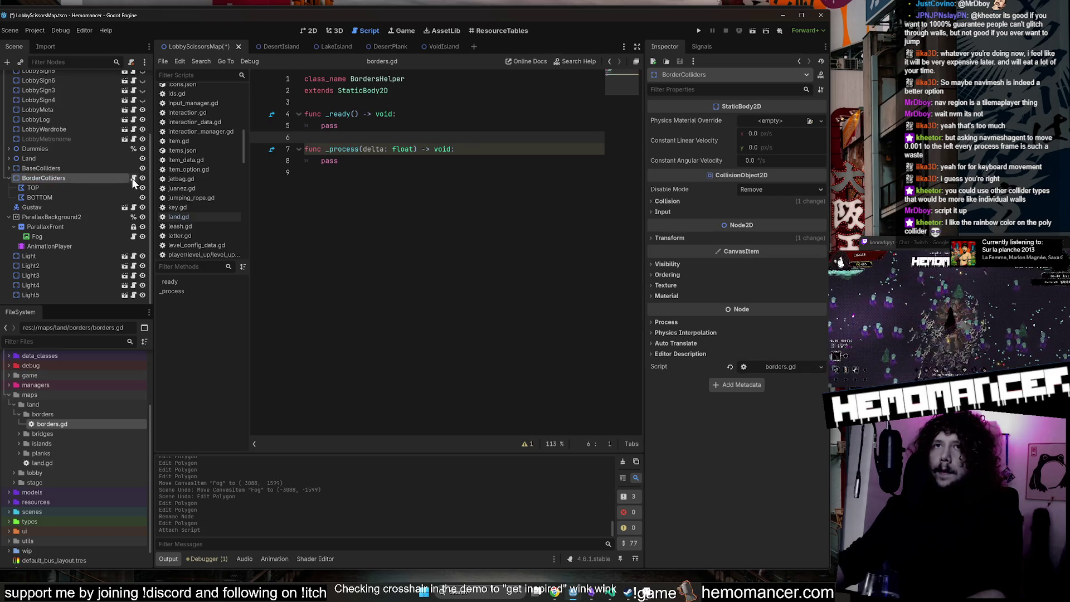
{"action": "left_click", "coordinate": [133, 179]}
{"action": "left_click", "coordinate": [539, 119]}
{"action": "key", "text": "ctrl+s"}
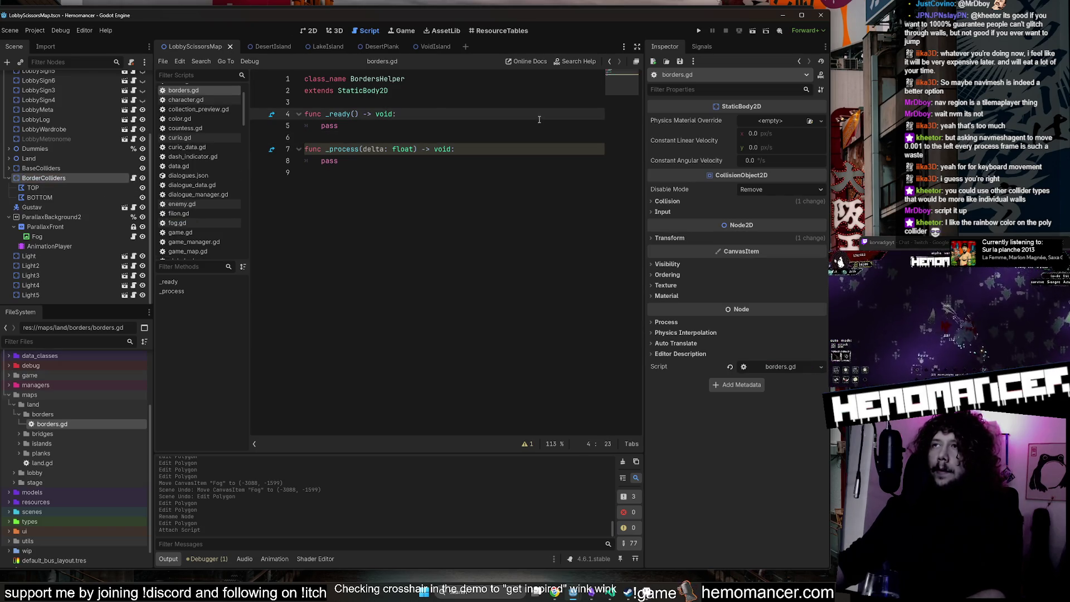
Review the TOP polygon's properties, then select both the TOP and BOTTOM polygons.
{"action": "left_click", "coordinate": [538, 104]}
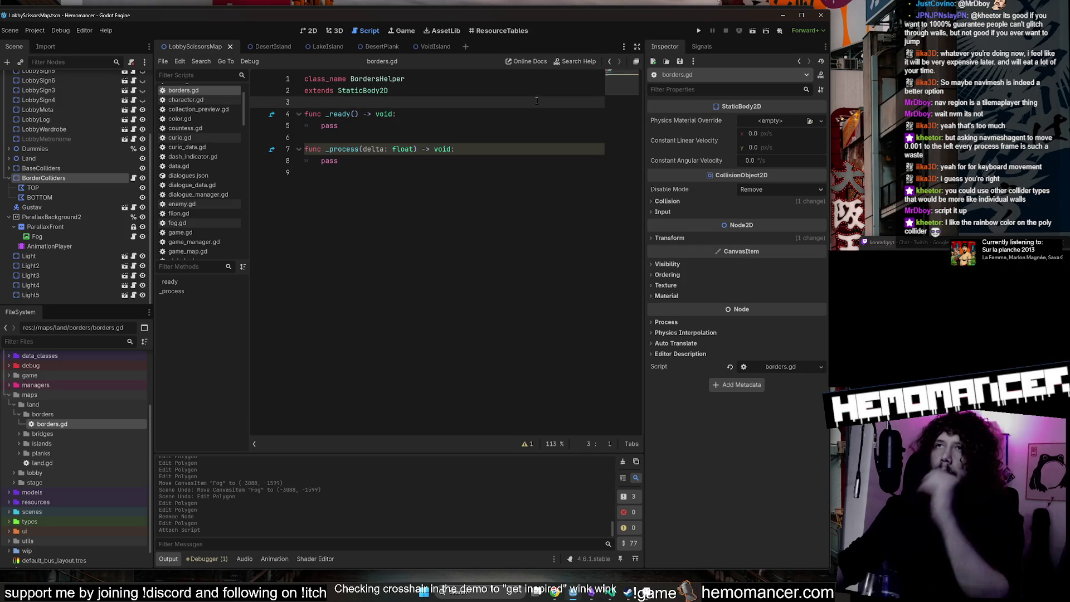
{"action": "left_click", "coordinate": [45, 187]}
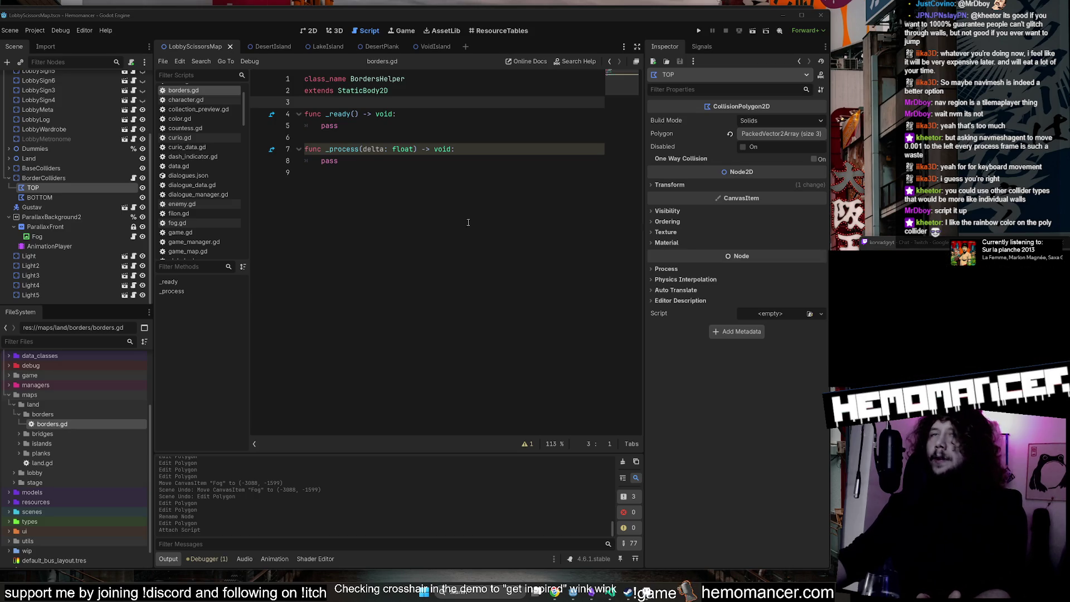
{"action": "left_click", "coordinate": [340, 114]}
{"action": "left_click", "coordinate": [78, 177]}
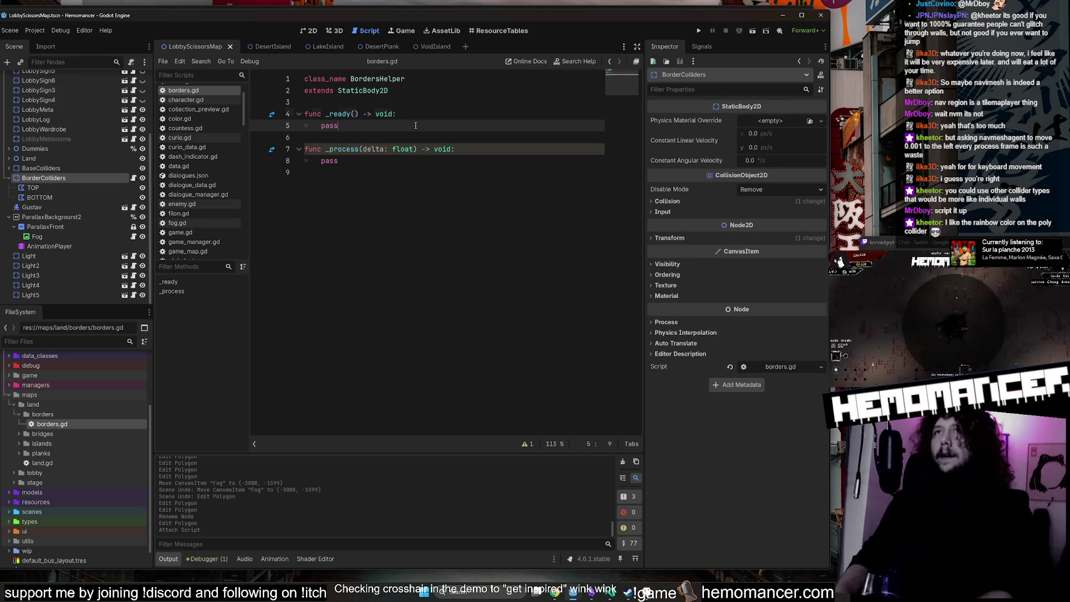
{"action": "key", "text": "Up"}
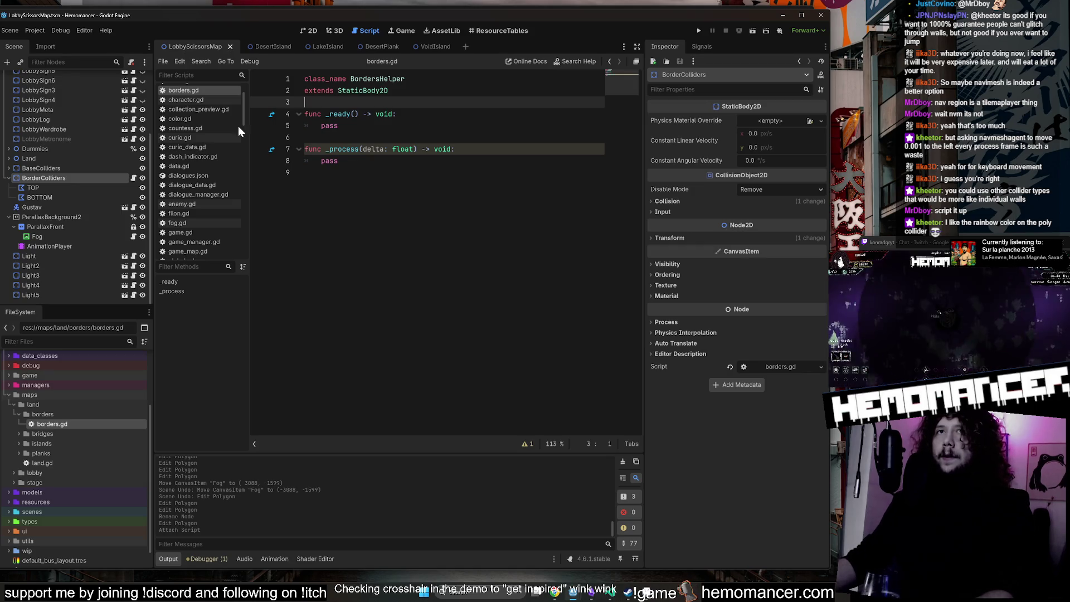
{"action": "left_click", "coordinate": [74, 188]}
{"action": "left_click", "coordinate": [69, 195], "text": "shift"}
Give the TOP and BOTTOM polygons unique scene names.
{"action": "right_click", "coordinate": [69, 196]}
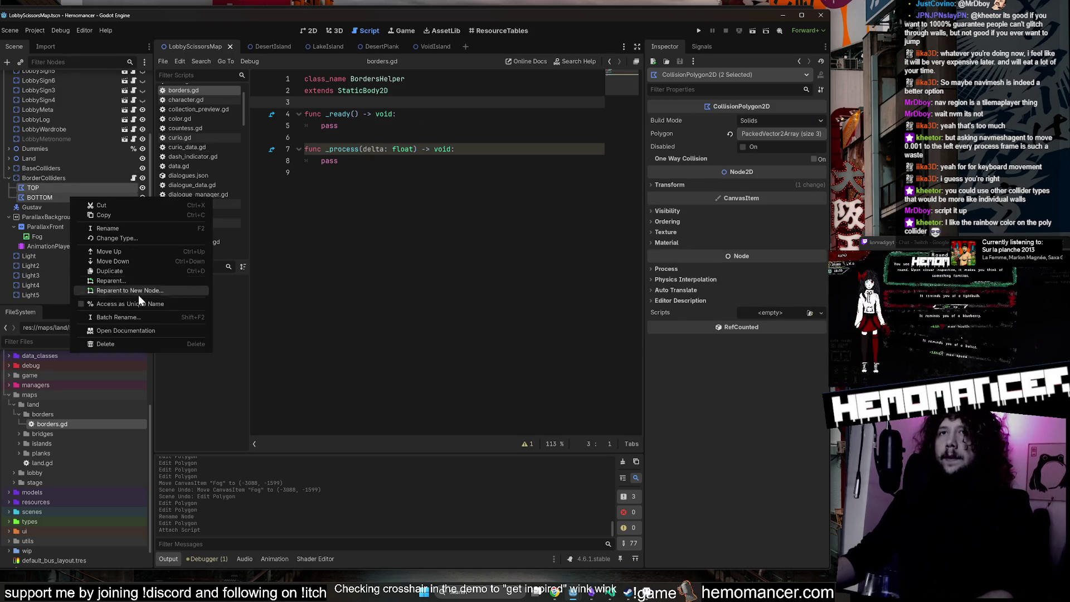
{"action": "left_click", "coordinate": [123, 303]}
{"action": "left_click", "coordinate": [73, 179]}
{"action": "left_click", "coordinate": [70, 187]}
In _process, write a %TOP.disabled = assignment.
{"action": "left_click", "coordinate": [407, 114]}
{"action": "left_click", "coordinate": [407, 127]}
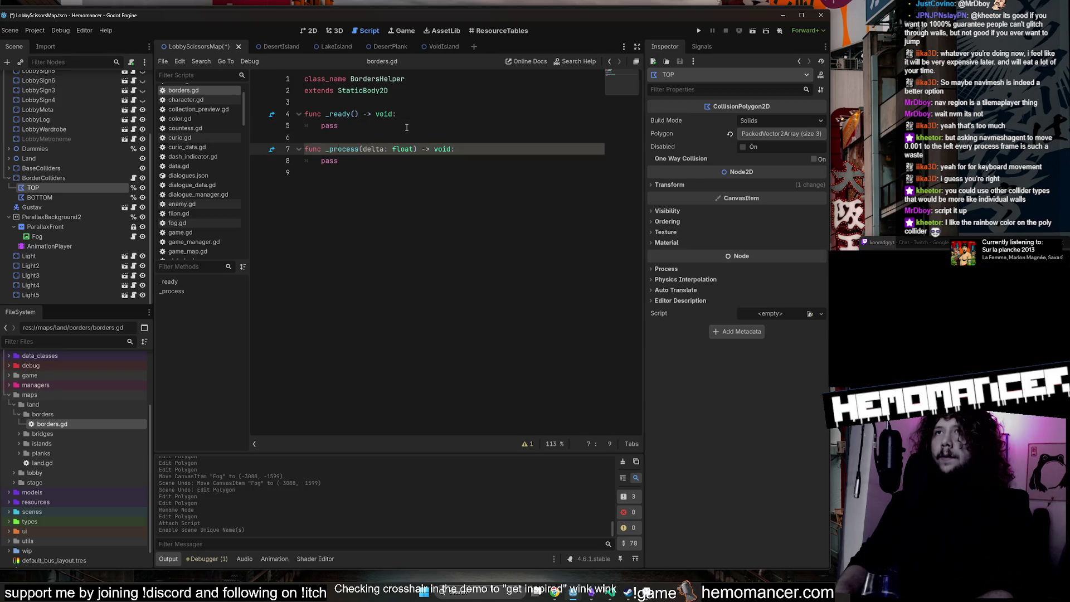
{"action": "key", "text": "Down"}
{"action": "key", "text": "Down"}
{"action": "key", "text": "Down"}
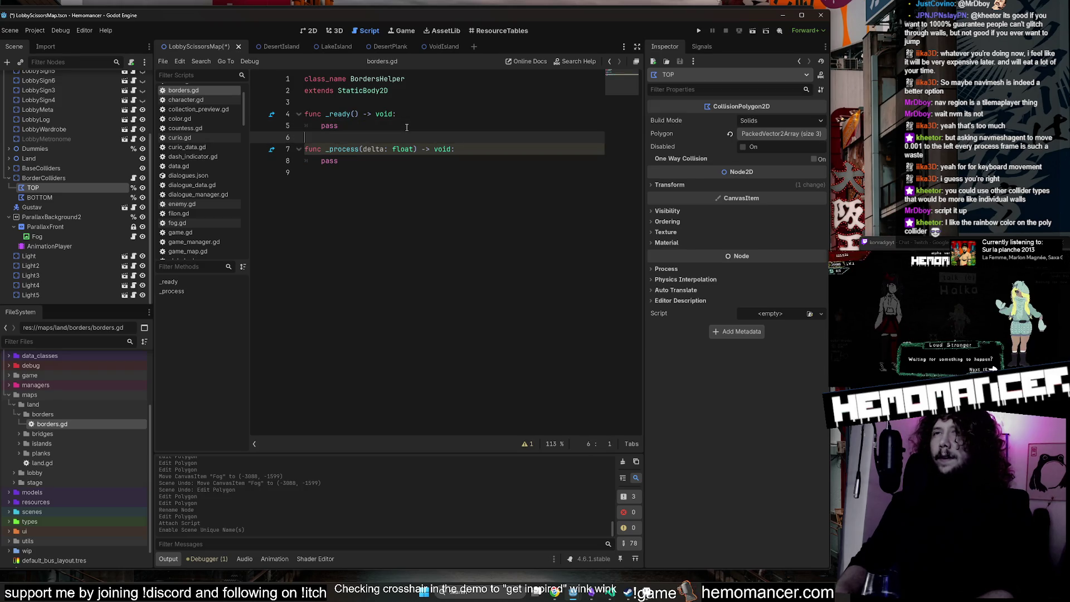
{"action": "key", "text": "Return"}
{"action": "key", "text": "Return"}
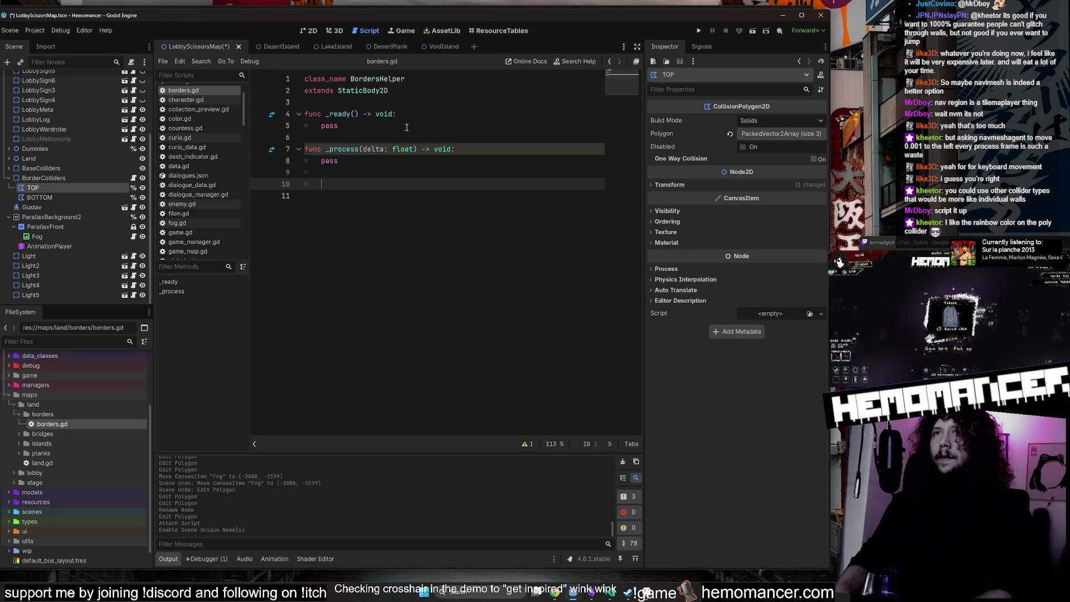
{"action": "type", "text": "@^"}
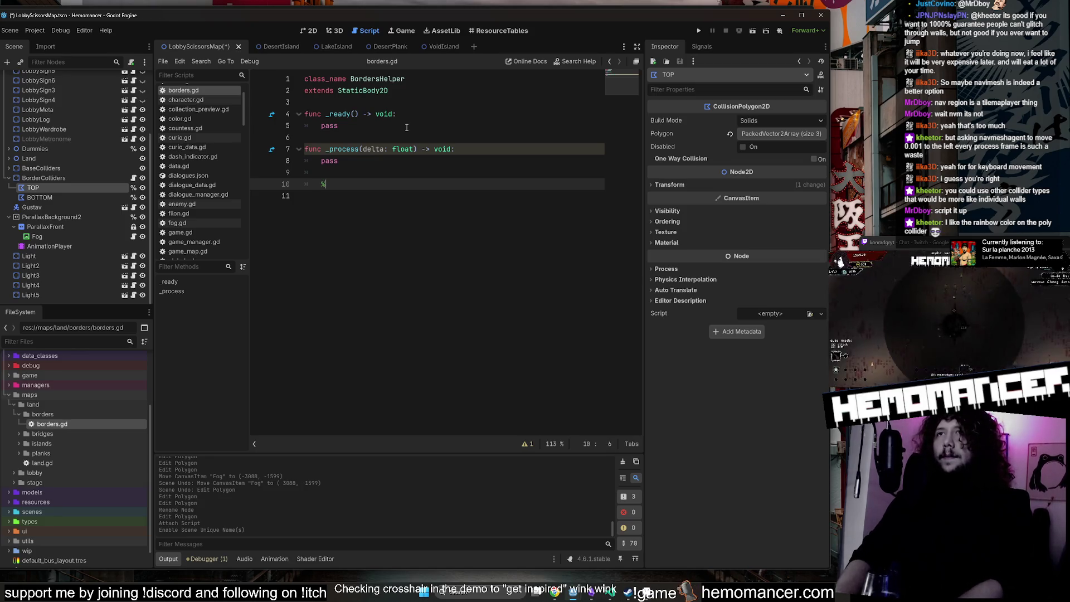
{"action": "key", "text": "BackSpace"}
{"action": "type", "text": "TOP."}
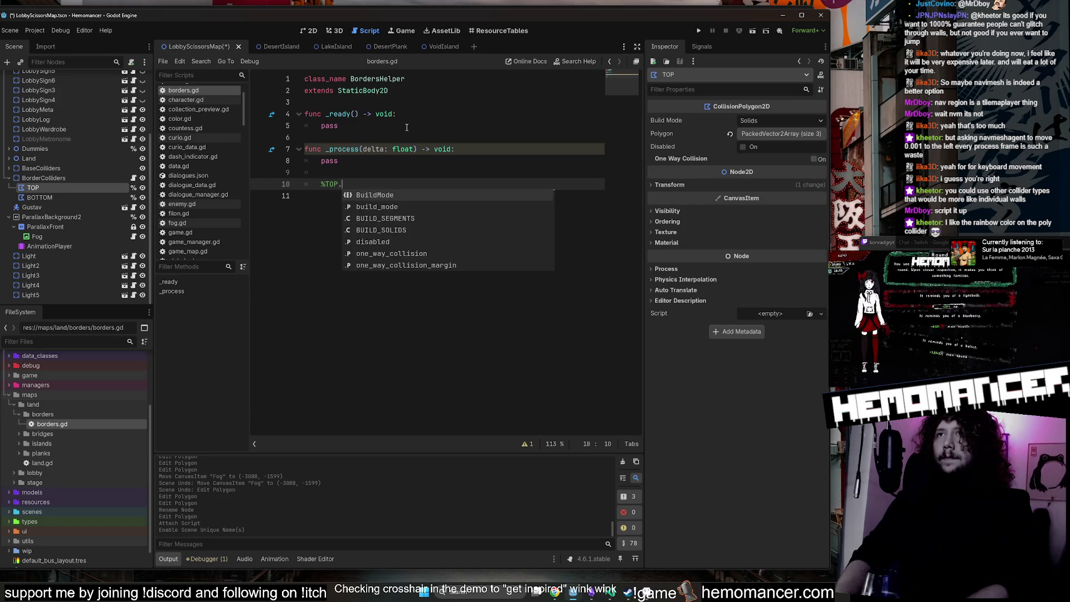
{"action": "key", "text": "Down"}
{"action": "key", "text": "Down"}
{"action": "key", "text": "Down"}
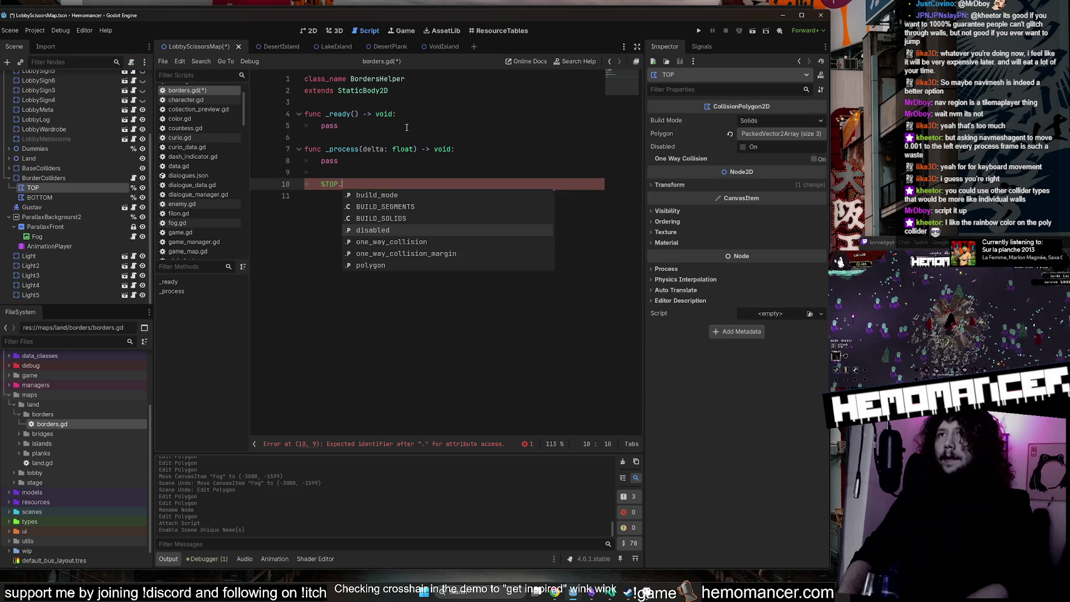
{"action": "key", "text": "Return"}
{"action": "type", "text": "="}
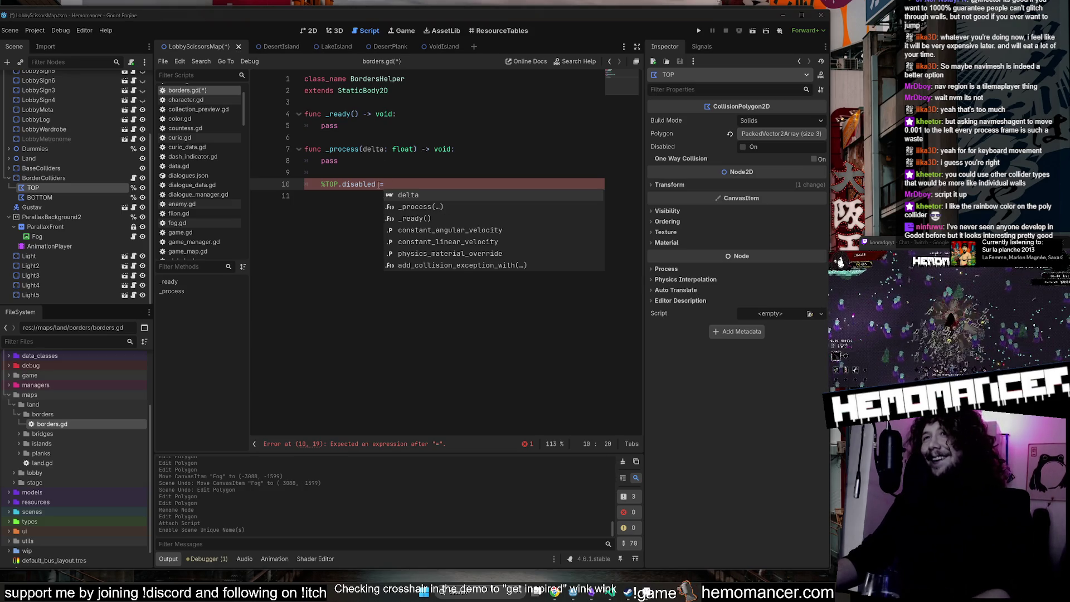
{"action": "key", "text": "Escape"}
Duplicate the assignment as %BOTTOM.disabled and remove the leftover pass line.
{"action": "key", "text": "ctrl+shift+d"}
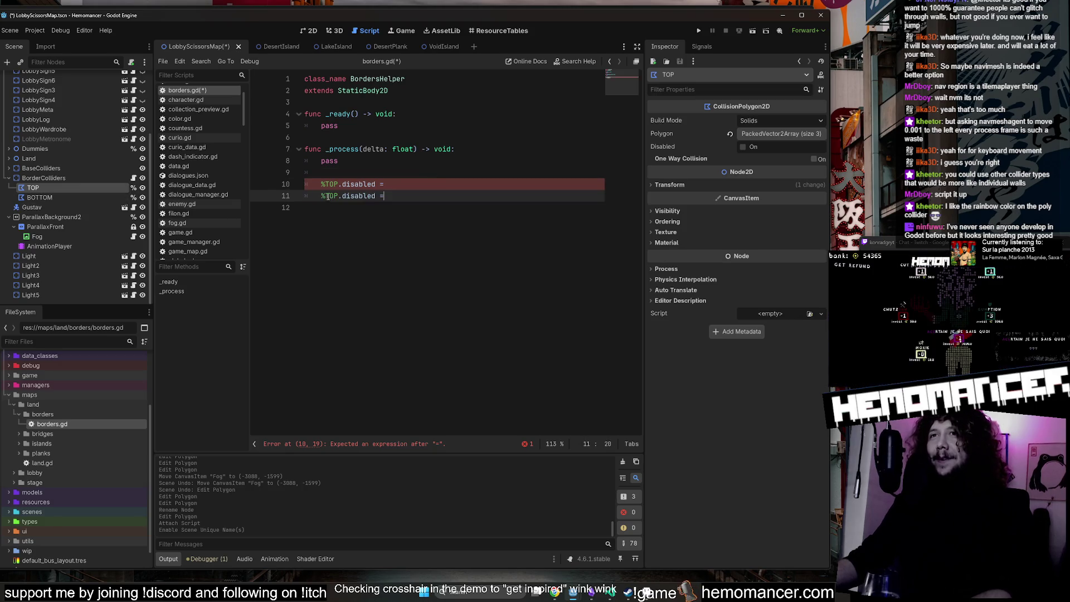
{"action": "double_click", "coordinate": [332, 195]}
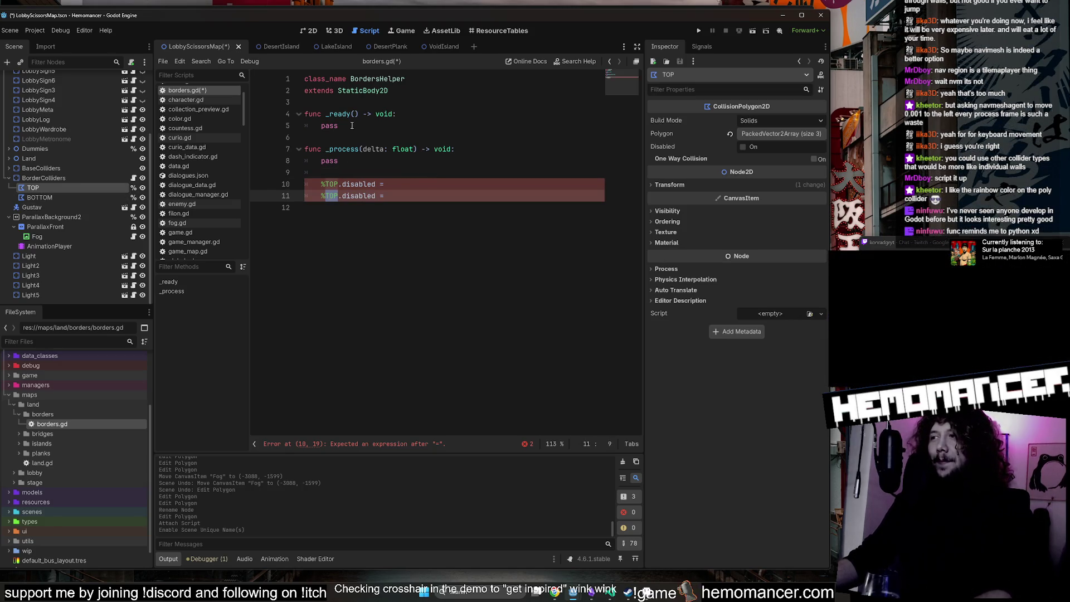
{"action": "left_click", "coordinate": [356, 162]}
{"action": "left_click", "coordinate": [413, 184]}
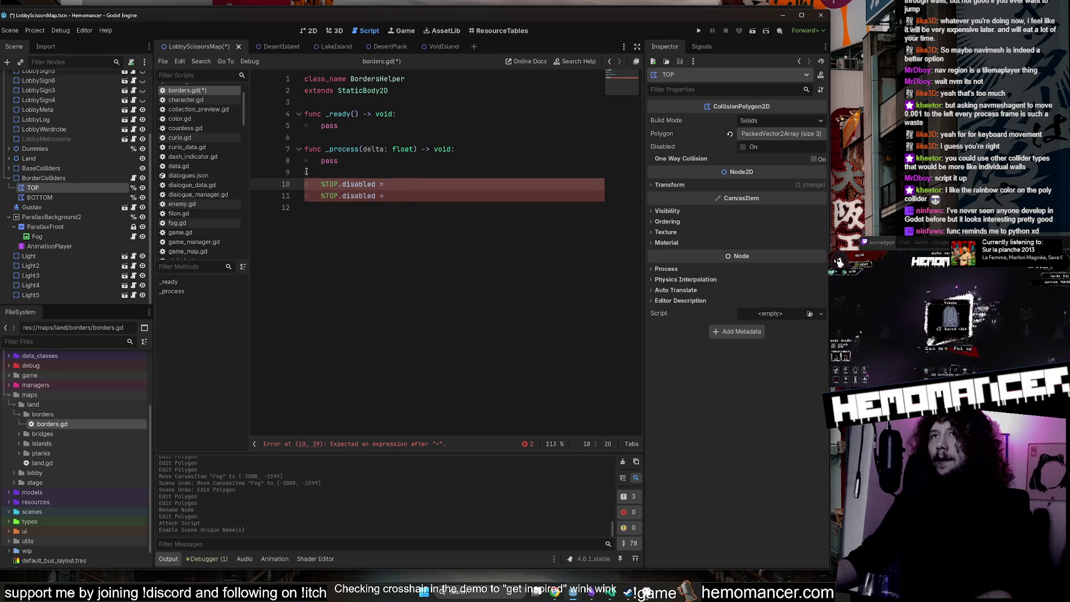
{"action": "mouse_move", "coordinate": [347, 115]}
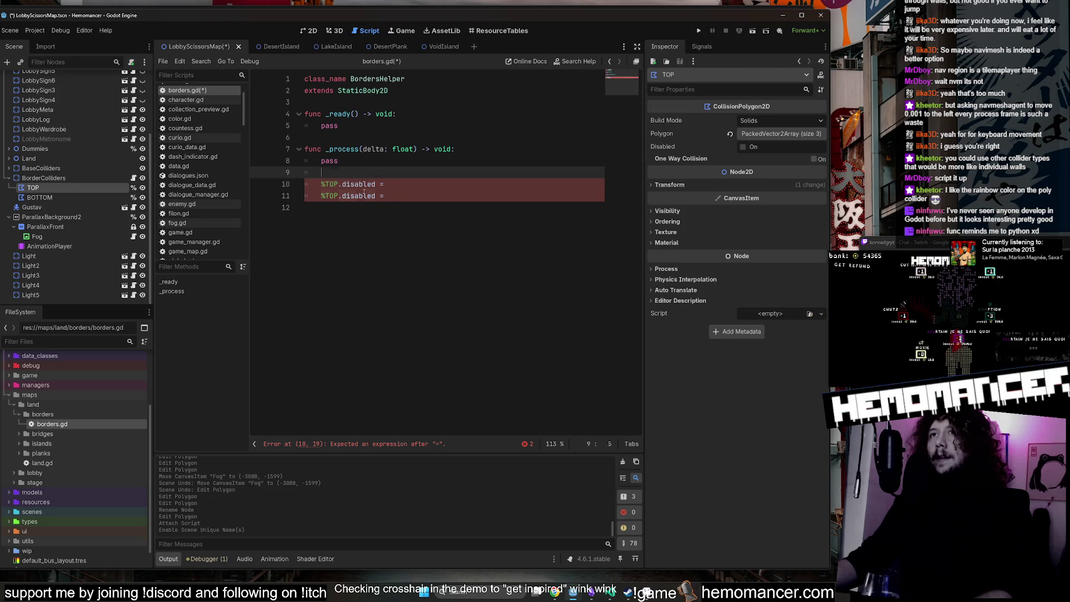
{"action": "left_click", "coordinate": [334, 195]}
{"action": "type", "text": "BOTTOM"}
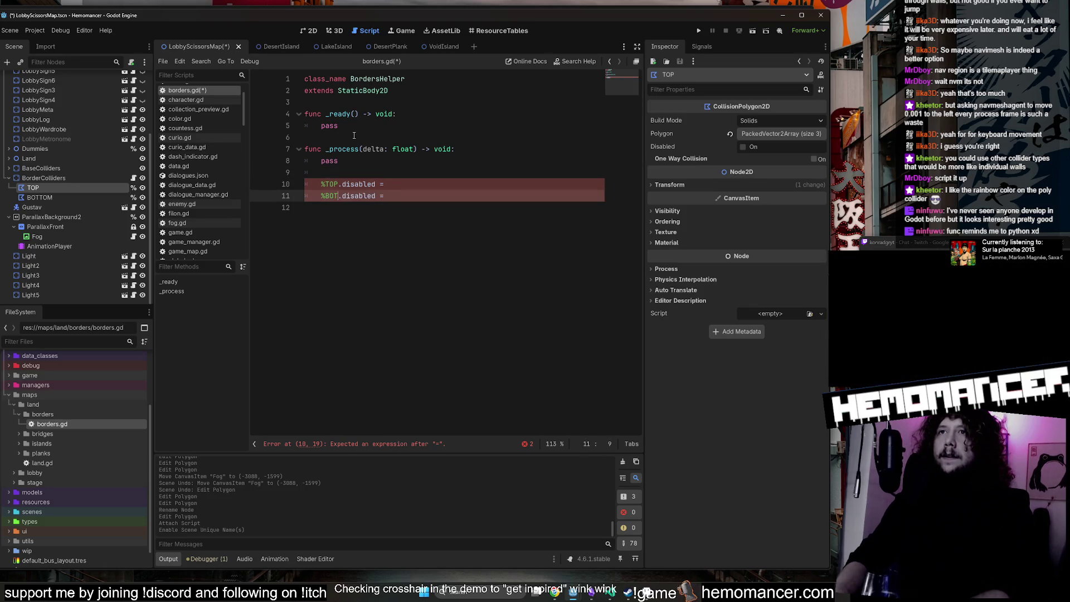
{"action": "key", "text": "Up"}
{"action": "key", "text": "Up"}
{"action": "key", "text": "ctrl+shift+k"}
{"action": "key", "text": "ctrl+shift+k"}
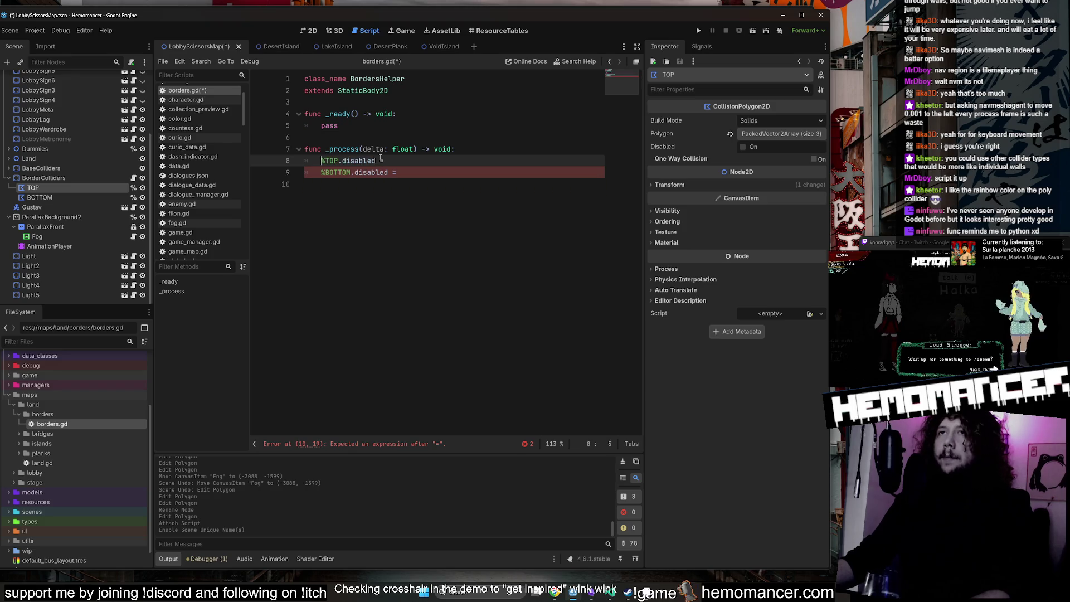
{"action": "key", "text": "ctrl+space"}
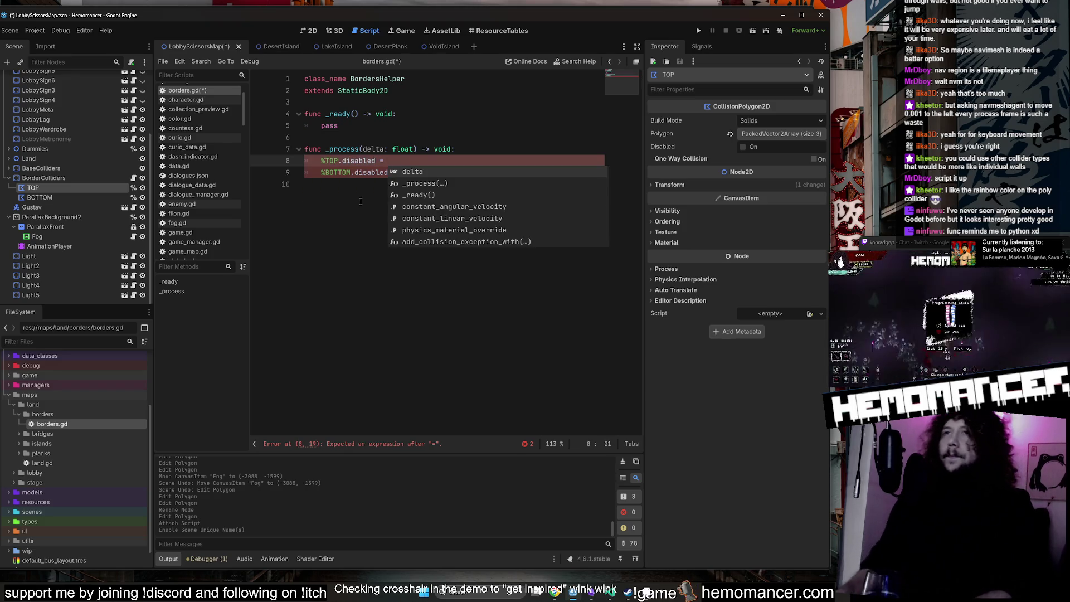
Set both the TOP and BOTTOM disabled assignments to true and save the script.
{"action": "left_click", "coordinate": [408, 179]}
{"action": "left_click", "coordinate": [412, 172]}
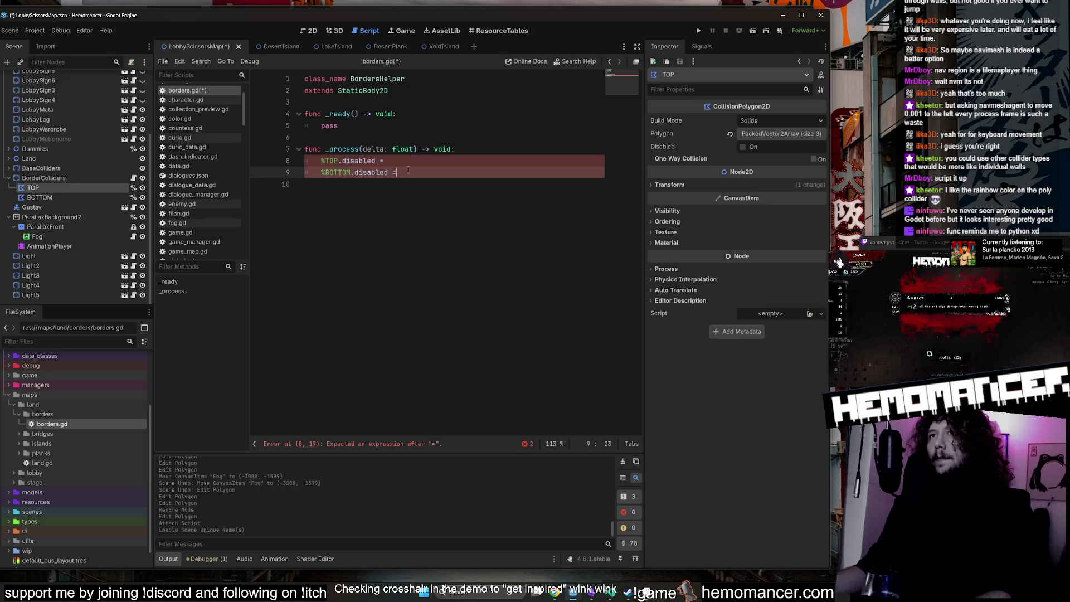
{"action": "left_click_drag", "start_coordinate": [412, 173], "coordinate": [244, 97]}
{"action": "left_click", "coordinate": [467, 227]}
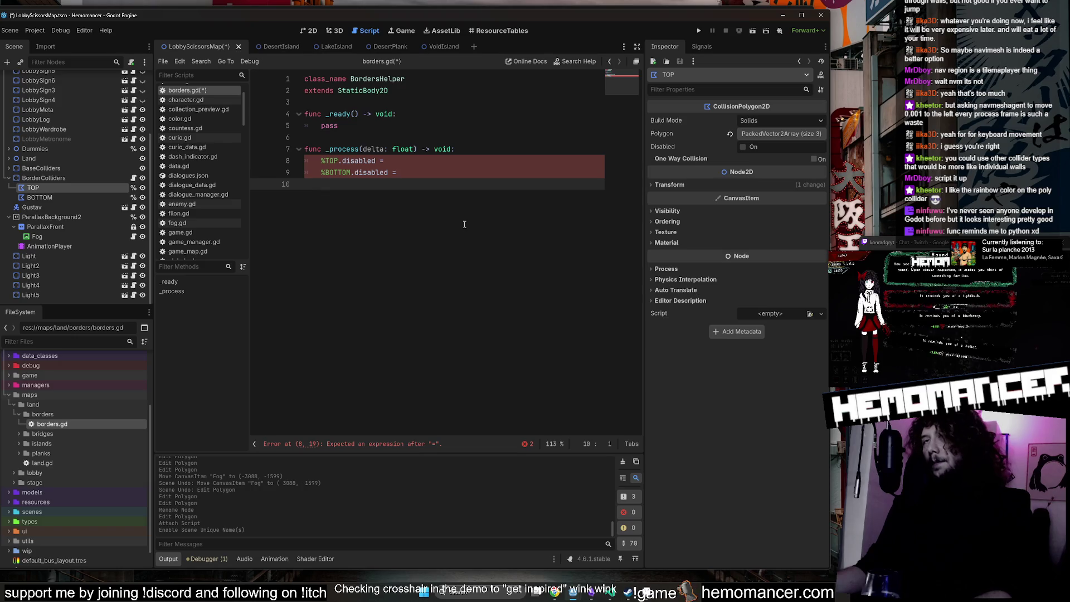
{"action": "left_click", "coordinate": [423, 161]}
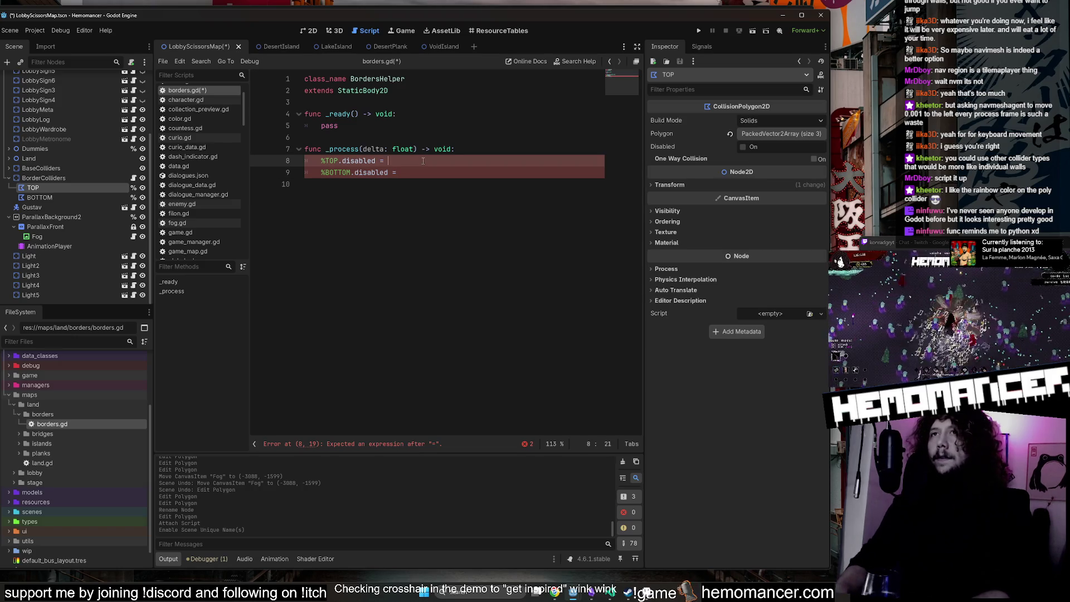
{"action": "type", "text": "true"}
{"action": "left_click", "coordinate": [437, 178]}
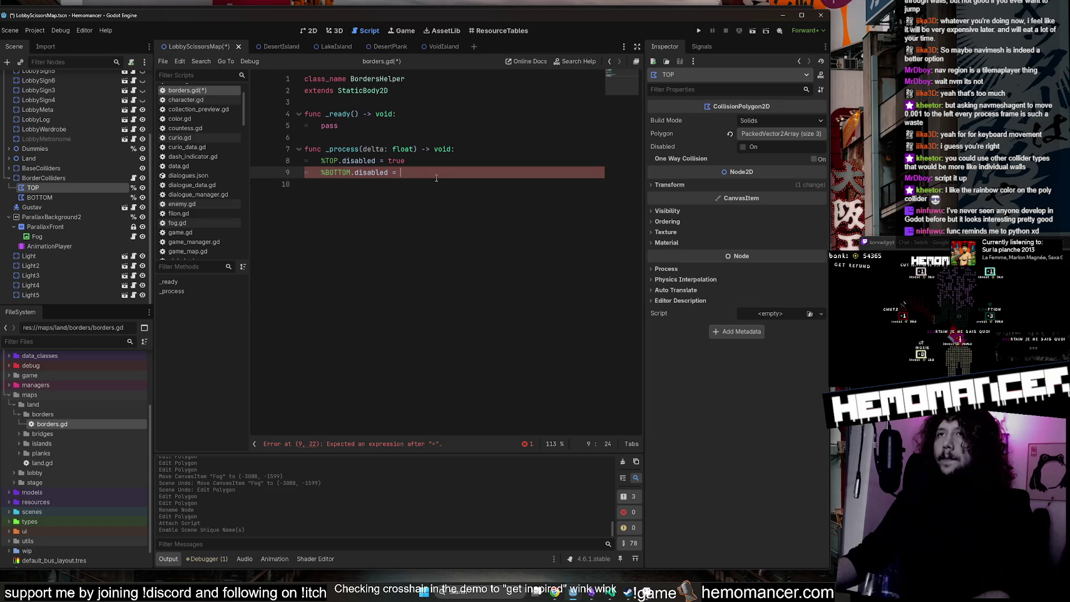
{"action": "type", "text": "ue"}
{"action": "left_click", "coordinate": [444, 148]}
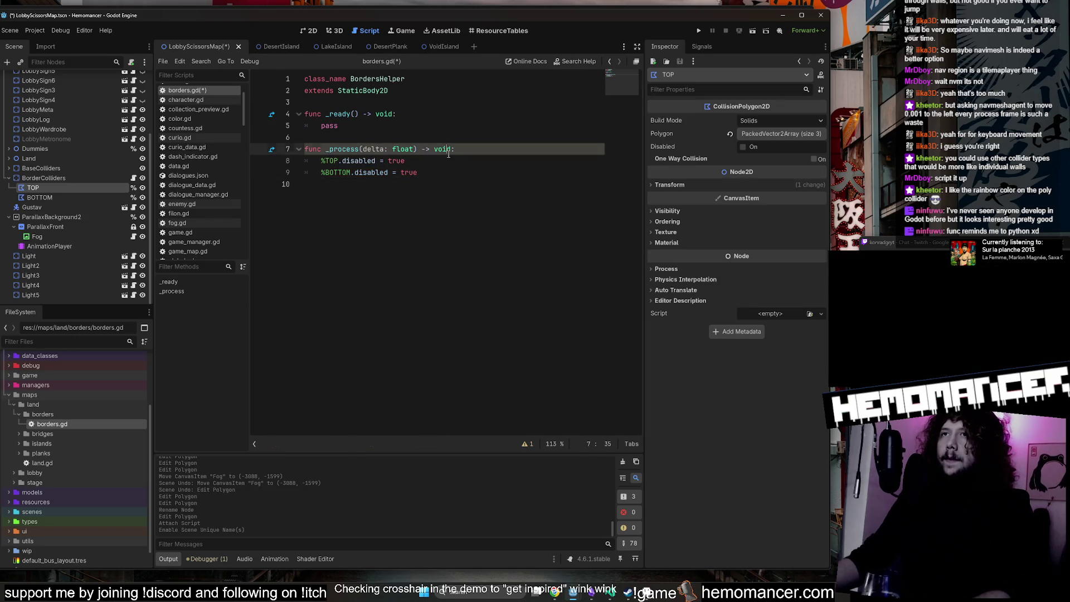
{"action": "key", "text": "ctrl+s"}
{"action": "left_click", "coordinate": [390, 126]}
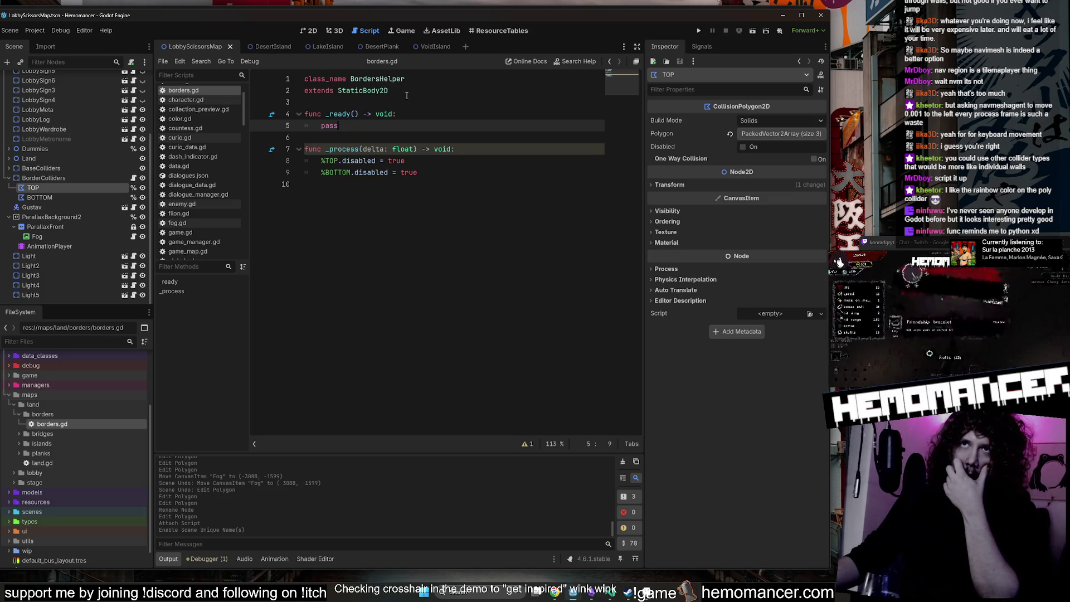
{"action": "double_click", "coordinate": [42, 463]}
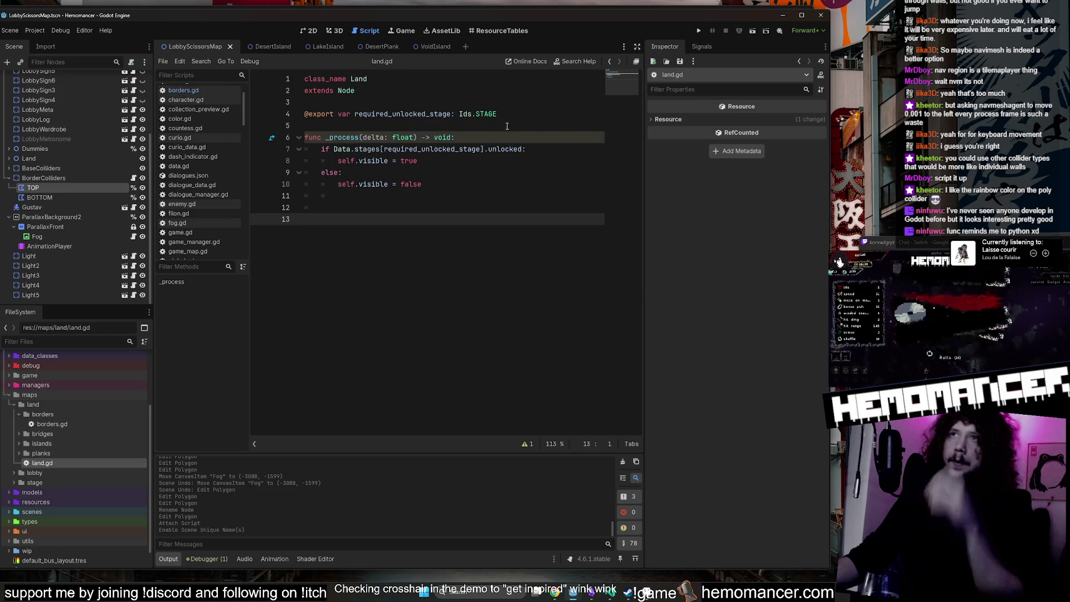
{"action": "left_click_drag", "start_coordinate": [513, 114], "coordinate": [514, 107]}
{"action": "key", "text": "ctrl+c"}
{"action": "double_click", "coordinate": [49, 424]}
{"action": "left_click", "coordinate": [441, 102]}
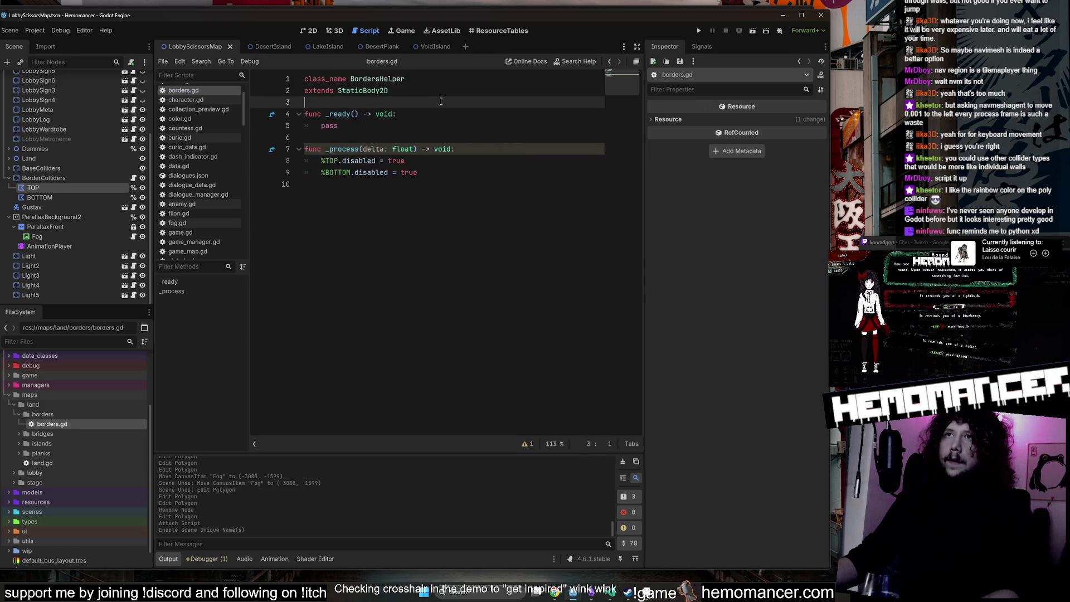
{"action": "key", "text": "ctrl+v"}
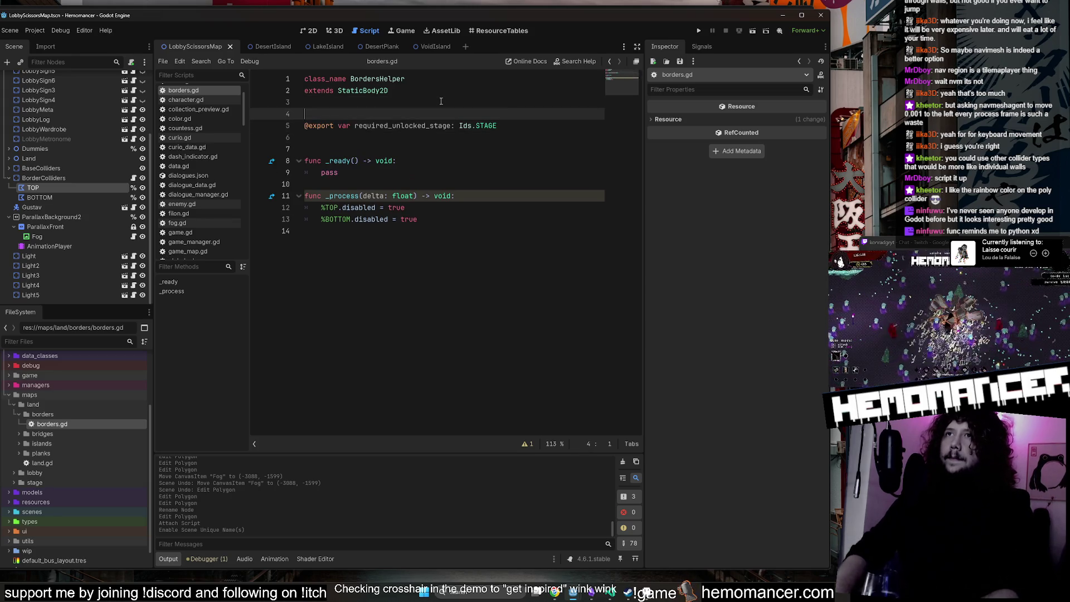
{"action": "key", "text": "Down"}
{"action": "key", "text": "Down"}
{"action": "key", "text": "BackSpace"}
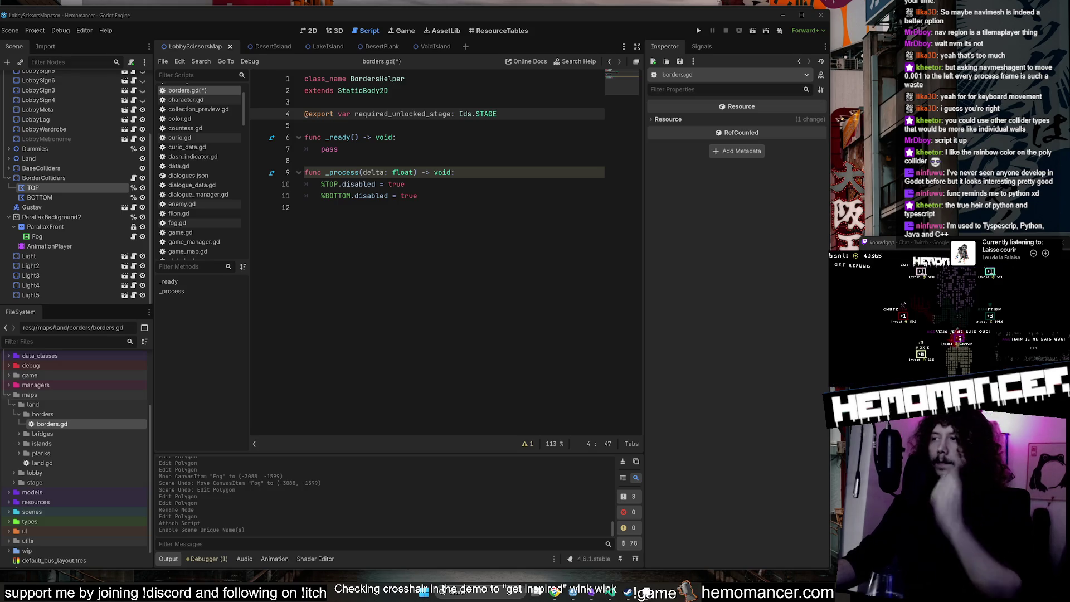
{"action": "left_click", "coordinate": [416, 190]}
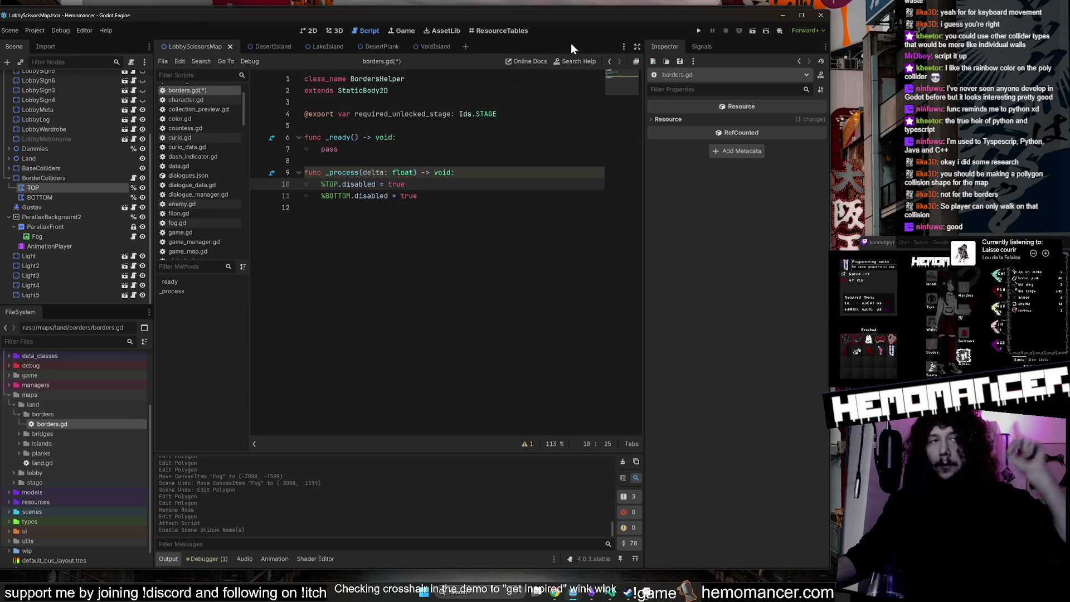
{"action": "left_click", "coordinate": [313, 32]}
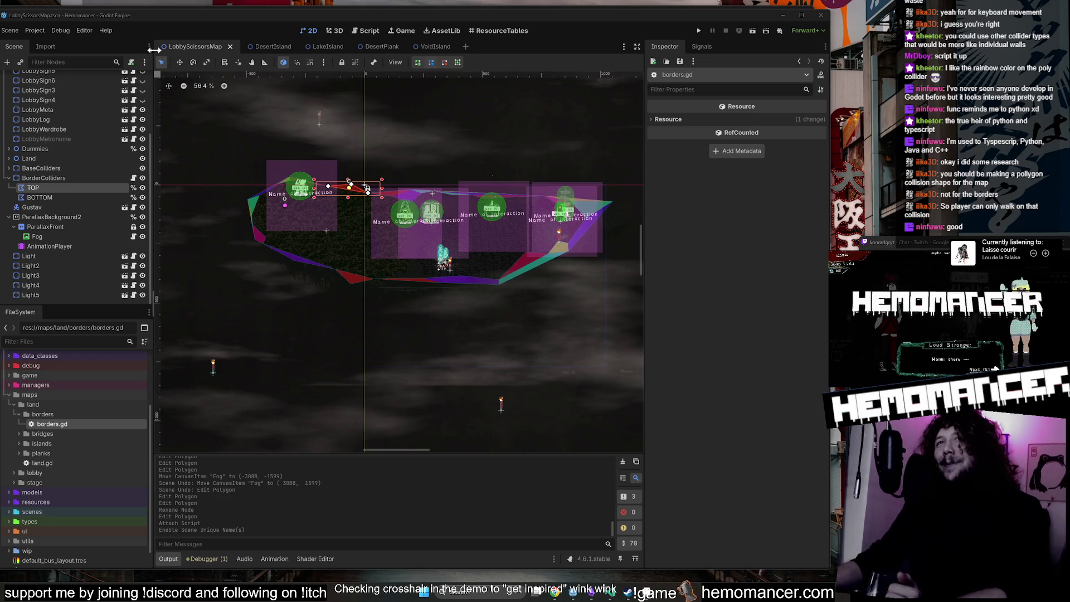
Select the Fog node to show its properties in the Inspector.
{"action": "left_click", "coordinate": [188, 140]}
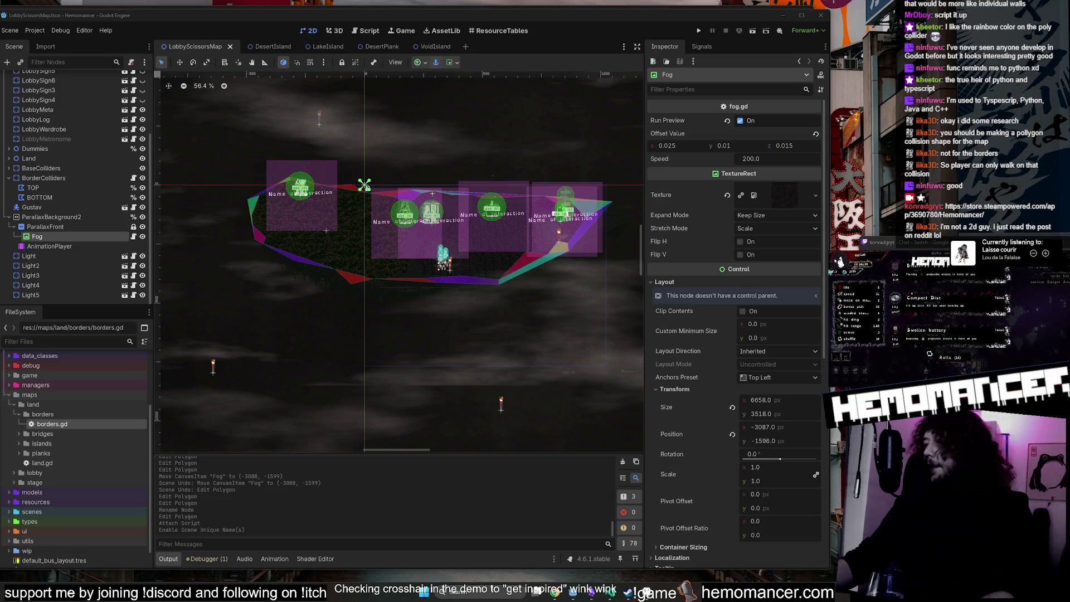
Enlarge the Hemomancer Steam page, view a screenshot, scroll the details, then close the browser.
{"action": "mouse_move", "coordinate": [705, 352]}
{"action": "left_mouse_down"}
{"action": "mouse_move", "coordinate": [717, 426]}
{"action": "mouse_move", "coordinate": [806, 436]}
{"action": "left_mouse_up"}
{"action": "left_click", "coordinate": [318, 408]}
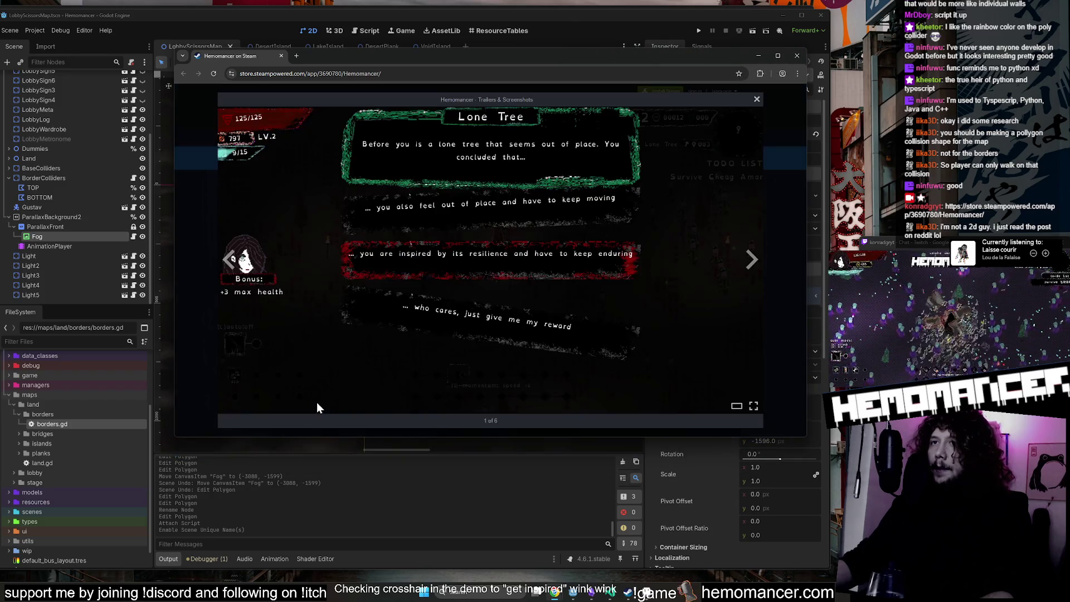
{"action": "key", "text": "Escape"}
{"action": "scroll", "coordinate": [520, 169], "scroll_direction": "down", "scroll_amount": 15}
{"action": "scroll", "coordinate": [494, 203], "scroll_direction": "up", "scroll_amount": 12}
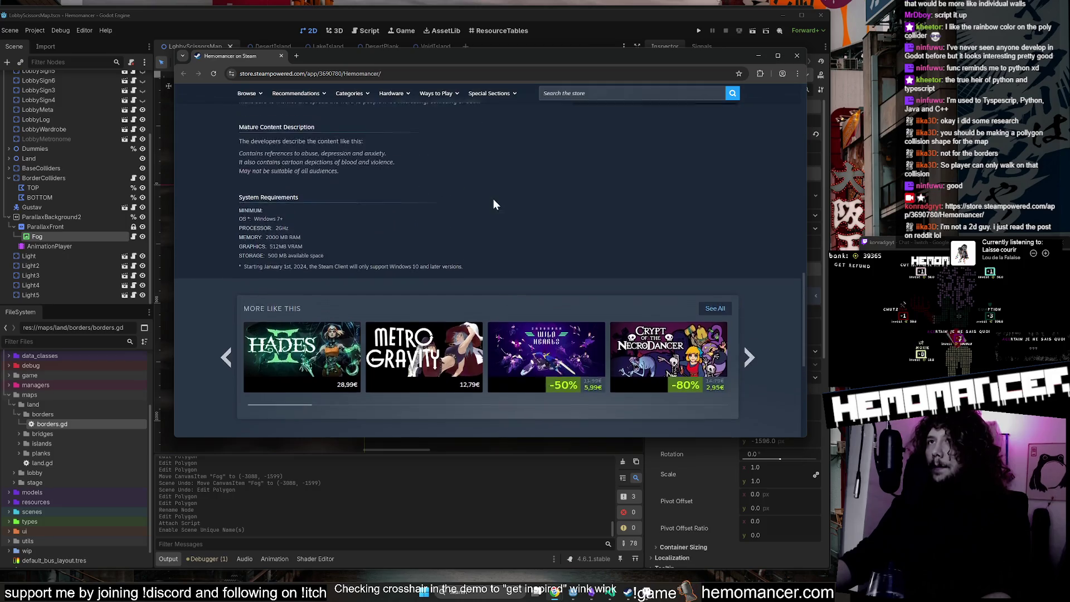
{"action": "scroll", "coordinate": [444, 247], "scroll_direction": "down", "scroll_amount": 3}
{"action": "left_click", "coordinate": [796, 55]}
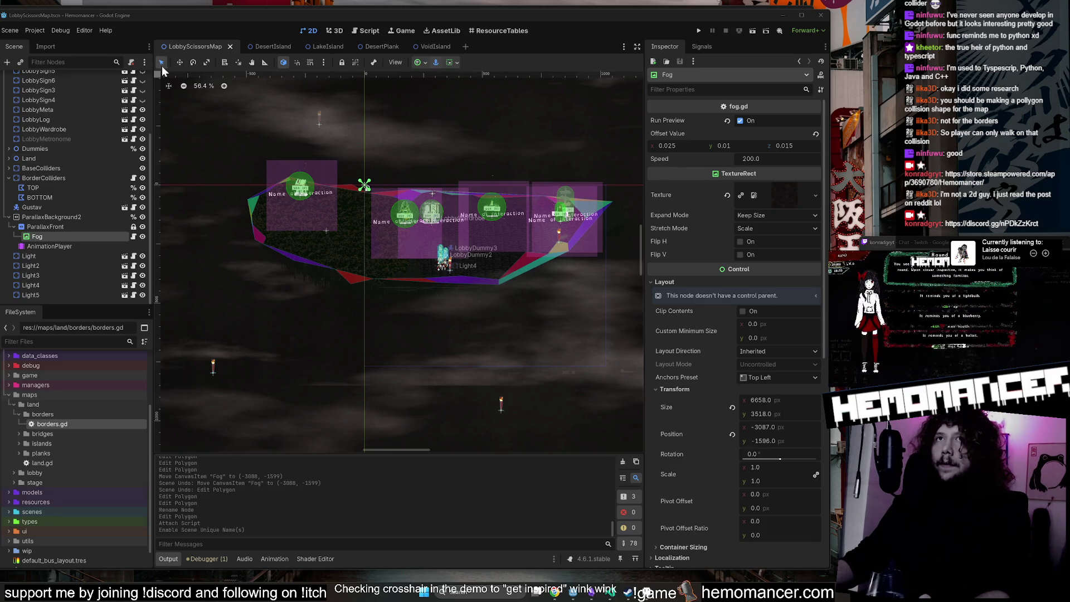
Review BorderColliders' properties in the Inspector, then bring up a new Chrome window over the editor.
{"action": "left_click", "coordinate": [50, 214]}
{"action": "left_click", "coordinate": [51, 177]}
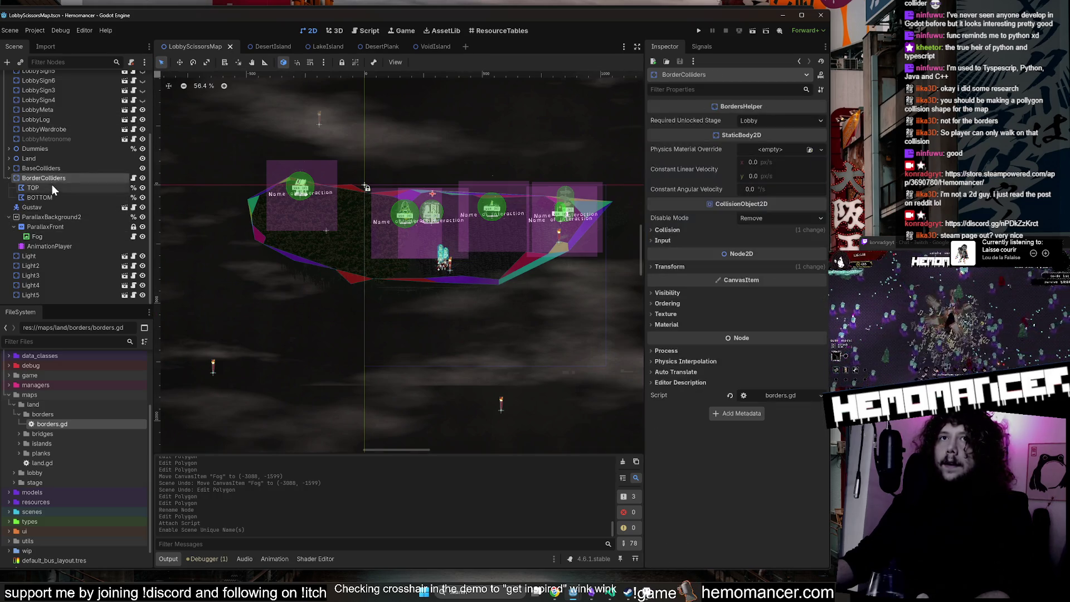
{"action": "left_click", "coordinate": [52, 188]}
{"action": "left_click", "coordinate": [56, 178]}
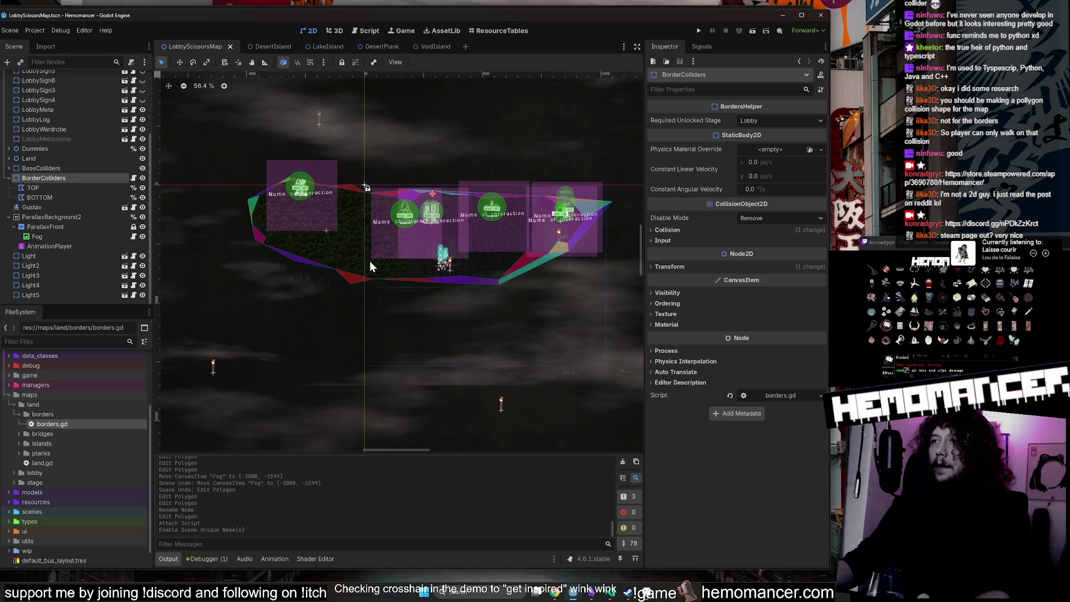
{"action": "scroll", "coordinate": [434, 273], "scroll_direction": "down", "scroll_amount": 2}
{"action": "scroll", "coordinate": [445, 273], "scroll_direction": "up", "scroll_amount": 2}
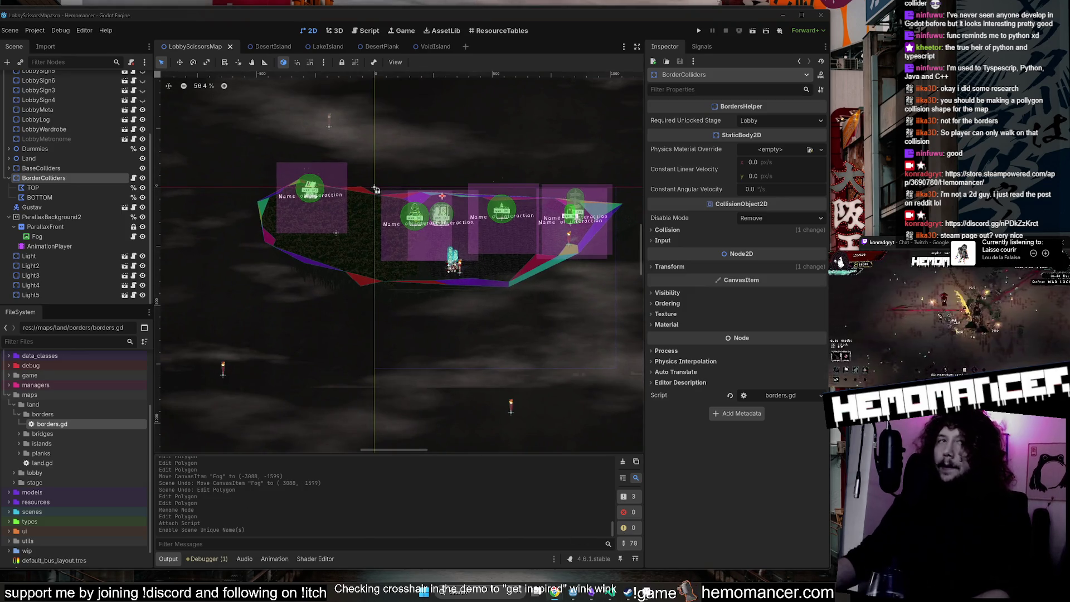
{"action": "left_click", "coordinate": [555, 591]}
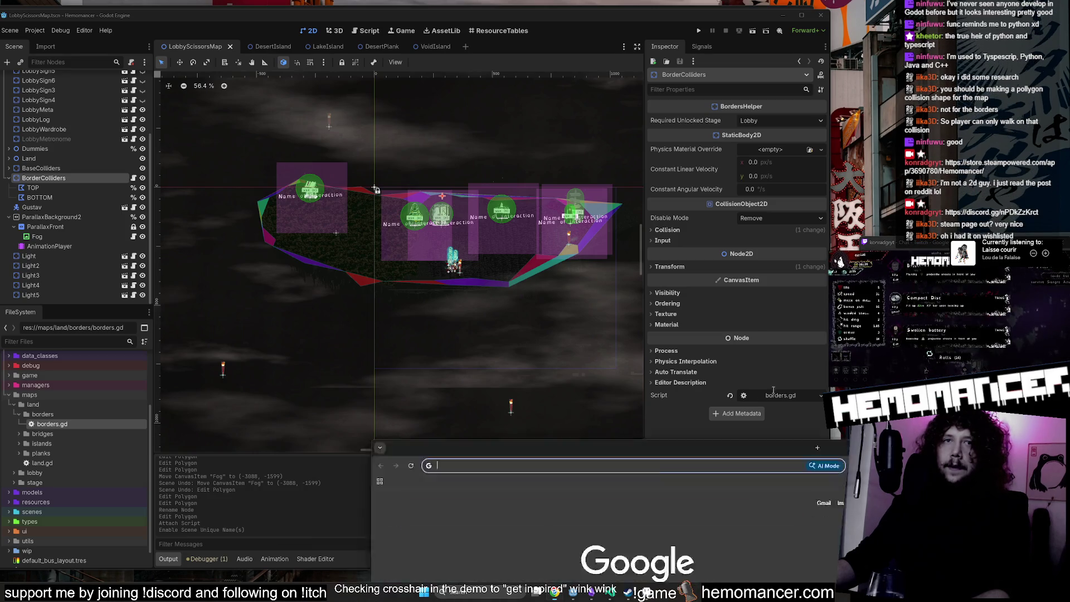
Load the hemomancer site, resize the browser window, and close the Steam store tab.
{"action": "type", "text": "hemomancer"}
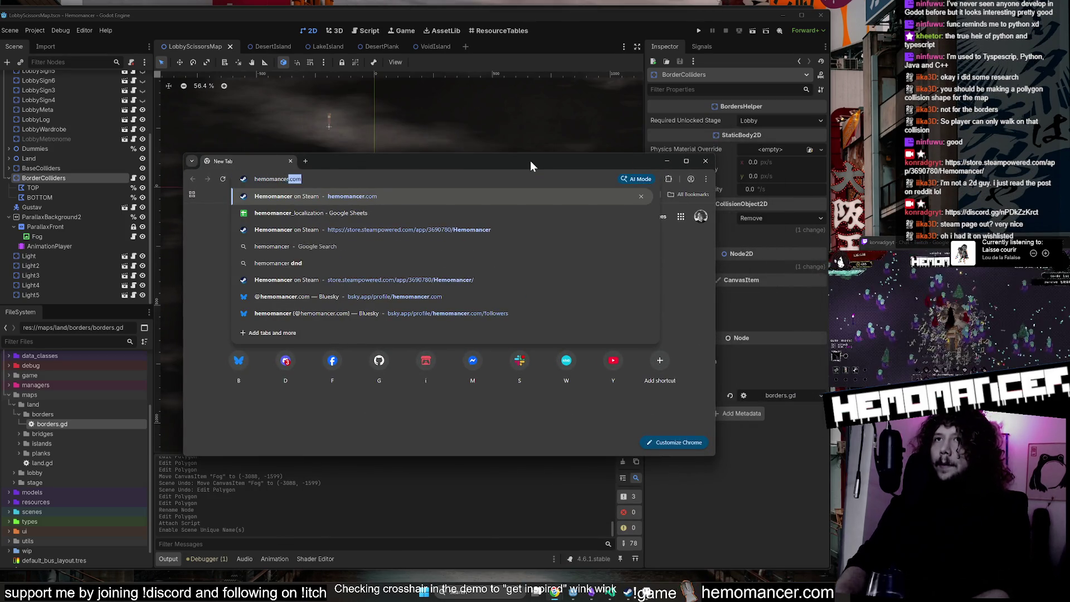
{"action": "key", "text": "Return"}
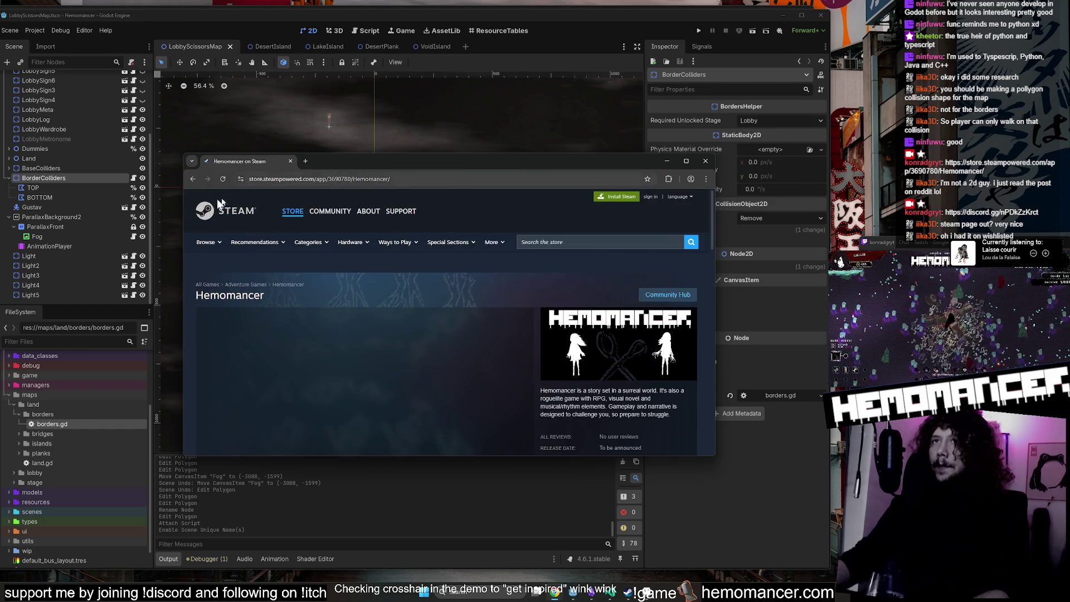
{"action": "left_click_drag", "start_coordinate": [446, 162], "coordinate": [473, 86]}
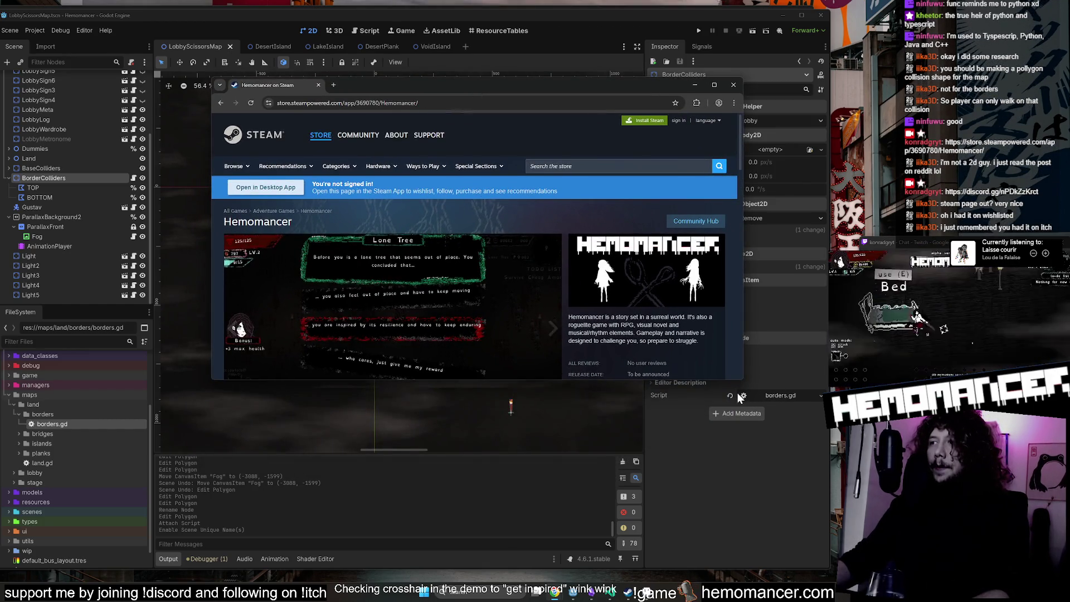
{"action": "mouse_move", "coordinate": [737, 385]}
{"action": "left_mouse_down"}
{"action": "mouse_move", "coordinate": [727, 422]}
{"action": "mouse_move", "coordinate": [742, 450]}
{"action": "left_mouse_up"}
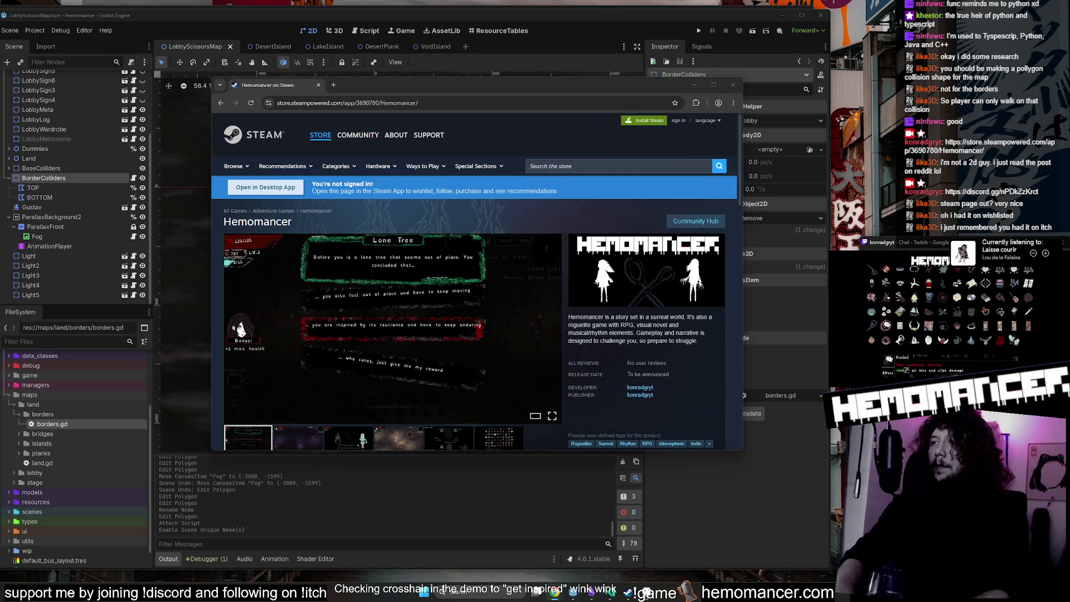
{"action": "middle_click", "coordinate": [266, 85]}
{"action": "left_click_drag", "start_coordinate": [741, 452], "coordinate": [767, 524]}
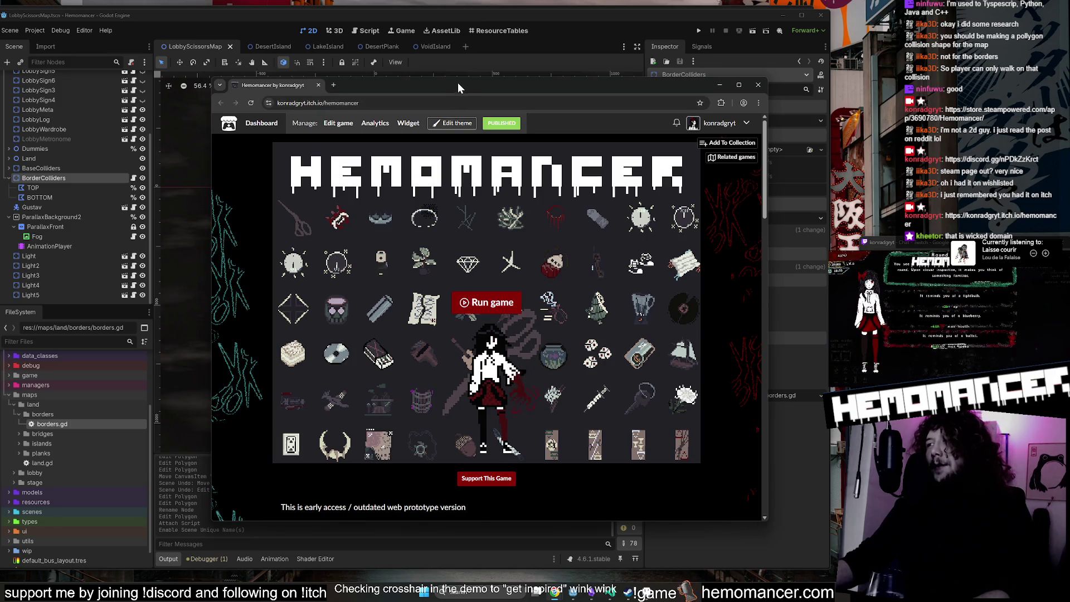
{"action": "left_click_drag", "start_coordinate": [455, 85], "coordinate": [381, 69]}
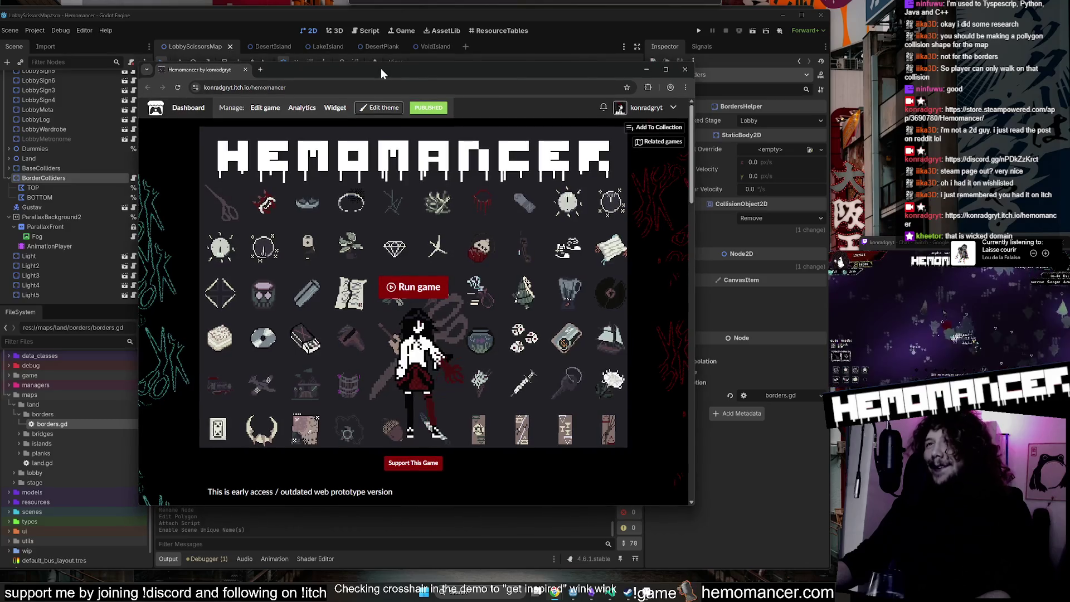
Scroll through the itch.io Hemomancer page, then put the browser away to return to Godot.
{"action": "double_click", "coordinate": [294, 89]}
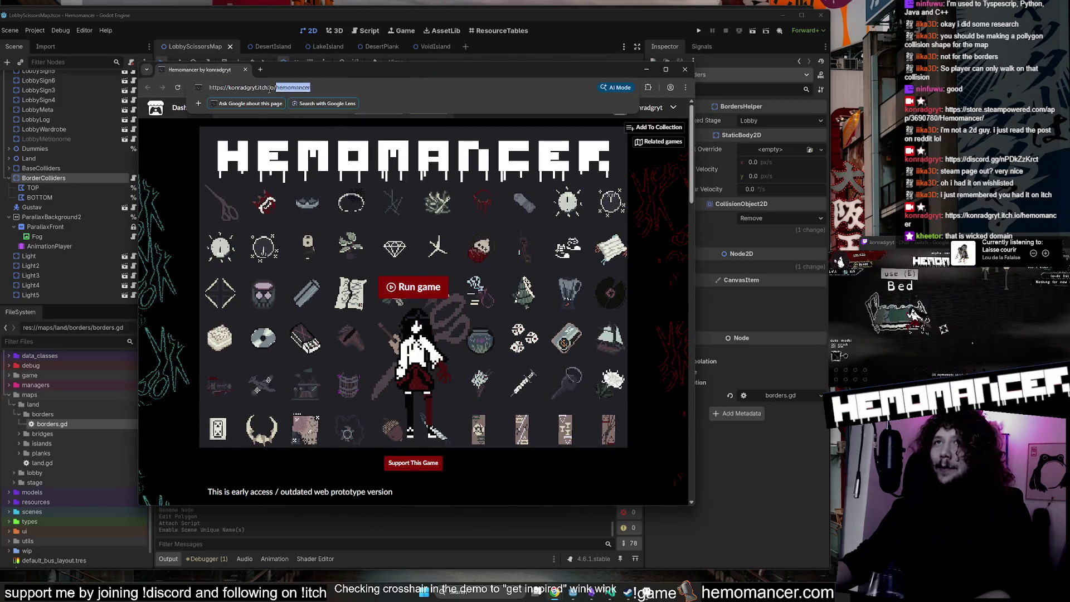
{"action": "left_click", "coordinate": [199, 212]}
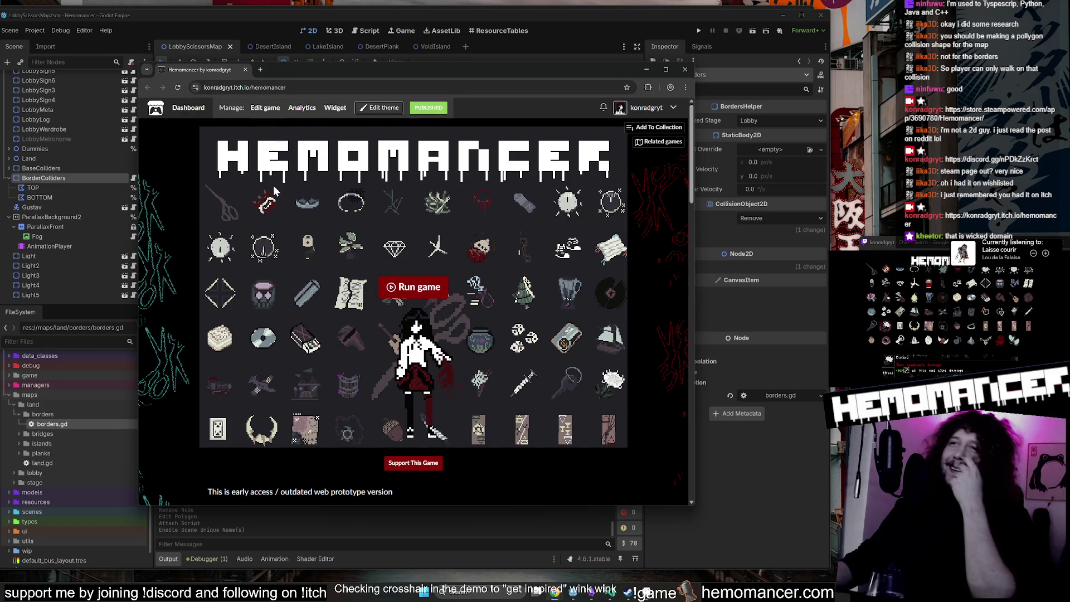
{"action": "scroll", "coordinate": [301, 182], "scroll_direction": "down", "scroll_amount": 2}
{"action": "scroll", "coordinate": [327, 179], "scroll_direction": "up", "scroll_amount": 2}
{"action": "scroll", "coordinate": [330, 179], "scroll_direction": "down", "scroll_amount": 1}
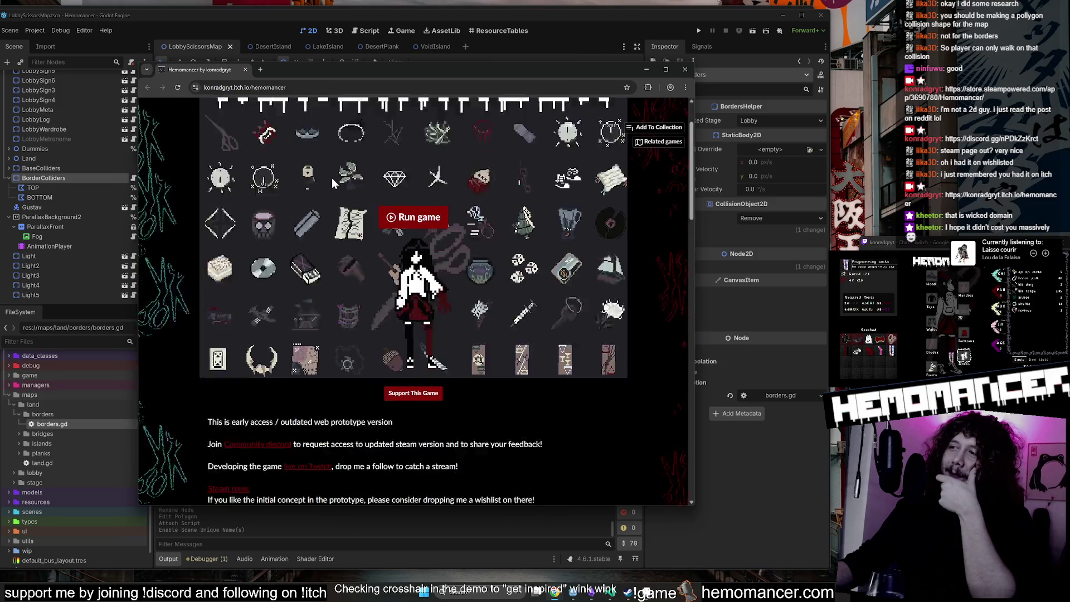
{"action": "scroll", "coordinate": [332, 178], "scroll_direction": "down", "scroll_amount": 1}
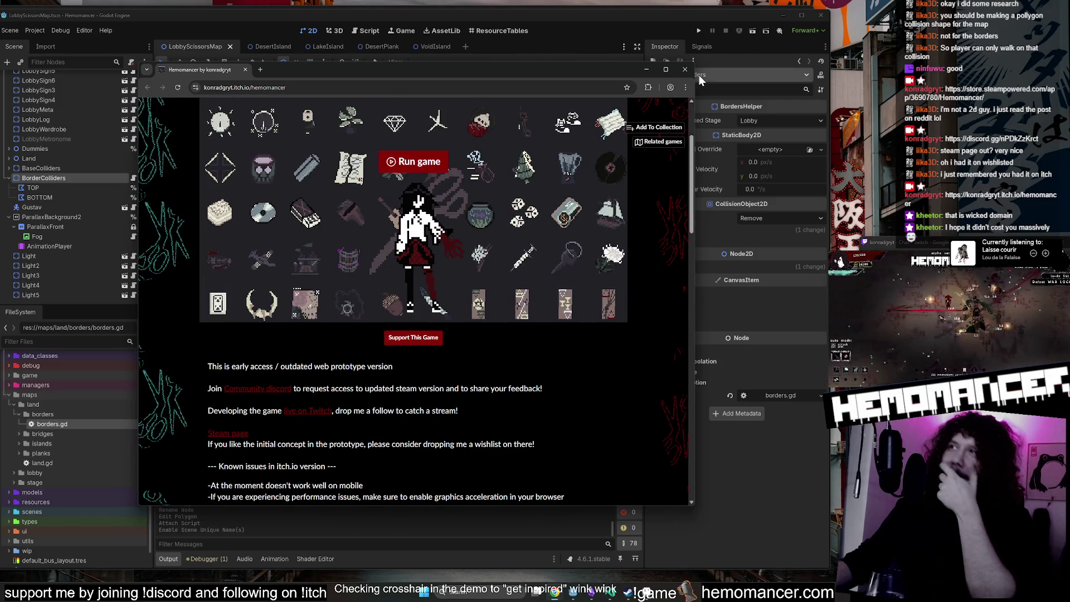
{"action": "left_click", "coordinate": [684, 70]}
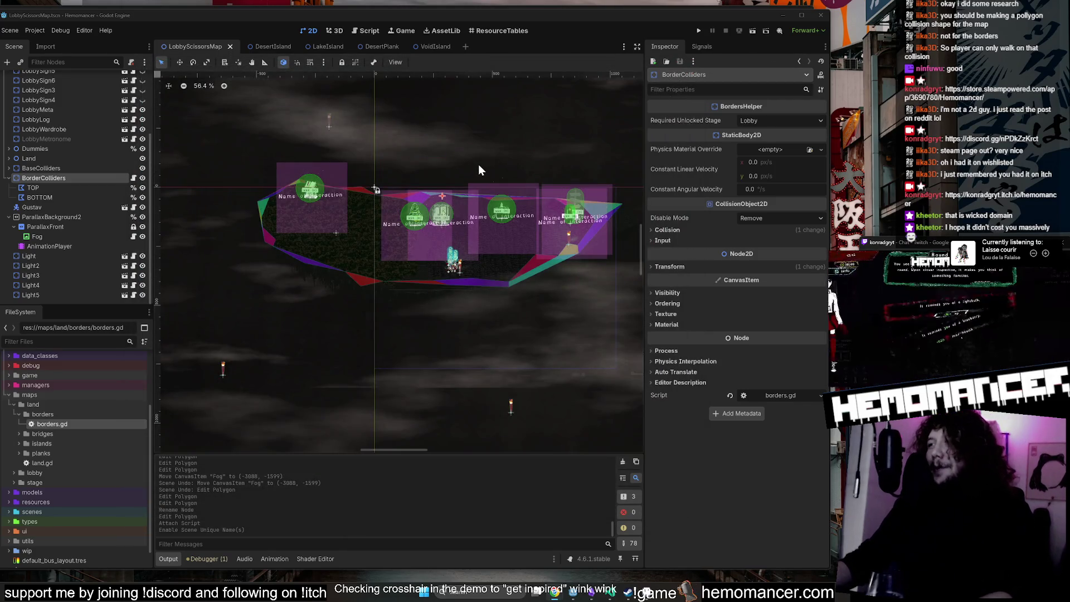
{"action": "left_click", "coordinate": [76, 188]}
{"action": "left_click", "coordinate": [80, 179]}
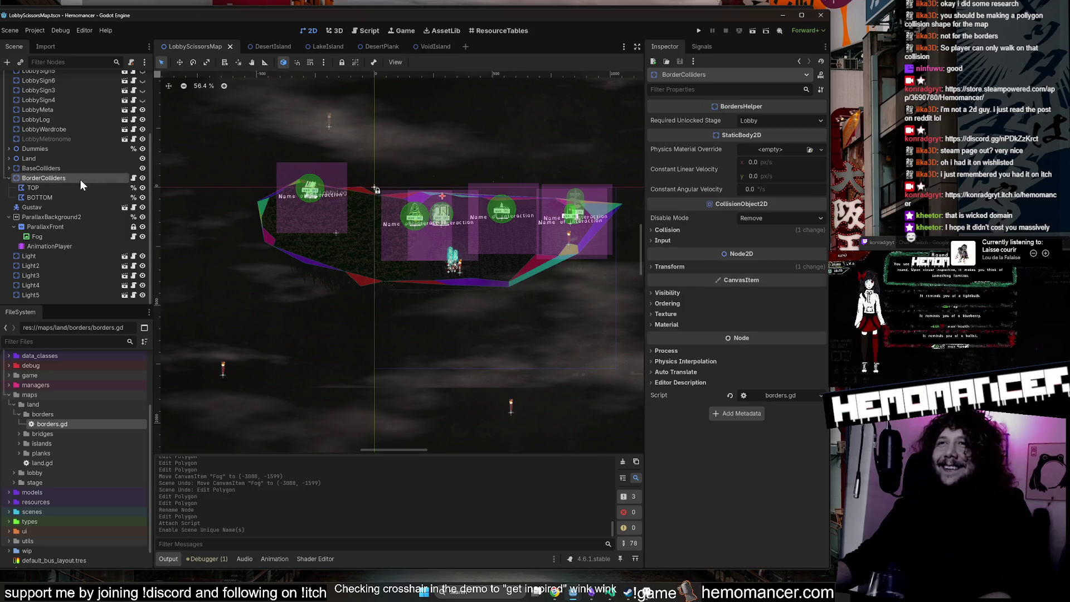
{"action": "scroll", "coordinate": [469, 195], "scroll_direction": "down", "scroll_amount": 3}
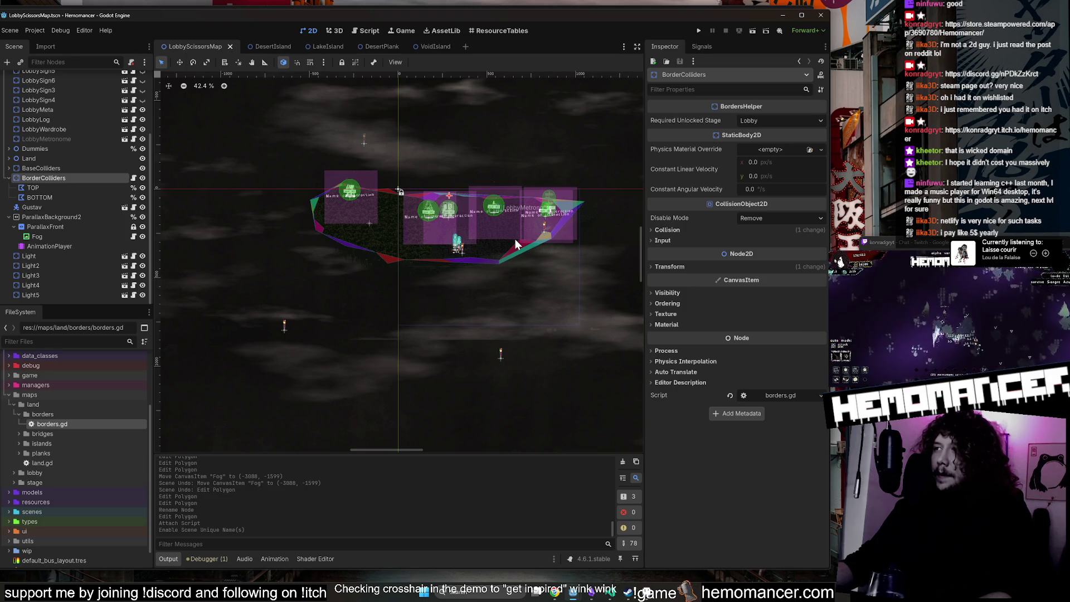
{"action": "left_click", "coordinate": [75, 184]}
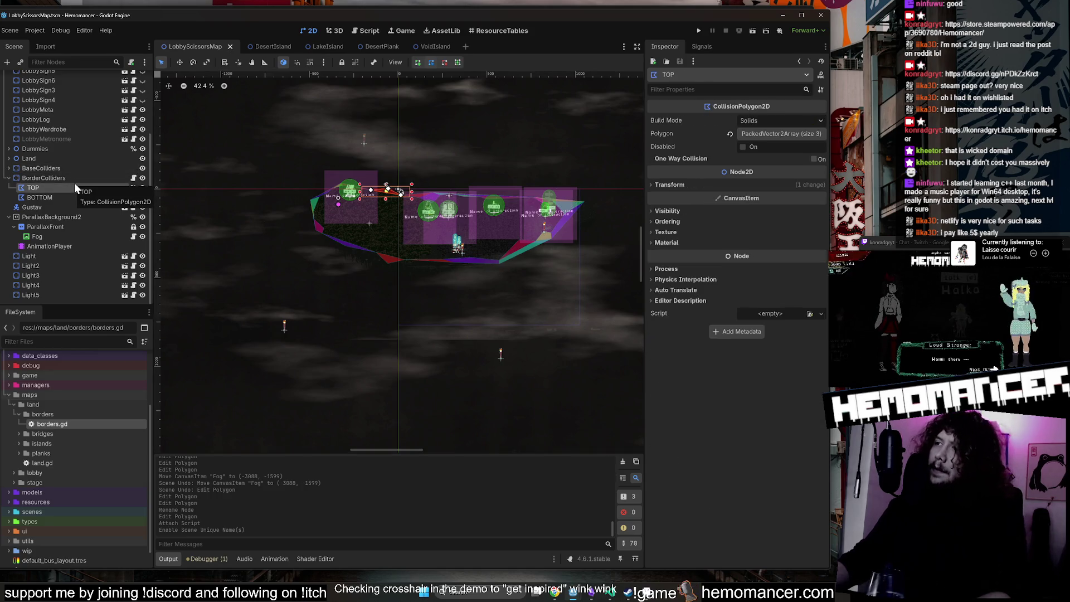
{"action": "left_click", "coordinate": [74, 178]}
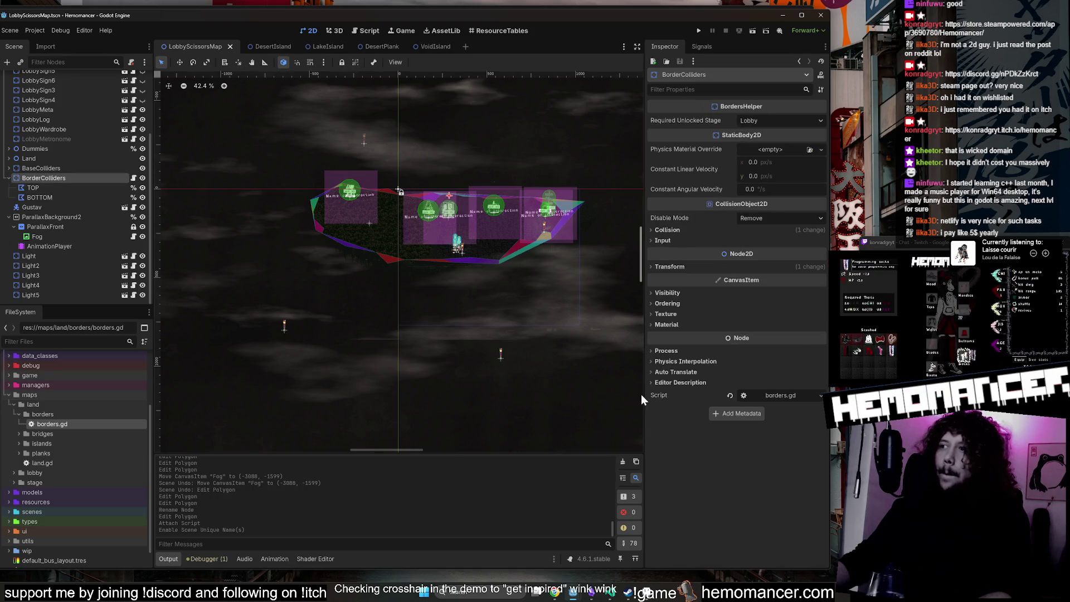
{"action": "left_click", "coordinate": [85, 196]}
{"action": "left_click", "coordinate": [88, 176]}
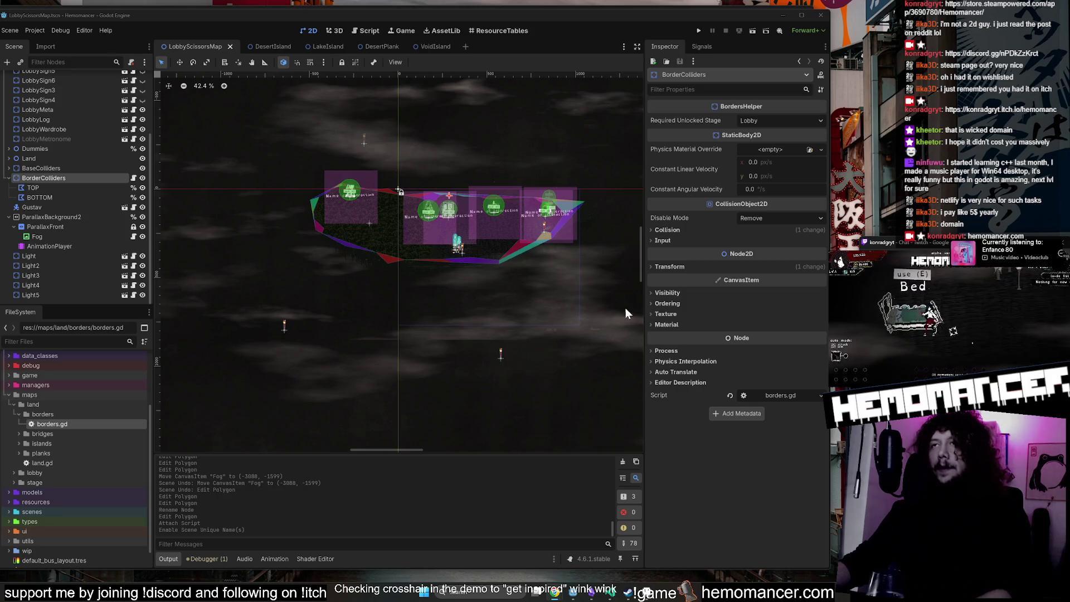
{"action": "left_click", "coordinate": [43, 186]}
{"action": "left_click", "coordinate": [45, 179]}
{"action": "scroll", "coordinate": [254, 392], "scroll_direction": "up", "scroll_amount": 1}
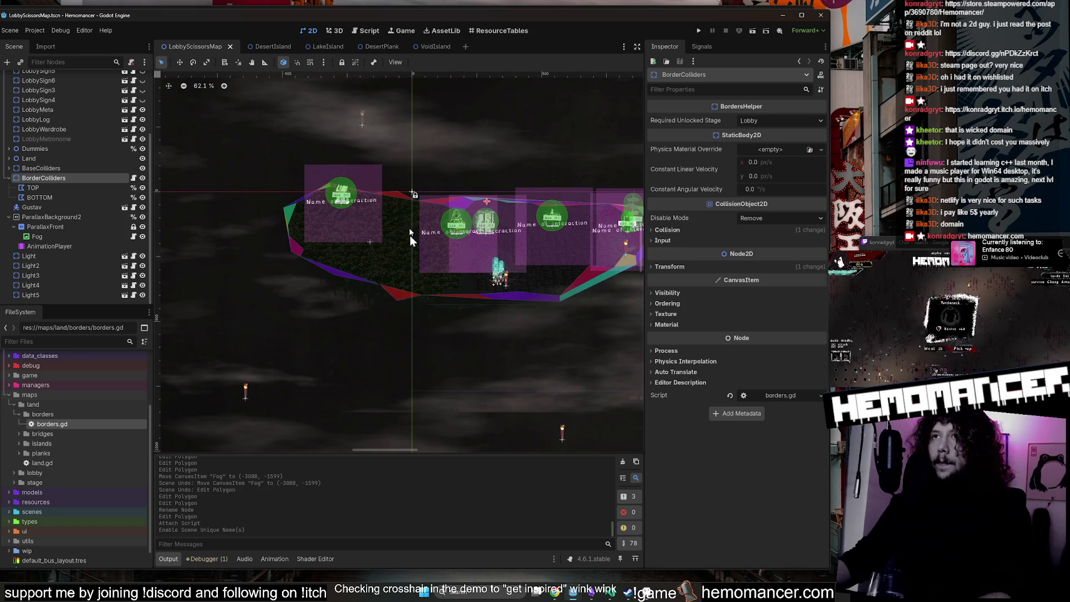
{"action": "scroll", "coordinate": [312, 366], "scroll_direction": "up", "scroll_amount": 1}
{"action": "scroll", "coordinate": [283, 199], "scroll_direction": "up", "scroll_amount": 1}
{"action": "scroll", "coordinate": [286, 173], "scroll_direction": "left", "scroll_amount": 2}
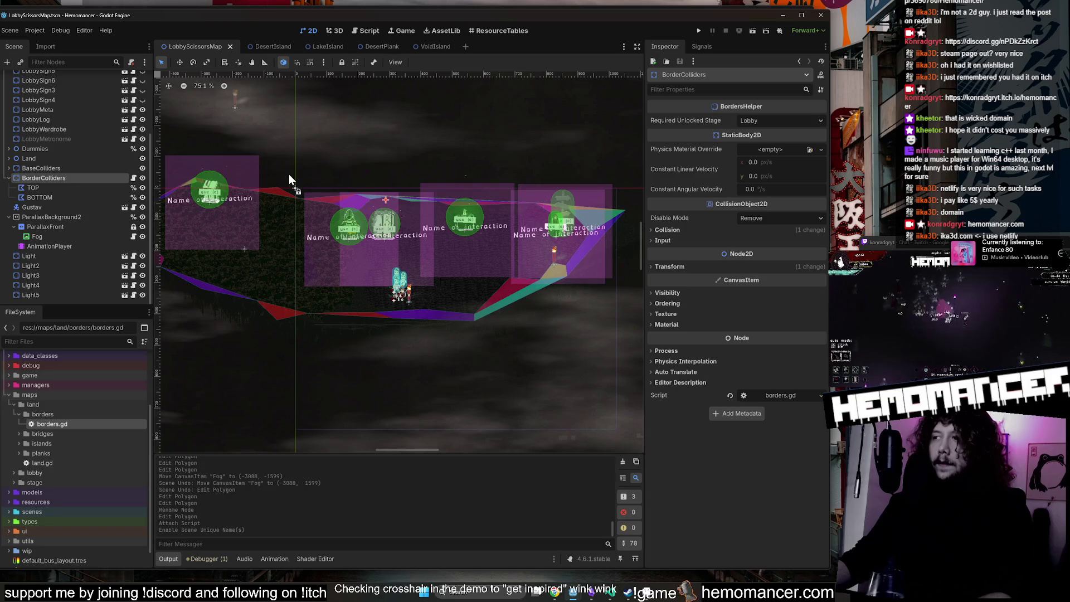
{"action": "scroll", "coordinate": [300, 215], "scroll_direction": "down", "scroll_amount": 1}
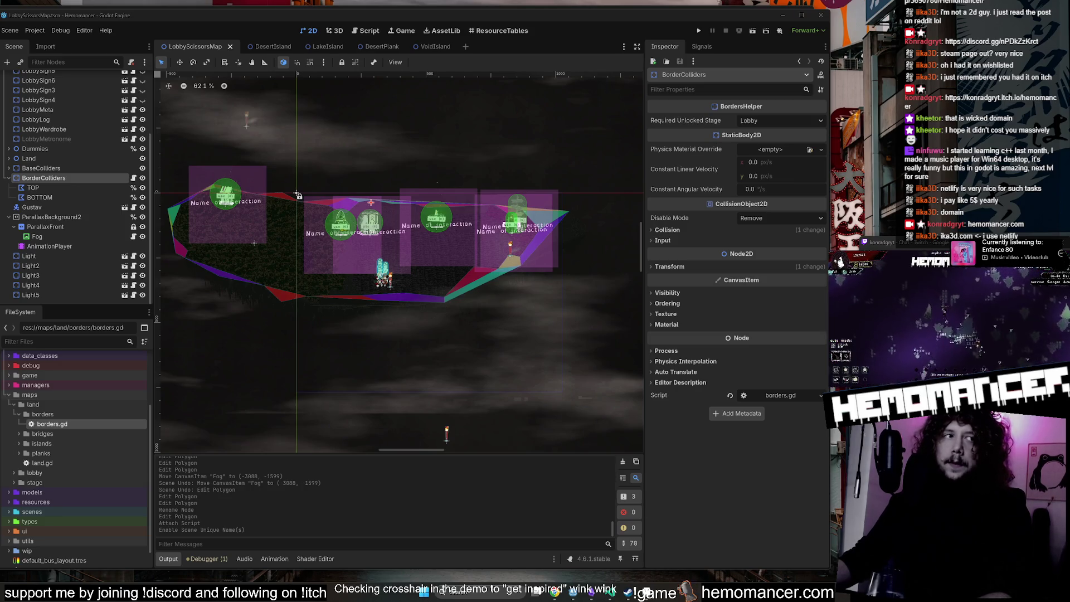
{"action": "left_click_drag", "start_coordinate": [692, 117], "coordinate": [558, 75]}
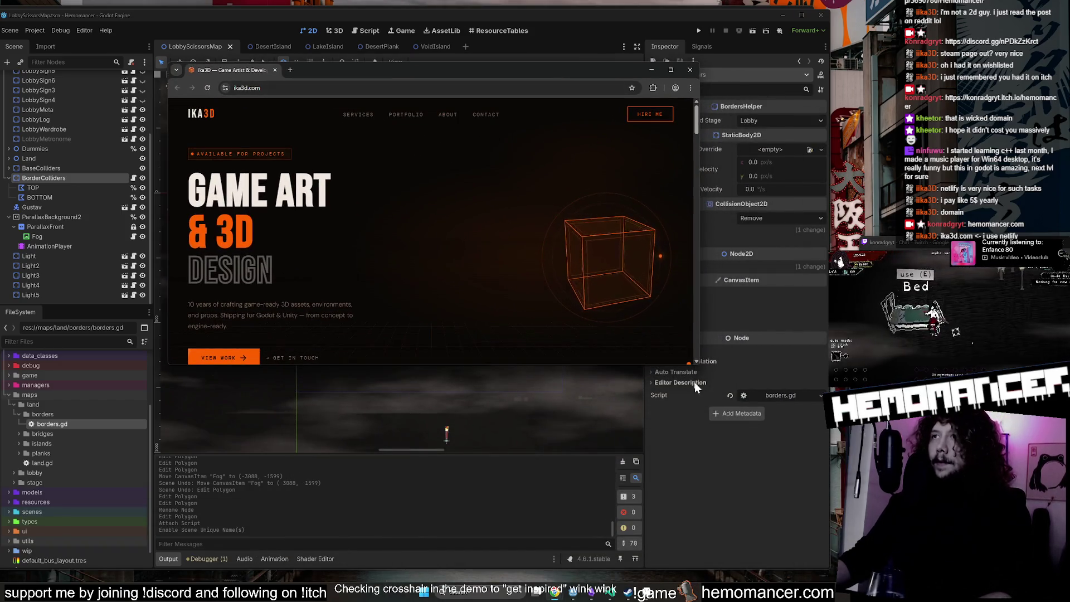
{"action": "mouse_move", "coordinate": [697, 369]}
{"action": "left_mouse_down"}
{"action": "mouse_move", "coordinate": [788, 518]}
{"action": "mouse_move", "coordinate": [810, 487]}
{"action": "left_mouse_up"}
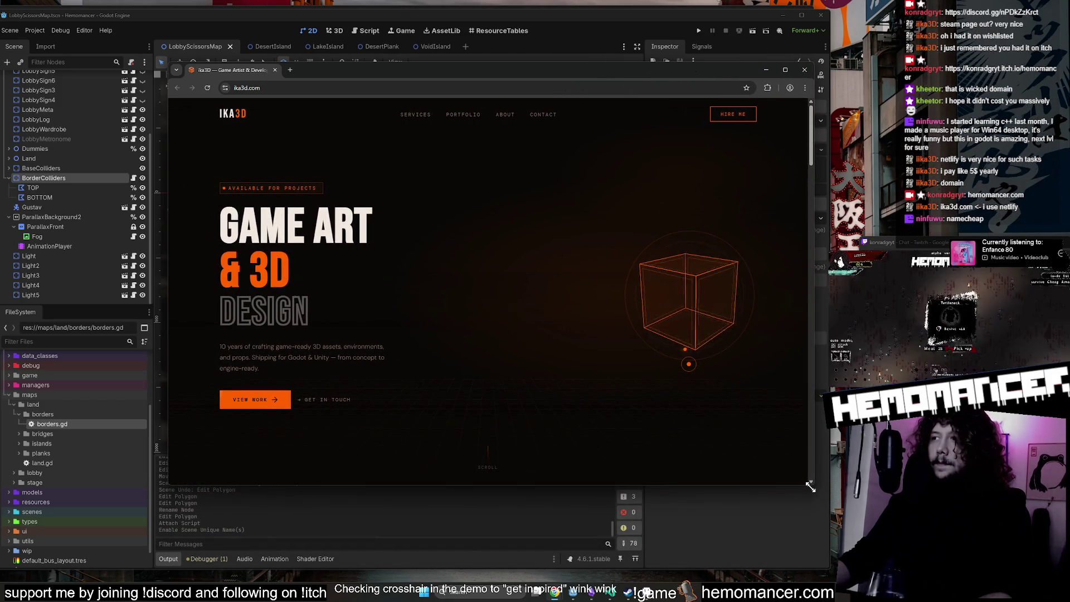
{"action": "mouse_move", "coordinate": [381, 72]}
{"action": "left_mouse_down"}
{"action": "mouse_move", "coordinate": [397, 138]}
{"action": "mouse_move", "coordinate": [0, 312]}
{"action": "left_mouse_up"}
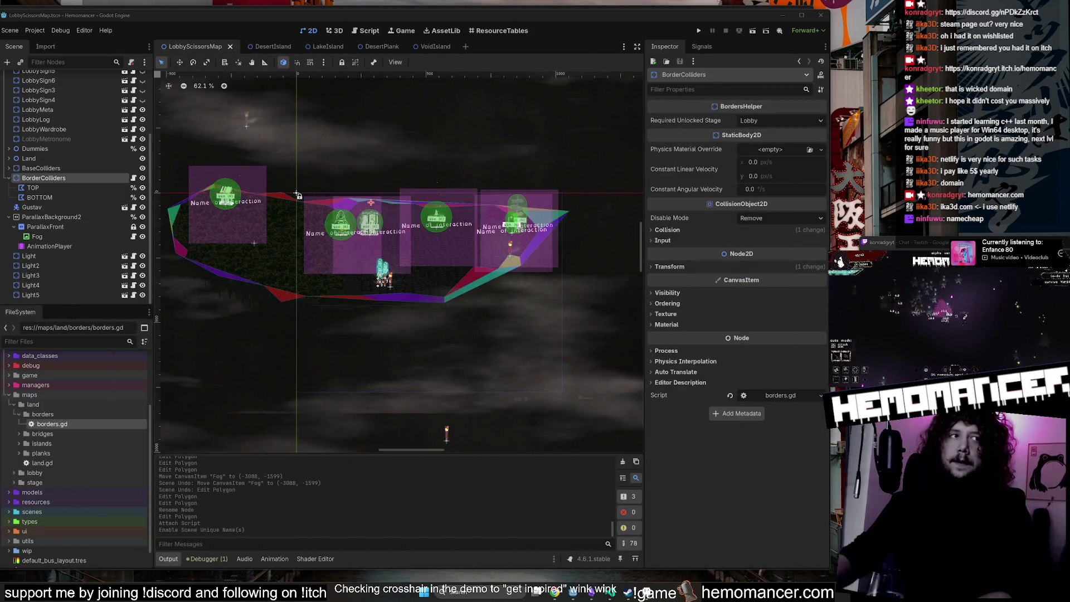